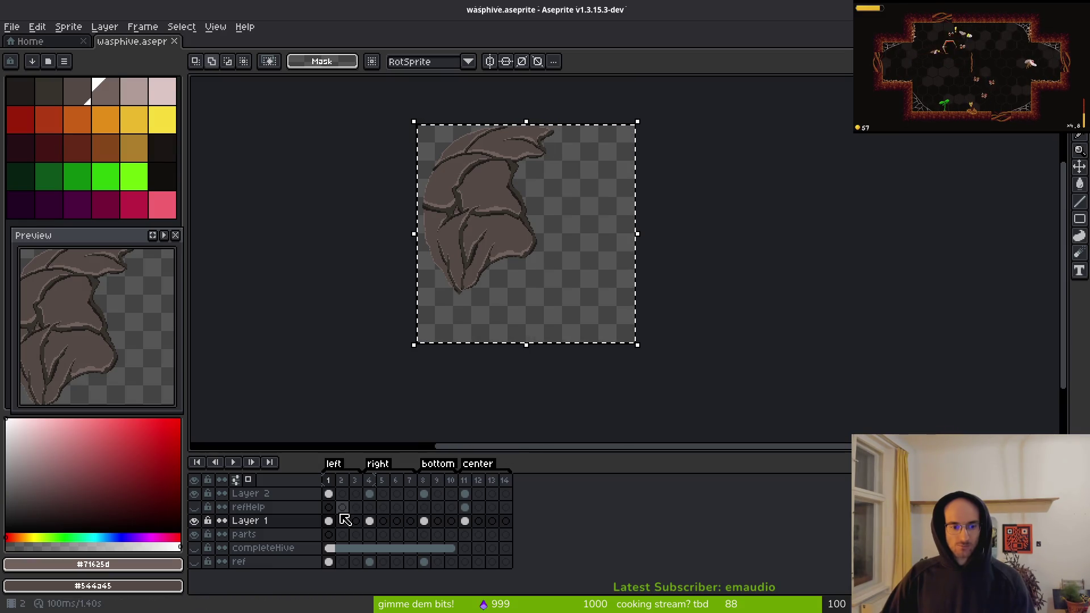
# - Toggle the refHelp reference layer on and off, then check frames 1 and 2 of the parts layer
pyautogui.click(196, 509)
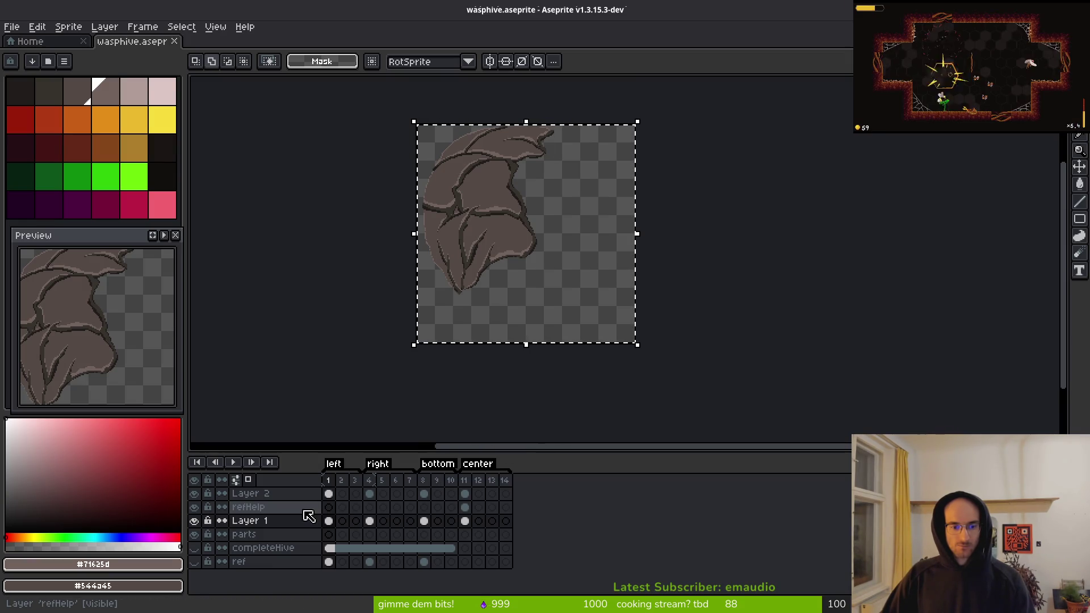
pyautogui.click(194, 507)
pyautogui.click(342, 535)
pyautogui.click(329, 537)
pyautogui.hotkey('ctrl', 't')
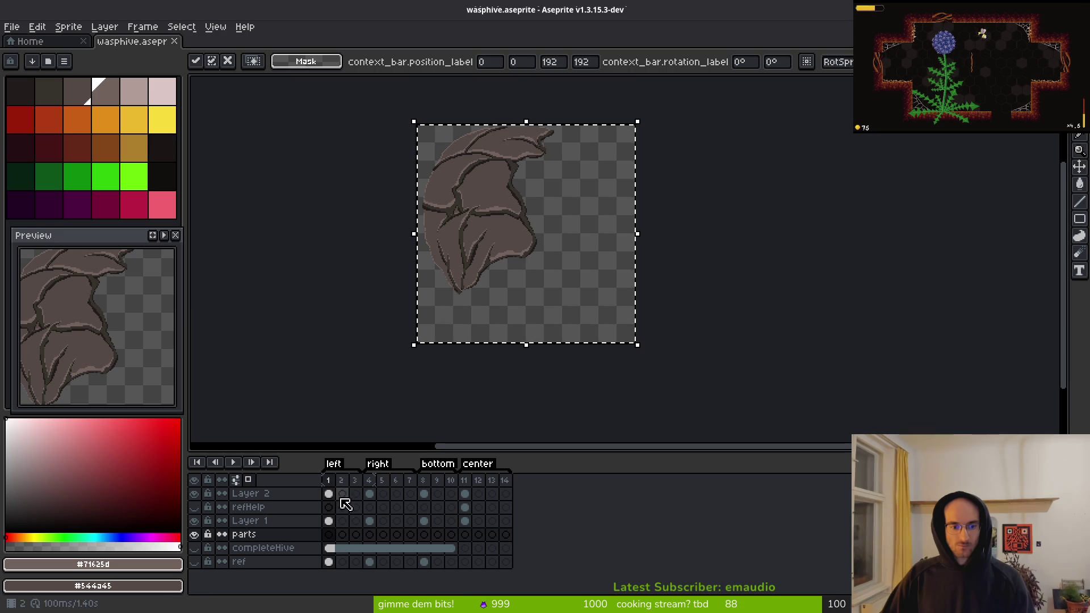
pyautogui.press('Return')
# - Hide Layer 1 and Layer 2 so only the parts layer's hive piece is visible
pyautogui.click(328, 494)
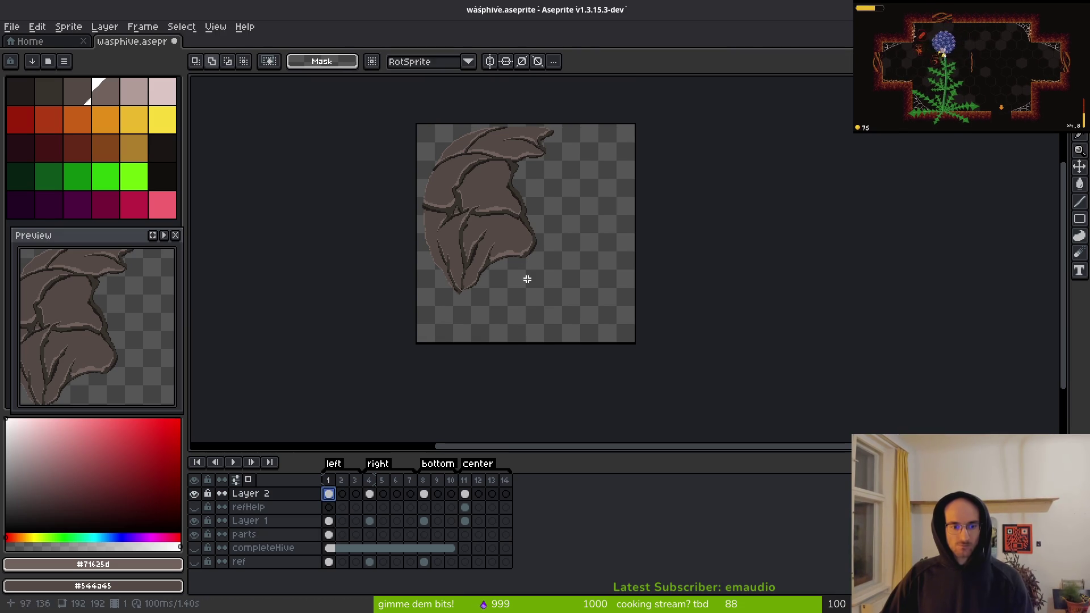
pyautogui.click(329, 535)
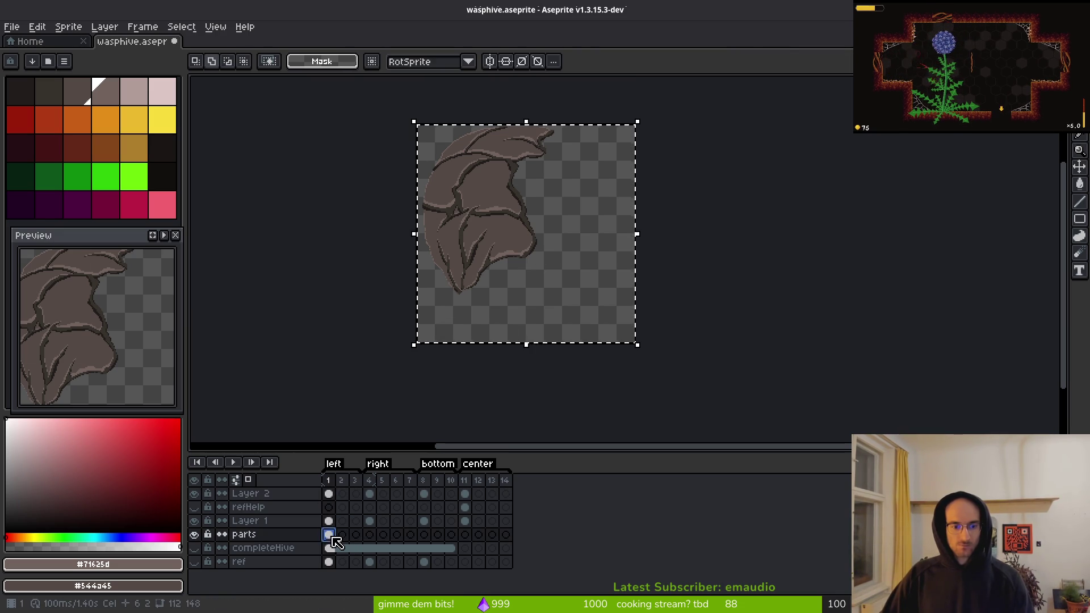
pyautogui.hotkey('ctrl', 't')
pyautogui.click(194, 521)
pyautogui.click(194, 493)
pyautogui.press('Return')
# - Zoom in on the hive artwork and pick the dark outline colour #36312c
pyautogui.moveTo(474, 320); pyautogui.dragTo(508, 361)
pyautogui.scroll(3, 531, 287)
pyautogui.scroll(-3, 562, 348)
pyautogui.scroll(2, 557, 307)
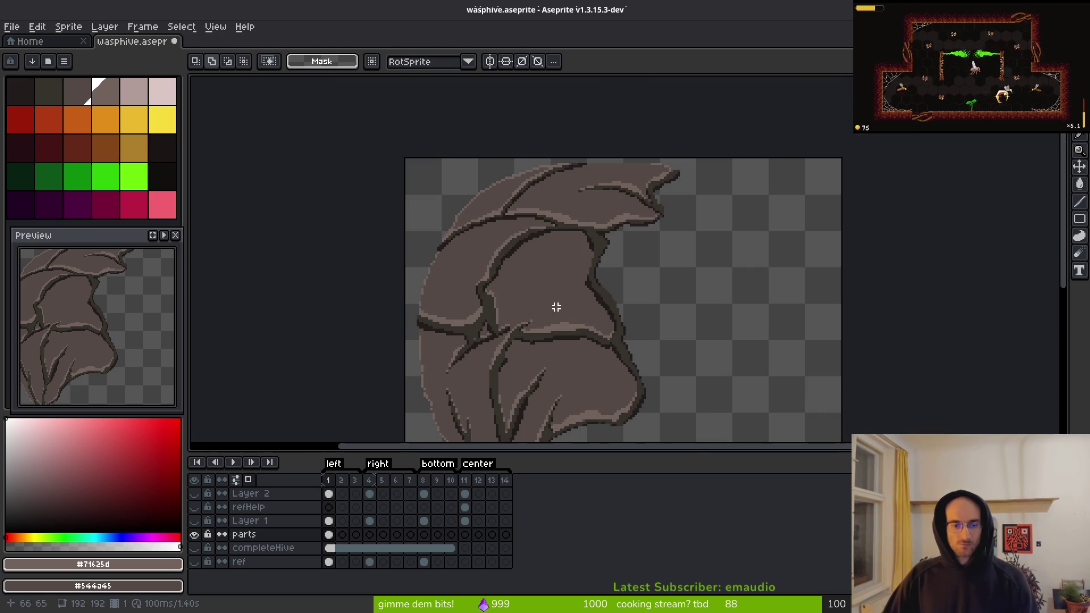
pyautogui.keyDown('alt'); pyautogui.click(612, 294); pyautogui.keyUp('alt')
pyautogui.moveTo(509, 305); pyautogui.dragTo(469, 262)
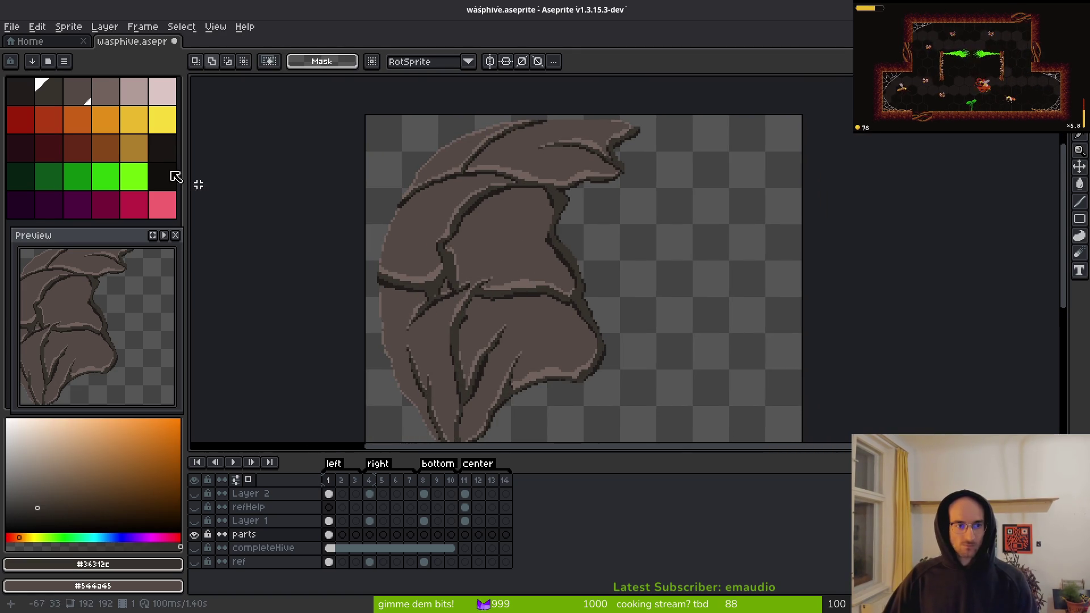
# - Replace the dark outline colour in the parts artwork with bright green
pyautogui.rightClick(136, 176)
pyautogui.hotkey('shift', 'r')
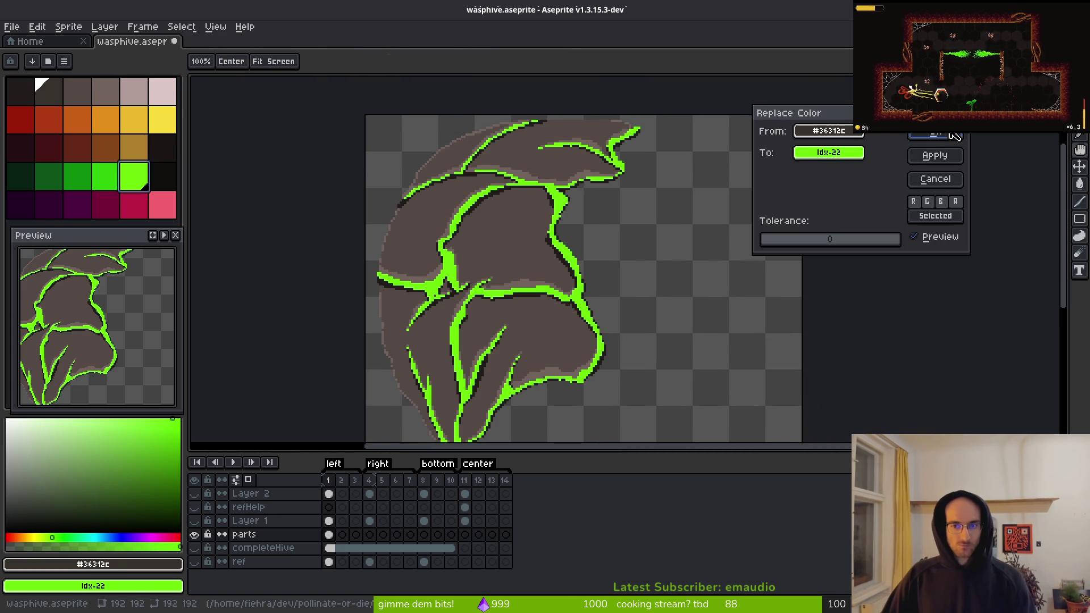
pyautogui.click(953, 135)
pyautogui.press('m')
# - Go to frame 4 and save the sprite
pyautogui.click(329, 534)
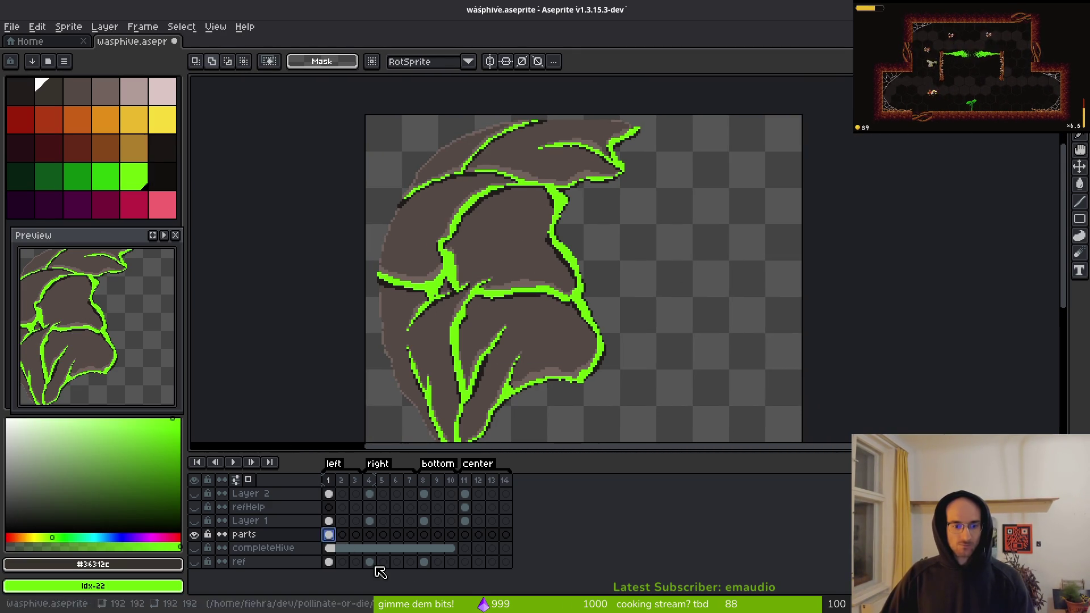
pyautogui.click(369, 535)
pyautogui.hotkey('ctrl', 's')
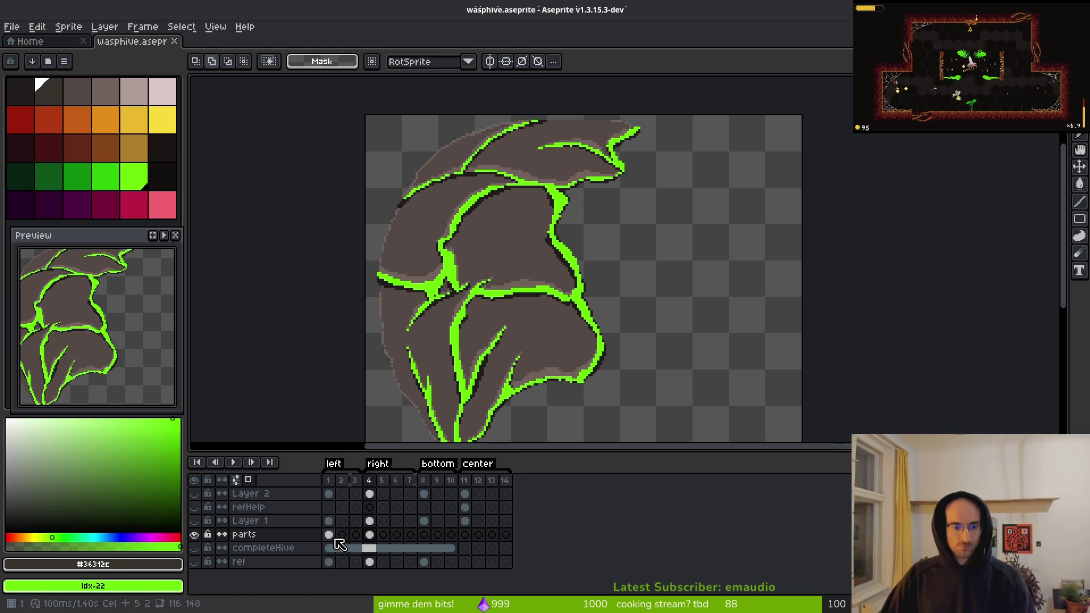
# - Show Layer 1 and Layer 2 again on frame 4 and fit the whole sprite in view
pyautogui.click(194, 521)
pyautogui.click(194, 493)
pyautogui.click(370, 521)
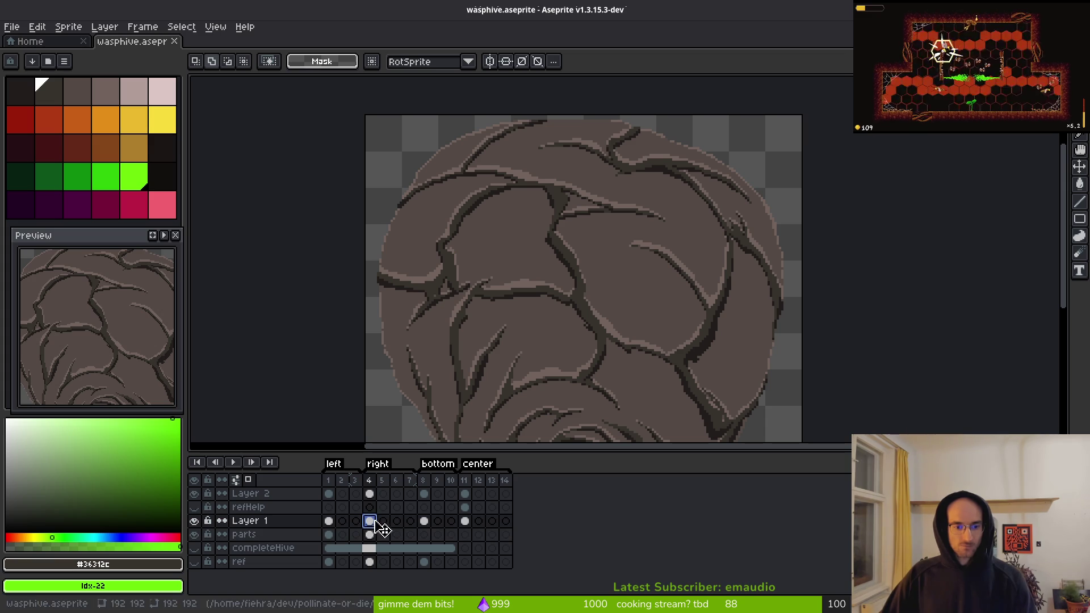
pyautogui.click(370, 494)
pyautogui.press('-')
pyautogui.press('-')
pyautogui.press('-')
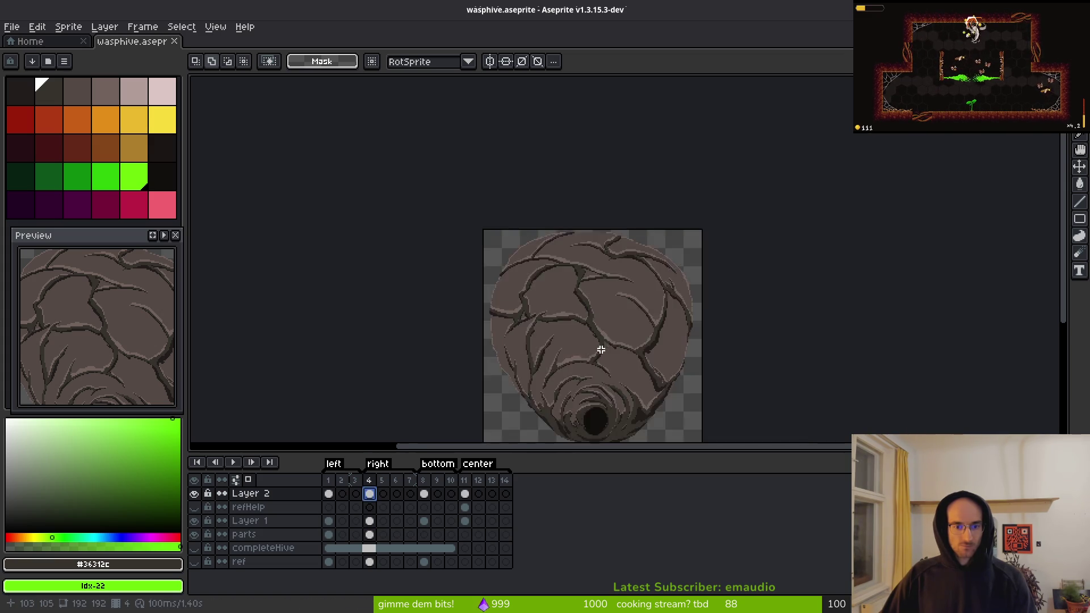
# - Move the parts layer above Layer 1, save the sprite, and hide Layer 1
pyautogui.moveTo(269, 539)
pyautogui.mouseDown()
pyautogui.moveTo(257, 538)
pyautogui.moveTo(271, 522)
pyautogui.mouseUp()
pyautogui.scroll(3, 545, 344)
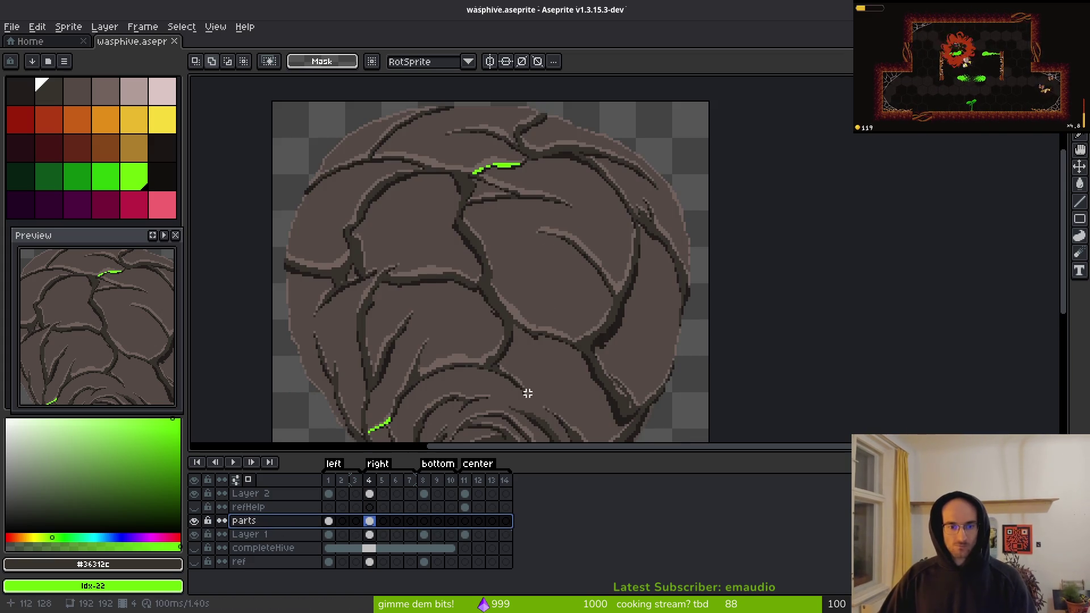
pyautogui.hotkey('ctrl', 's')
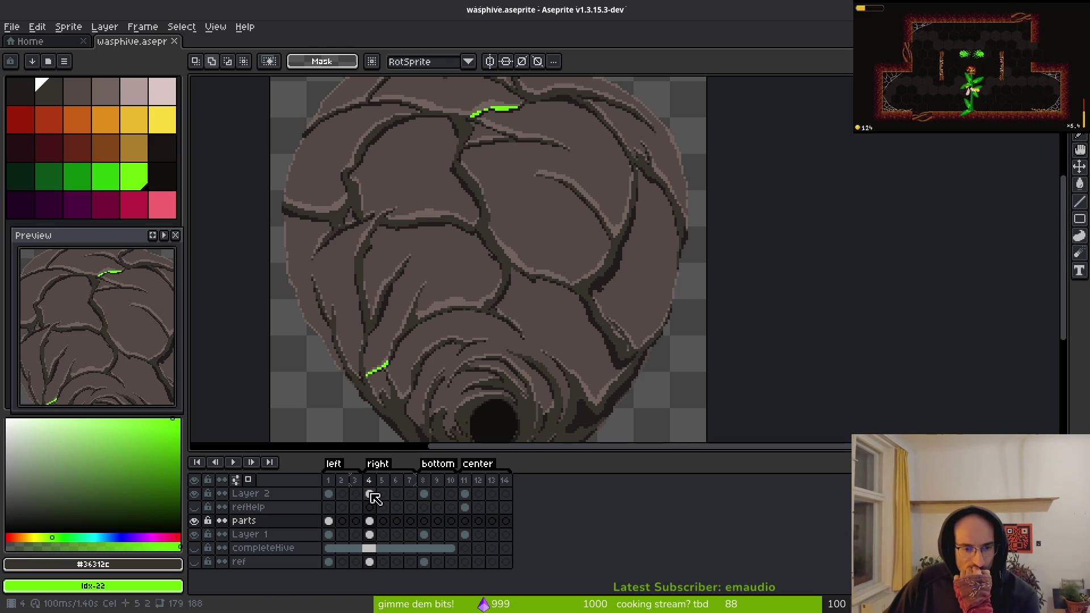
pyautogui.scroll(-2, 408, 379)
pyautogui.scroll(2, 424, 322)
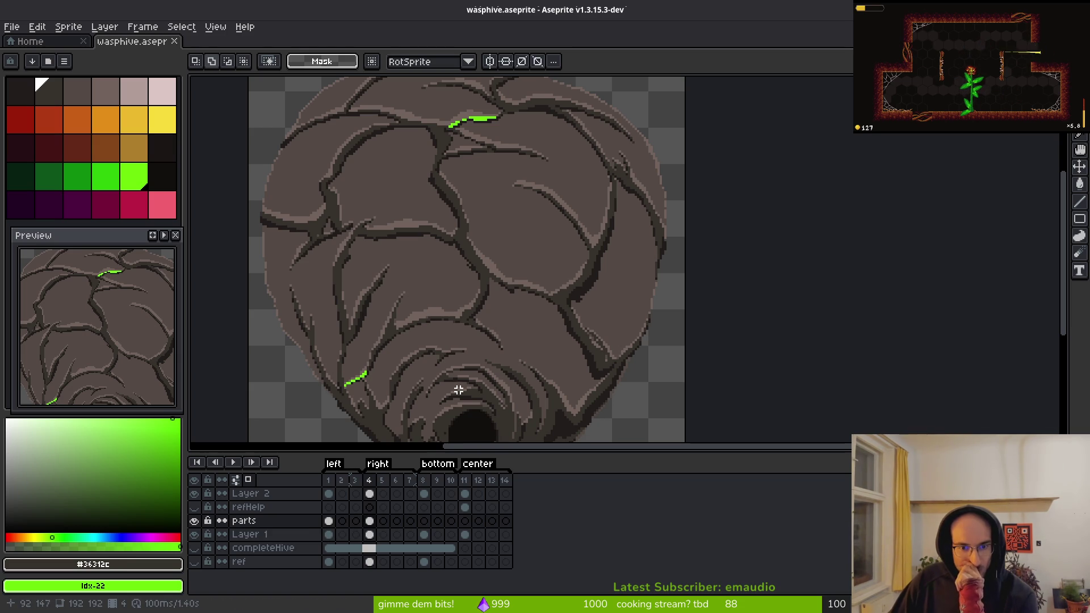
pyautogui.moveTo(496, 357); pyautogui.dragTo(479, 324)
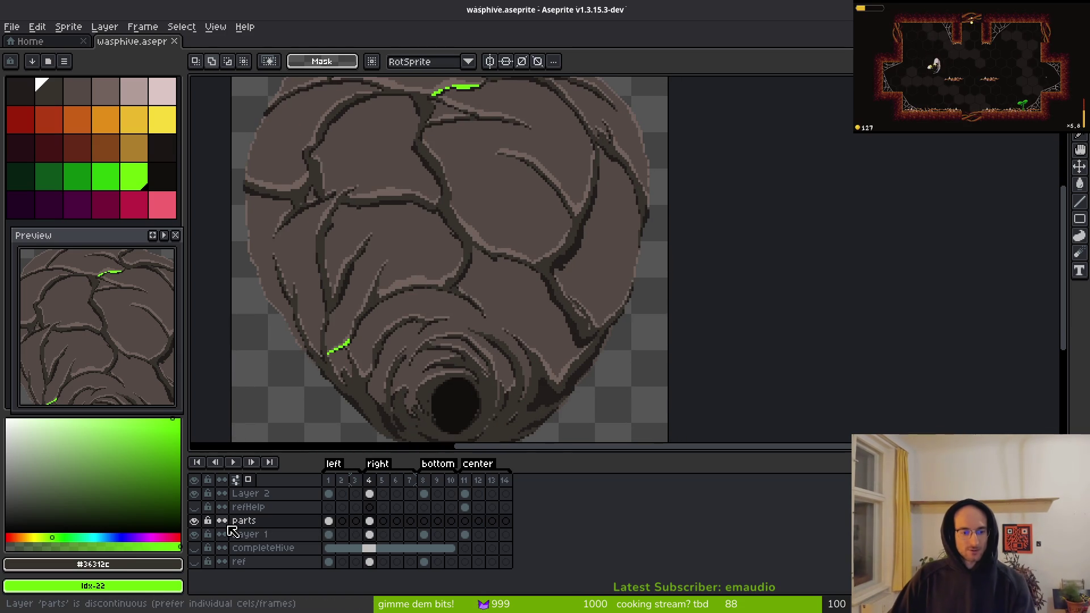
pyautogui.click(195, 534)
# - Compare Layer 1 on and off, hide Layer 2, and flick the parts layer's visibility
pyautogui.click(196, 533)
pyautogui.click(196, 533)
pyautogui.click(196, 535)
pyautogui.click(196, 535)
pyautogui.click(196, 535)
pyautogui.click(195, 494)
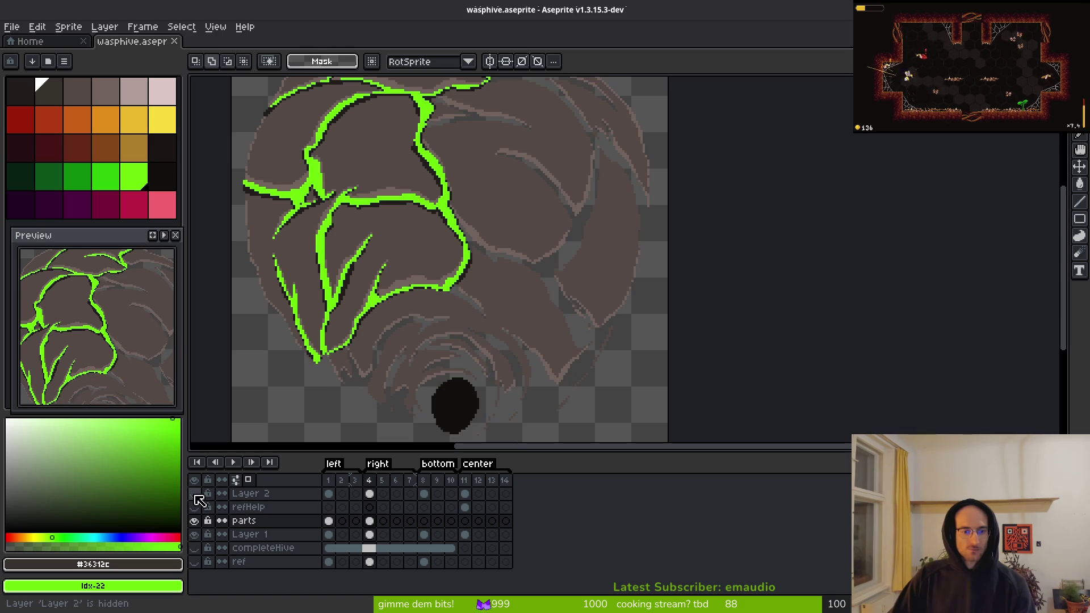
pyautogui.click(196, 521)
pyautogui.click(195, 521)
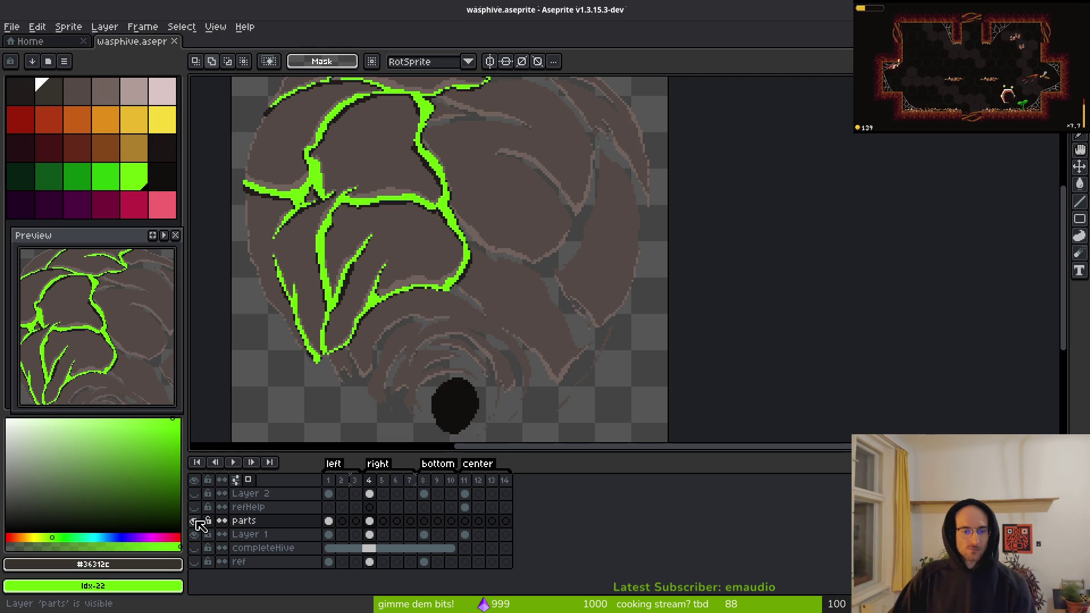
pyautogui.scroll(-1, 515, 306)
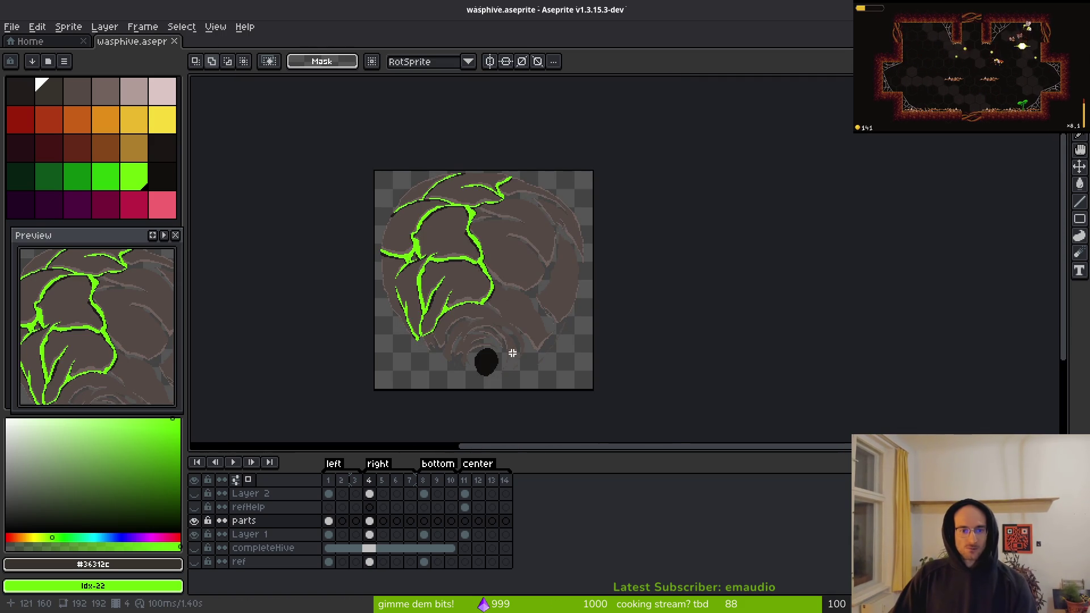
pyautogui.scroll(-1, 481, 267)
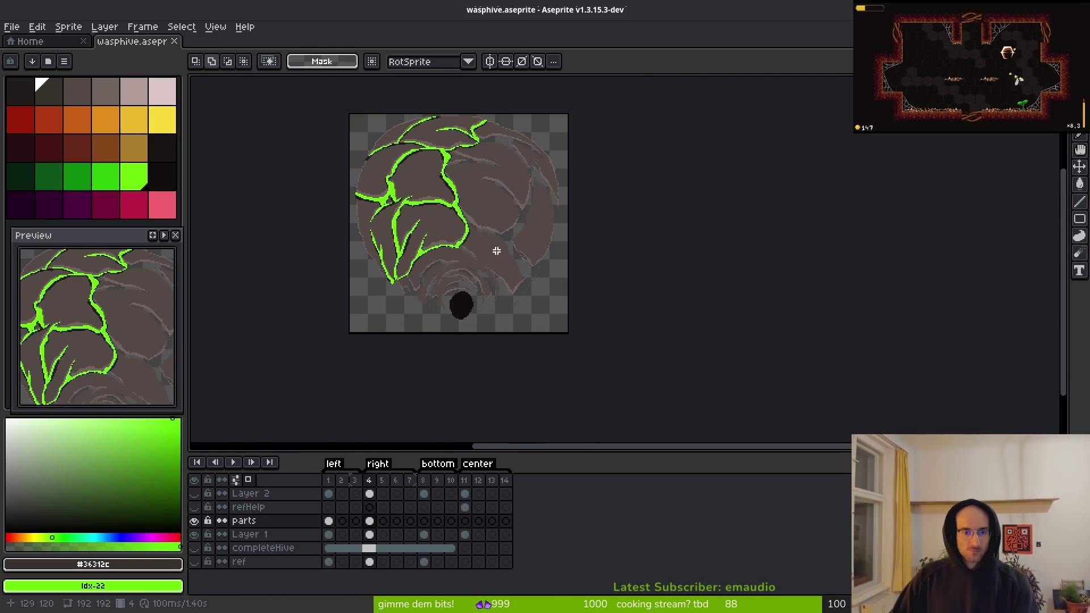
pyautogui.scroll(3, 482, 255)
# - Switch to the pencil and recheck the parts layer with Layer 2 hidden
pyautogui.press('b')
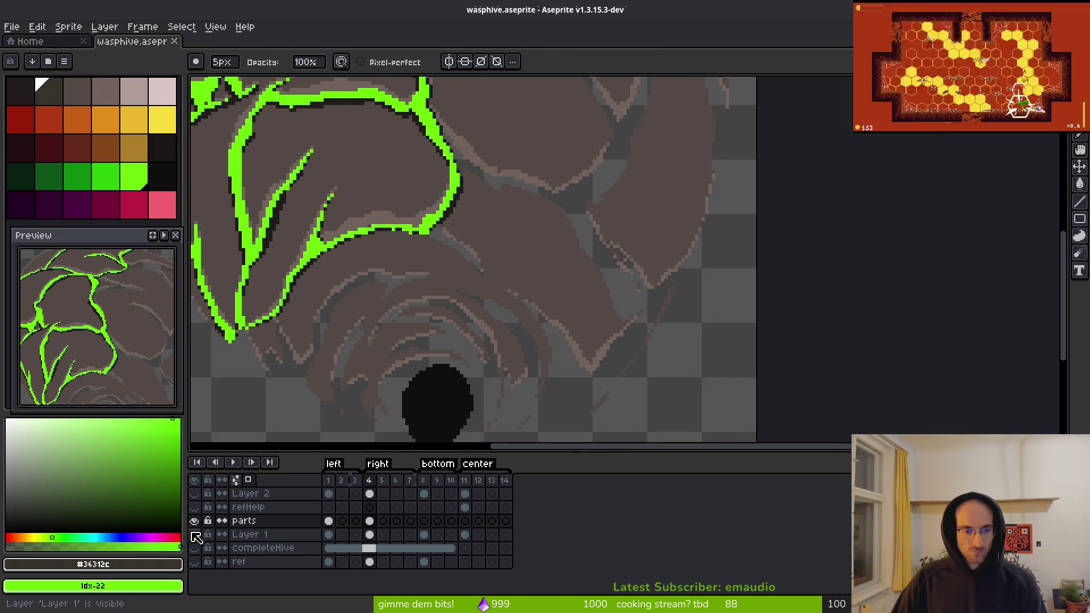
pyautogui.click(195, 521)
pyautogui.click(194, 521)
pyautogui.click(195, 494)
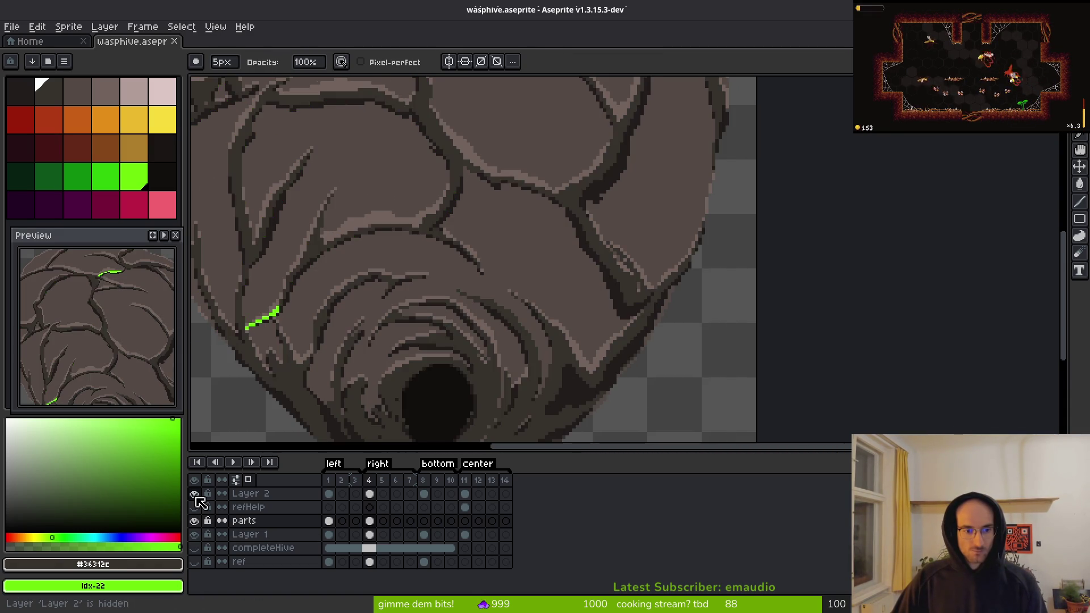
pyautogui.scroll(-2, 509, 343)
pyautogui.scroll(-2, 499, 323)
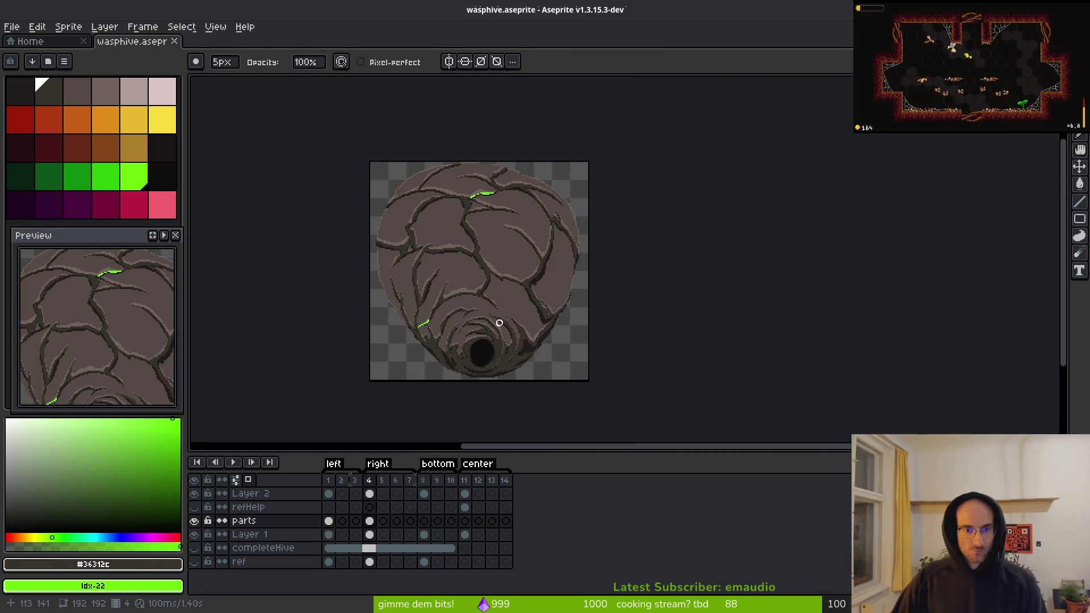
pyautogui.scroll(1, 495, 323)
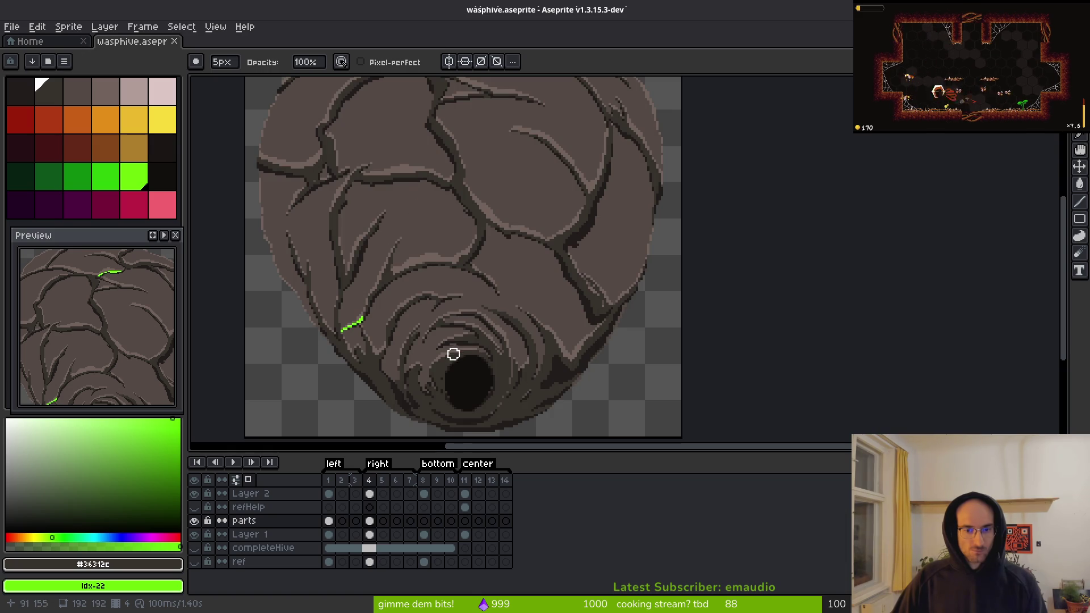
pyautogui.scroll(1, 520, 309)
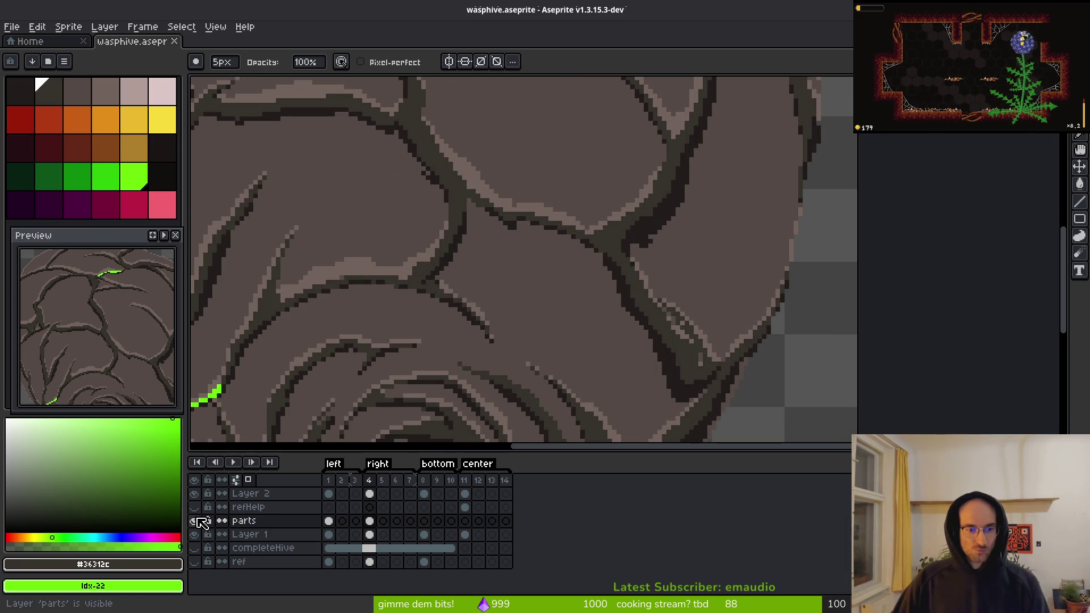
# - Hide Layer 1's hive fill, compare the parts and Layer 2 layers, and recentre the hive
pyautogui.click(196, 535)
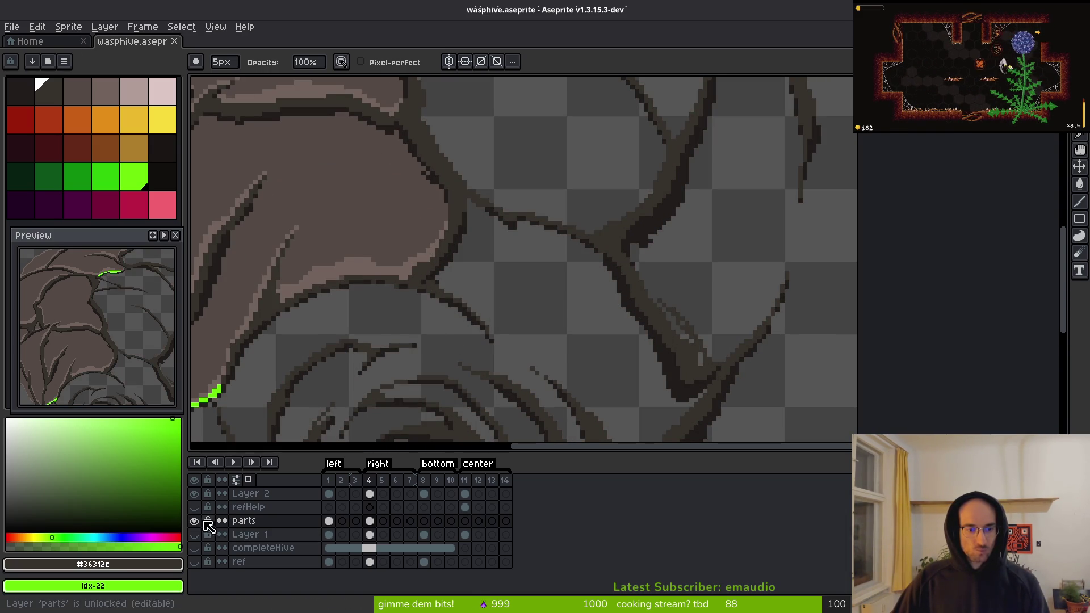
pyautogui.click(194, 521)
pyautogui.click(195, 494)
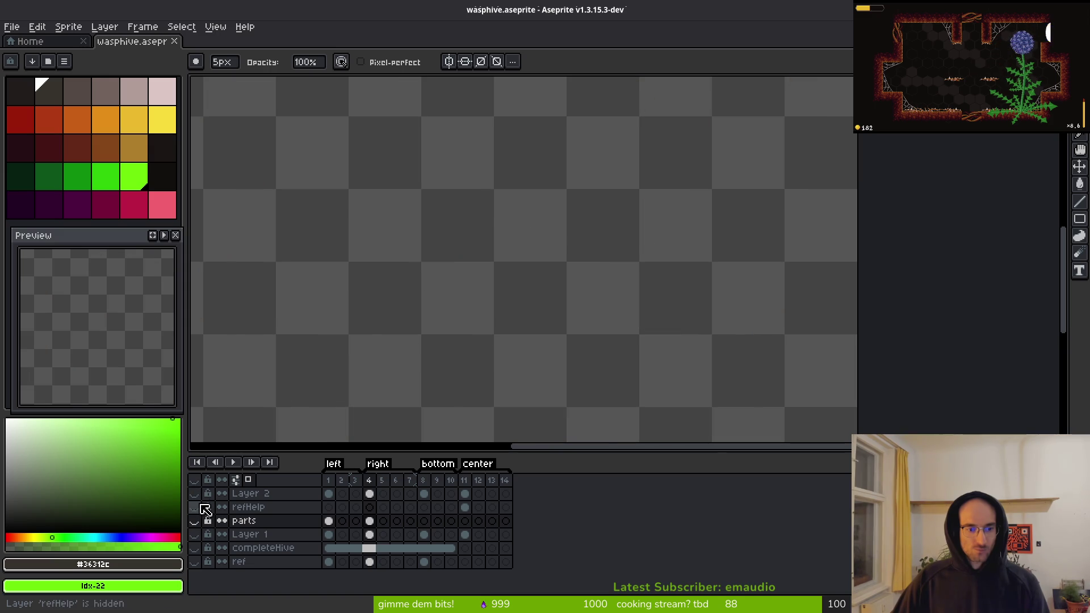
pyautogui.click(194, 494)
pyautogui.click(194, 521)
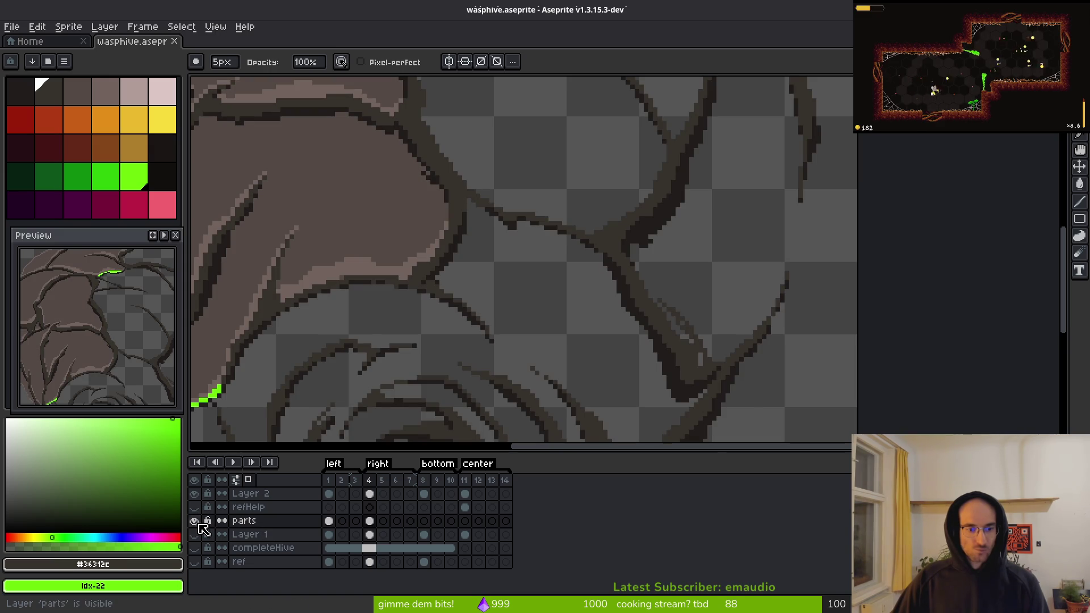
pyautogui.scroll(-5, 591, 356)
pyautogui.moveTo(540, 309); pyautogui.dragTo(485, 279)
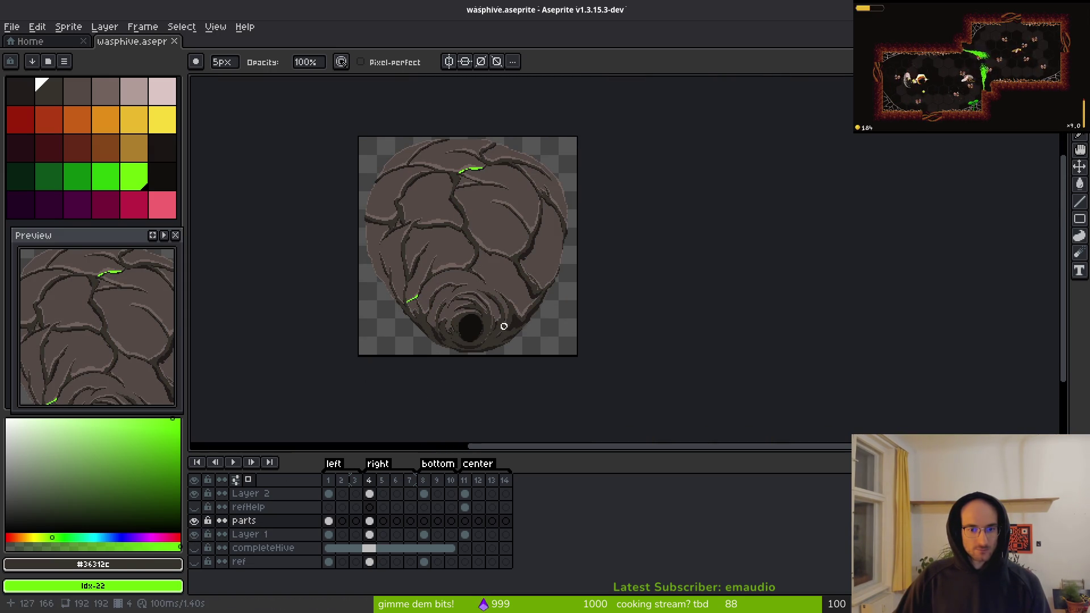
pyautogui.scroll(4, 504, 327)
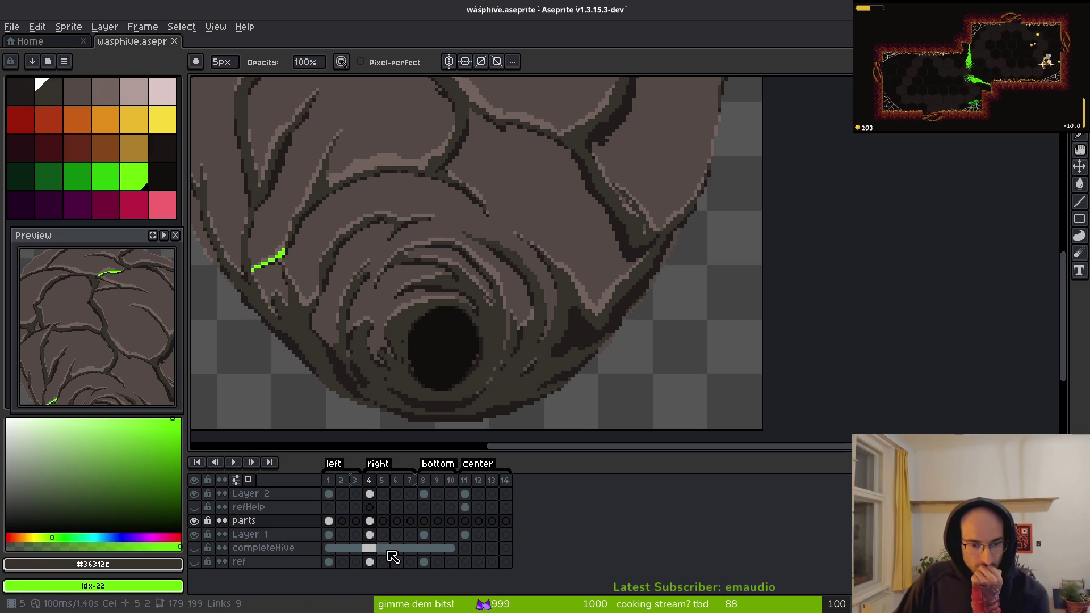
# - Compare the artwork with Layer 1 toggled, then hide Layer 2 to reveal the green outlines
pyautogui.click(195, 535)
pyautogui.click(195, 536)
pyautogui.click(197, 536)
pyautogui.click(197, 535)
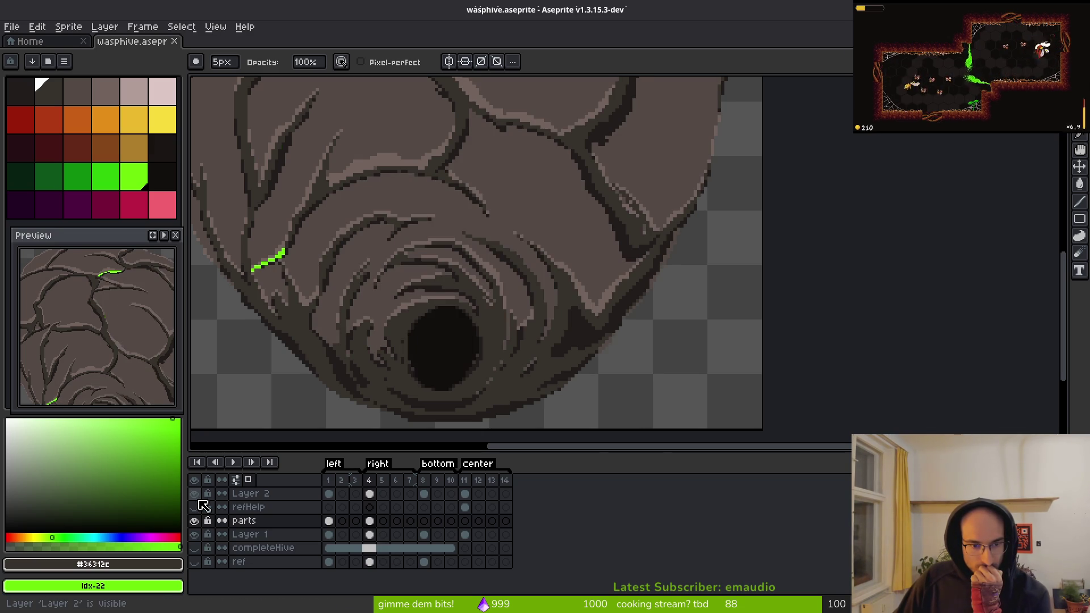
pyautogui.click(194, 494)
pyautogui.scroll(-2, 494, 239)
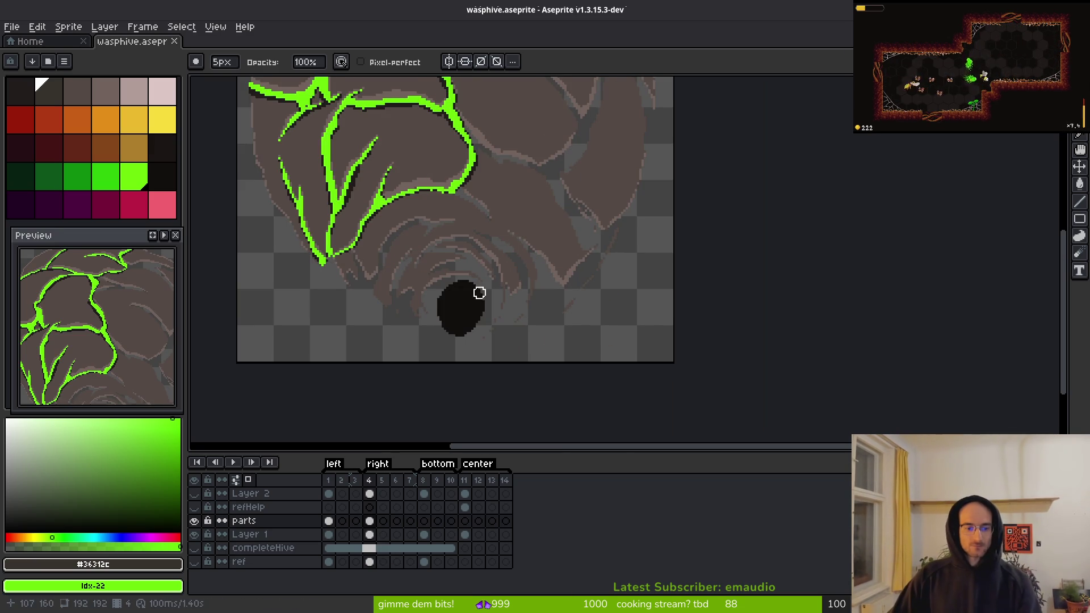
# - Select Layer 1 on frame 4 and paint grey shading strokes on the hive
pyautogui.click(370, 536)
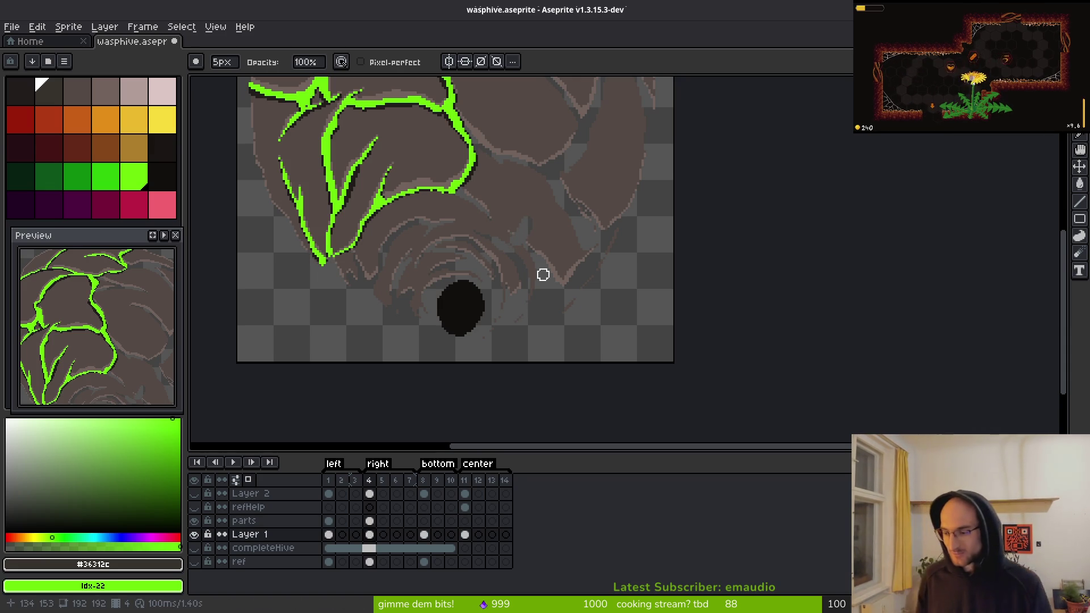
pyautogui.scroll(5, 493, 250)
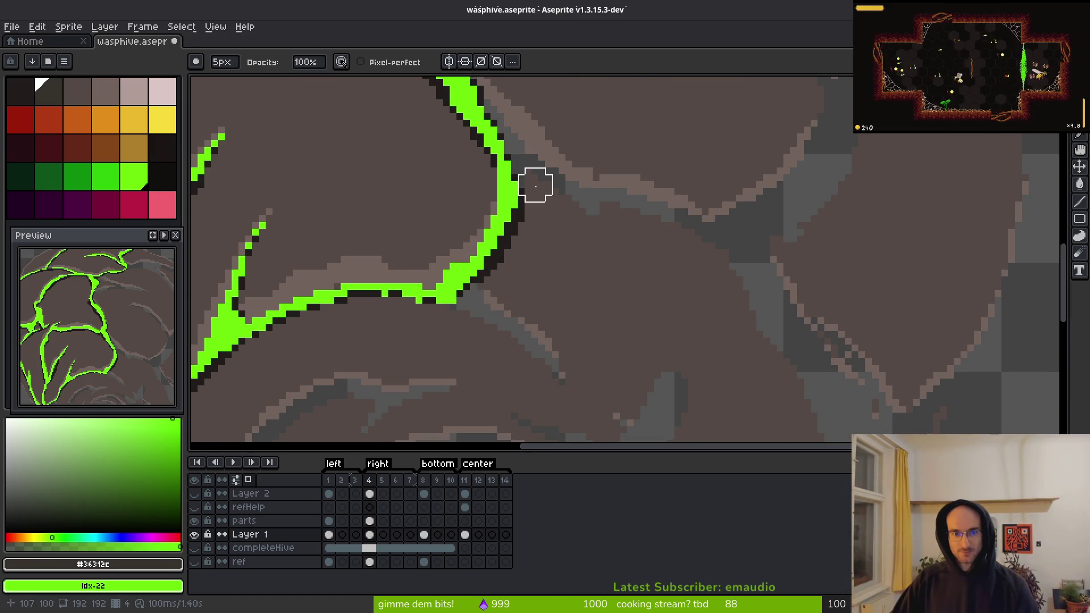
pyautogui.moveTo(518, 264); pyautogui.dragTo(494, 302)
pyautogui.moveTo(569, 219); pyautogui.dragTo(637, 221)
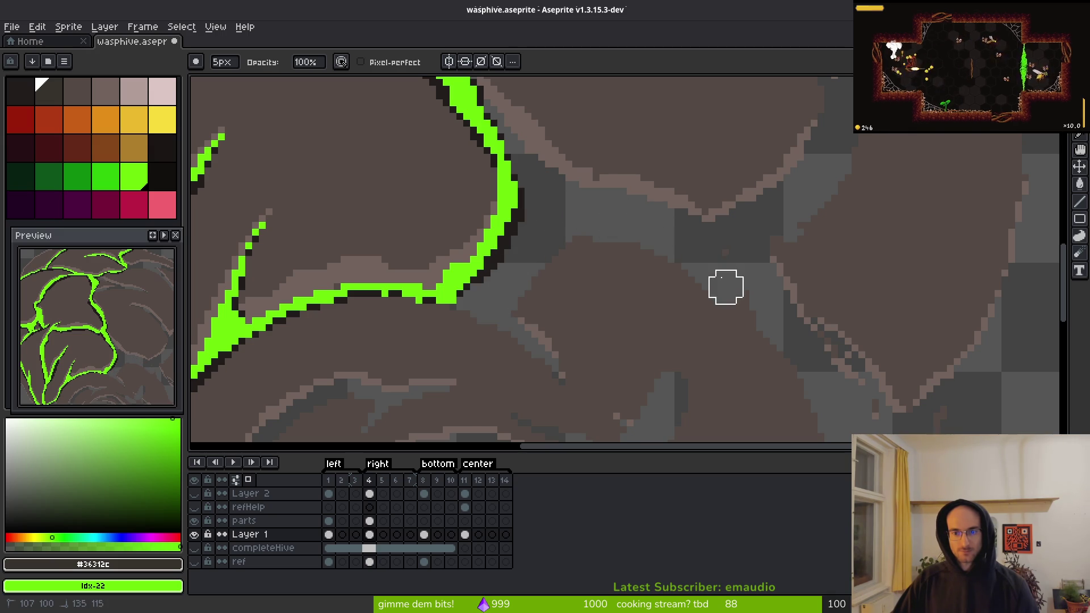
pyautogui.moveTo(778, 360); pyautogui.dragTo(584, 207)
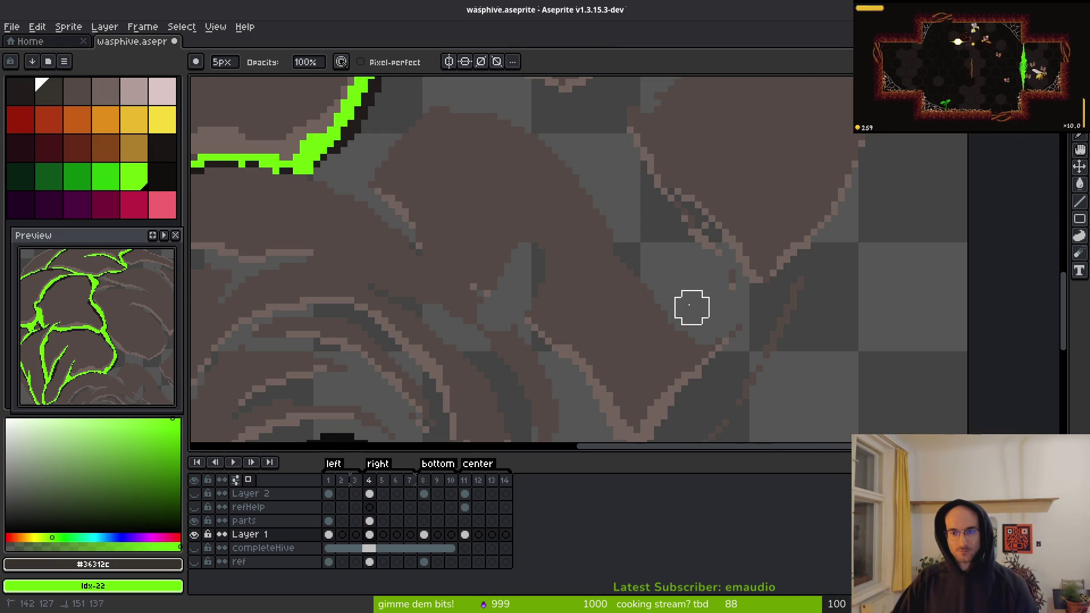
pyautogui.moveTo(710, 331)
pyautogui.mouseDown()
pyautogui.moveTo(656, 297)
pyautogui.moveTo(726, 221)
pyautogui.mouseUp()
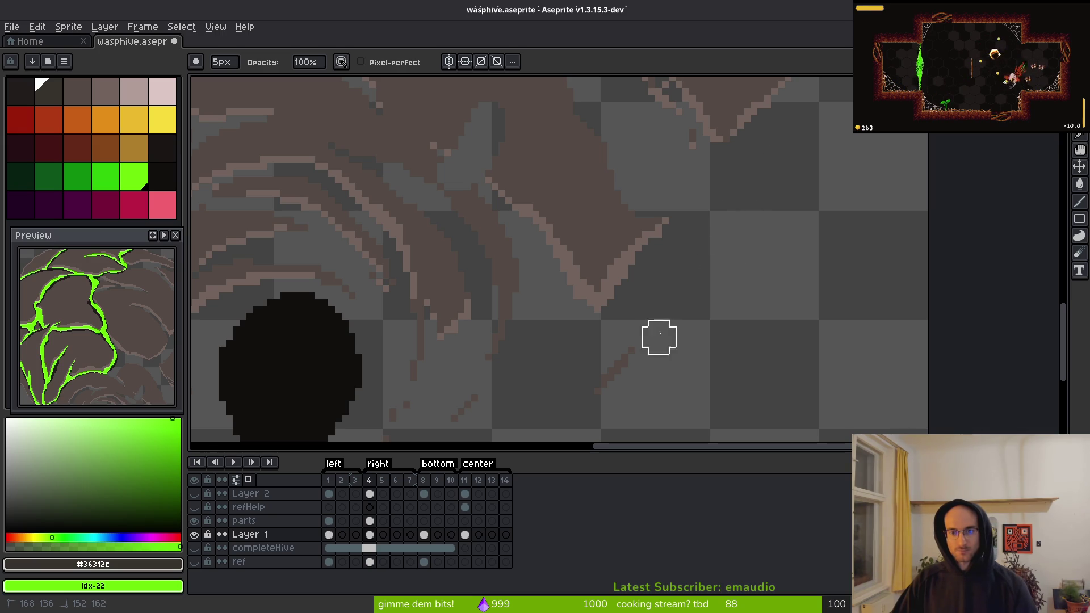
pyautogui.scroll(-2, 599, 341)
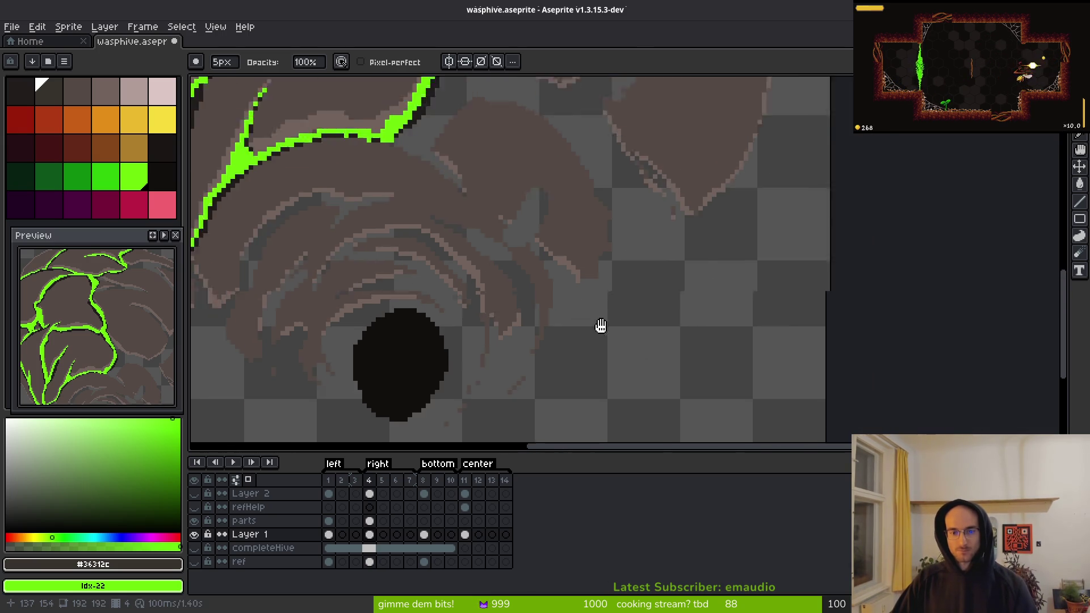
pyautogui.scroll(2, 450, 235)
# - Add dark grey diagonal shading strokes, then undo the most recent strokes
pyautogui.moveTo(480, 262)
pyautogui.mouseDown()
pyautogui.moveTo(503, 238)
pyautogui.moveTo(570, 223)
pyautogui.mouseUp()
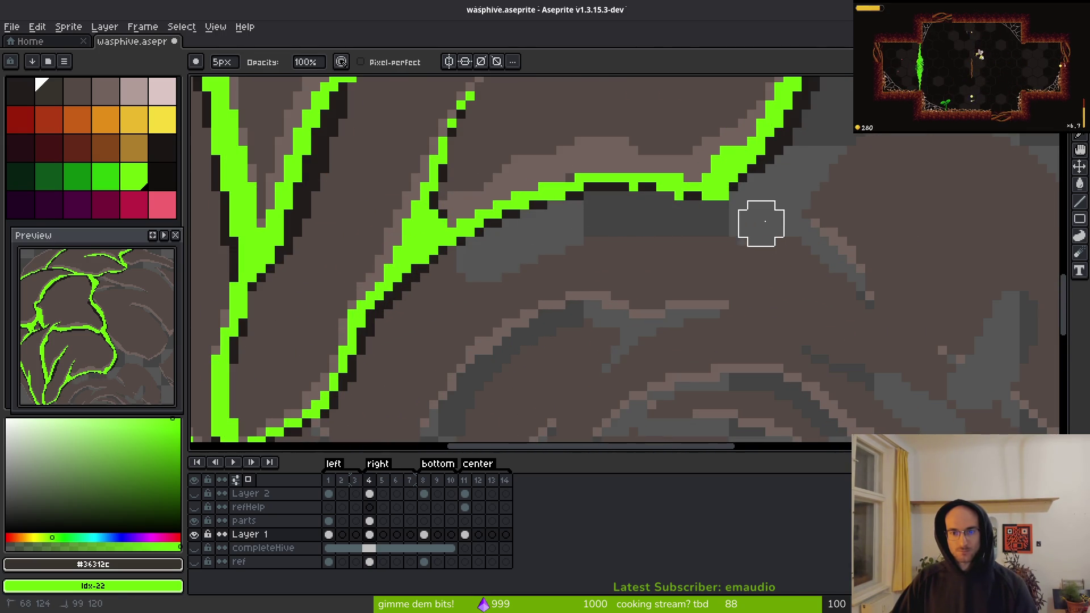
pyautogui.scroll(3, 767, 210)
pyautogui.moveTo(730, 256)
pyautogui.mouseDown()
pyautogui.moveTo(673, 360)
pyautogui.moveTo(674, 333)
pyautogui.moveTo(604, 406)
pyautogui.moveTo(585, 403)
pyautogui.mouseUp()
pyautogui.scroll(-3, 623, 341)
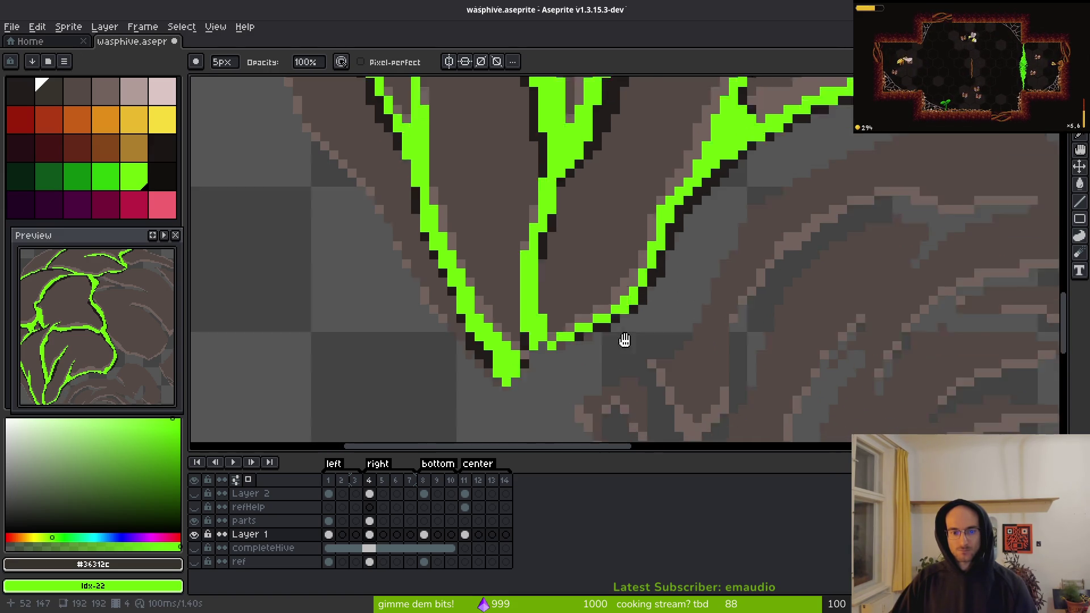
pyautogui.scroll(-3, 647, 309)
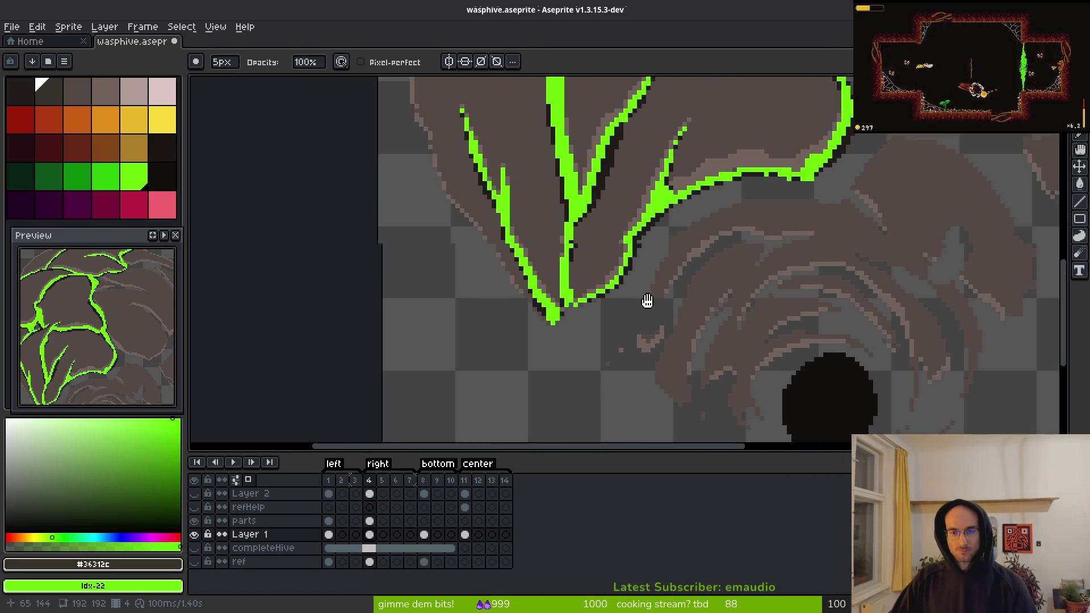
pyautogui.scroll(1, 624, 272)
pyautogui.moveTo(636, 212); pyautogui.dragTo(759, 167)
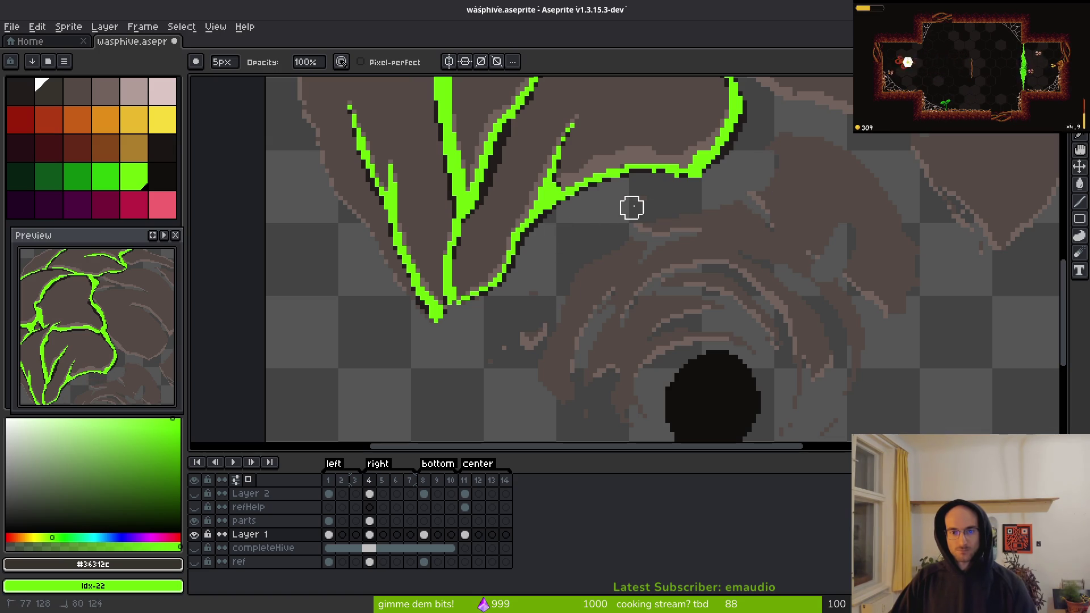
pyautogui.hotkey('ctrl', 'z')
pyautogui.hotkey('ctrl', 'z')
# - With a 15px eraser, remove the black hole blob and stray brown shapes, then save
pyautogui.press('+')
pyautogui.press('+')
pyautogui.press('+')
pyautogui.scroll(-6, 704, 339)
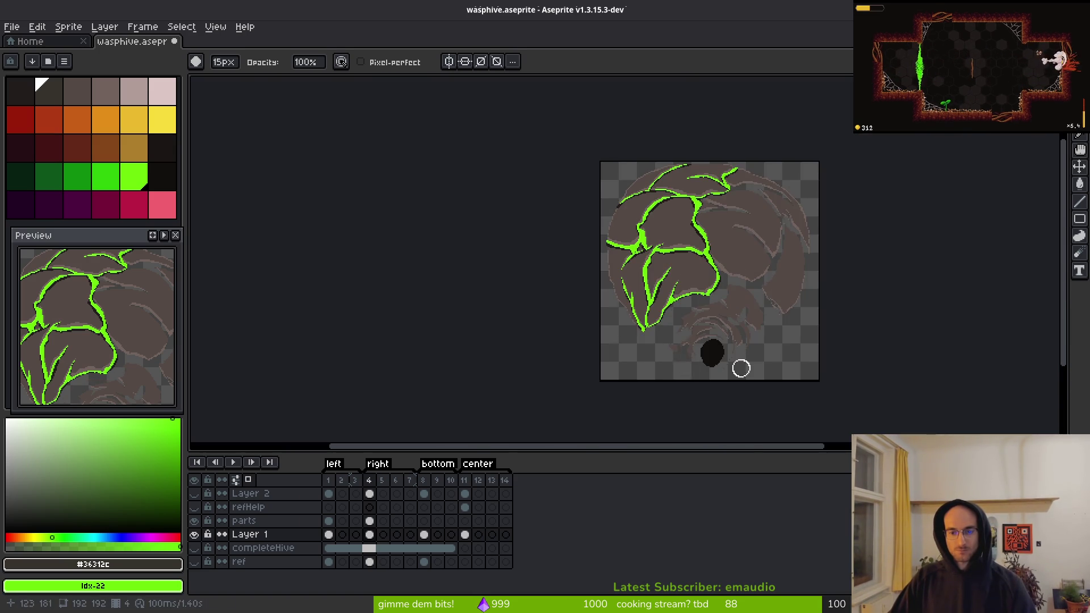
pyautogui.scroll(4, 741, 368)
pyautogui.moveTo(567, 365)
pyautogui.mouseDown()
pyautogui.moveTo(550, 325)
pyautogui.moveTo(469, 309)
pyautogui.moveTo(792, 235)
pyautogui.mouseUp()
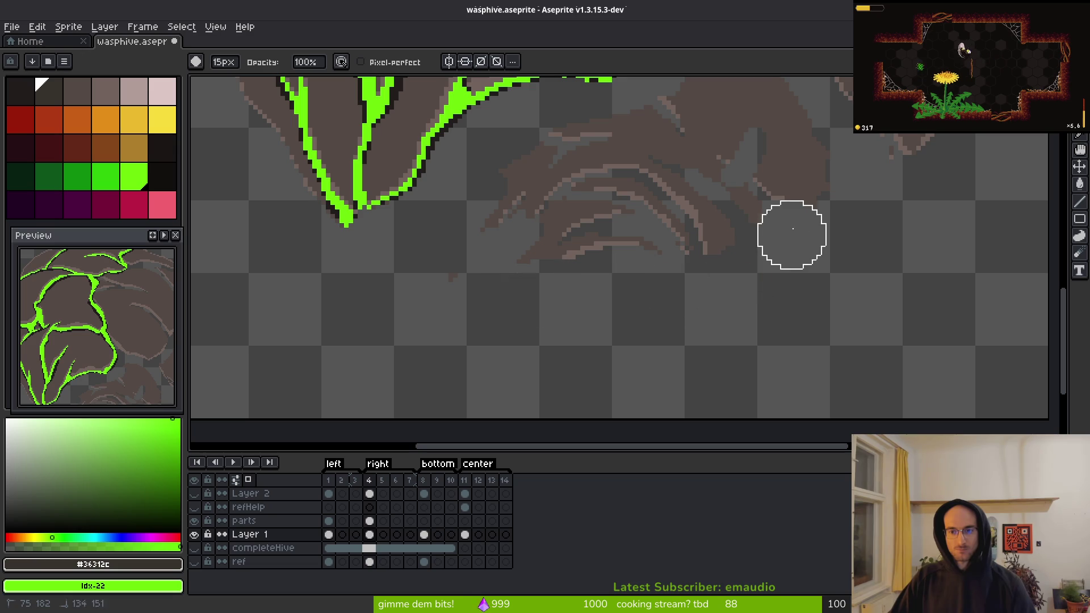
pyautogui.moveTo(803, 158); pyautogui.dragTo(783, 297)
pyautogui.moveTo(695, 205)
pyautogui.mouseDown()
pyautogui.moveTo(477, 375)
pyautogui.moveTo(676, 365)
pyautogui.moveTo(713, 251)
pyautogui.moveTo(637, 336)
pyautogui.moveTo(707, 312)
pyautogui.mouseUp()
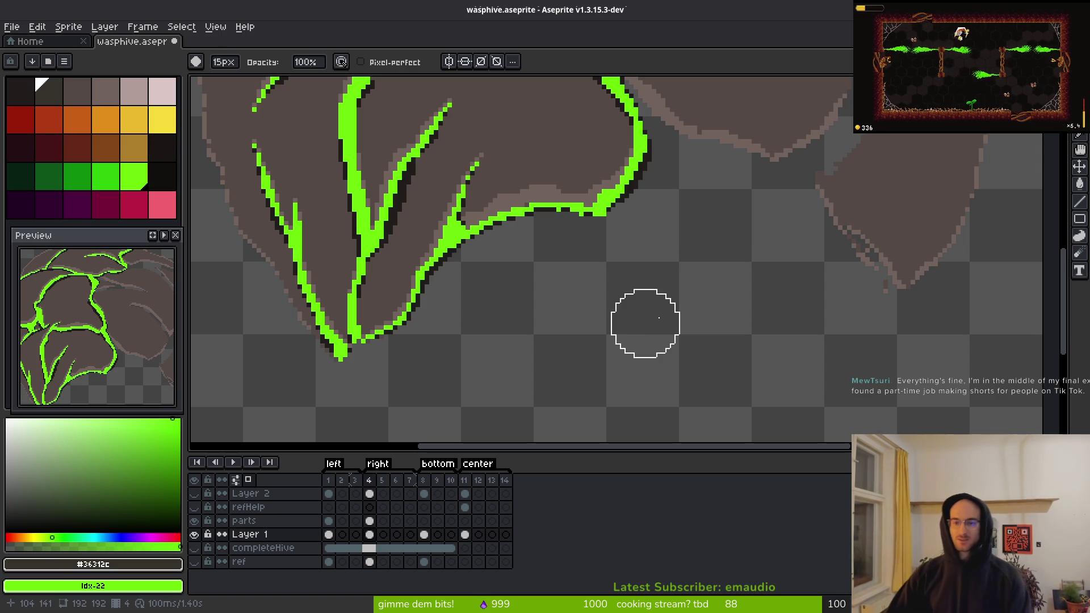
pyautogui.scroll(-3, 658, 318)
pyautogui.hotkey('ctrl', 's')
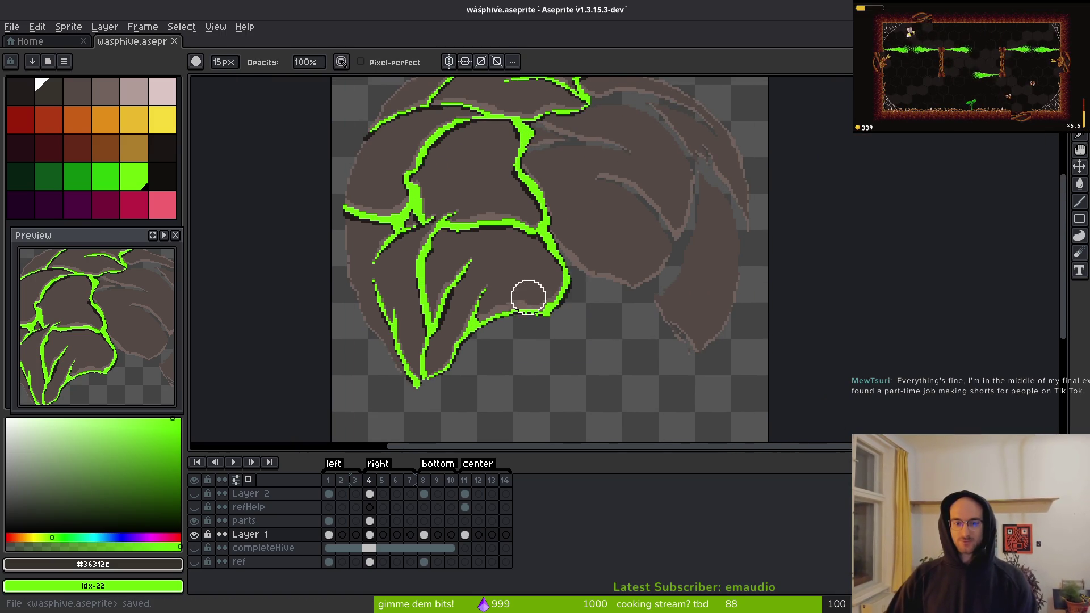
# - Look over the upper hive and hide the parts layer's green outlines
pyautogui.scroll(3, 528, 296)
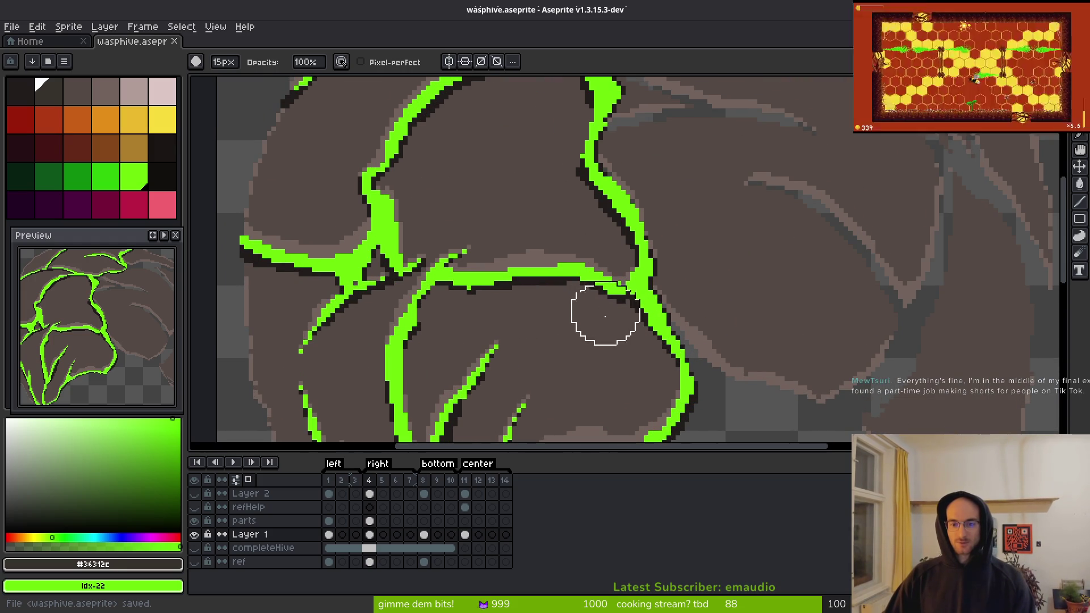
pyautogui.moveTo(657, 394); pyautogui.dragTo(608, 297)
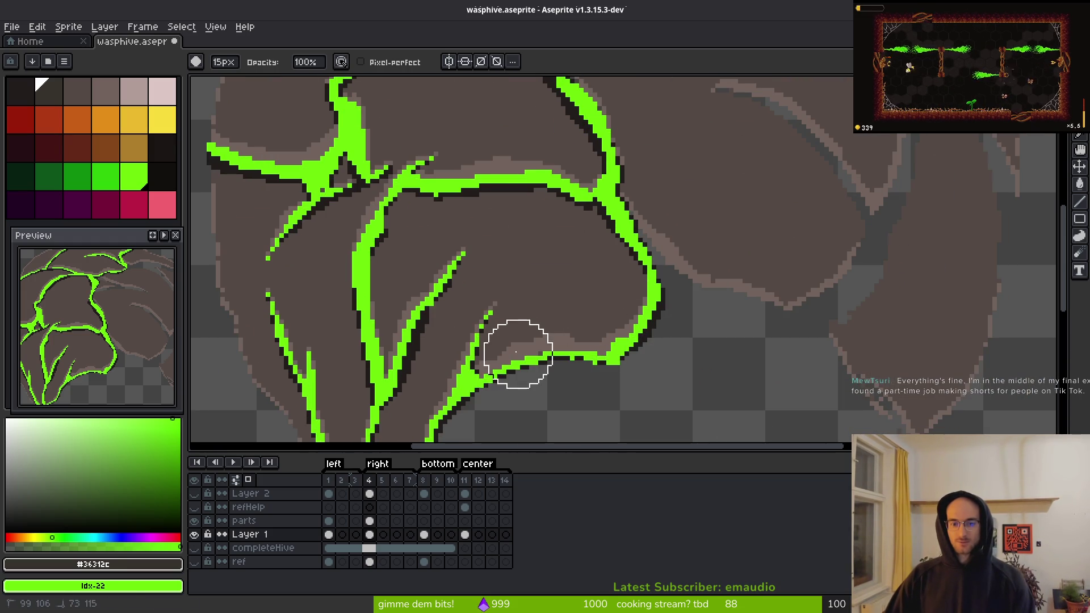
pyautogui.moveTo(493, 352)
pyautogui.mouseDown()
pyautogui.moveTo(560, 323)
pyautogui.moveTo(637, 442)
pyautogui.mouseUp()
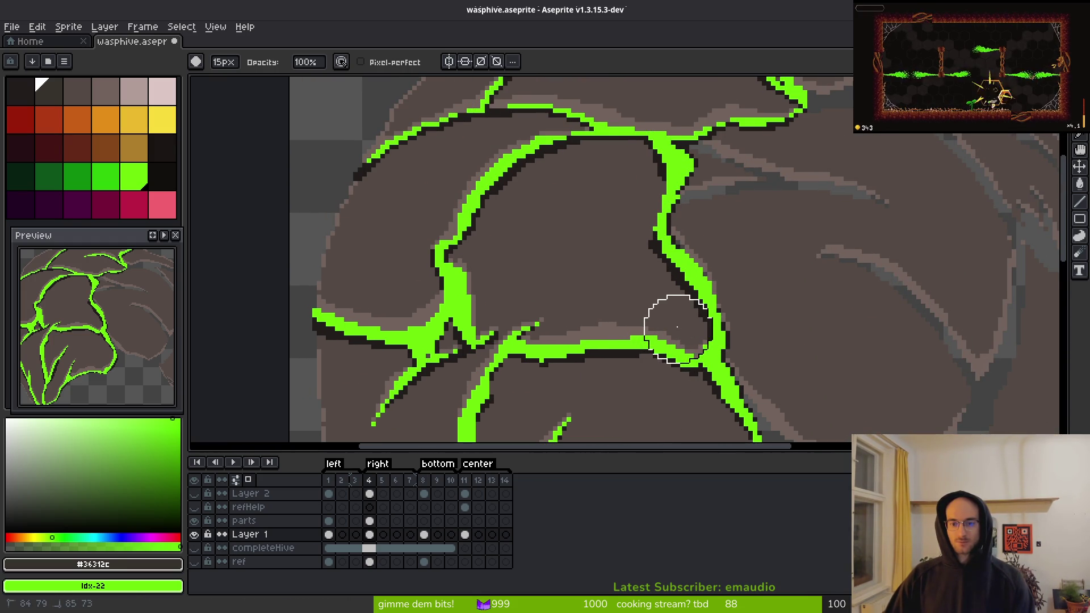
pyautogui.moveTo(623, 243); pyautogui.dragTo(572, 316)
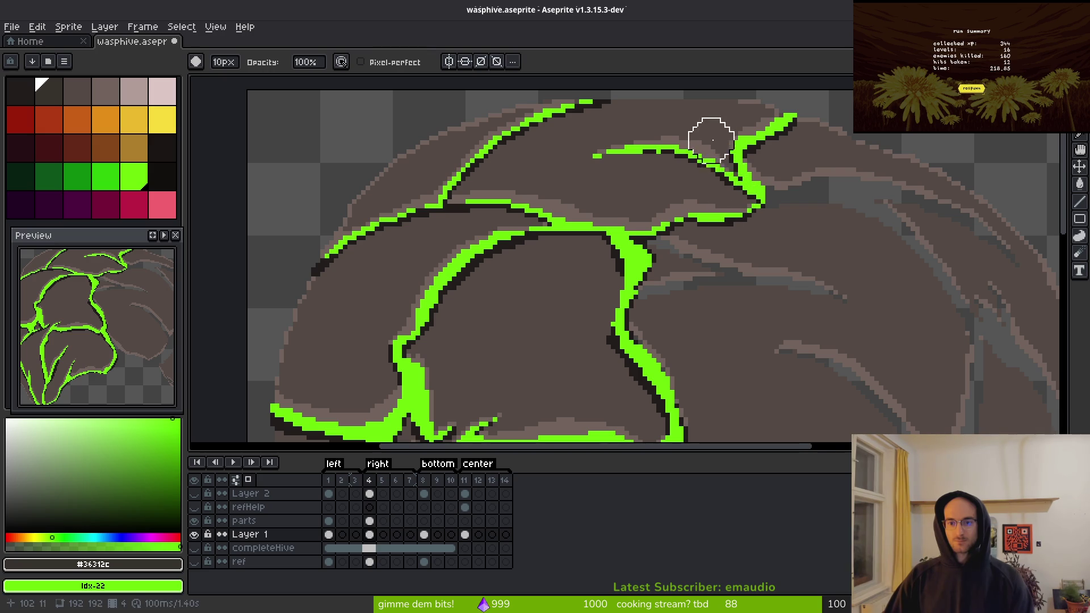
pyautogui.moveTo(711, 139); pyautogui.dragTo(679, 201)
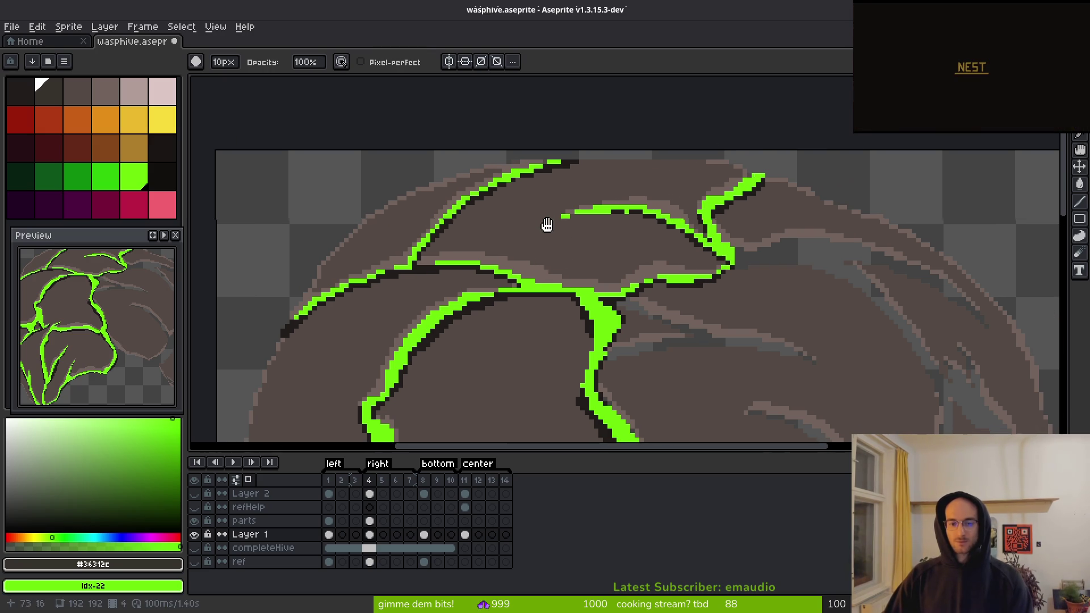
pyautogui.moveTo(547, 225); pyautogui.dragTo(531, 199)
pyautogui.click(194, 520)
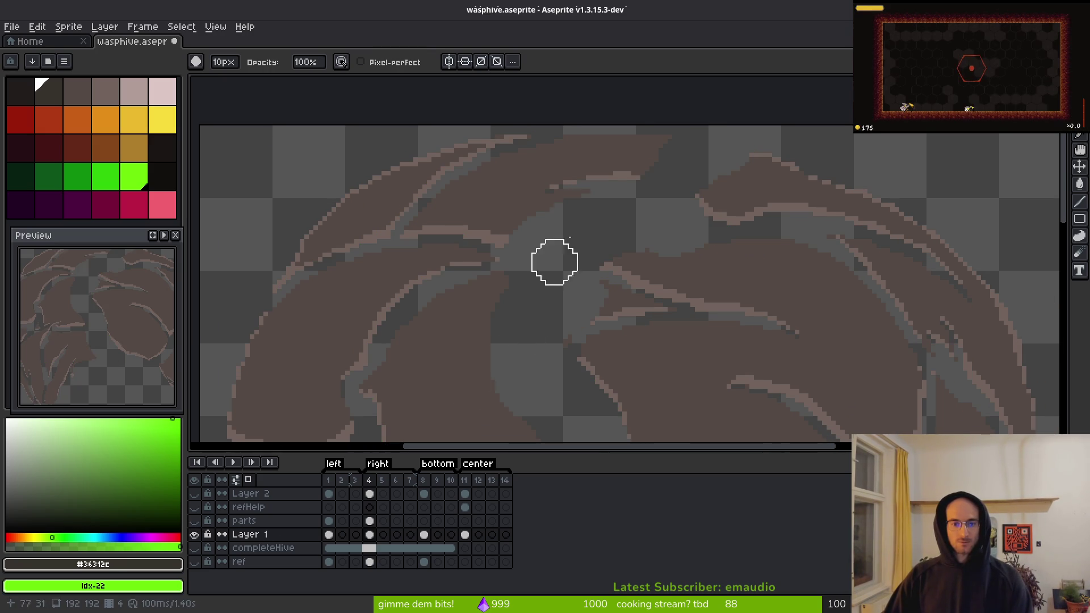
# - Enlarge the brush to 21px, save the sprite, and show the parts layer's green outlines
pyautogui.scroll(-5, 554, 263)
pyautogui.scroll(4, 513, 301)
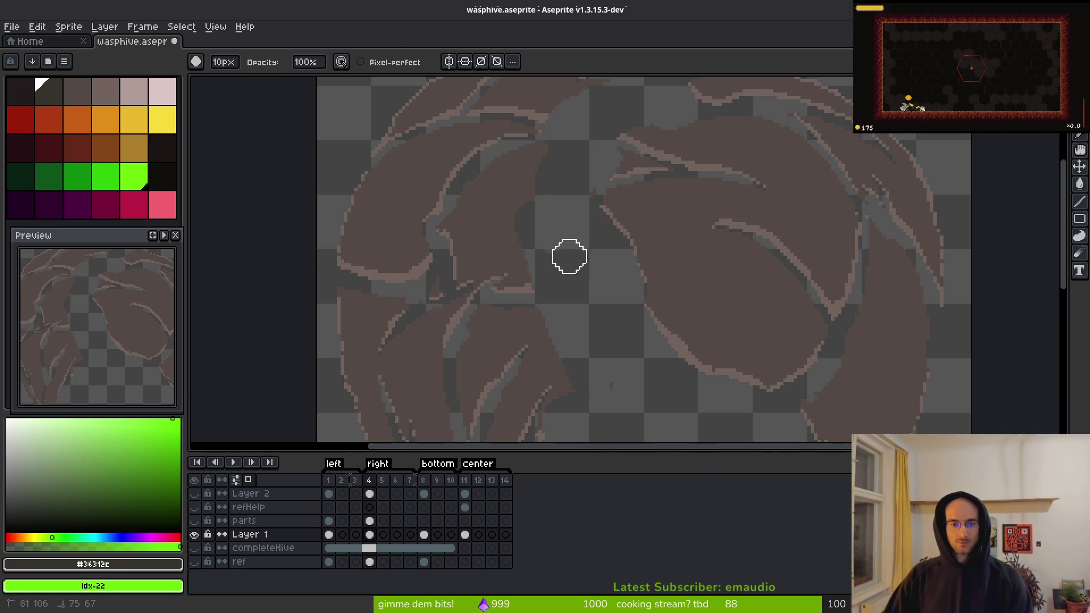
pyautogui.press('+')
pyautogui.press('+')
pyautogui.press('+')
pyautogui.moveTo(545, 342)
pyautogui.mouseDown()
pyautogui.moveTo(566, 249)
pyautogui.moveTo(450, 409)
pyautogui.moveTo(414, 365)
pyautogui.moveTo(545, 170)
pyautogui.moveTo(485, 163)
pyautogui.moveTo(436, 369)
pyautogui.mouseUp()
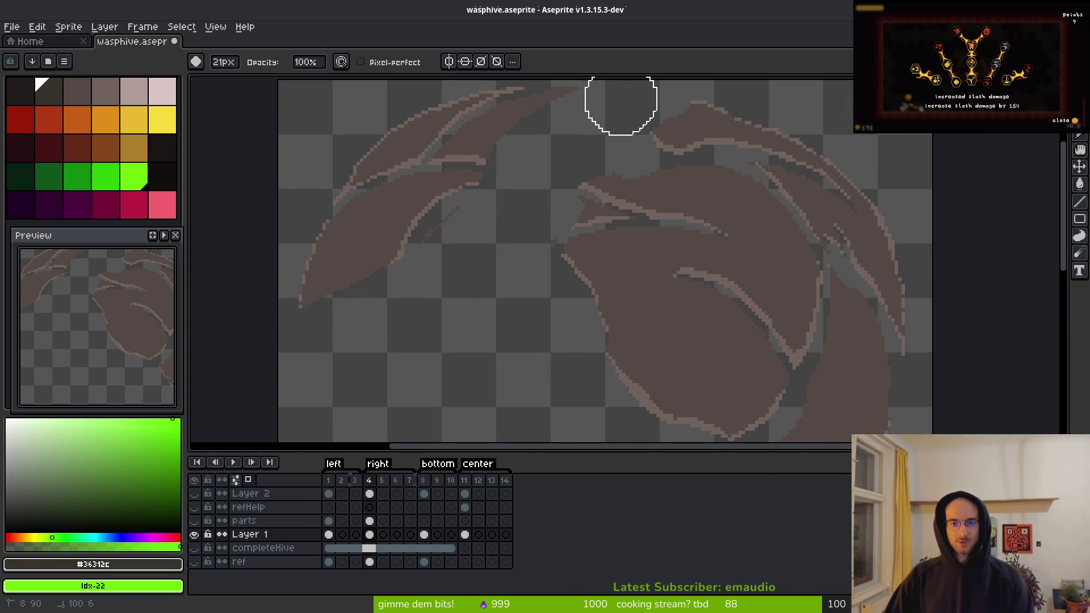
pyautogui.scroll(-5, 474, 212)
pyautogui.hotkey('ctrl', 's')
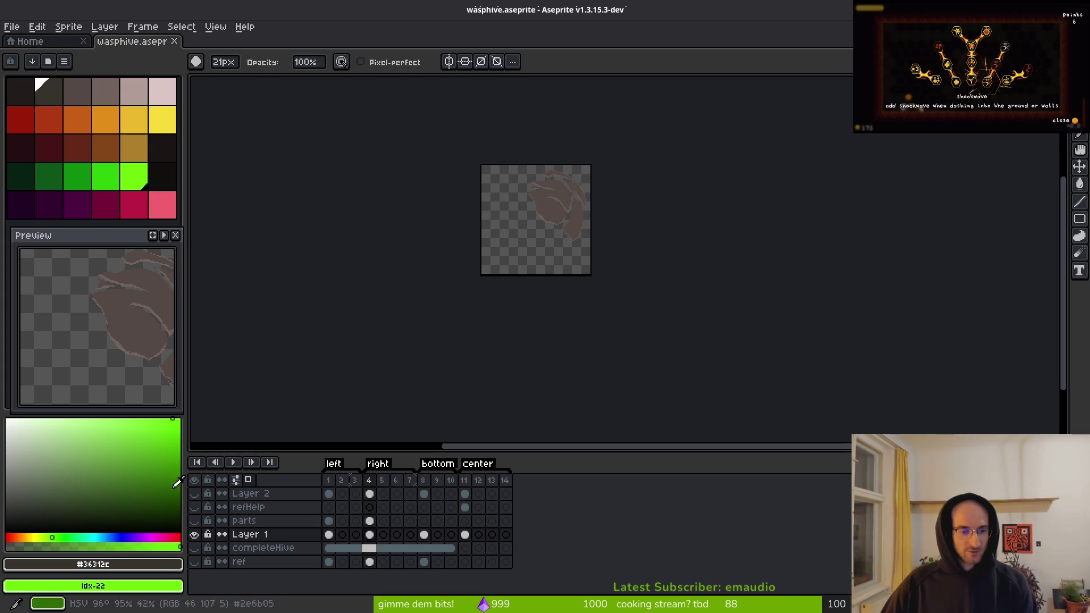
pyautogui.click(195, 521)
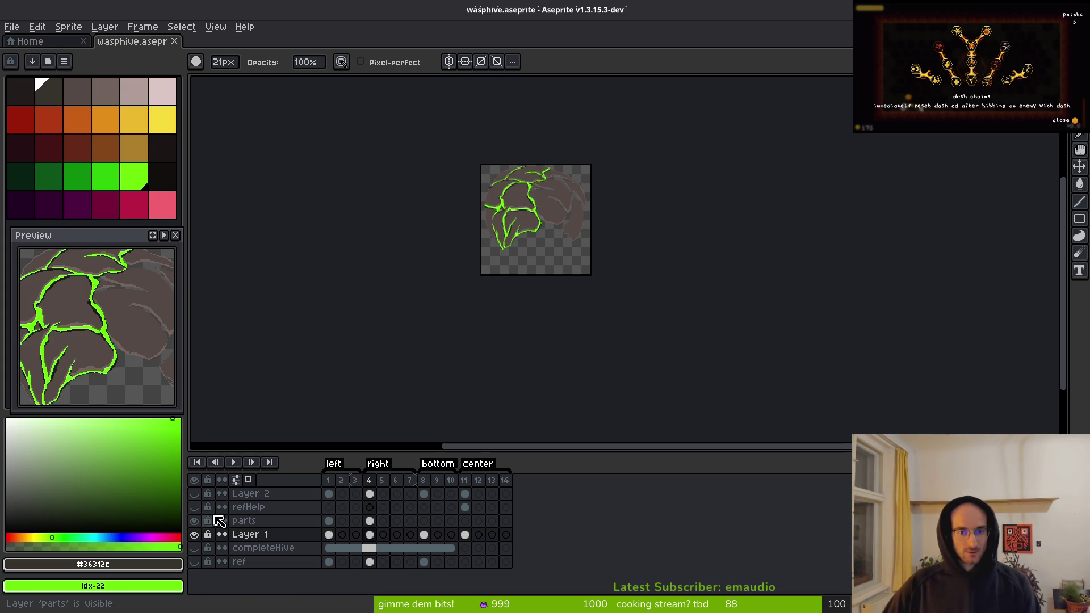
# - Save the sprite, show Layer 2, and briefly hide the parts layer to compare
pyautogui.hotkey('ctrl', 's')
pyautogui.scroll(3, 530, 205)
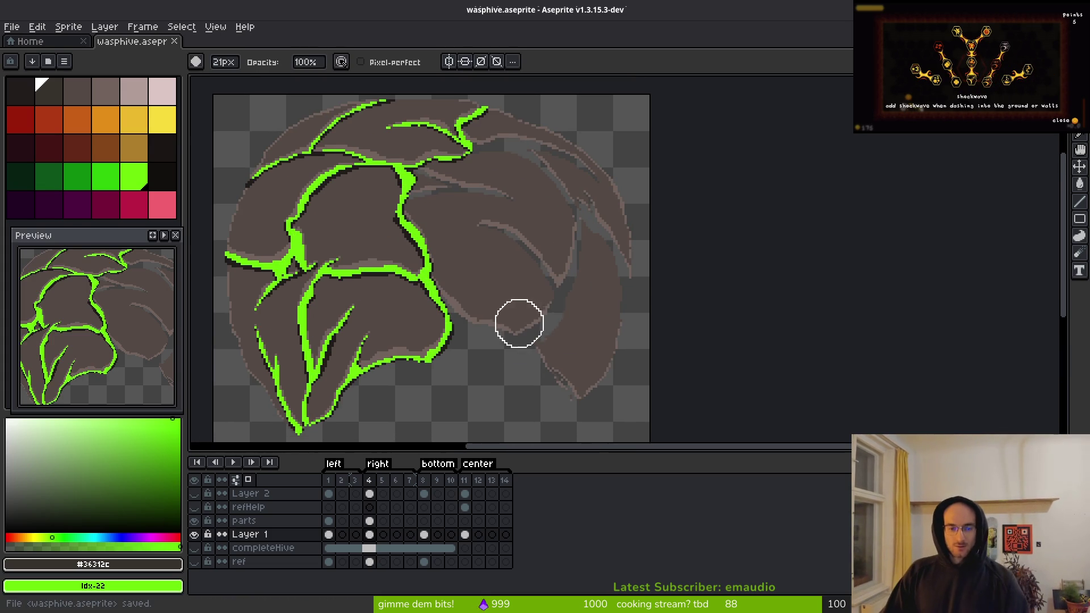
pyautogui.scroll(-2, 519, 323)
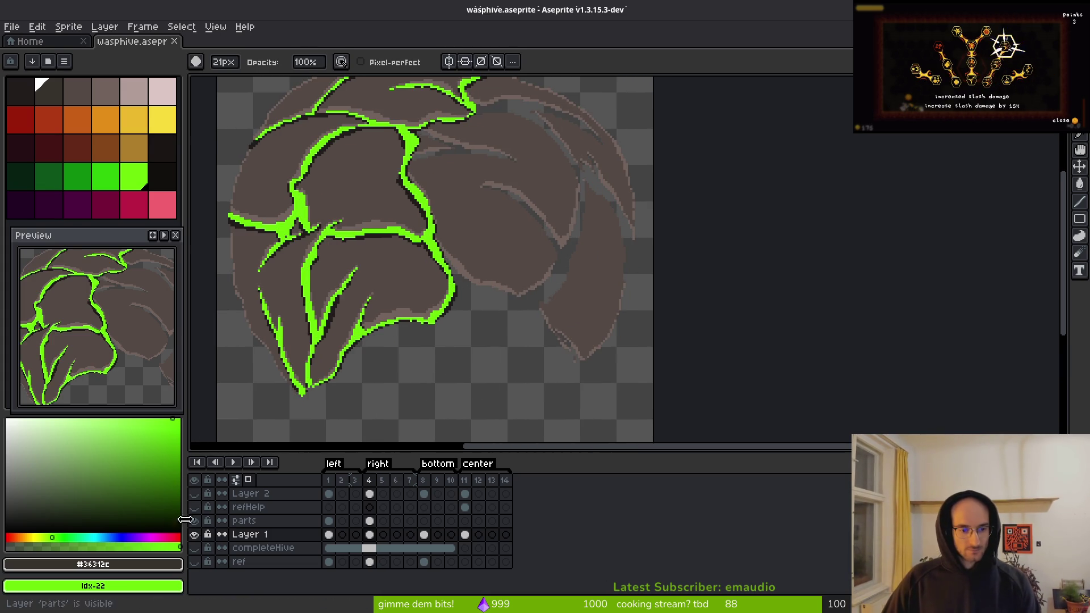
pyautogui.click(194, 494)
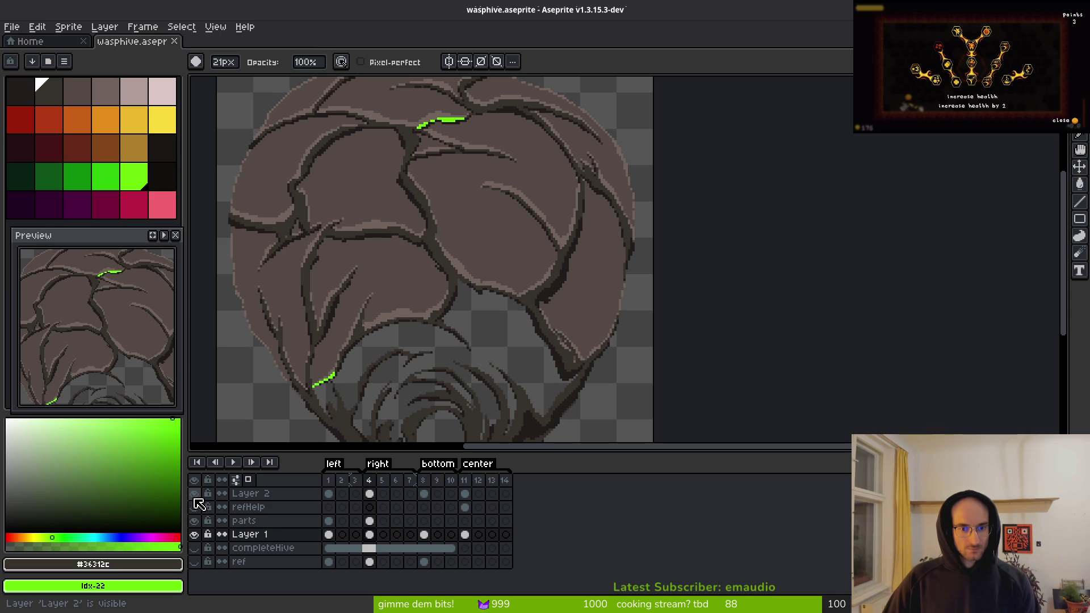
pyautogui.click(193, 520)
pyautogui.click(194, 520)
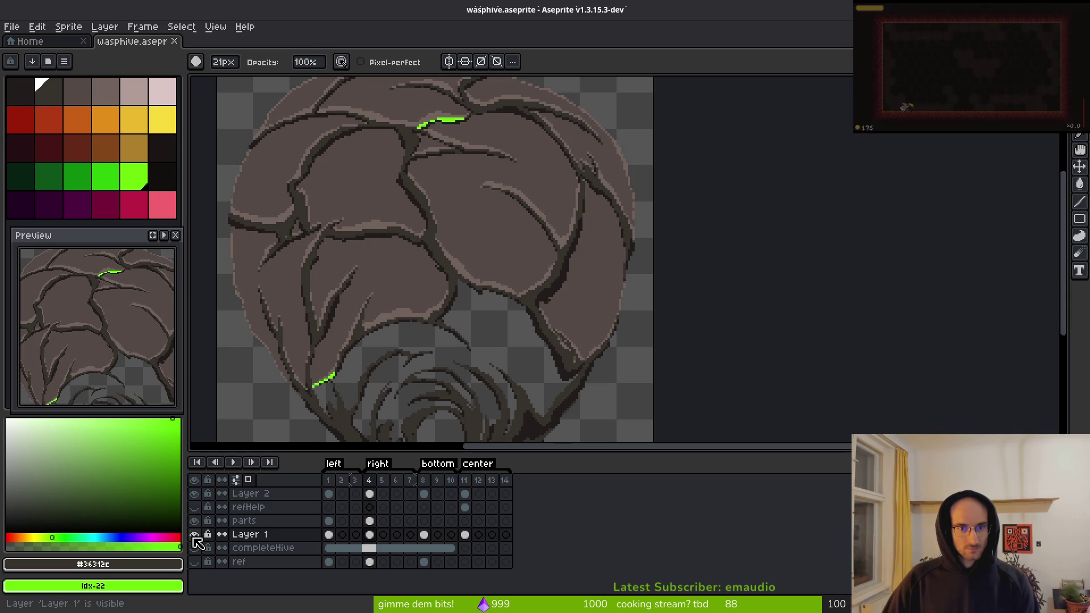
# - Flick Layer 2 on and off repeatedly to compare its outlines with the green lines
pyautogui.click(195, 494)
pyautogui.click(195, 494)
pyautogui.click(194, 494)
pyautogui.click(194, 494)
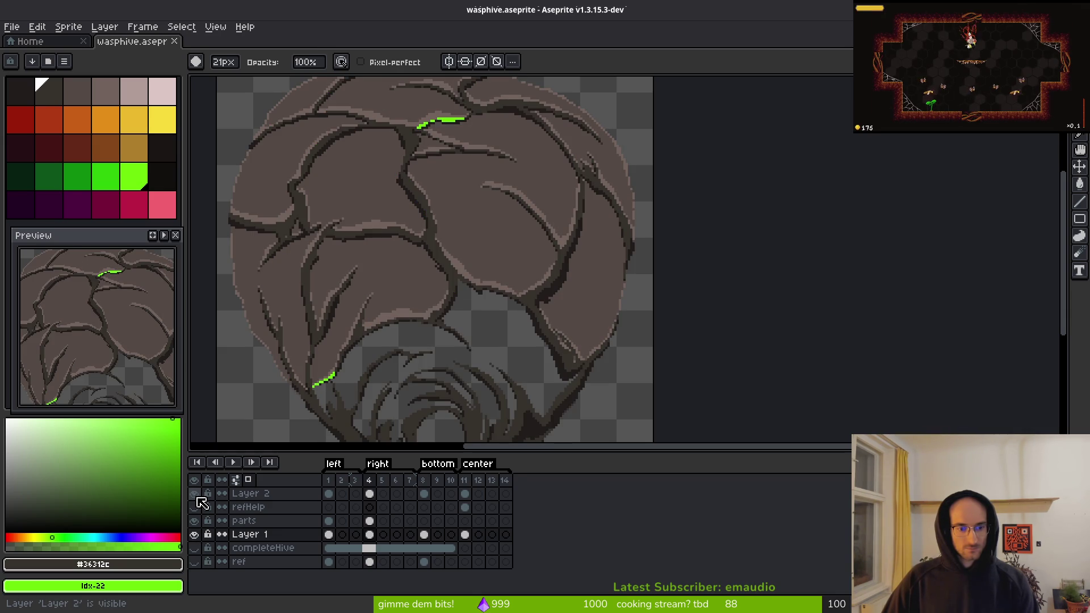
pyautogui.click(195, 494)
pyautogui.click(195, 494)
pyautogui.click(195, 495)
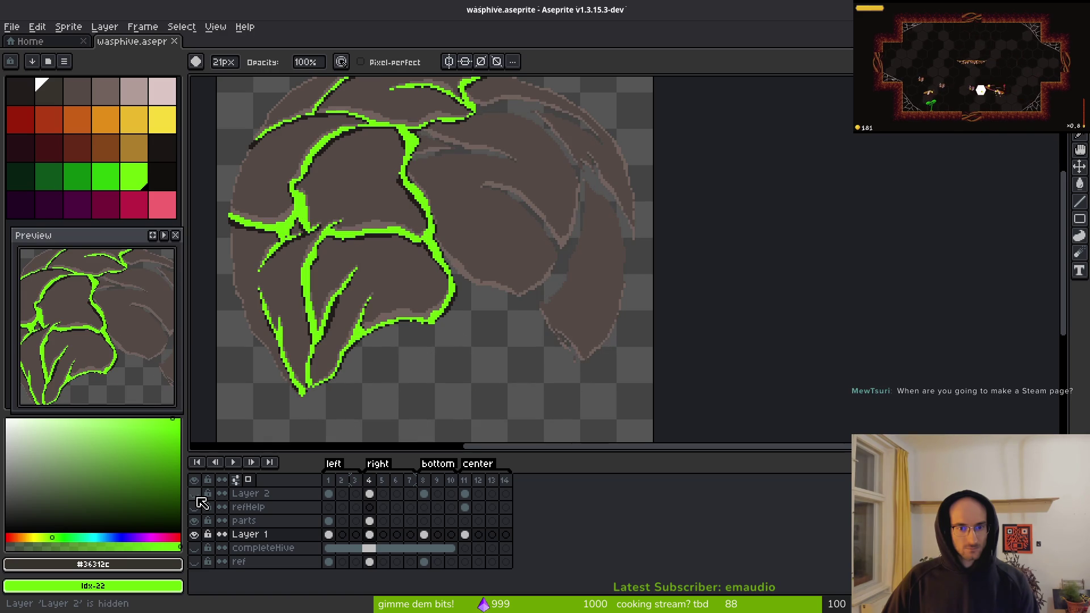
pyautogui.click(197, 498)
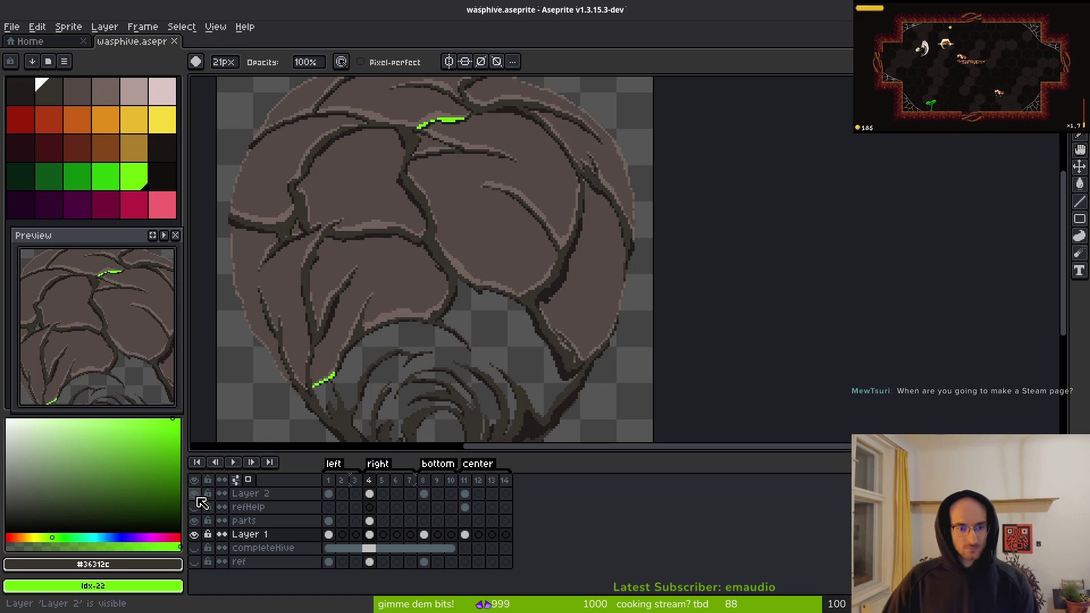
# - Move the parts layer above Layer 2 and toggle it to check the green lines
pyautogui.click(261, 522)
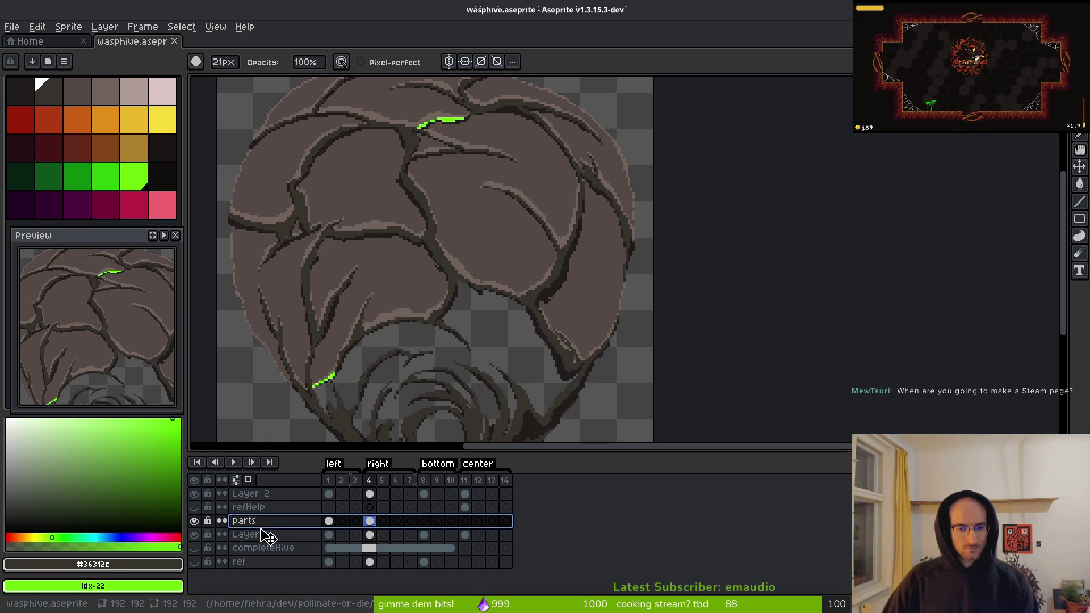
pyautogui.moveTo(266, 529); pyautogui.dragTo(266, 489)
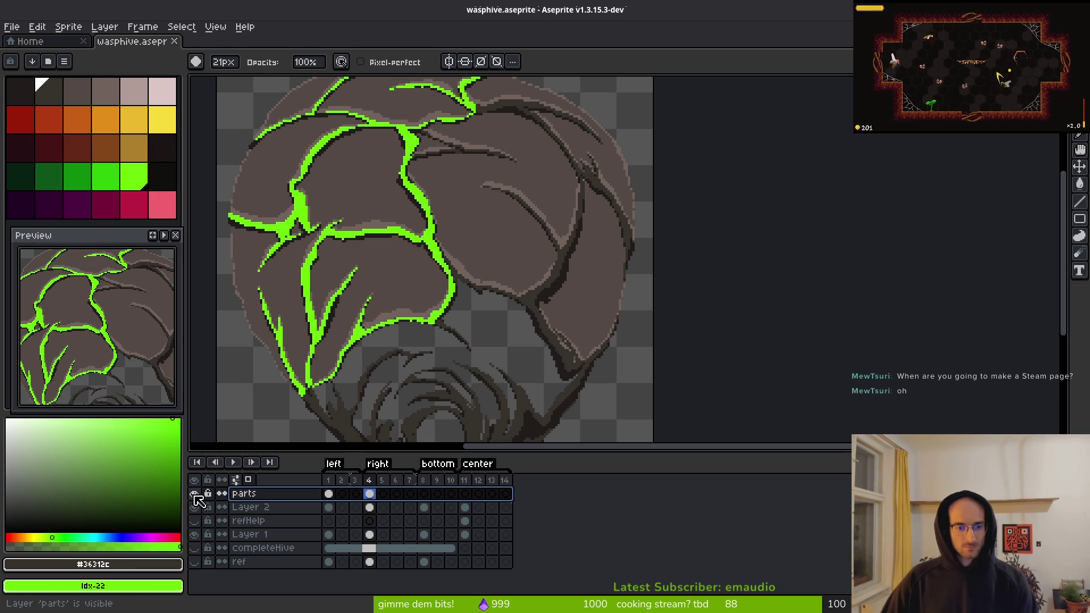
pyautogui.click(194, 494)
pyautogui.click(329, 481)
pyautogui.click(194, 494)
pyautogui.click(194, 494)
pyautogui.click(369, 494)
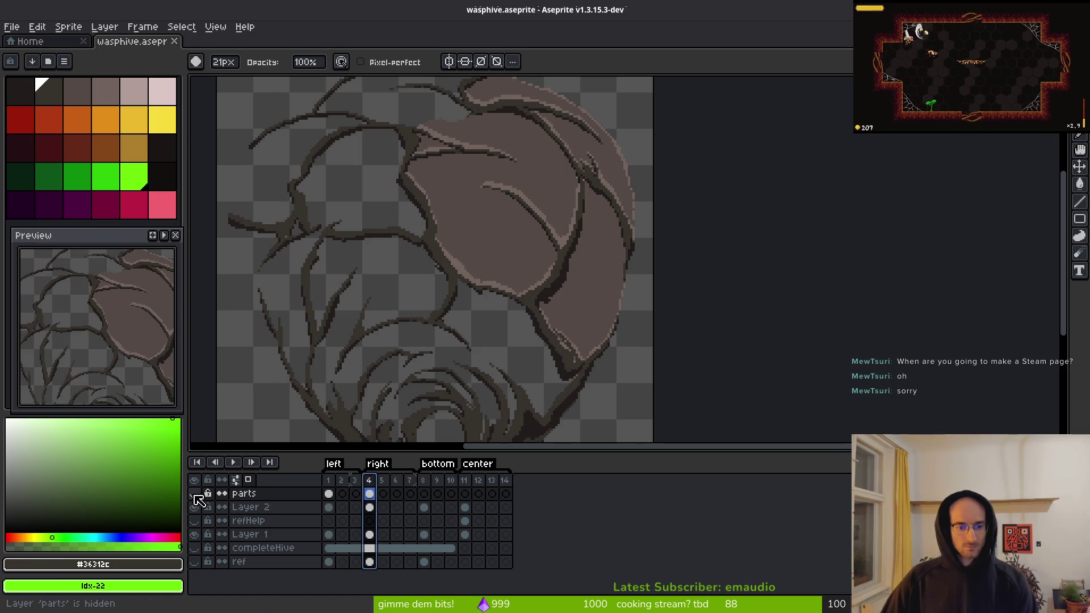
pyautogui.click(194, 494)
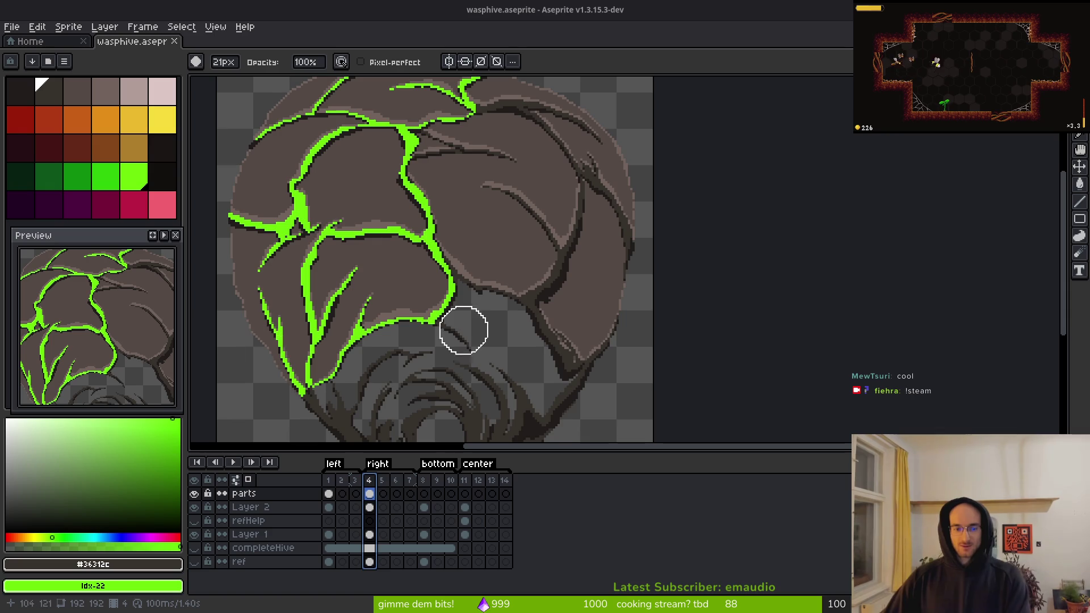
pyautogui.scroll(-3, 511, 363)
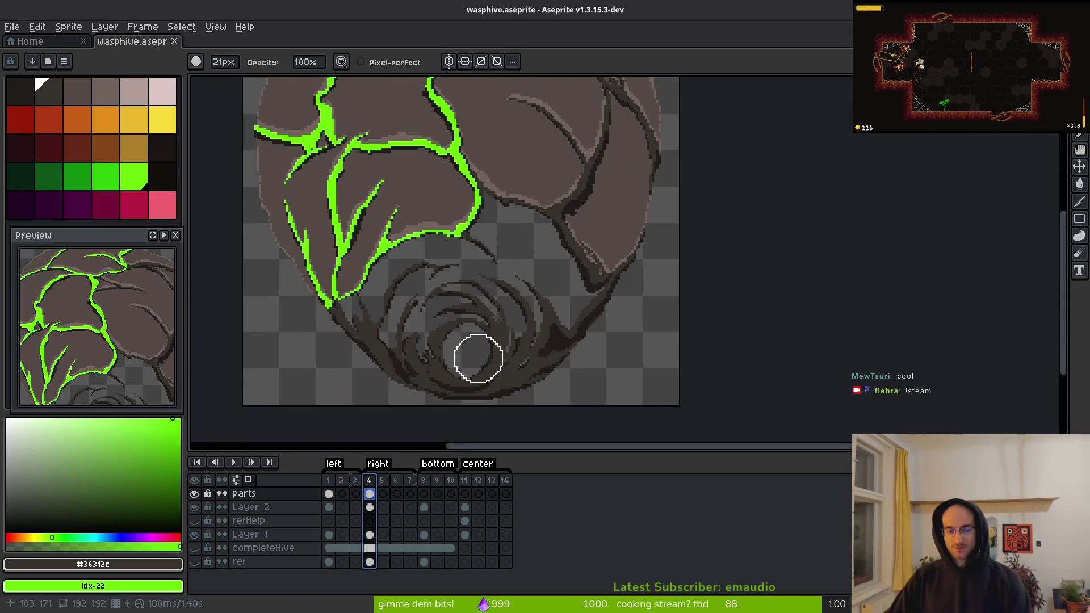
# - Rename Layer 2 to 'highlights' and Layer 1 to 'baseLayer'
pyautogui.click(370, 507)
pyautogui.click(268, 509)
pyautogui.doubleClick(271, 511)
pyautogui.write('highlights')
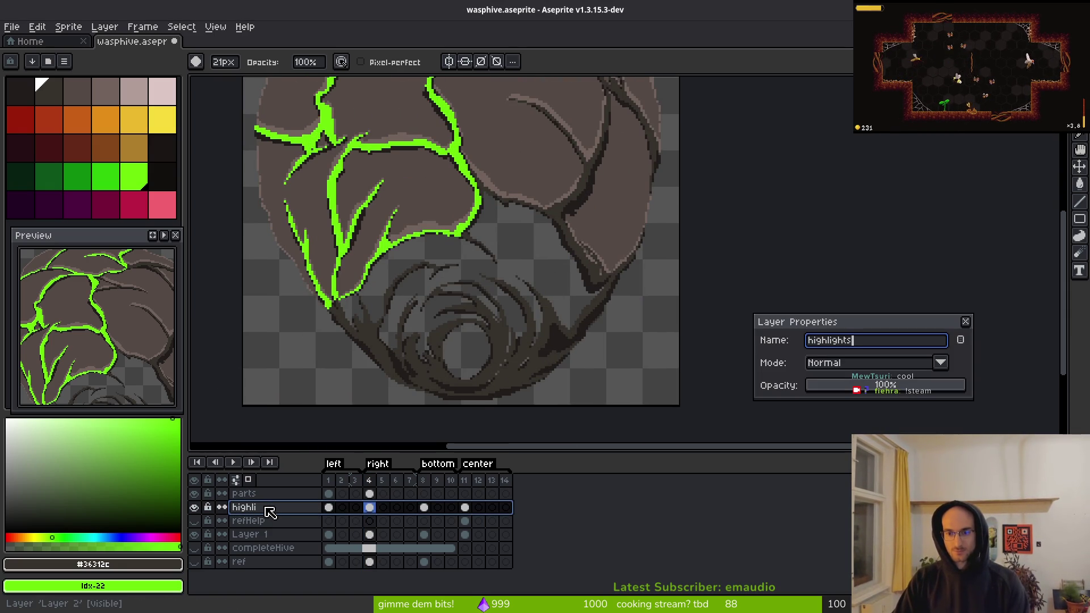
pyautogui.press('Return')
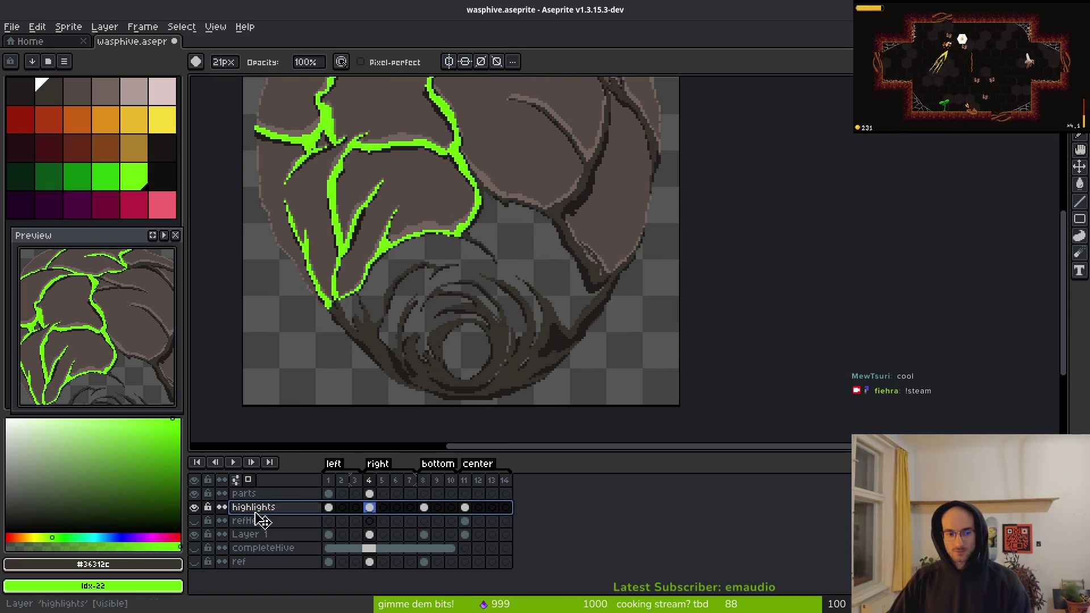
pyautogui.click(267, 538)
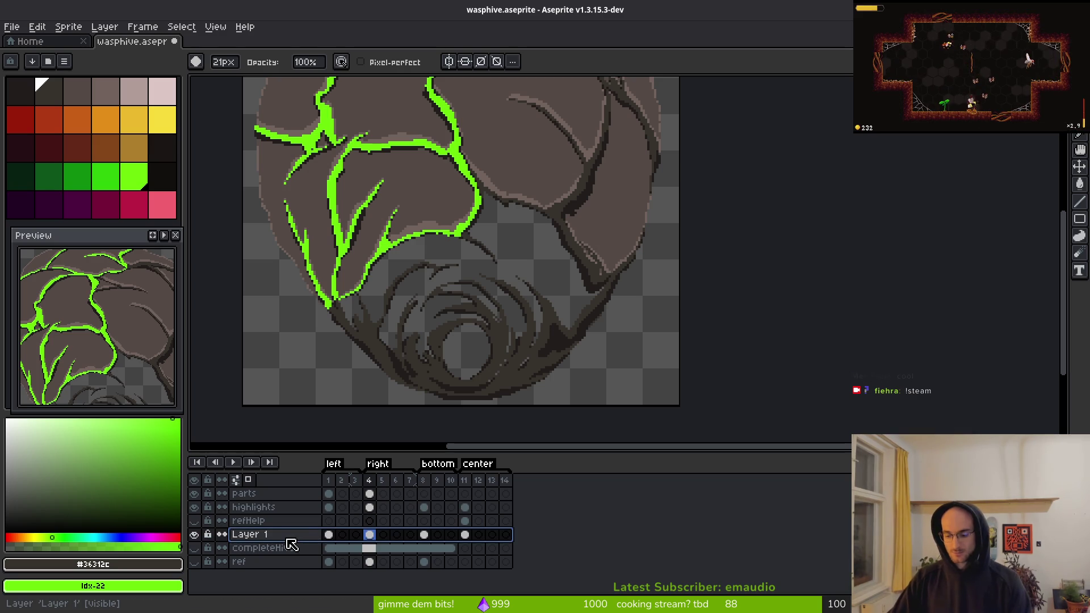
pyautogui.doubleClick(290, 542)
pyautogui.write('b')
pyautogui.write('r')
pyautogui.press('Return')
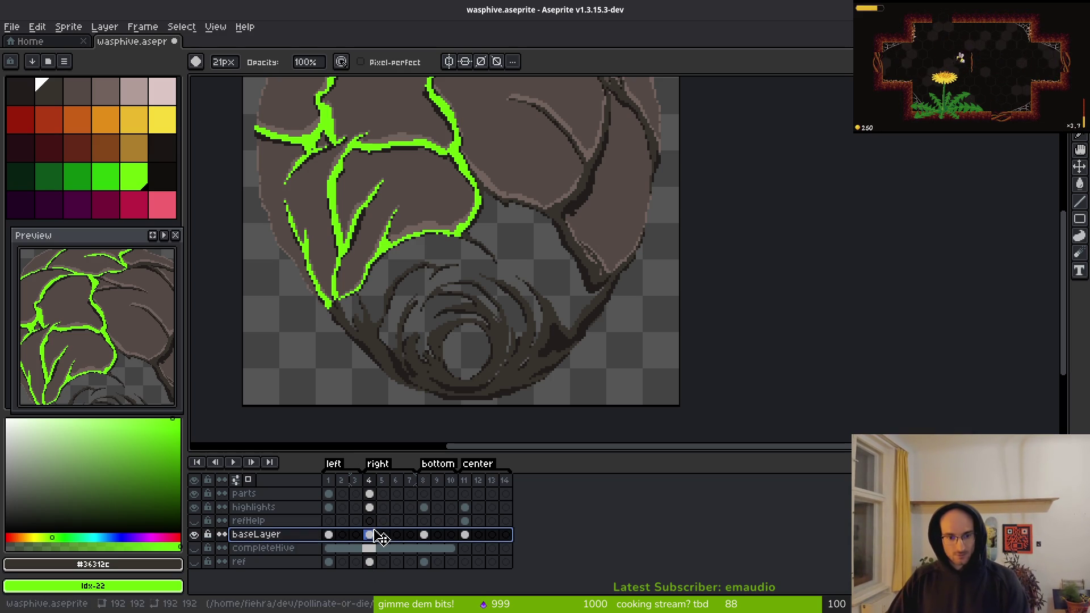
# - Rename the parts layer to 'helpParts'
pyautogui.hscroll(-2, 508, 306)
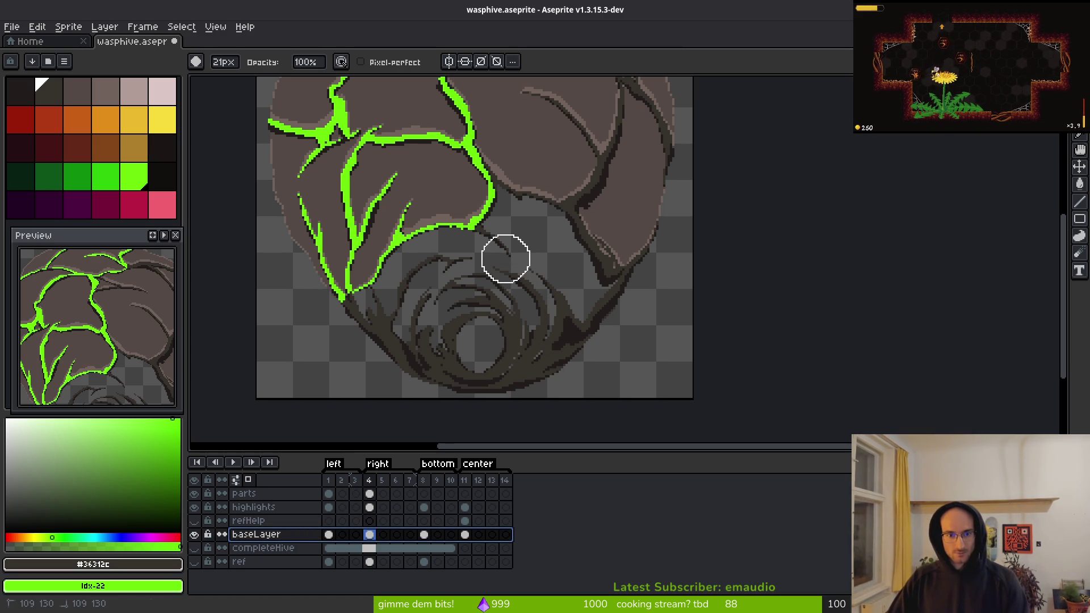
pyautogui.press('Escape')
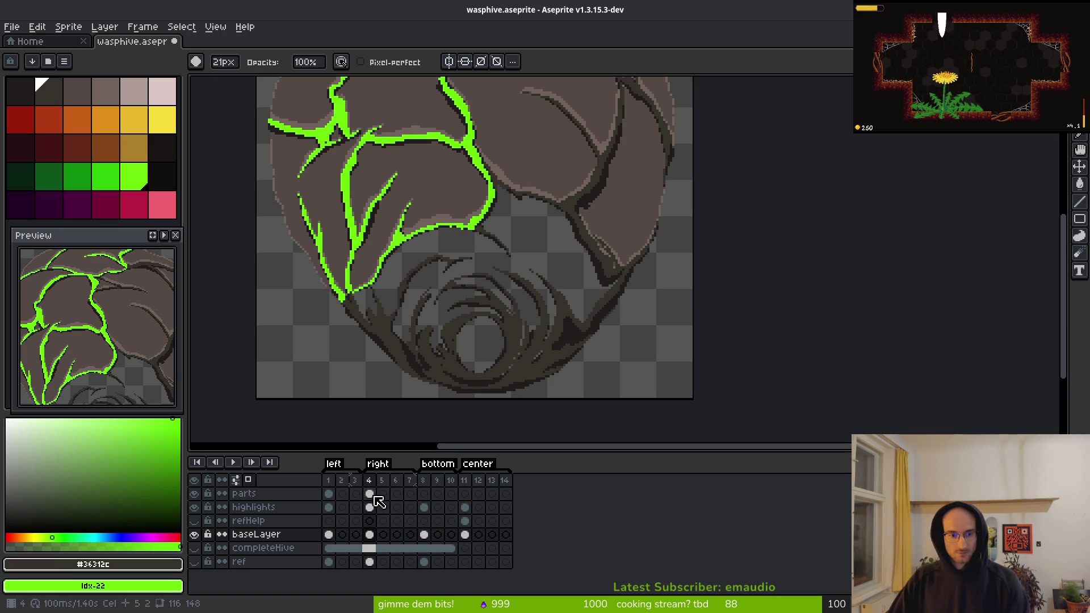
pyautogui.click(264, 498)
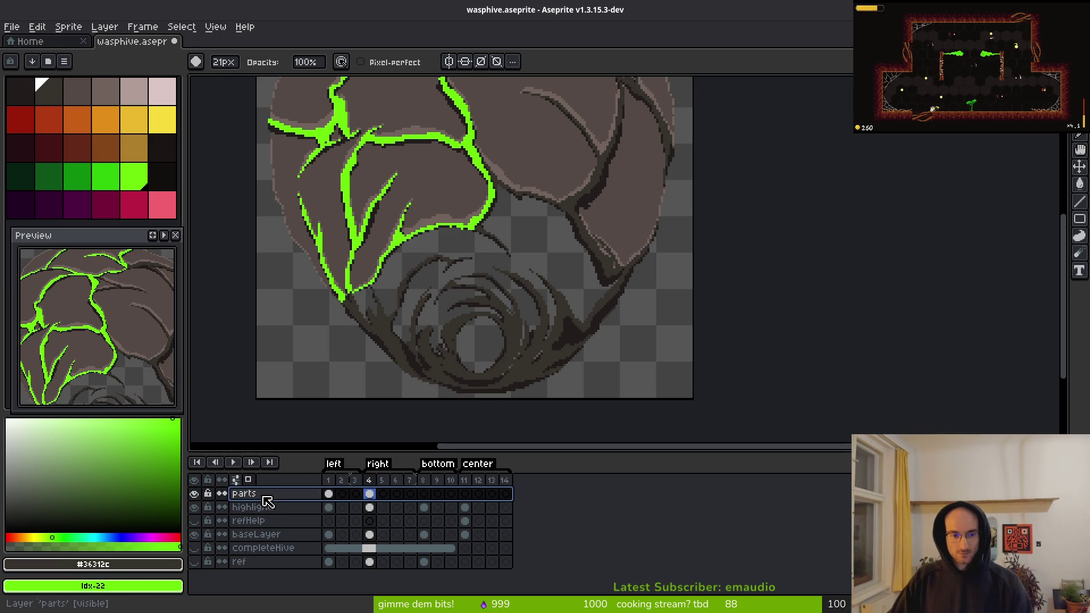
pyautogui.doubleClick(265, 498)
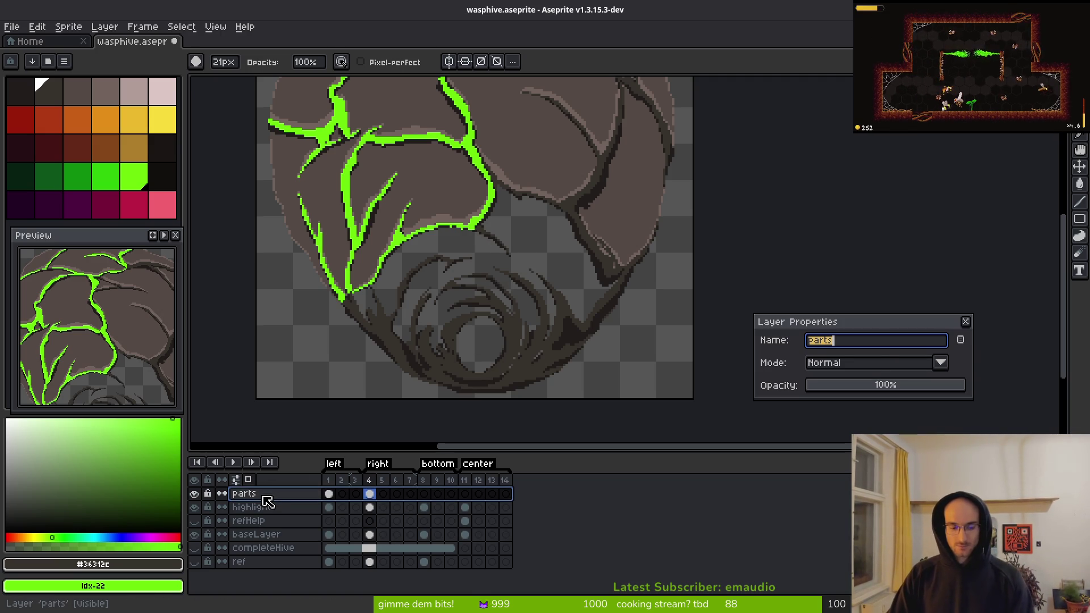
pyautogui.press('Return')
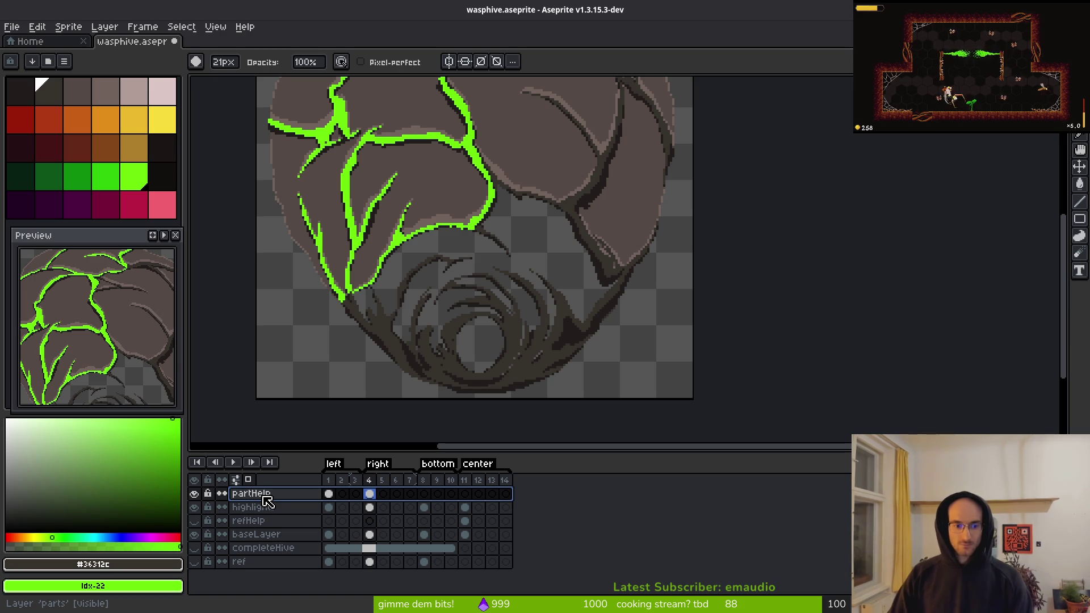
pyautogui.hotkey('shift', 'p')
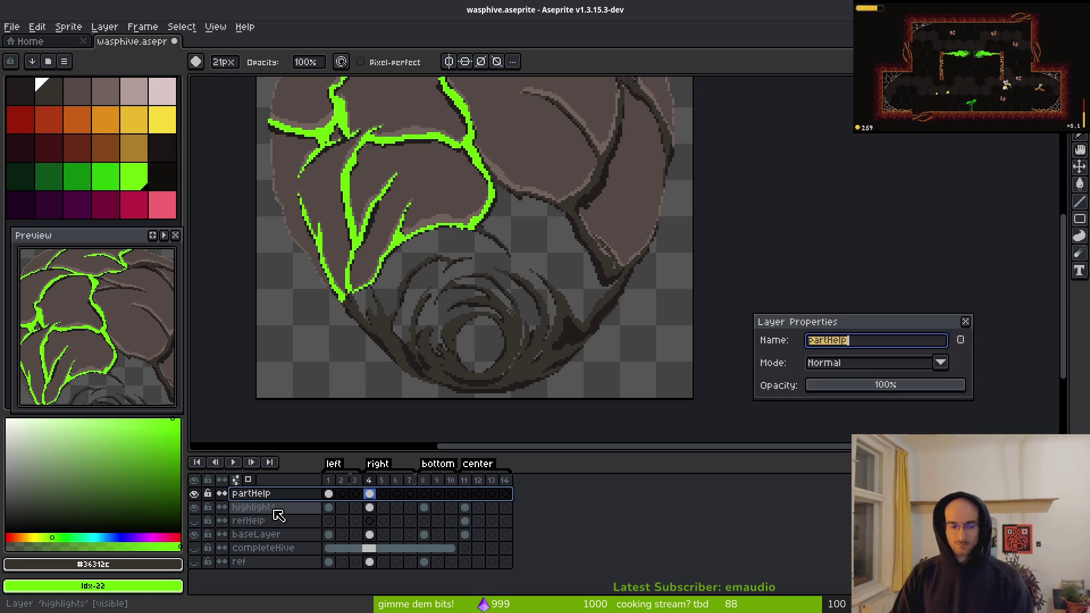
pyautogui.write('ts')
pyautogui.press('Return')
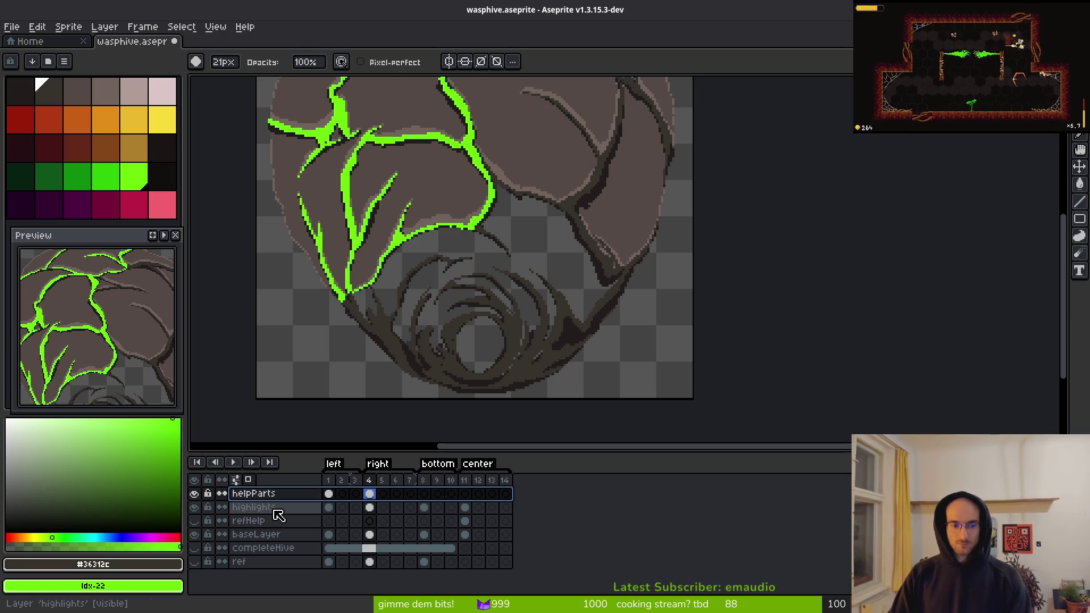
# - Rename the refHelp layer to 'helpRef' and the highlights layer to 'shading'
pyautogui.click(259, 522)
pyautogui.hotkey('shift', 'p')
pyautogui.write('helpRefs')
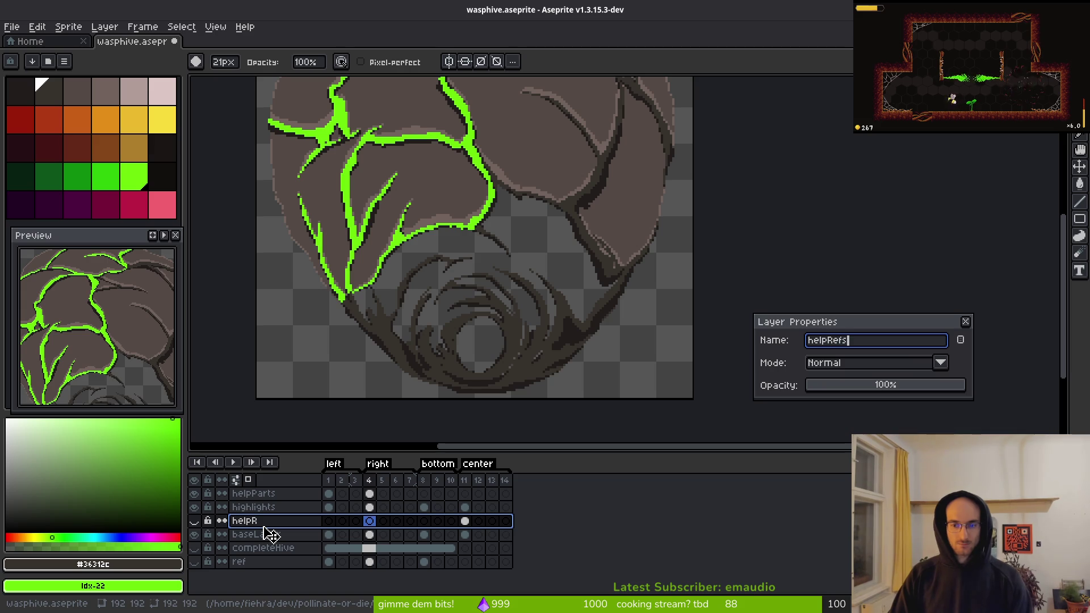
pyautogui.press('BackSpace')
pyautogui.press('Return')
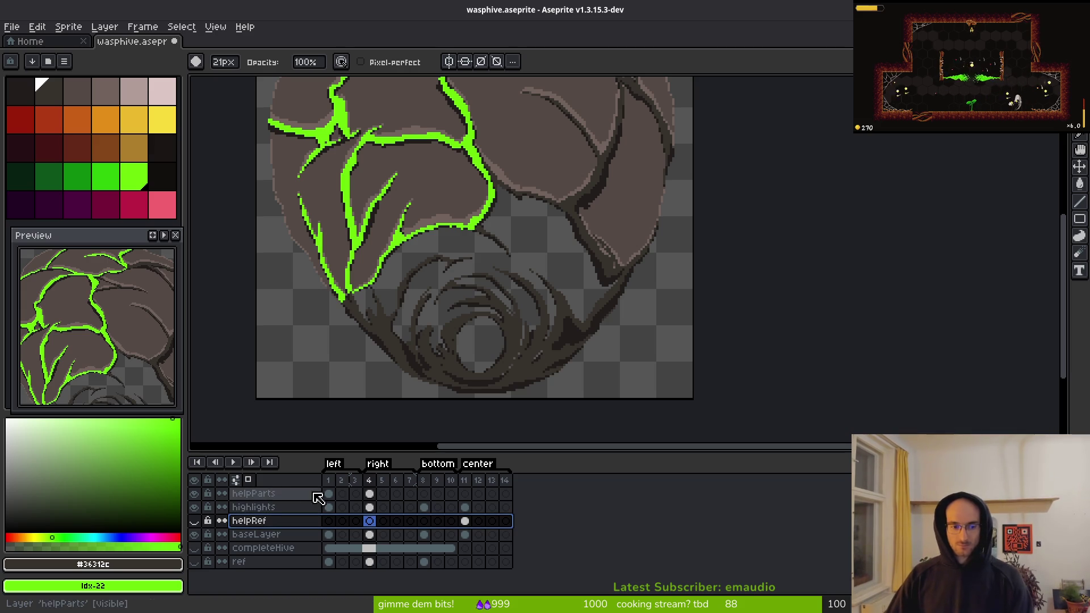
pyautogui.click(295, 508)
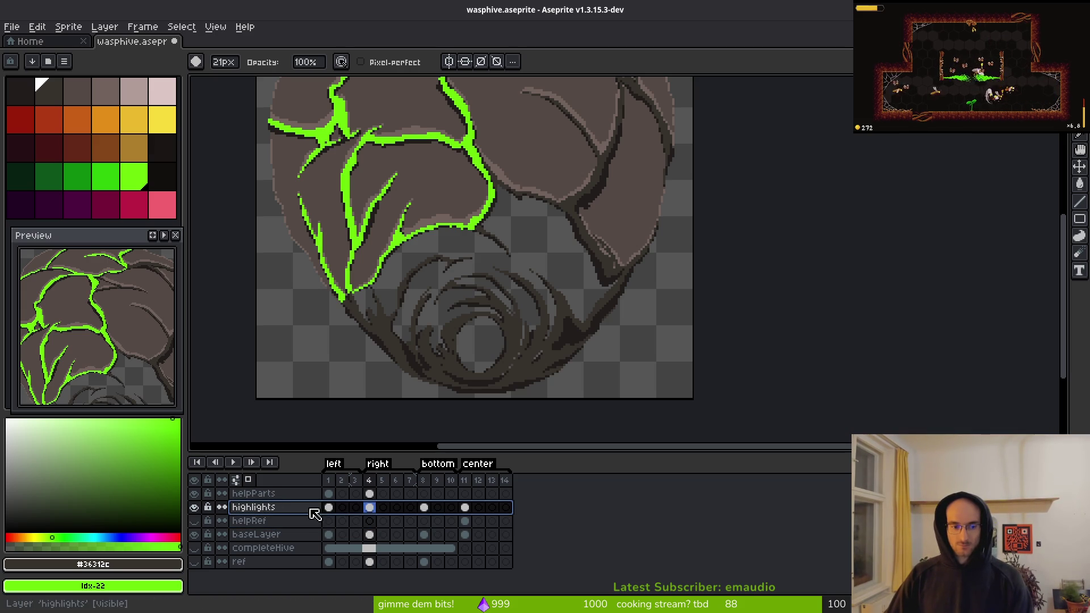
pyautogui.hotkey('shift', 'p')
pyautogui.write('shading')
pyautogui.press('Return')
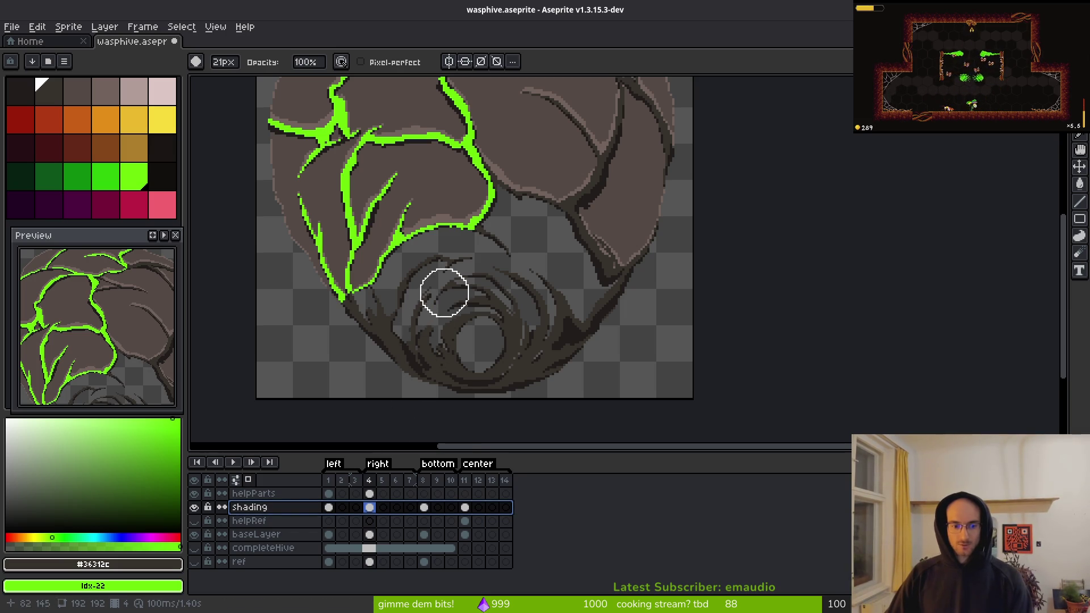
# - Save the sprite, then erase the inner swirl rings at the hive's bottom
pyautogui.scroll(-3, 454, 324)
pyautogui.hotkey('ctrl', 's')
pyautogui.scroll(3, 482, 284)
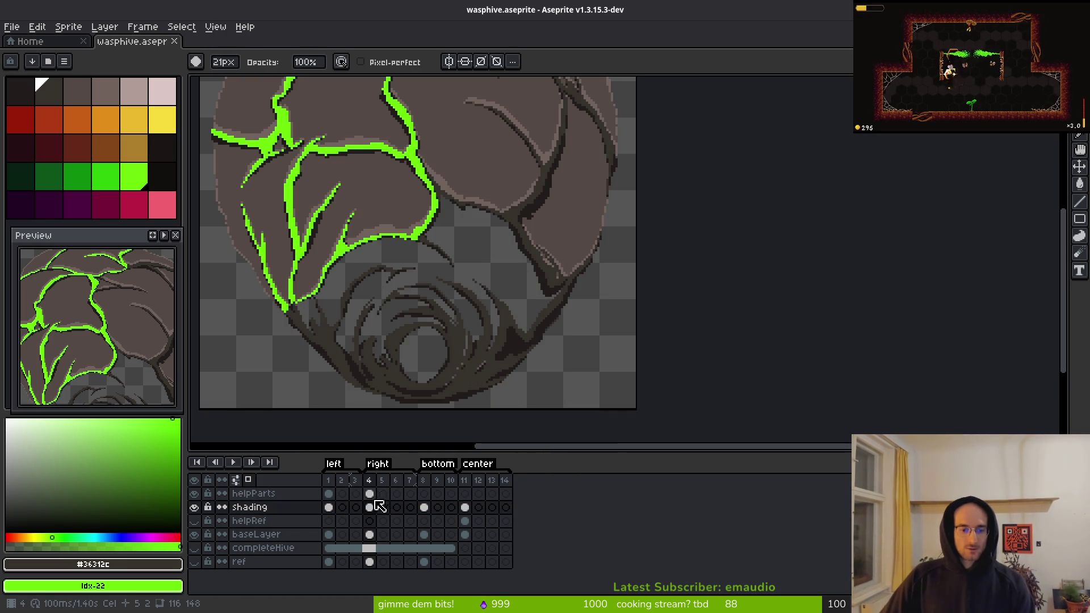
pyautogui.moveTo(414, 335)
pyautogui.mouseDown()
pyautogui.moveTo(433, 309)
pyautogui.moveTo(465, 318)
pyautogui.moveTo(471, 282)
pyautogui.mouseUp()
# - Erase the dark diagonal branch segment and the spikes beneath the green outline
pyautogui.click(435, 255)
pyautogui.scroll(4, 539, 326)
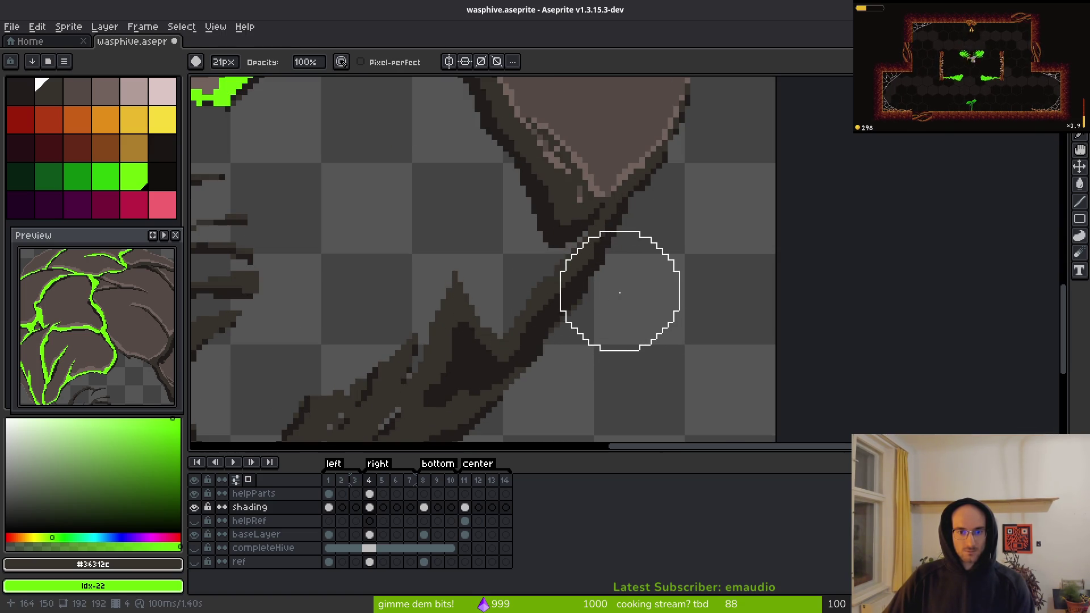
pyautogui.moveTo(610, 287)
pyautogui.mouseDown()
pyautogui.moveTo(574, 321)
pyautogui.moveTo(459, 345)
pyautogui.mouseUp()
pyautogui.scroll(-4, 458, 344)
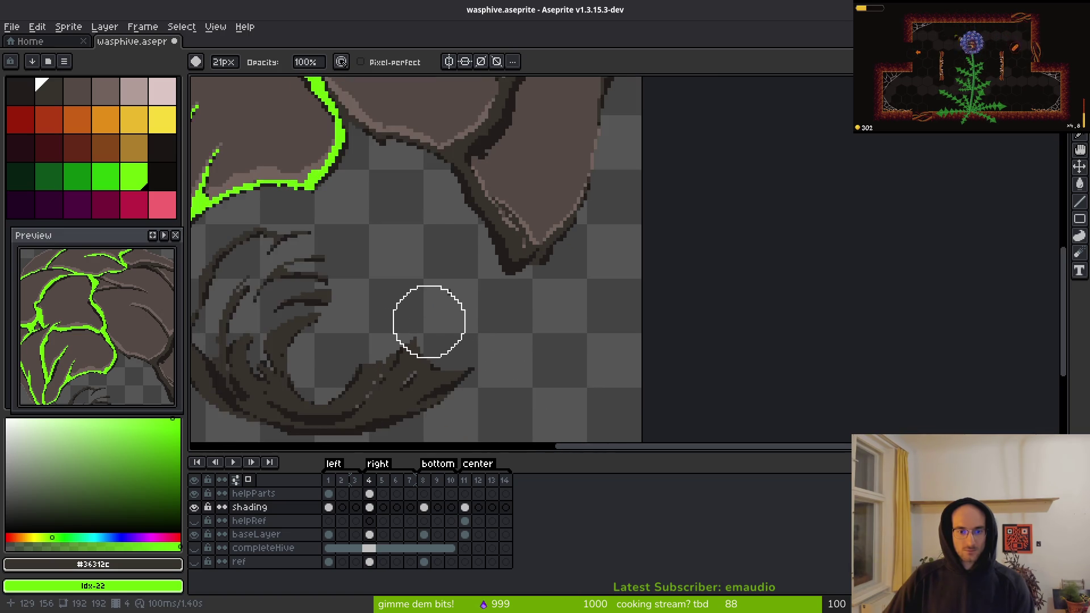
pyautogui.moveTo(327, 360)
pyautogui.mouseDown()
pyautogui.moveTo(331, 308)
pyautogui.moveTo(418, 324)
pyautogui.moveTo(336, 336)
pyautogui.moveTo(395, 255)
pyautogui.mouseUp()
pyautogui.scroll(3, 491, 343)
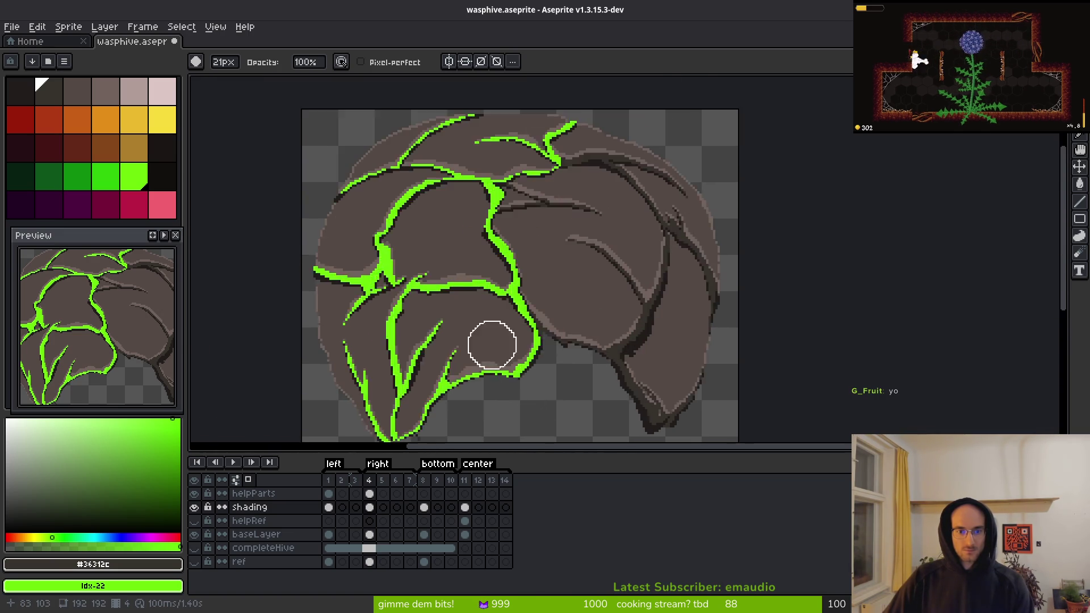
pyautogui.scroll(1, 479, 288)
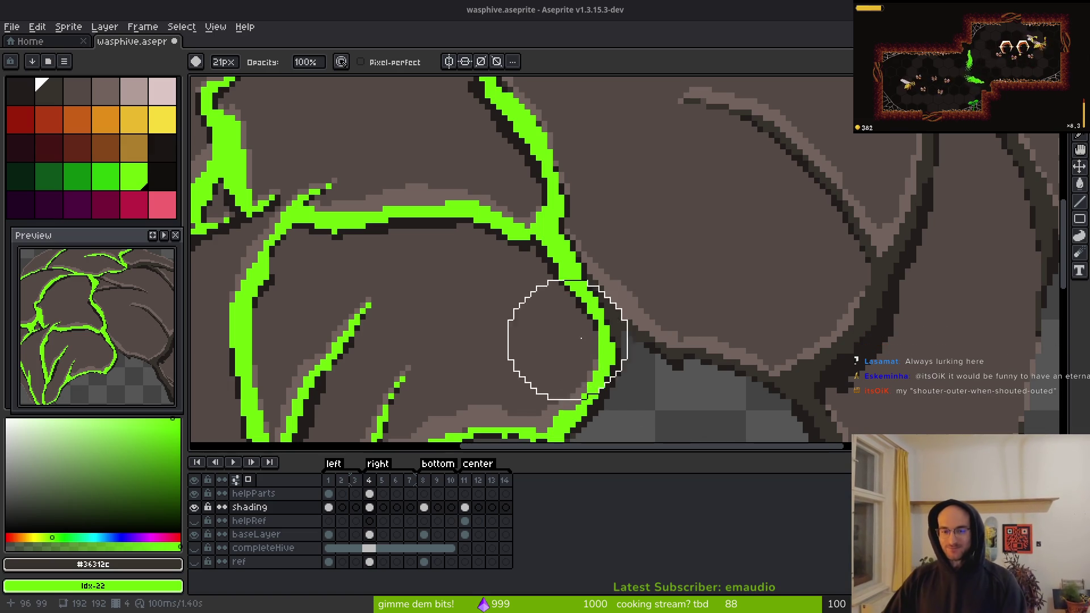
# - Hide the green helpParts guide layer
pyautogui.scroll(1, 560, 329)
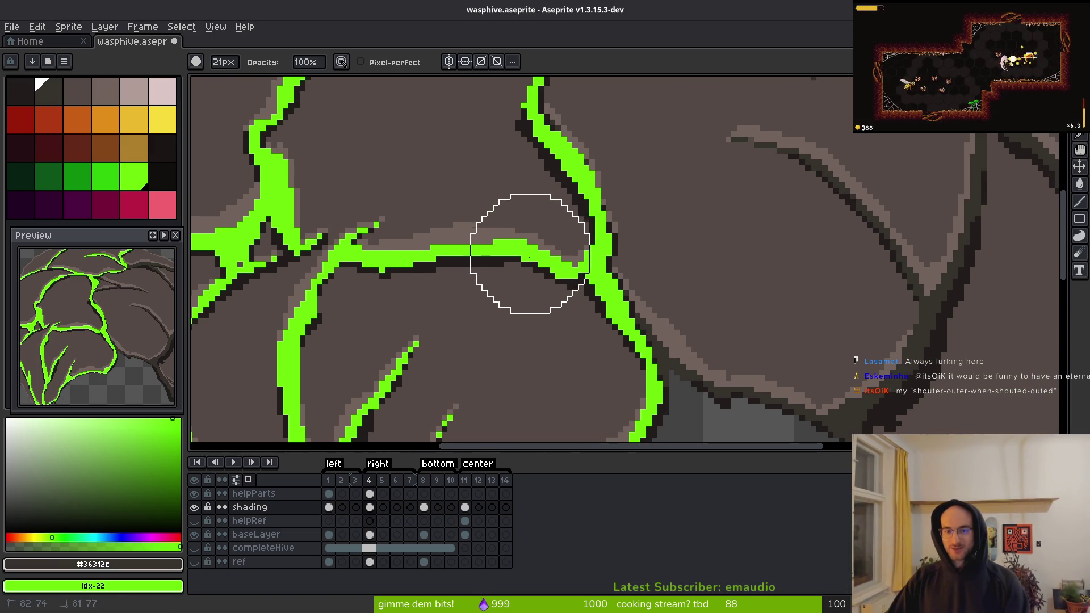
pyautogui.scroll(-4, 538, 301)
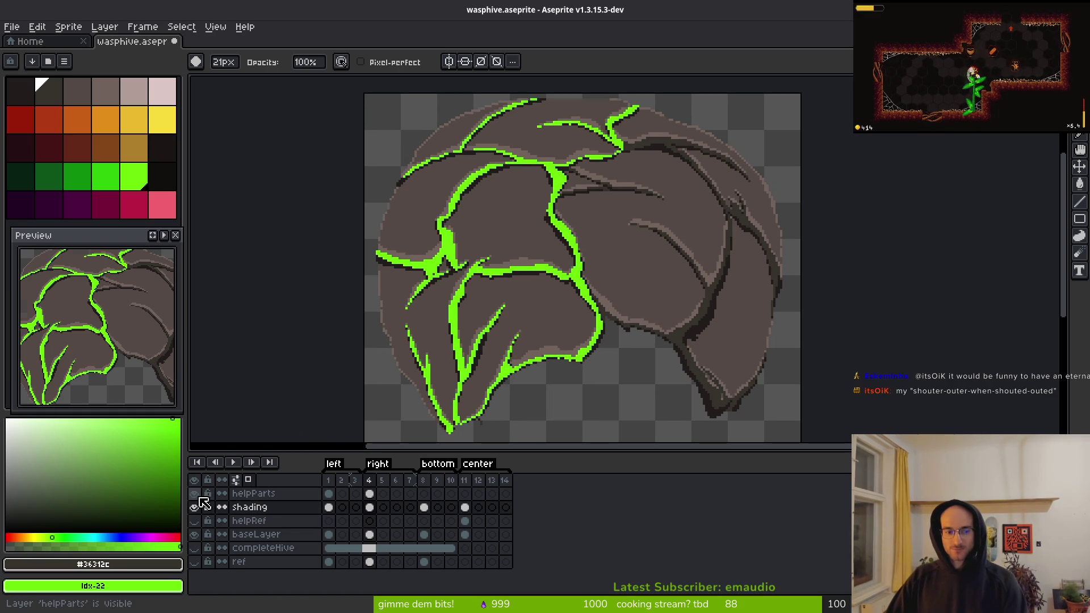
pyautogui.click(194, 493)
pyautogui.scroll(3, 516, 248)
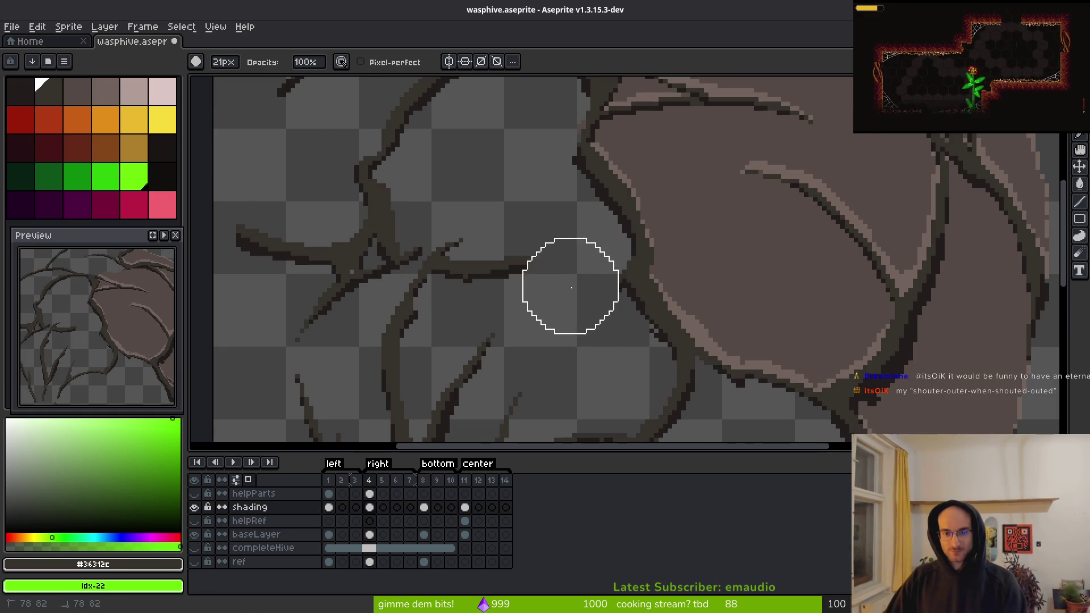
pyautogui.scroll(-2, 573, 320)
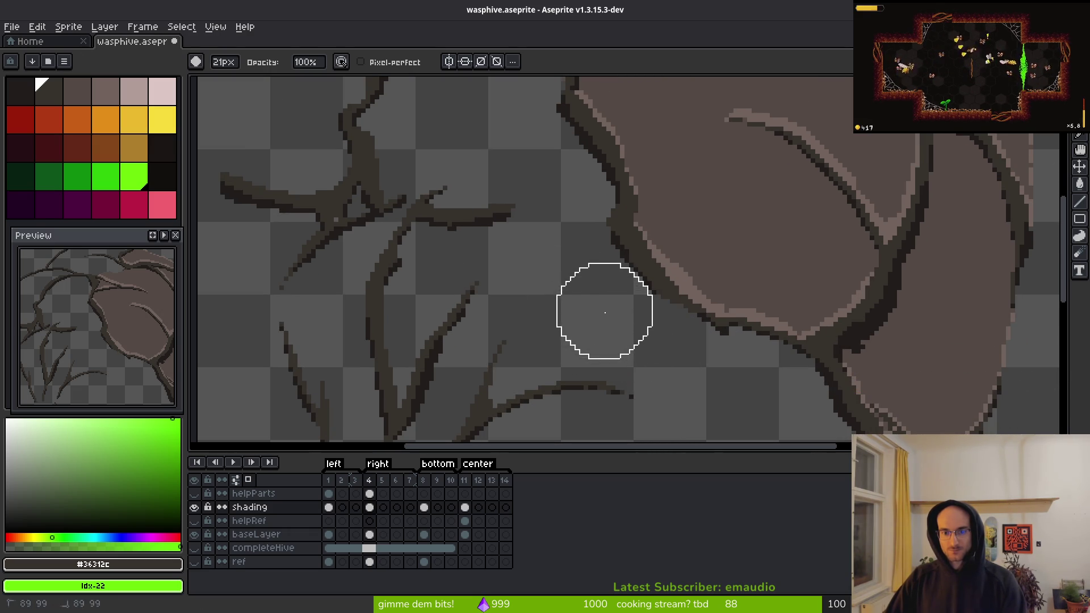
pyautogui.scroll(-3, 465, 392)
pyautogui.scroll(-1, 431, 402)
# - Erase the stray thin branch strokes at the hive's lower left, shrinking the eraser brush
pyautogui.moveTo(472, 338)
pyautogui.mouseDown()
pyautogui.moveTo(448, 370)
pyautogui.moveTo(368, 295)
pyautogui.moveTo(468, 257)
pyautogui.mouseUp()
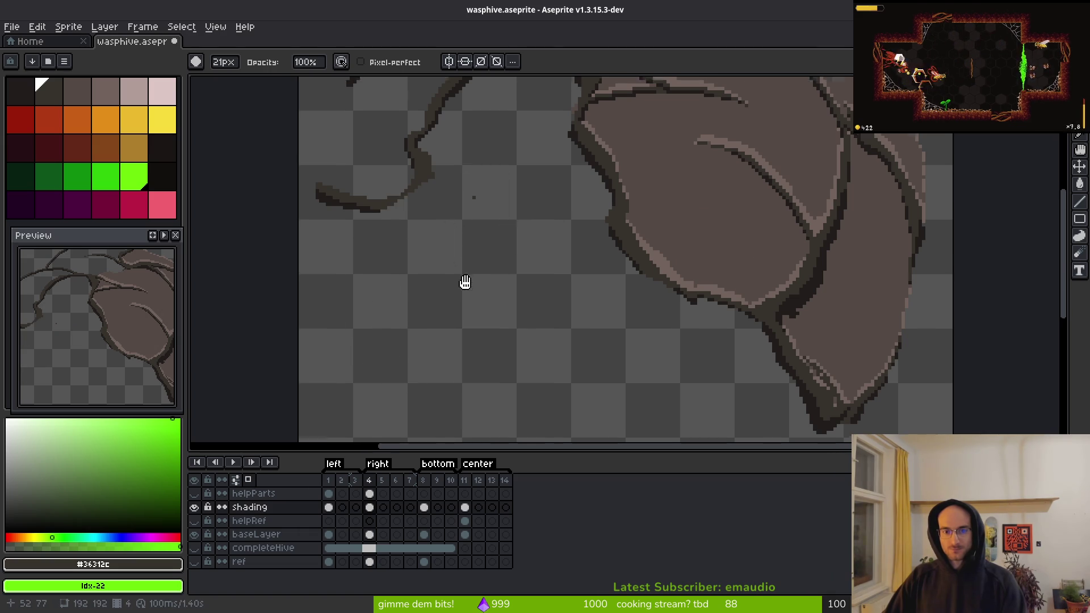
pyautogui.scroll(4, 465, 282)
pyautogui.moveTo(509, 174)
pyautogui.mouseDown()
pyautogui.moveTo(353, 187)
pyautogui.moveTo(503, 150)
pyautogui.moveTo(591, 185)
pyautogui.moveTo(651, 263)
pyautogui.moveTo(732, 284)
pyautogui.moveTo(741, 329)
pyautogui.mouseUp()
pyautogui.scroll(1, 389, 195)
pyautogui.scroll(1, 502, 150)
pyautogui.scroll(-10, 572, 187)
pyautogui.scroll(2, 568, 183)
pyautogui.scroll(2, 568, 183)
pyautogui.press('-')
pyautogui.press('-')
pyautogui.press('-')
pyautogui.scroll(-5, 741, 329)
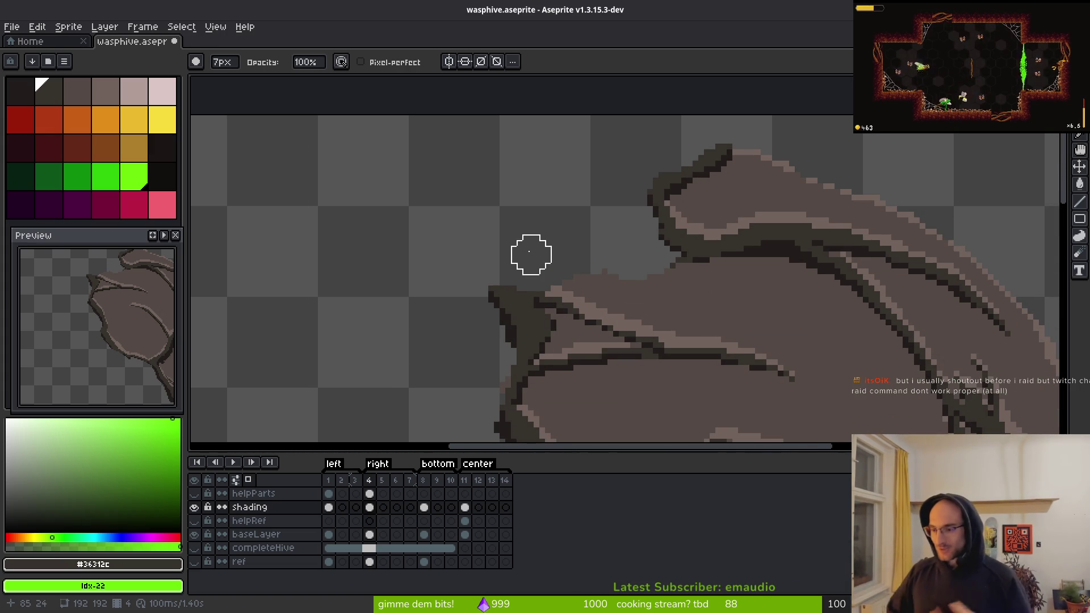
pyautogui.press('alt')
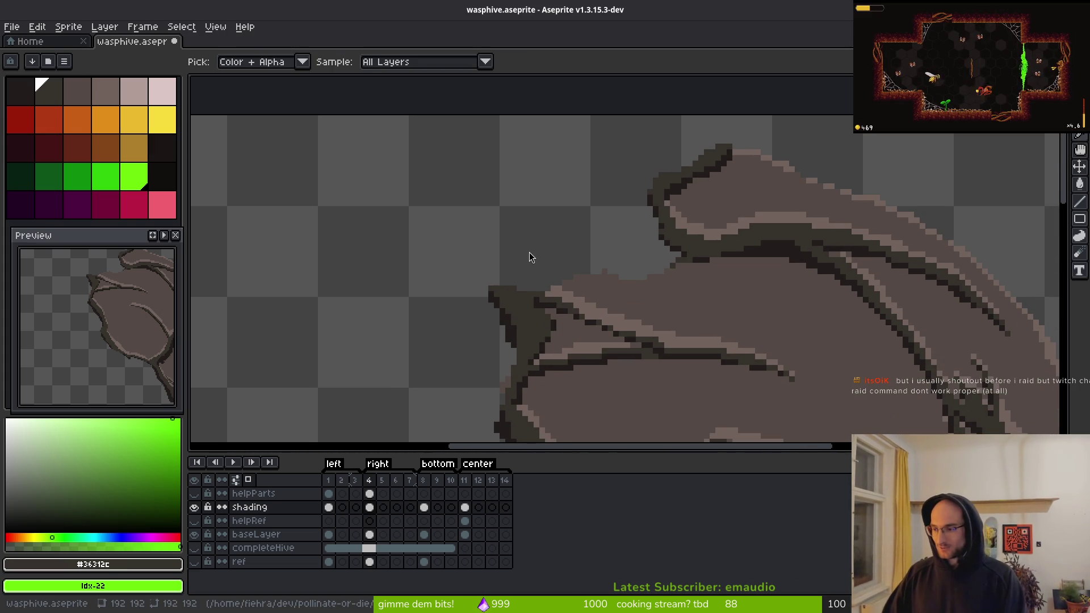
# - Quit vim in the terminal to return to the shell
pyautogui.hotkey('alt', 'Tab')
pyautogui.write(':q')
pyautogui.press('Return')
pyautogui.write('ig')
pyautogui.press('Return')
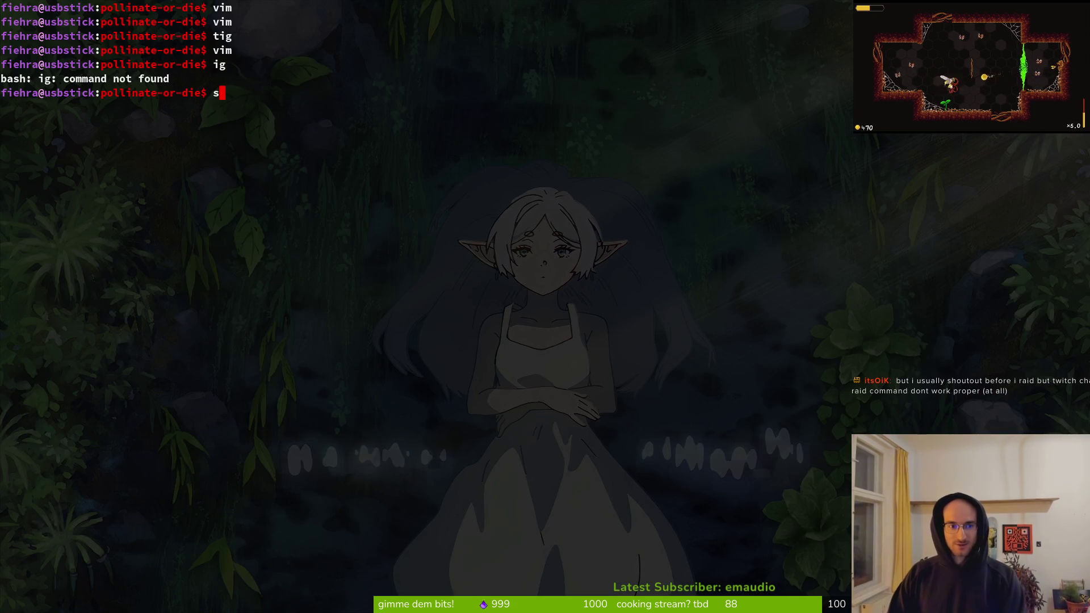
# - Stage nest_part.gd, nest_part.tscn and the remaining wasp nest files in tig
pyautogui.write('tig')
pyautogui.press('Return')
pyautogui.press('Down')
pyautogui.press('Down')
pyautogui.press('Down')
pyautogui.press('Down')
pyautogui.press('Return')
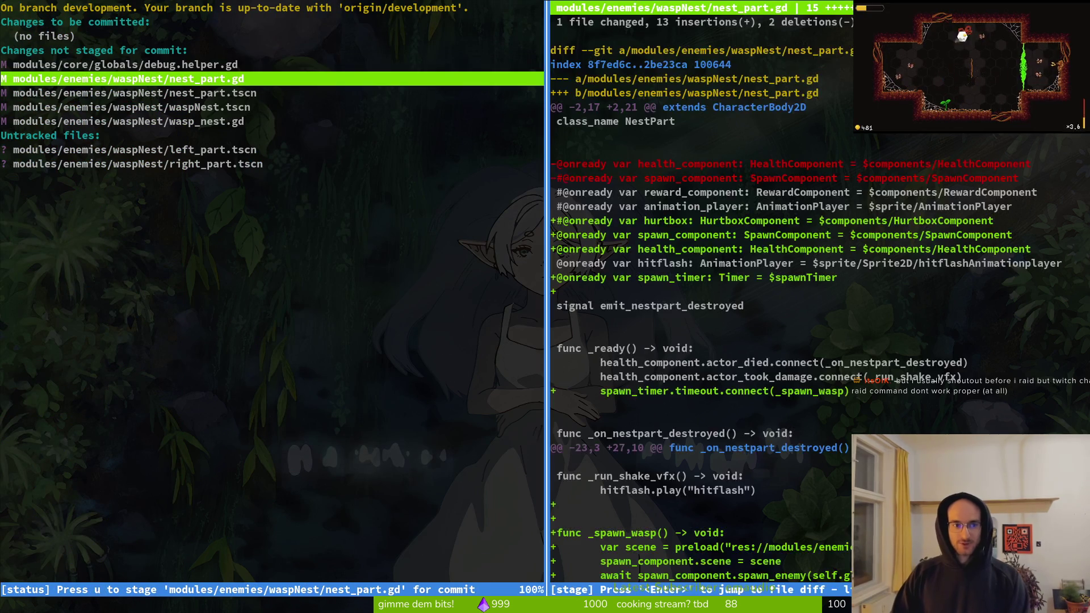
pyautogui.press('u')
pyautogui.press('u')
pyautogui.press('q')
pyautogui.press('Down')
pyautogui.press('u')
pyautogui.press('u')
pyautogui.press('Down')
pyautogui.press('u')
pyautogui.press('u')
# - Commit with message 'created base nestpart scene and added to waspnest boss' and push
pyautogui.write('qgit commit -m "crea')
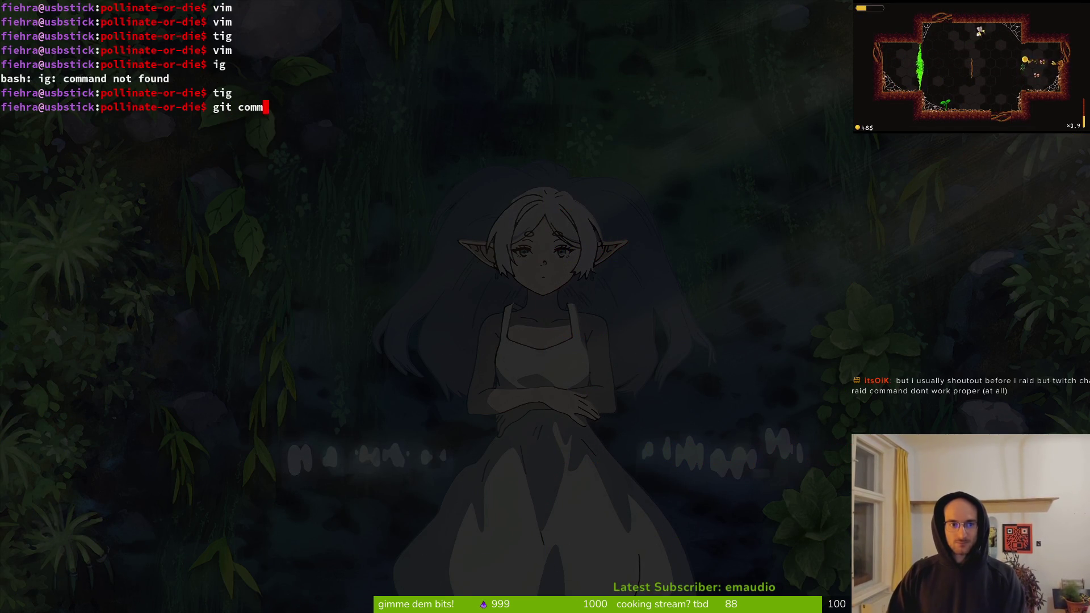
pyautogui.write('ted b')
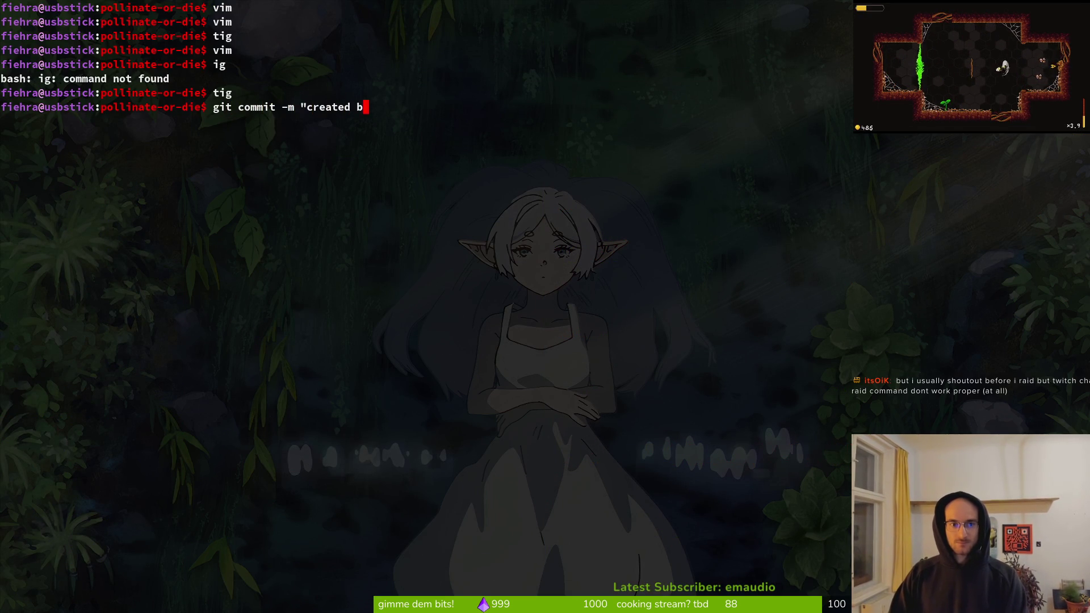
pyautogui.write('ase ne')
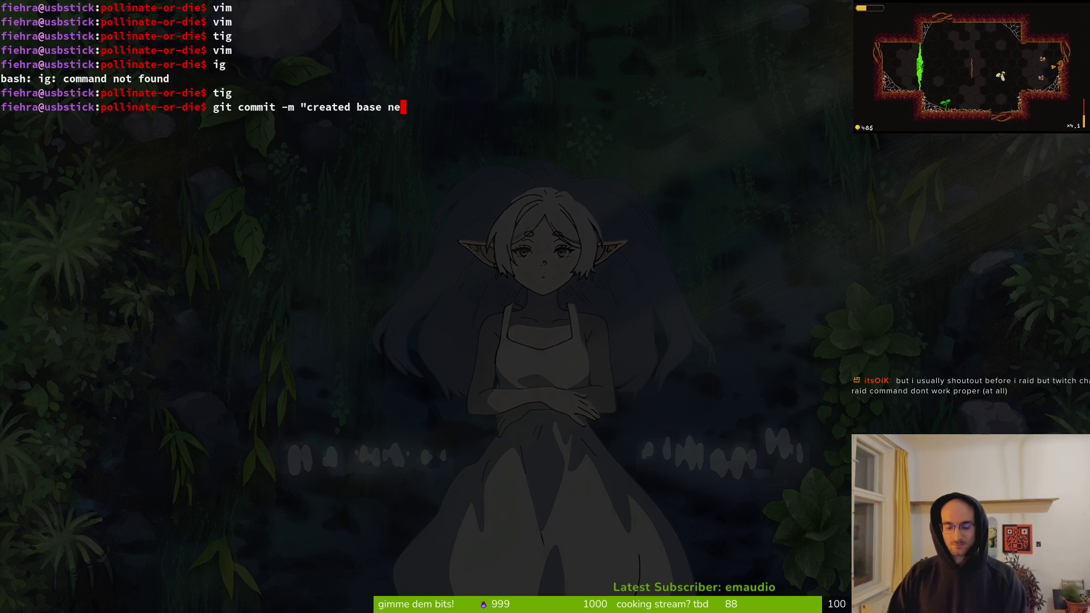
pyautogui.write('stpart scenes an')
pyautogui.press('BackSpace')
pyautogui.press('BackSpace')
pyautogui.press('BackSpace')
pyautogui.write('and added to ')
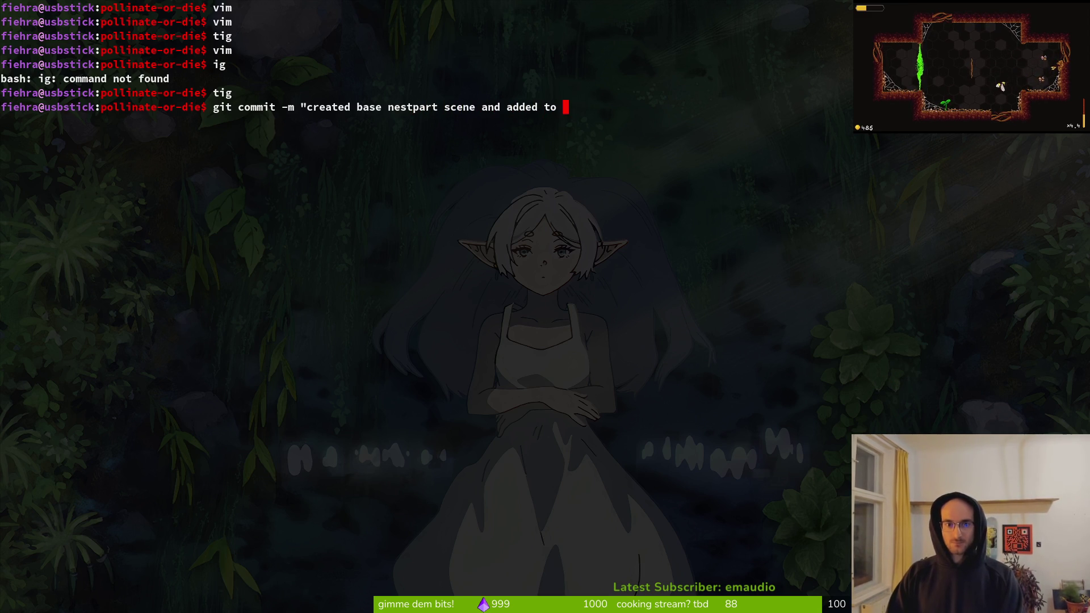
pyautogui.write('waspnest')
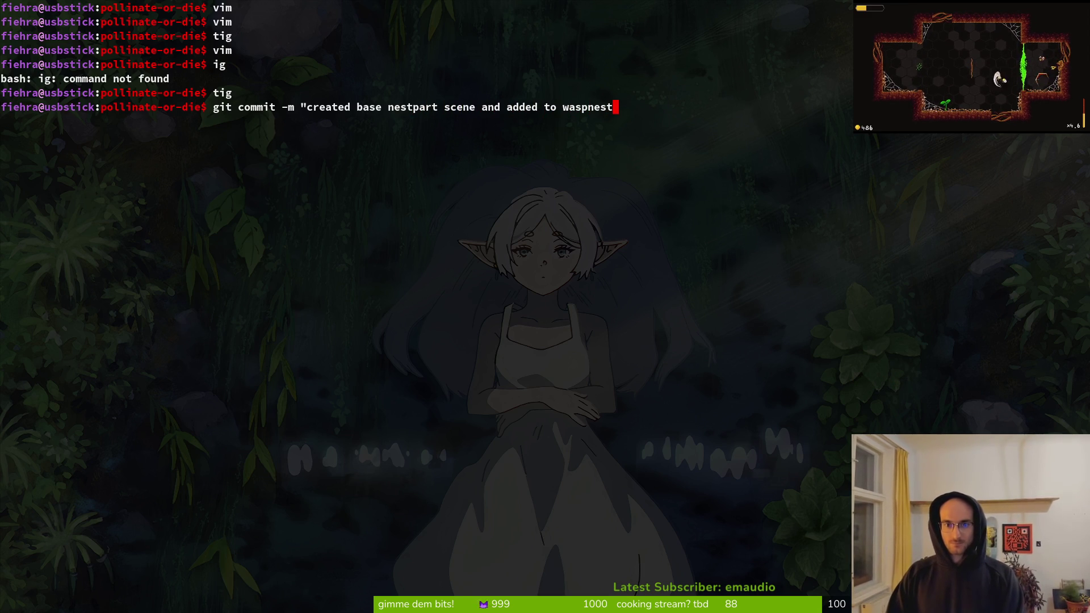
pyautogui.write(' boss"')
pyautogui.press('Return')
pyautogui.write('git push')
pyautogui.press('Return')
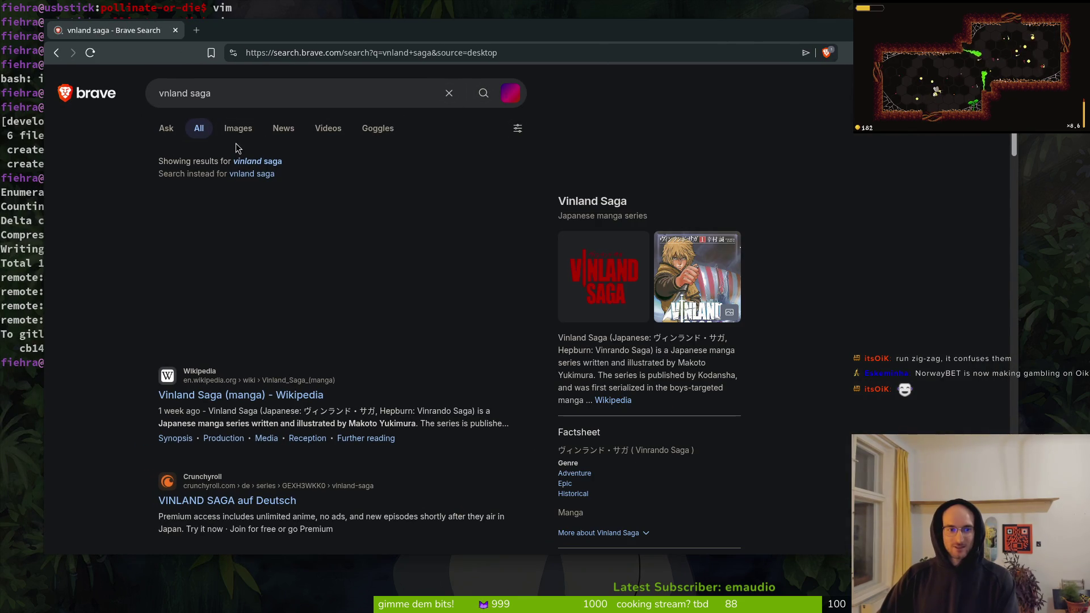
# - Switch the Brave search results to images and browse them
pyautogui.click(235, 94)
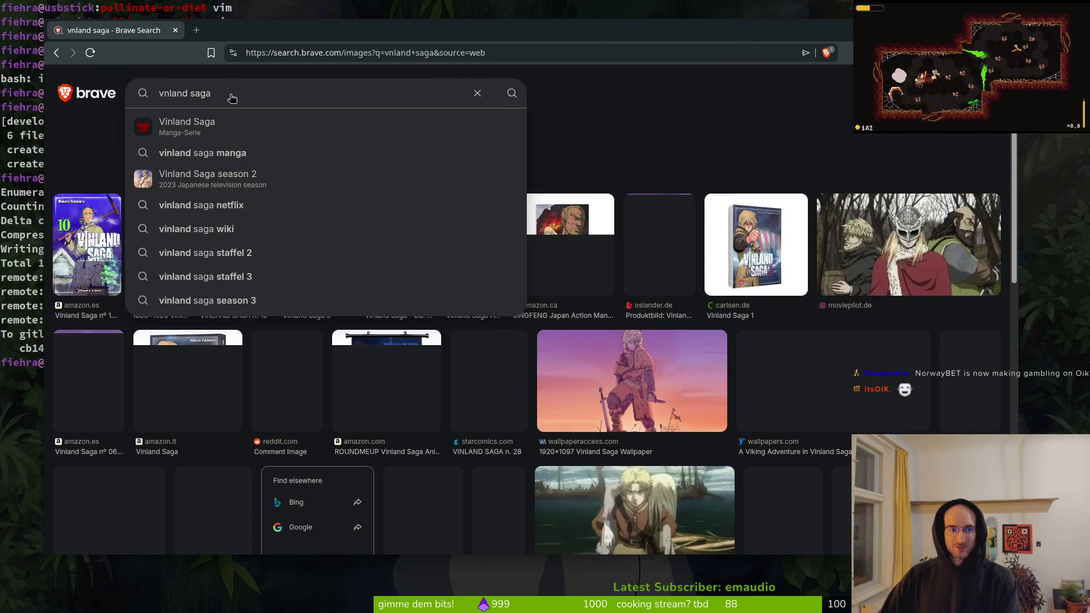
pyautogui.scroll(-7, 232, 98)
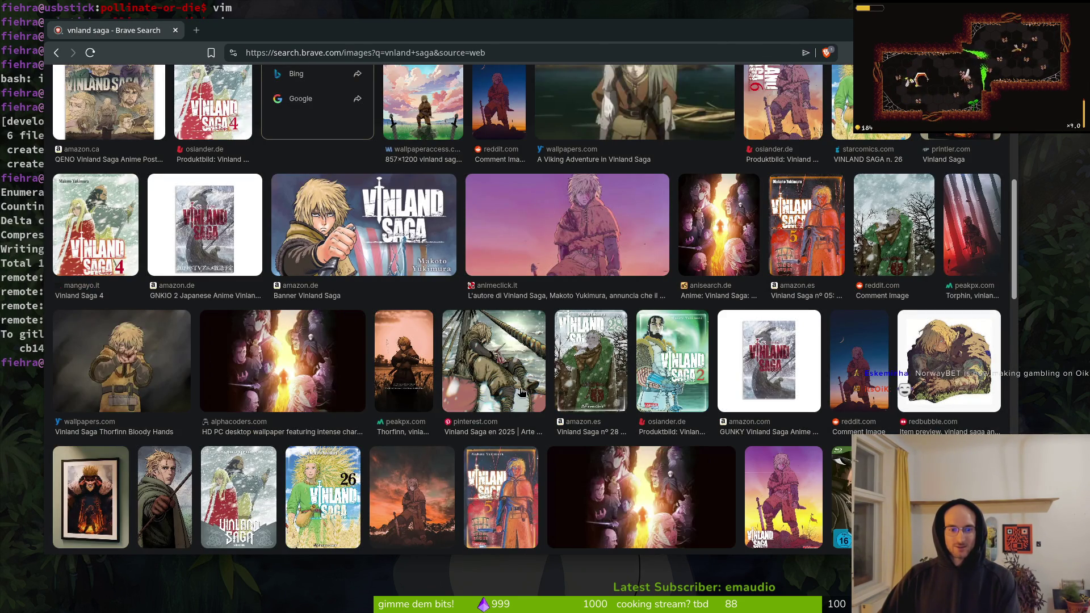
pyautogui.scroll(5, 647, 440)
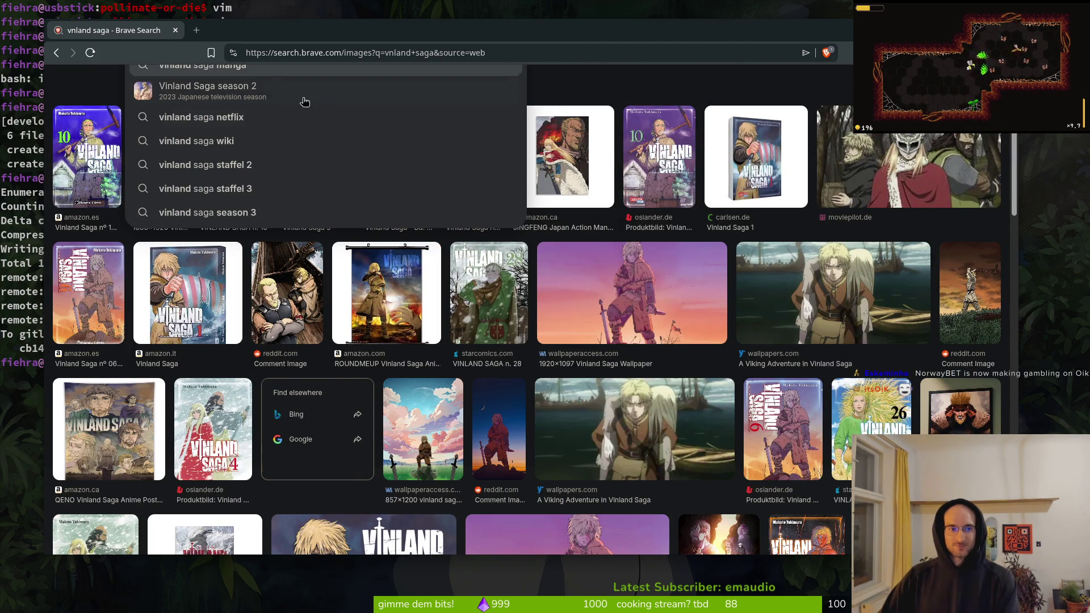
pyautogui.scroll(2, 301, 100)
pyautogui.write('big guy')
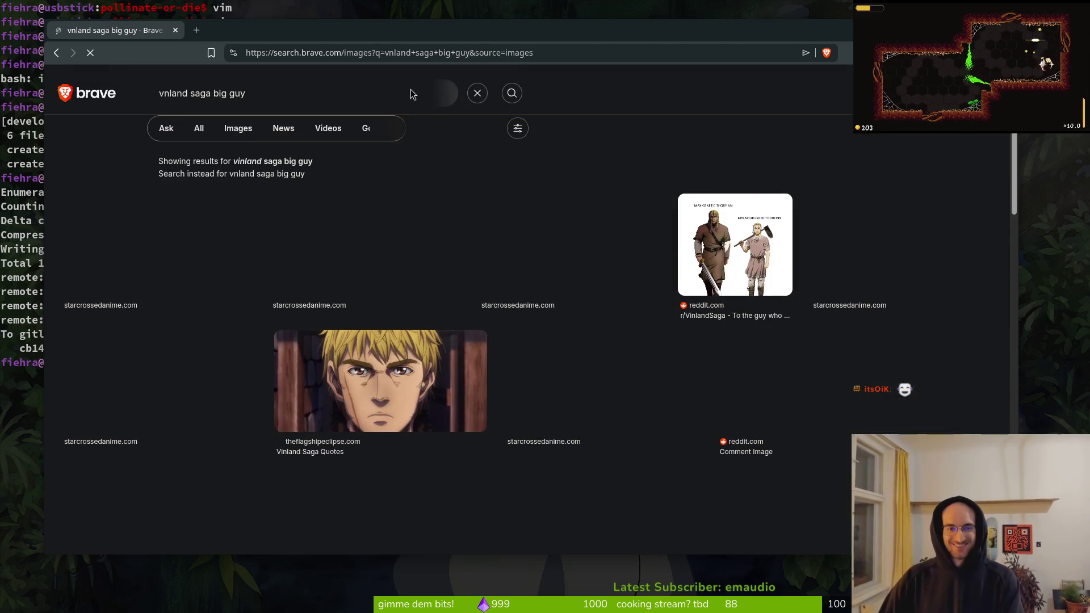
pyautogui.scroll(-8, 618, 329)
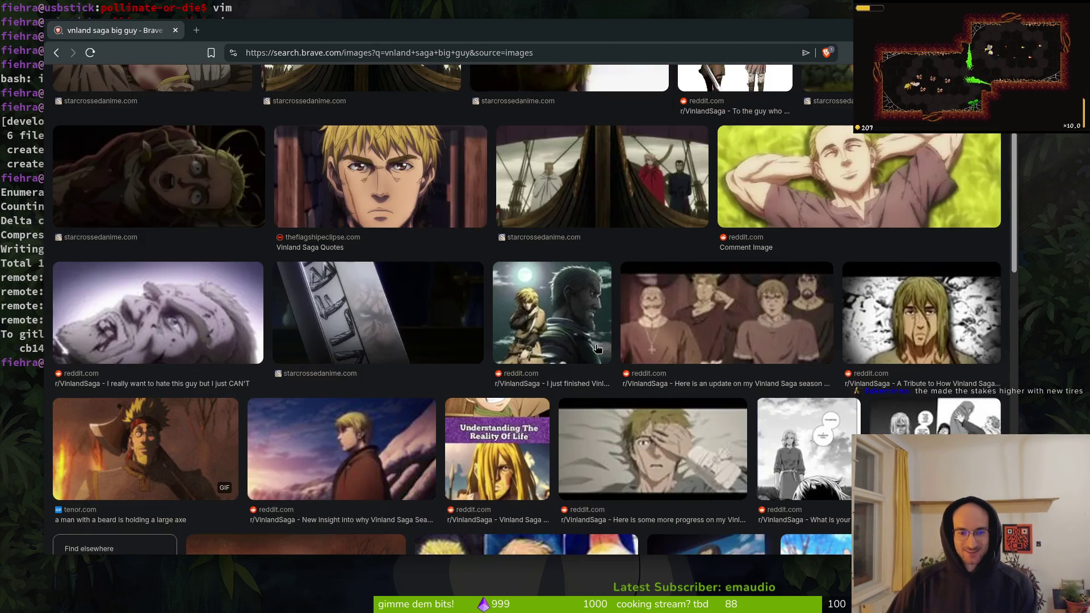
pyautogui.scroll(8, 198, 100)
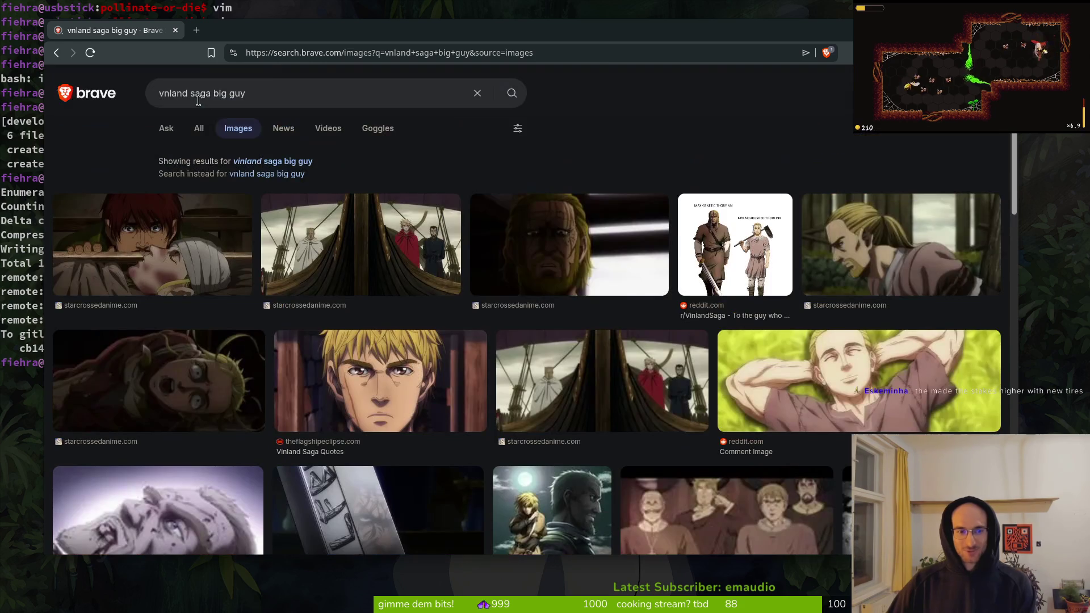
# - Change the image search query to 'vinland saga thorkell'
pyautogui.moveTo(260, 94); pyautogui.dragTo(229, 93)
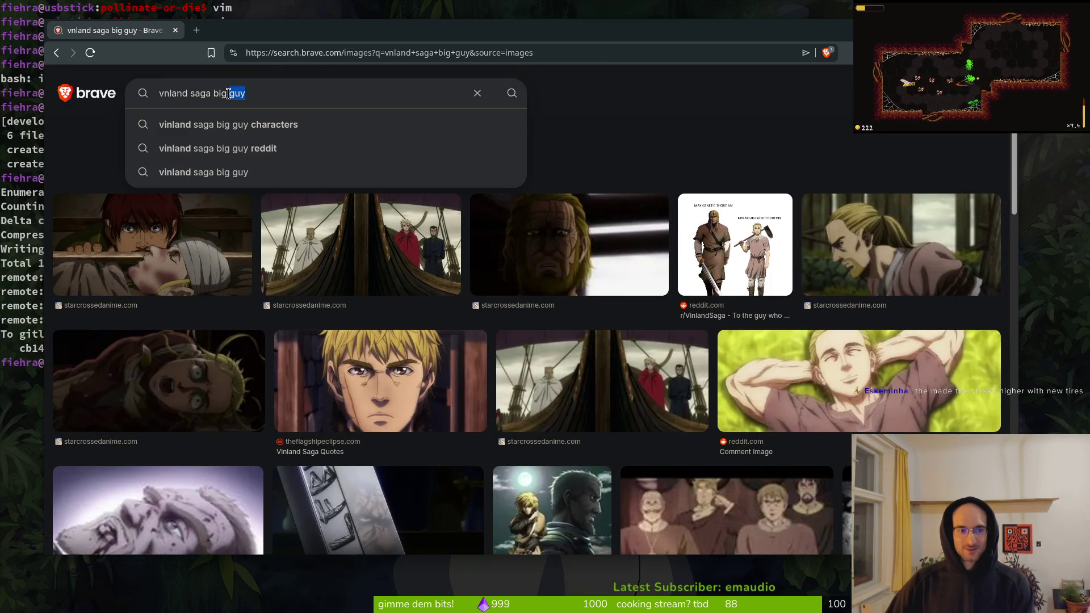
pyautogui.press('BackSpace')
pyautogui.write('th')
pyautogui.press('BackSpace')
pyautogui.press('BackSpace')
pyautogui.write('ho')
pyautogui.press('BackSpace')
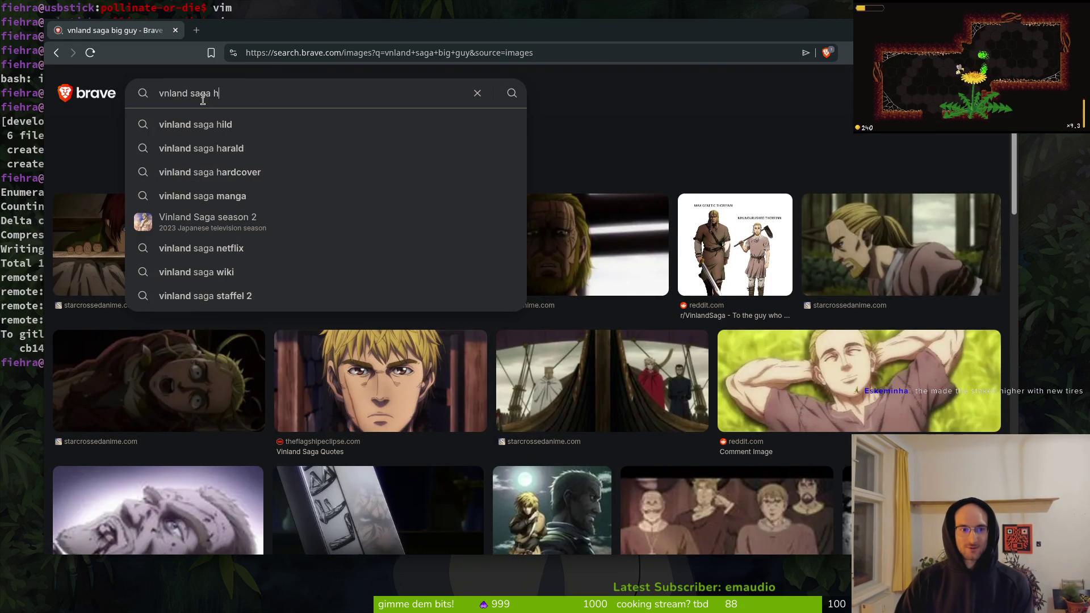
pyautogui.press('Down')
pyautogui.press('Down')
pyautogui.press('BackSpace')
pyautogui.press('BackSpace')
pyautogui.press('BackSpace')
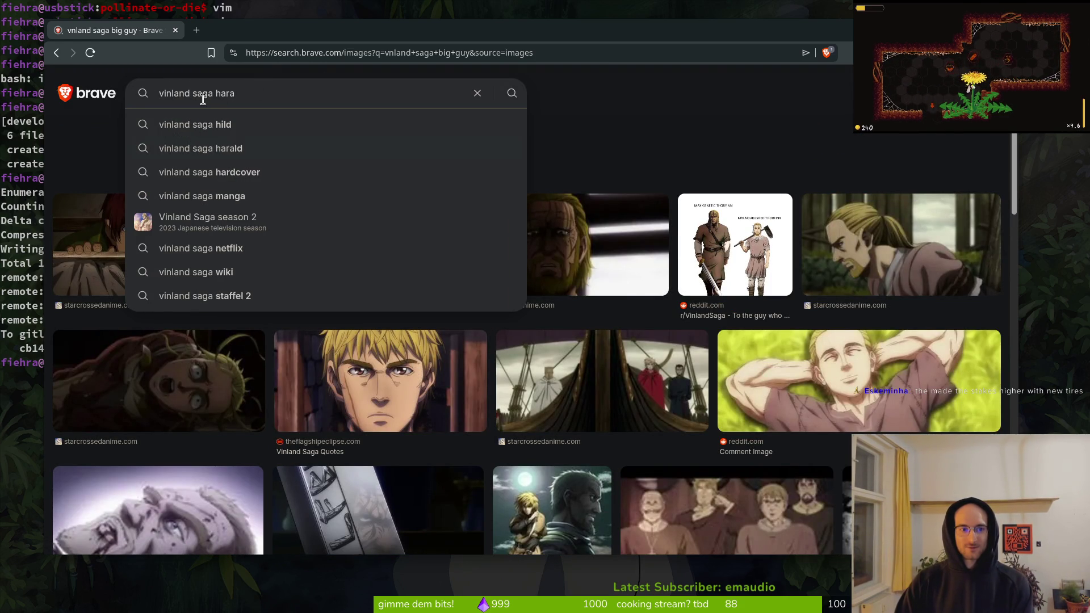
pyautogui.press('BackSpace')
pyautogui.press('BackSpace')
pyautogui.write('t')
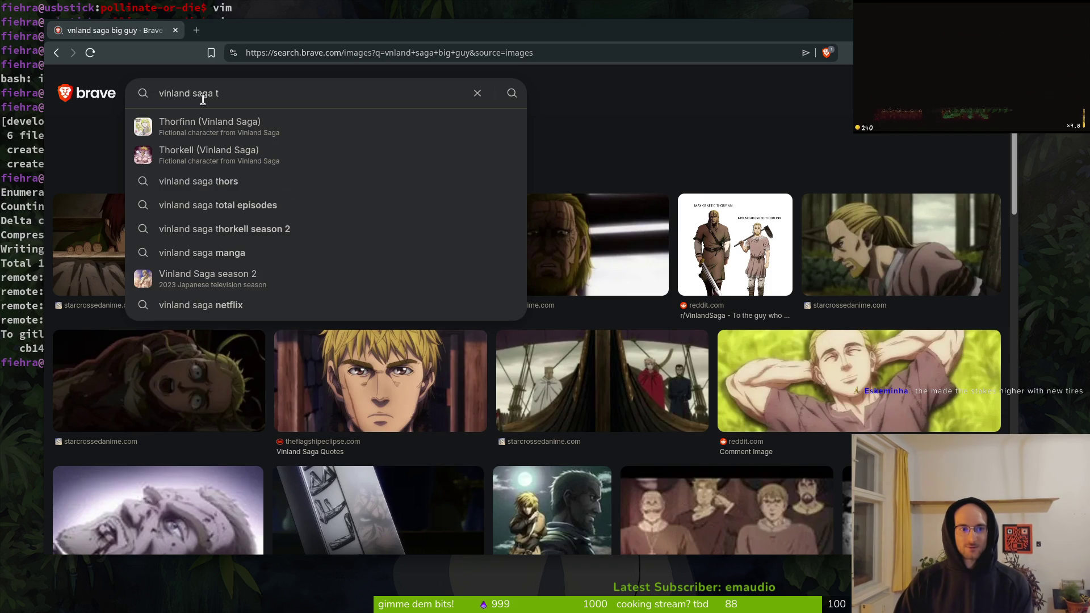
pyautogui.press('Down')
pyautogui.press('Down')
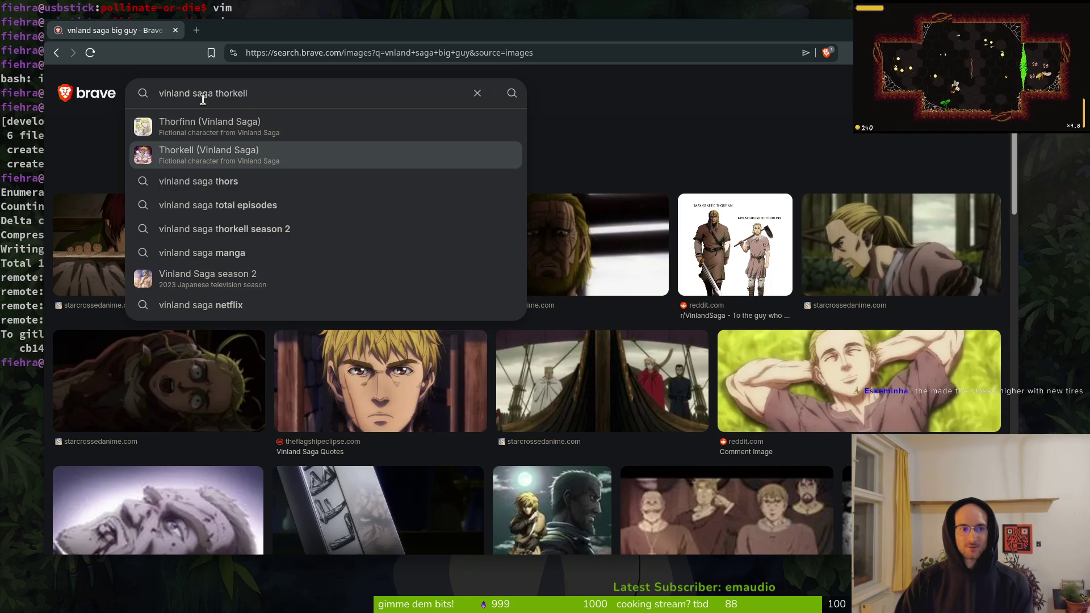
pyautogui.press('Return')
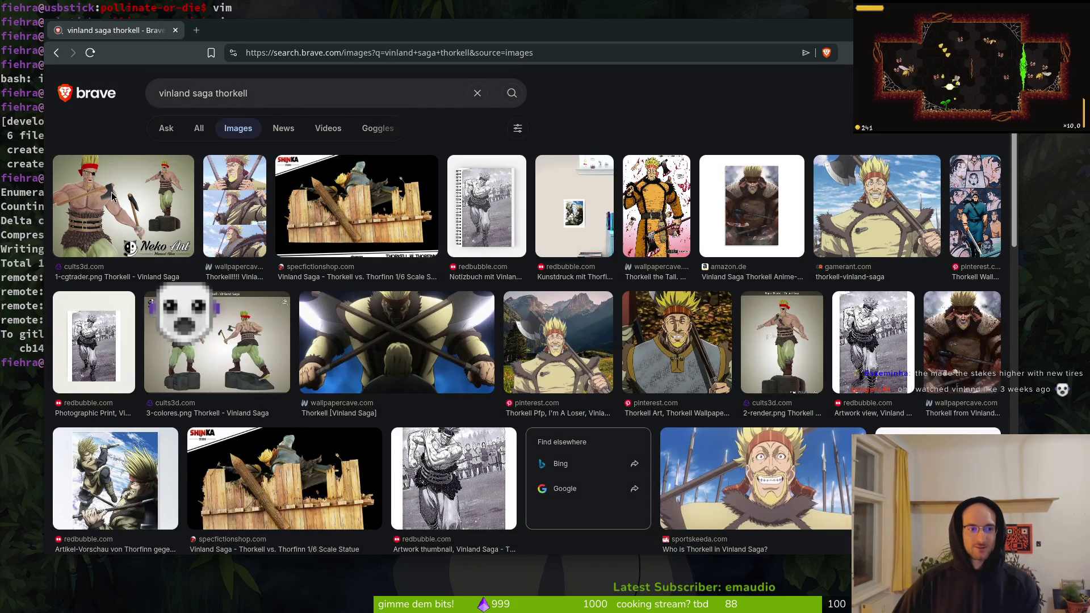
# - Preview Thorkell images including the black-and-white artwork, then close the preview and browser
pyautogui.click(577, 347)
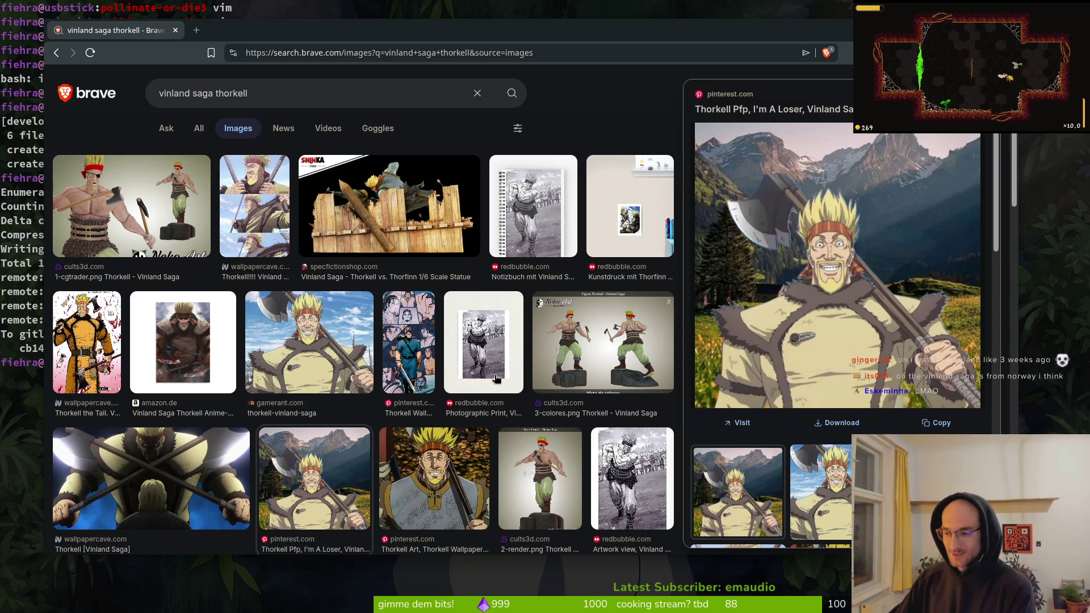
pyautogui.scroll(-2, 524, 367)
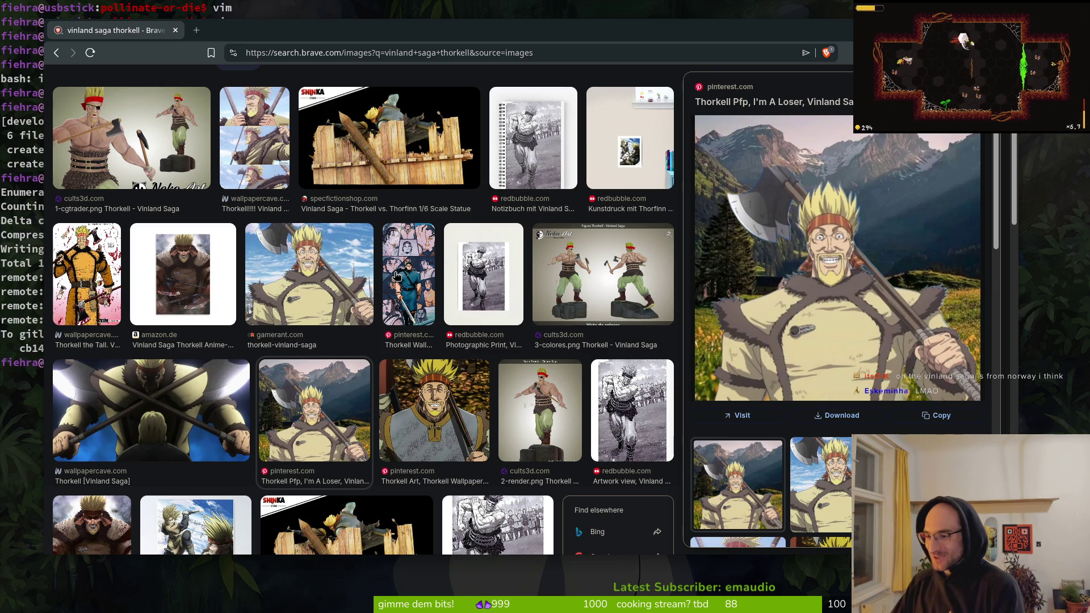
pyautogui.scroll(-3, 386, 244)
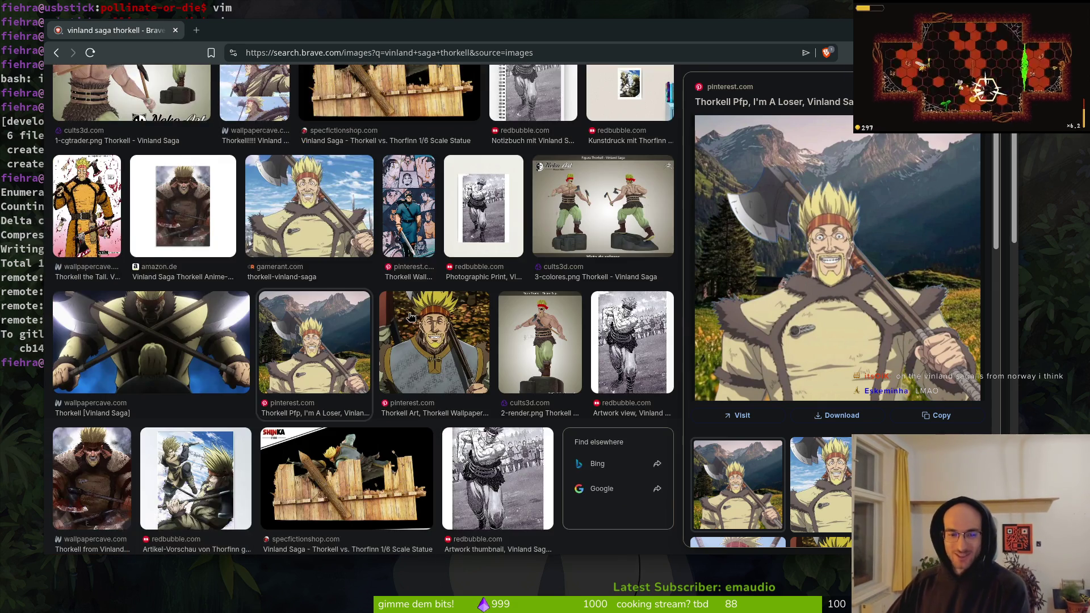
pyautogui.click(498, 353)
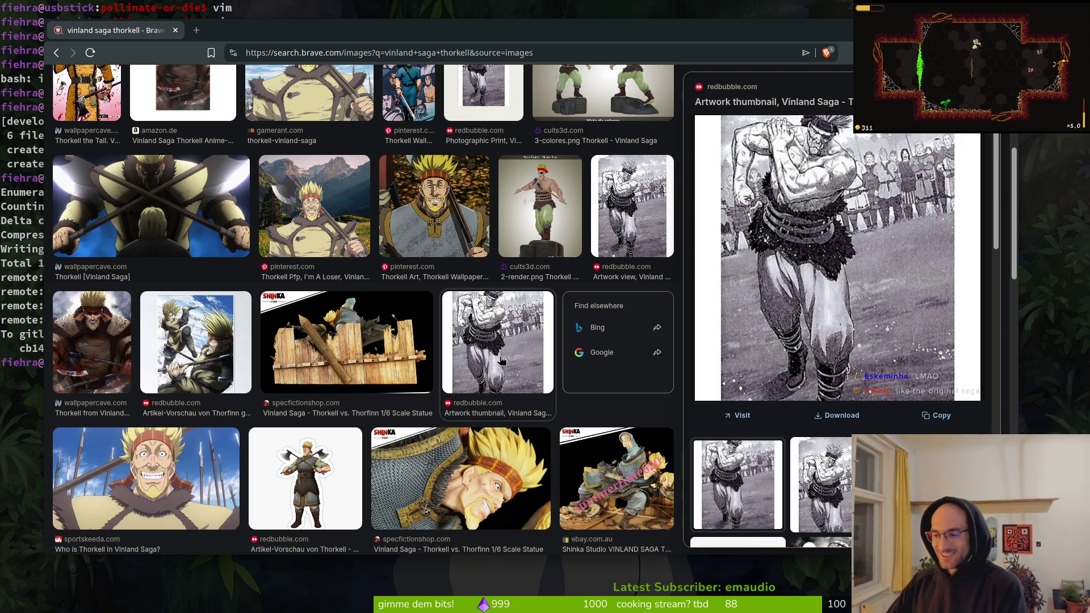
pyautogui.scroll(-2, 495, 364)
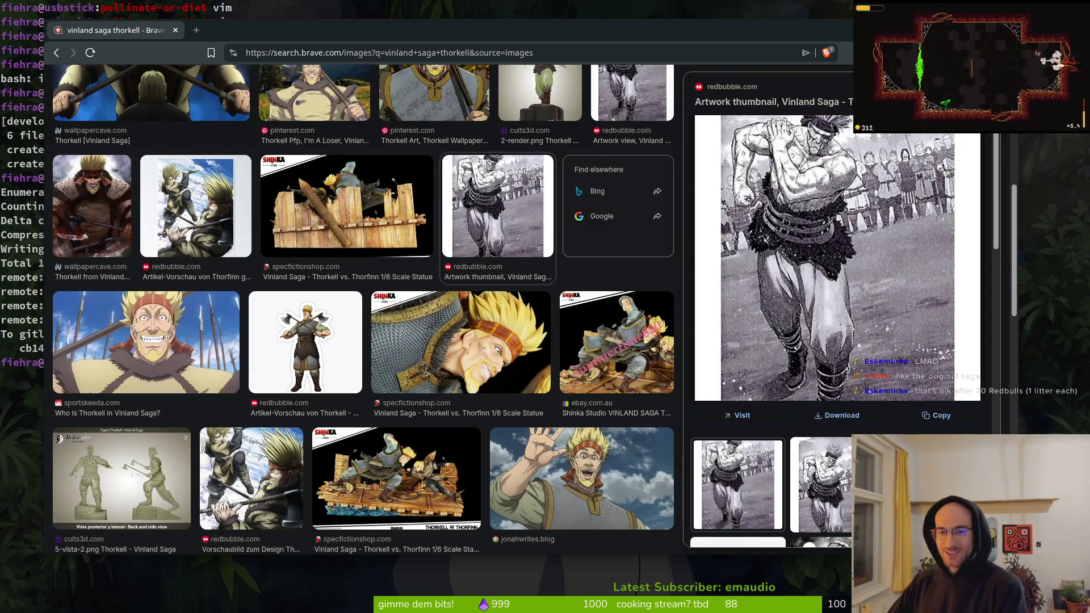
pyautogui.press('Escape')
pyautogui.scroll(5, 668, 346)
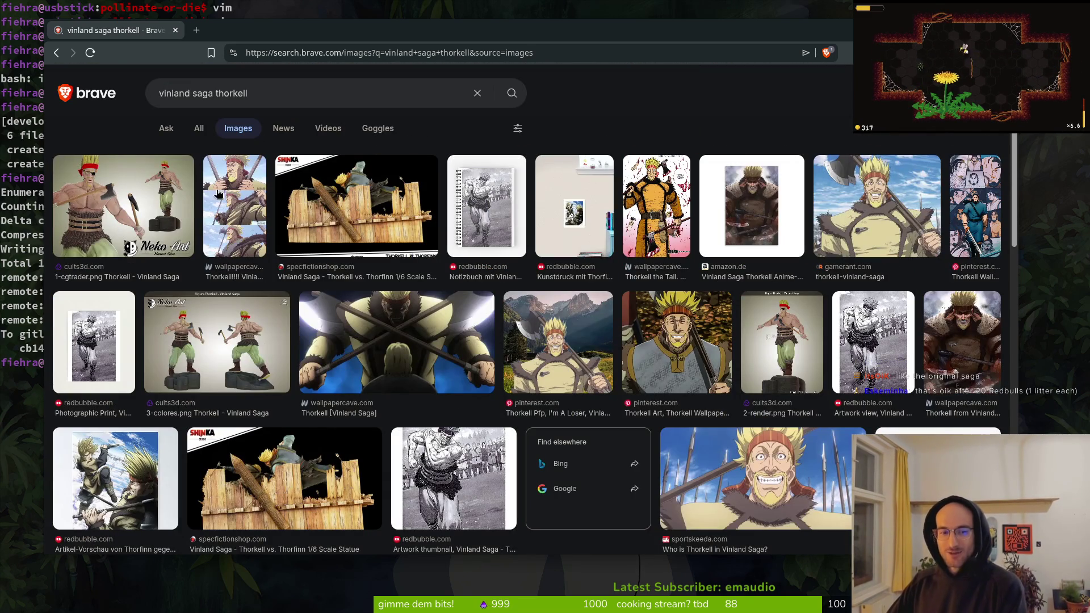
pyautogui.scroll(-10, 250, 374)
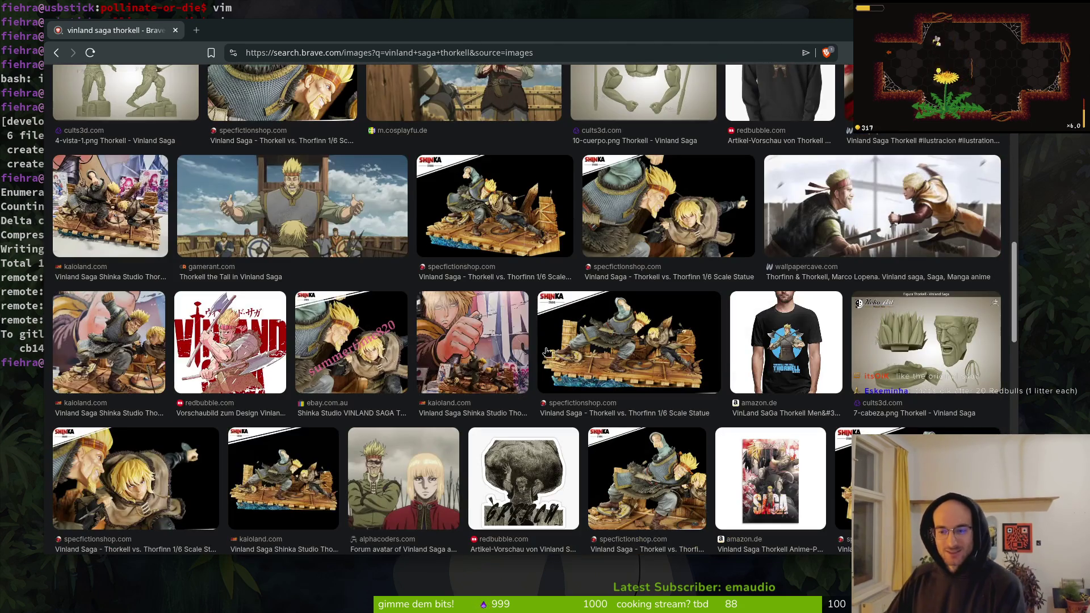
pyautogui.scroll(10, 494, 384)
pyautogui.click(175, 30)
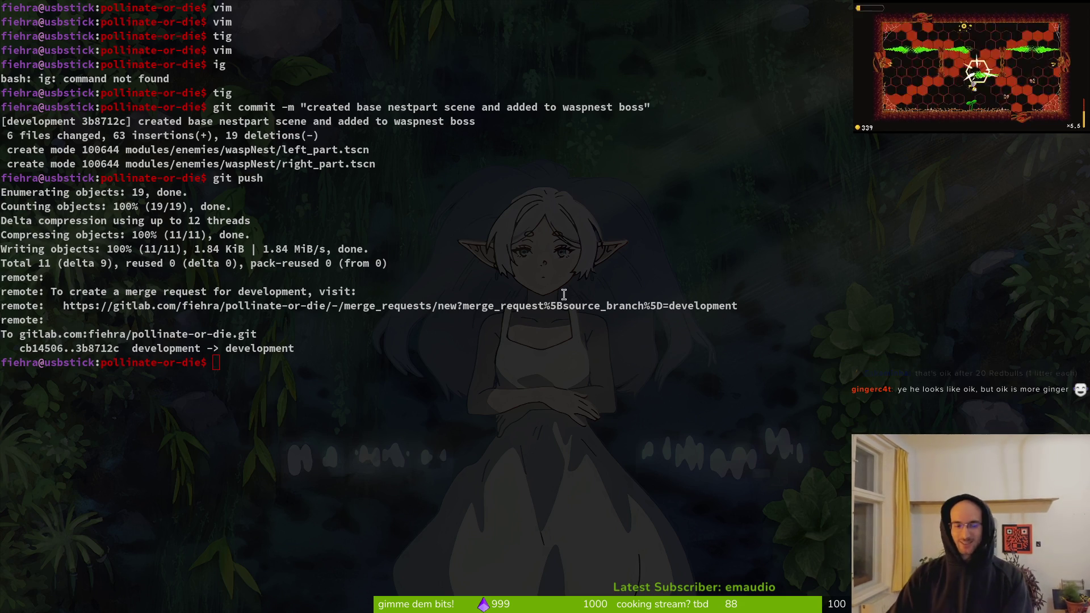
# - Clear the terminal with 'clear' and relaunch tig to check the repository status
pyautogui.write('clear')
pyautogui.press('Return')
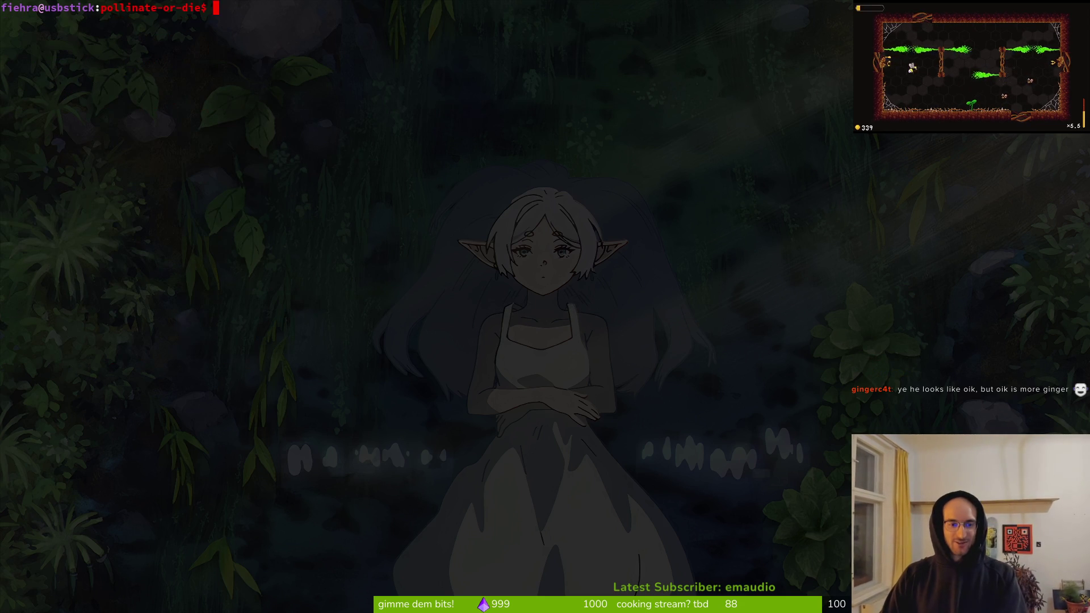
pyautogui.write('tig')
pyautogui.press('Return')
pyautogui.press('q')
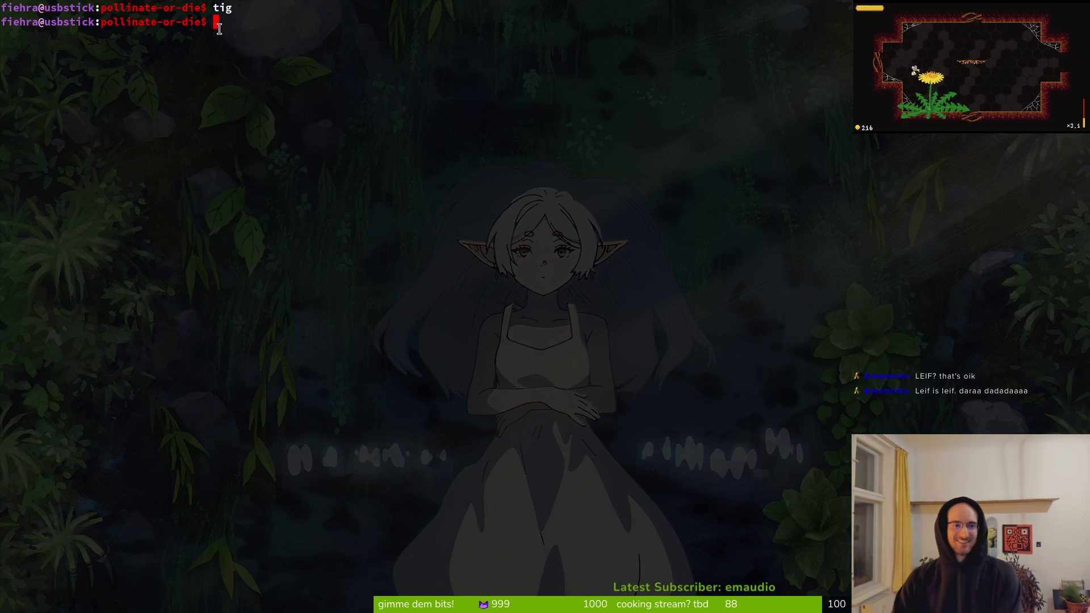
pyautogui.write('tig')
pyautogui.press('Return')
pyautogui.write('qclea')
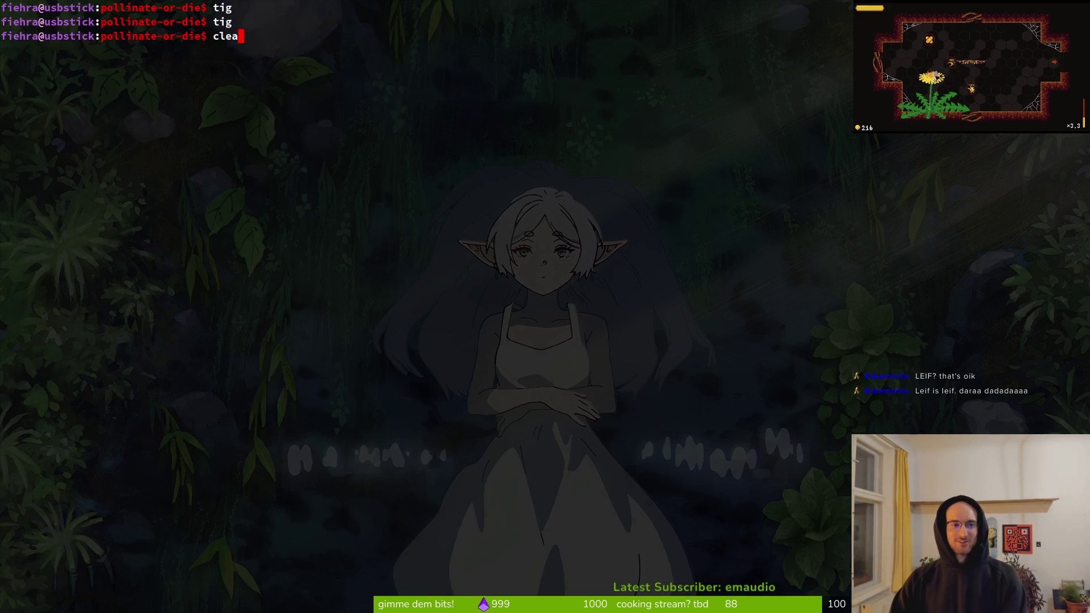
pyautogui.write('r')
pyautogui.press('Return')
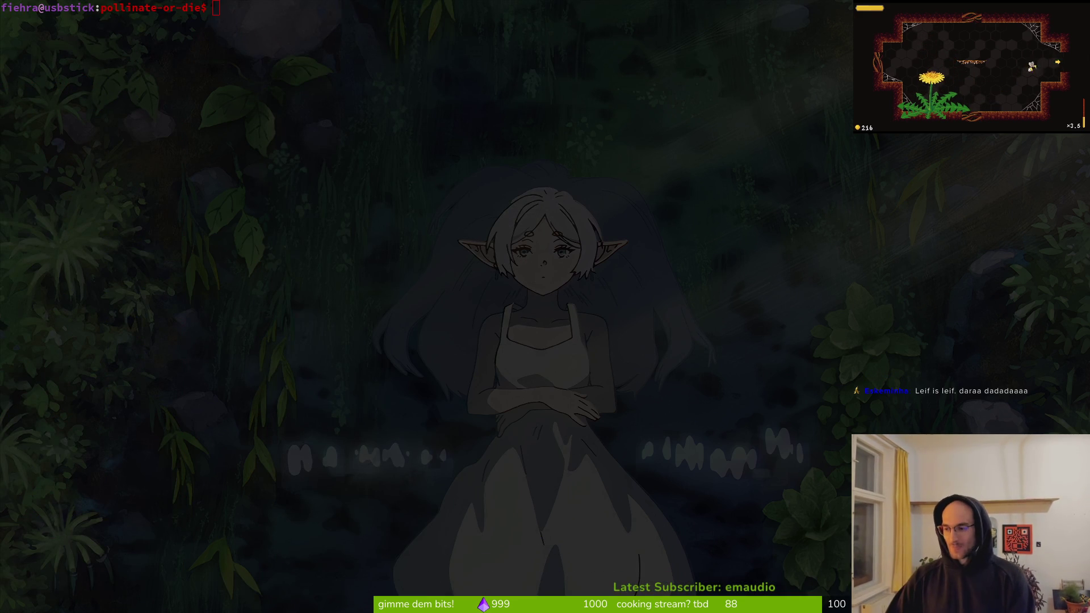
# - Save the hive sprite in Aseprite and pan the canvas to the hive part
pyautogui.hotkey('alt', 'Tab')
pyautogui.scroll(-3, 706, 360)
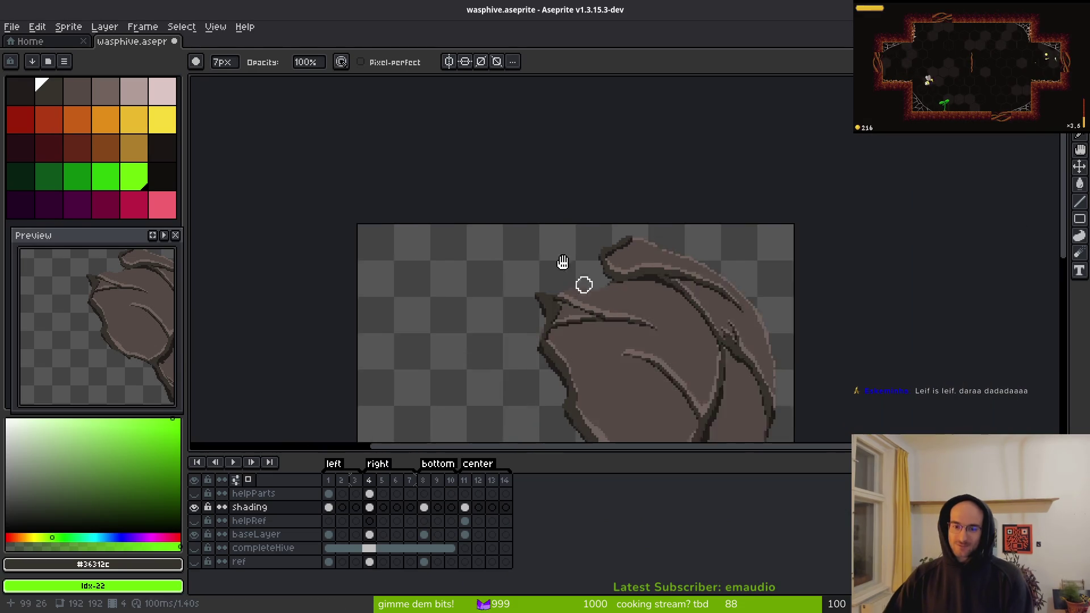
pyautogui.hotkey('ctrl', 's')
pyautogui.moveTo(594, 321); pyautogui.dragTo(492, 232)
pyautogui.press('i')
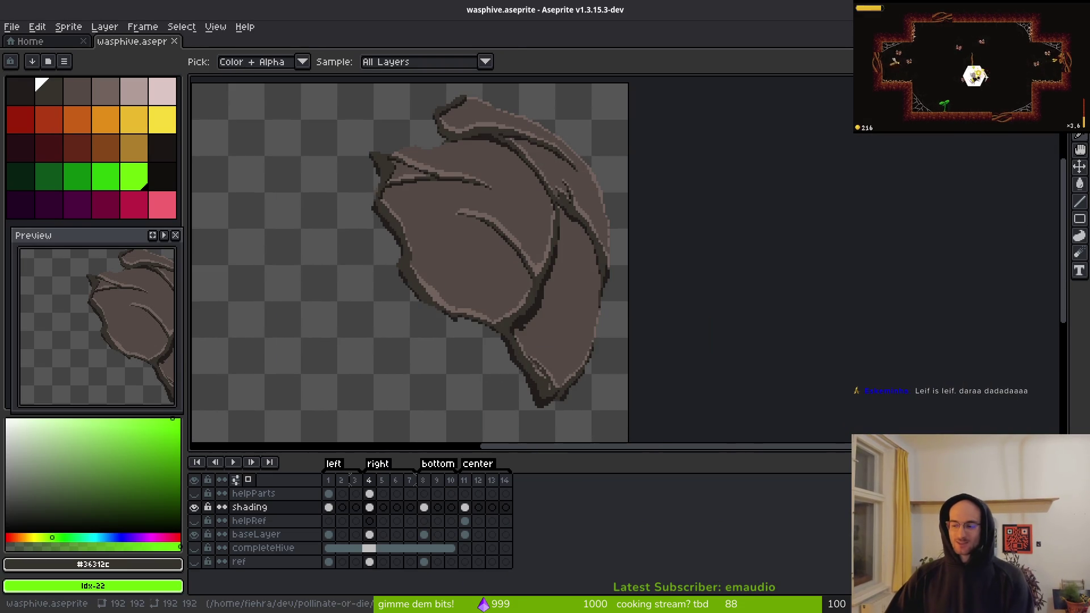
# - Collapse the sprite and components nodes in Godot's scene tree, then return to Aseprite
pyautogui.hotkey('alt', 'Tab')
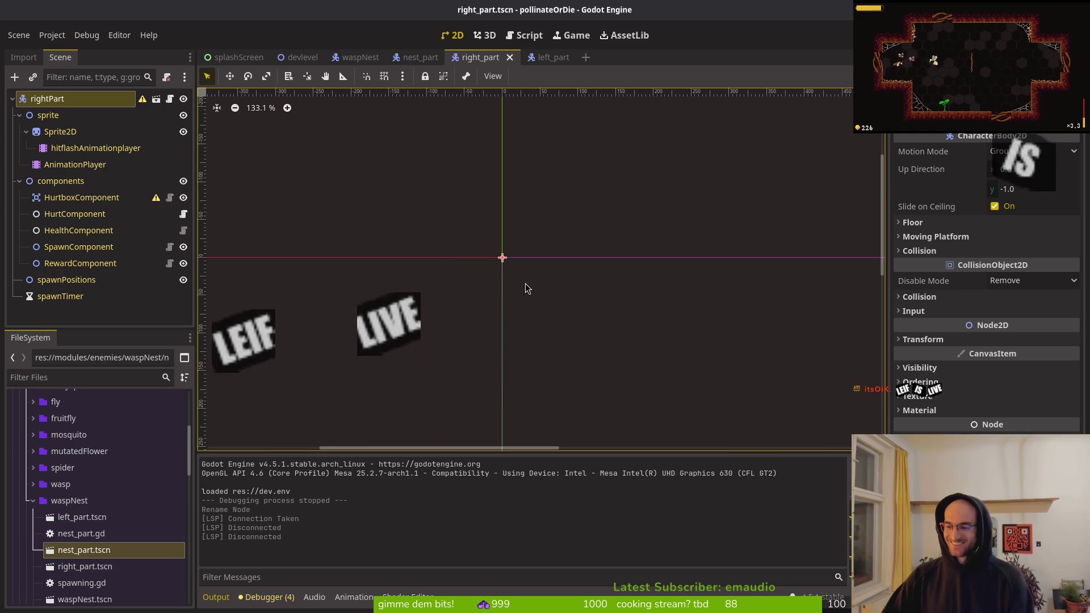
pyautogui.click(20, 115)
pyautogui.click(19, 132)
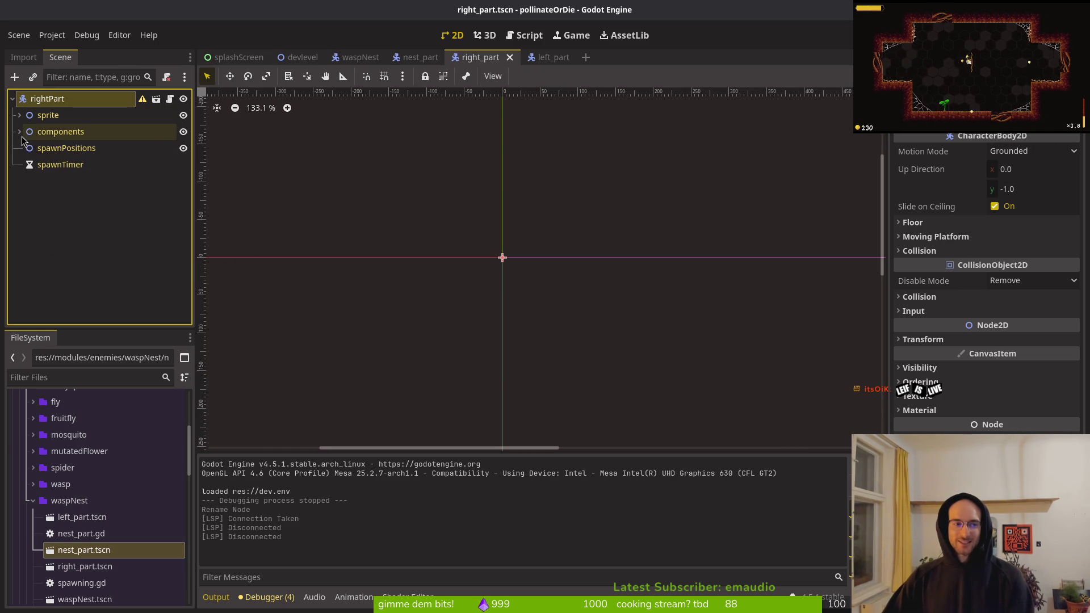
pyautogui.hotkey('alt', 'Tab')
pyautogui.scroll(4, 540, 255)
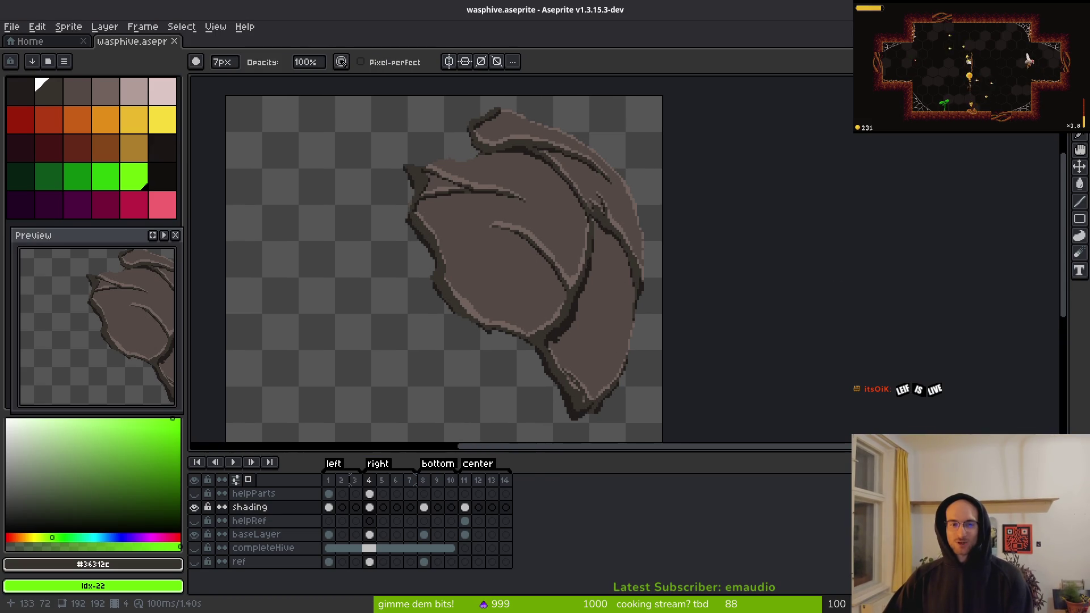
# - Pick brown #71625d and pencil a highlight along the ridge on baseLayer frame 4
pyautogui.press('i')
pyautogui.keyDown('alt'); pyautogui.click(560, 305); pyautogui.keyUp('alt')
pyautogui.scroll(3, 537, 255)
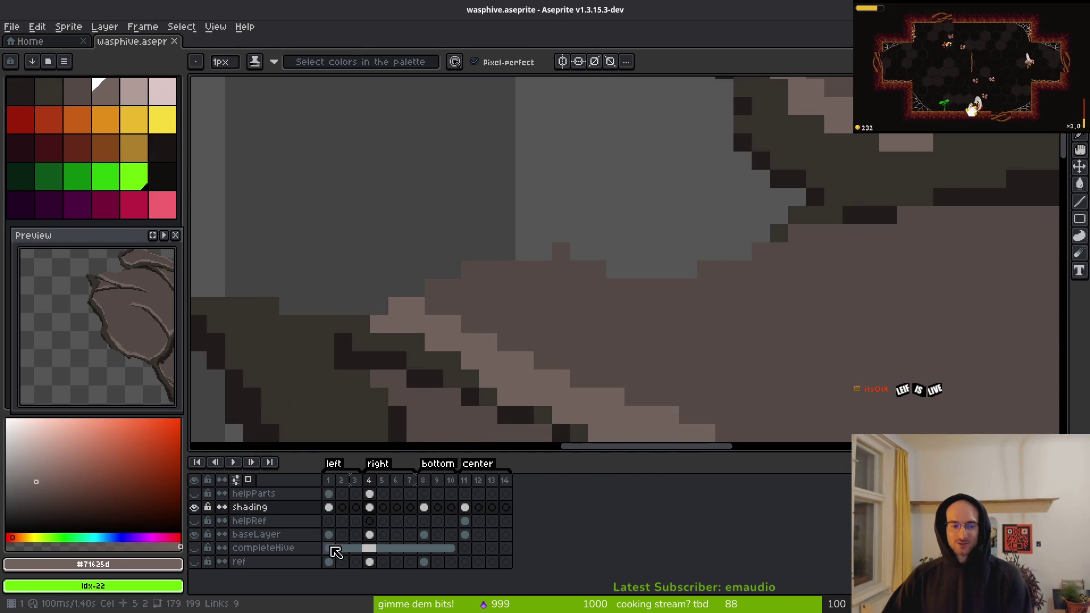
pyautogui.click(328, 534)
pyautogui.click(370, 534)
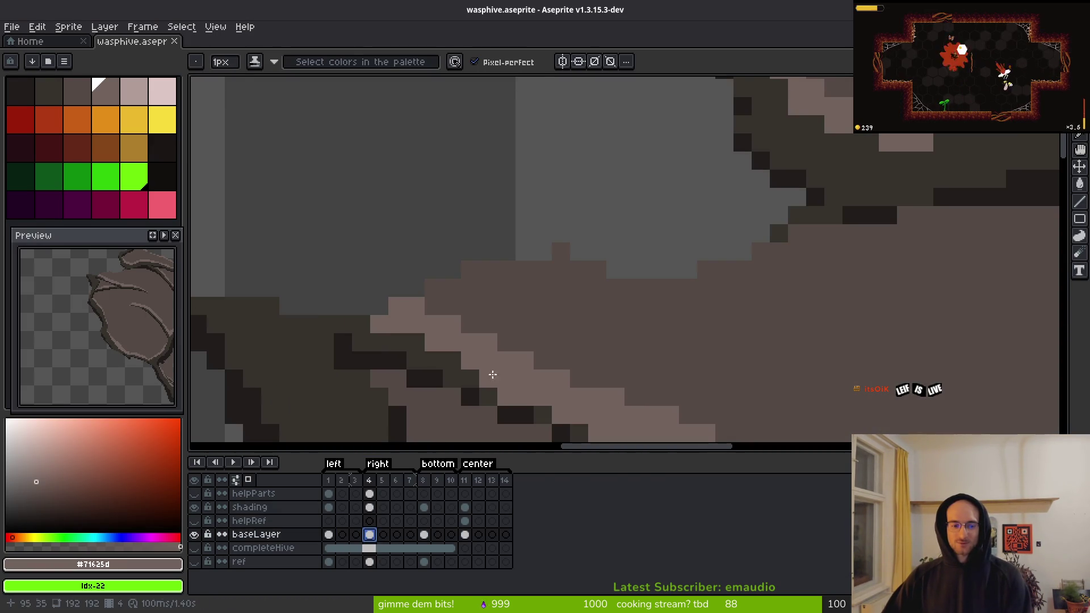
pyautogui.click(507, 322)
pyautogui.moveTo(471, 329)
pyautogui.mouseDown()
pyautogui.moveTo(576, 287)
pyautogui.moveTo(472, 306)
pyautogui.moveTo(609, 276)
pyautogui.mouseUp()
pyautogui.click(627, 296)
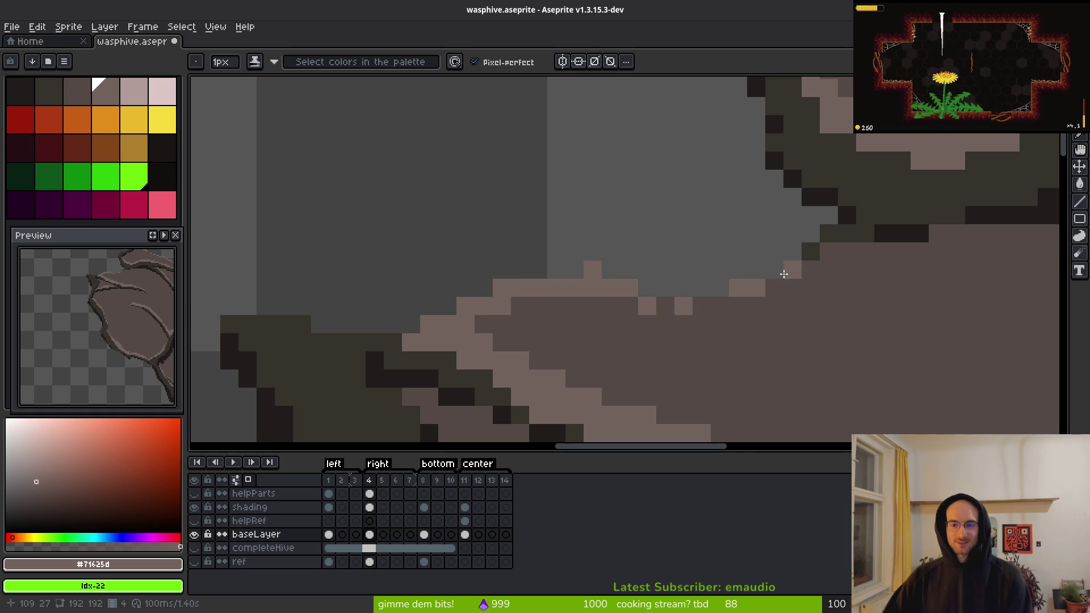
pyautogui.scroll(-3, 632, 310)
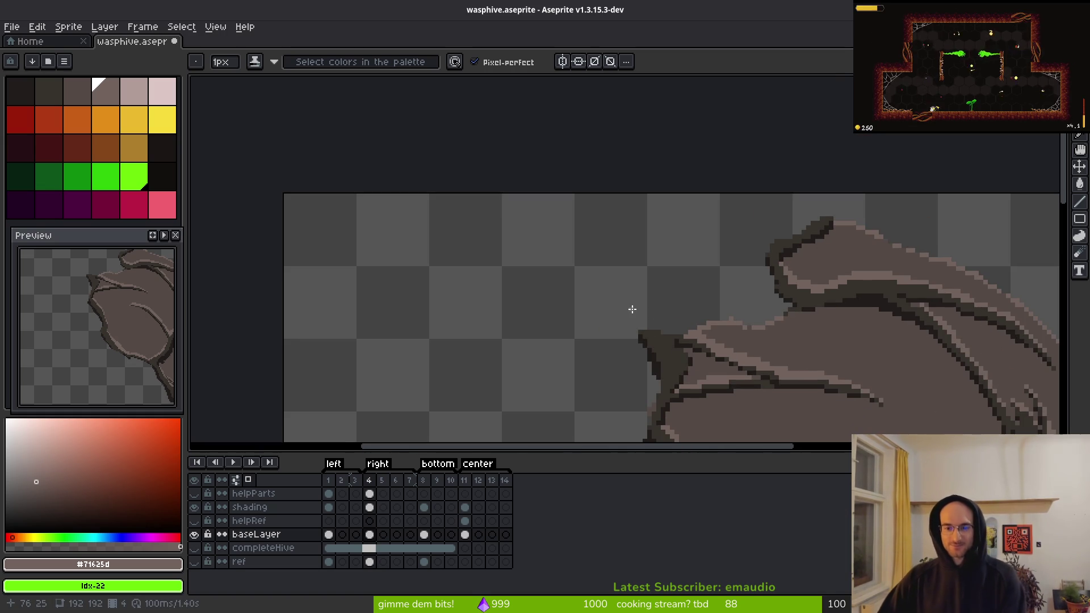
pyautogui.scroll(2, 632, 310)
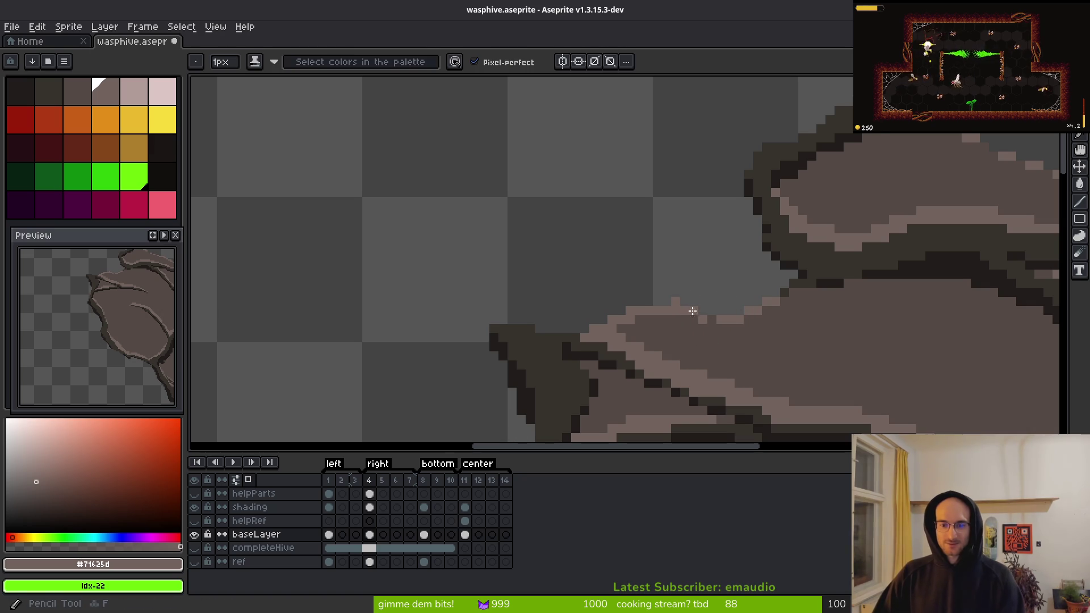
pyautogui.scroll(-4, 706, 324)
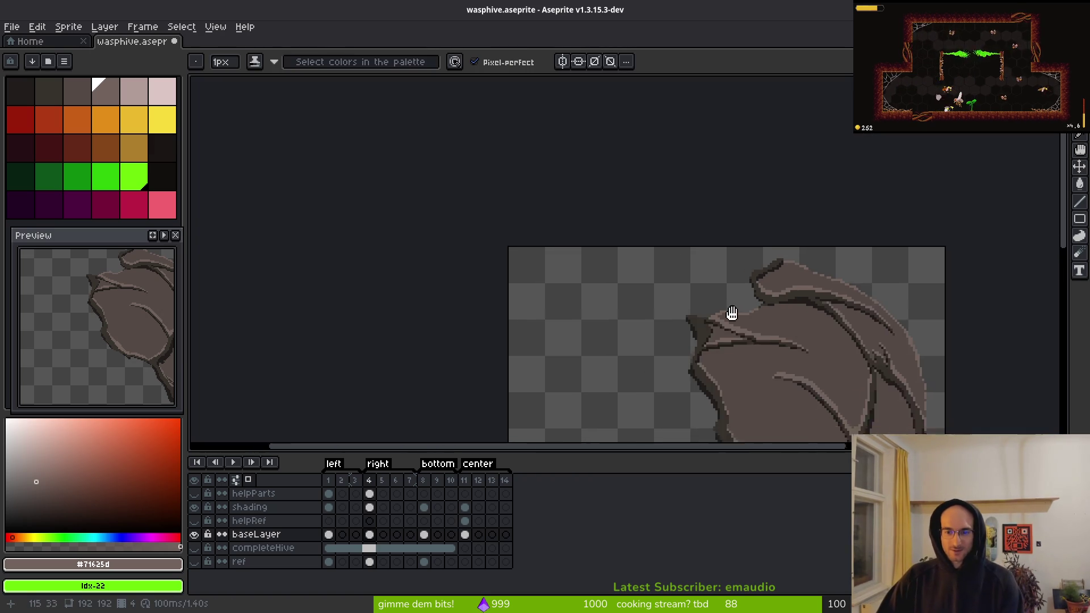
pyautogui.click(423, 534)
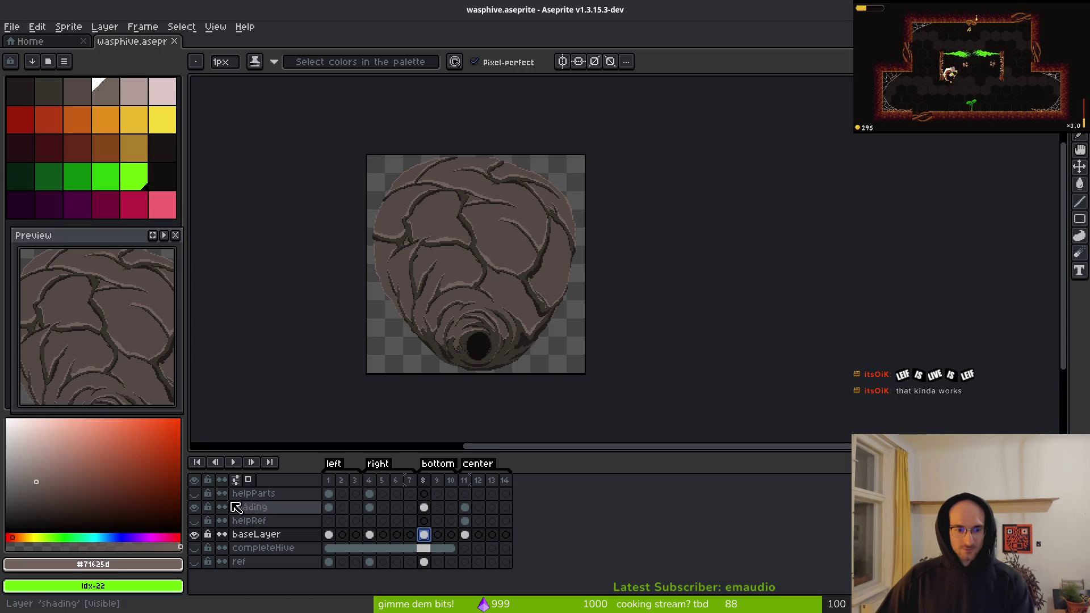
# - Copy frame 4's shading lines into the empty helpParts cel of frame 5
pyautogui.click(370, 494)
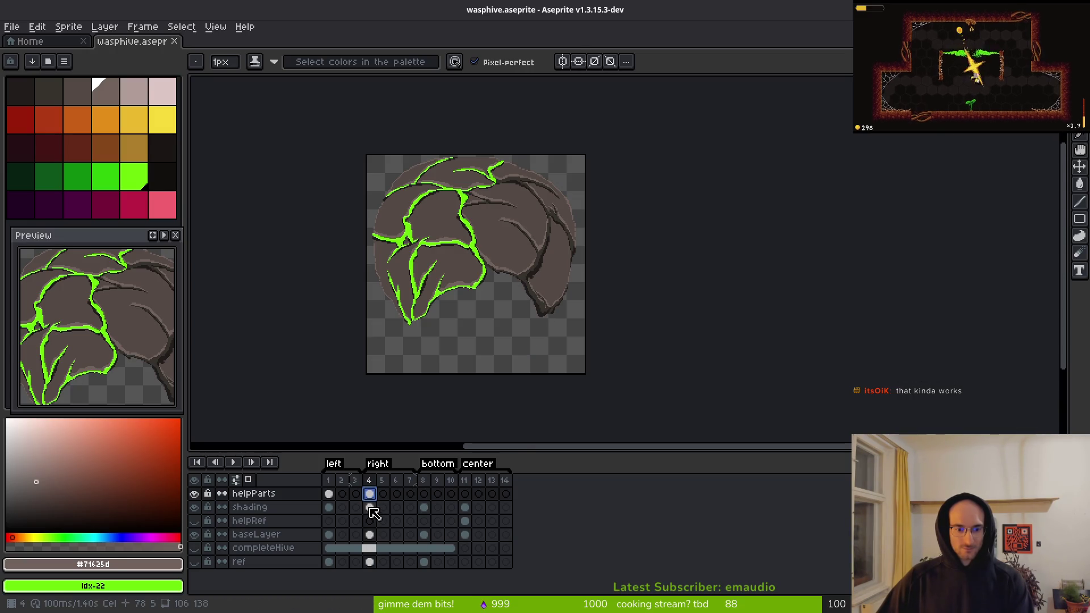
pyautogui.click(369, 507)
pyautogui.hotkey('ctrl', 'c')
pyautogui.click(383, 494)
pyautogui.hotkey('ctrl', 'v')
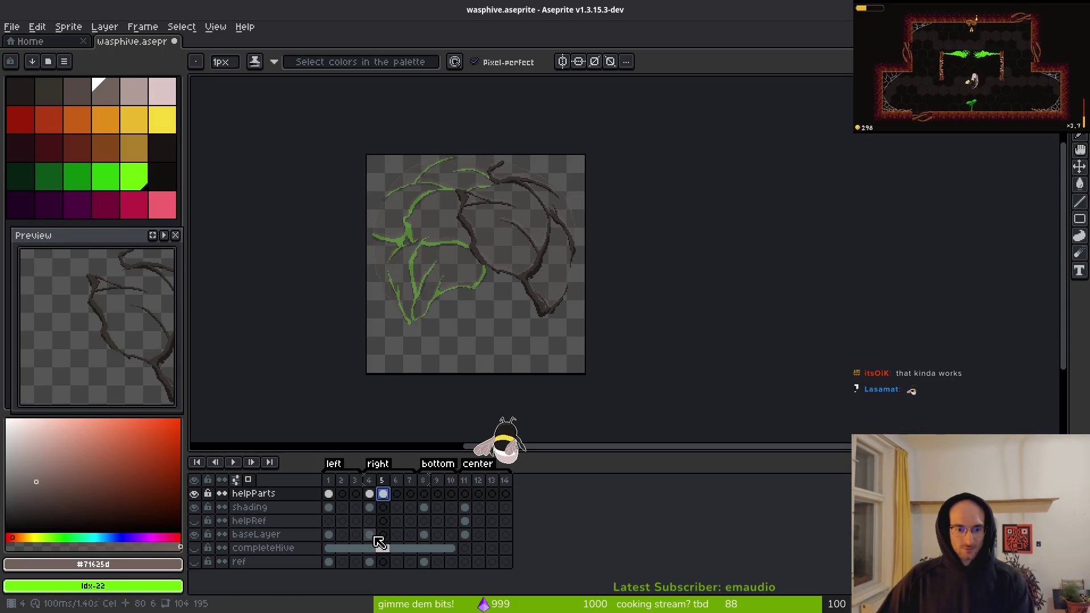
# - Copy the whole frame 4 baseLayer hive shape and paste it into frame 5's helpParts cel
pyautogui.click(370, 535)
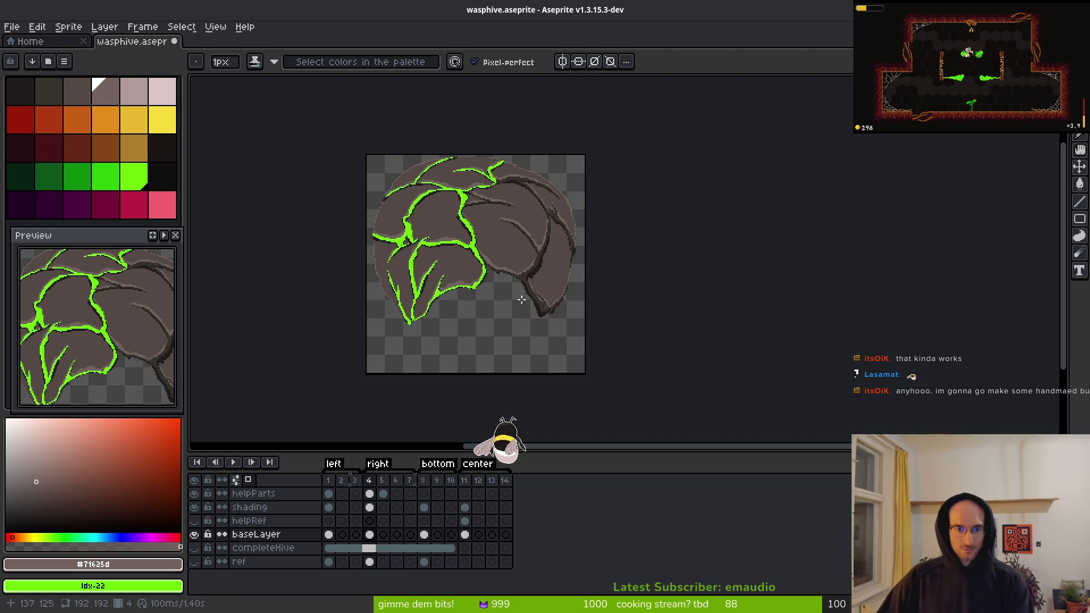
pyautogui.press('m')
pyautogui.hotkey('ctrl', 'shift', 'd')
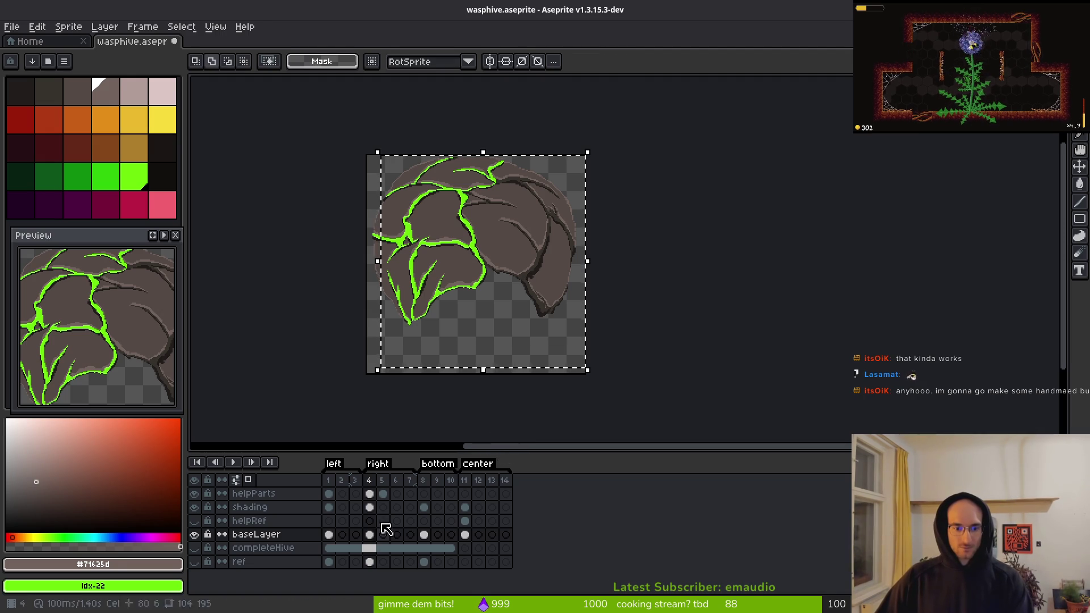
pyautogui.click(383, 494)
pyautogui.hotkey('ctrl', 'v')
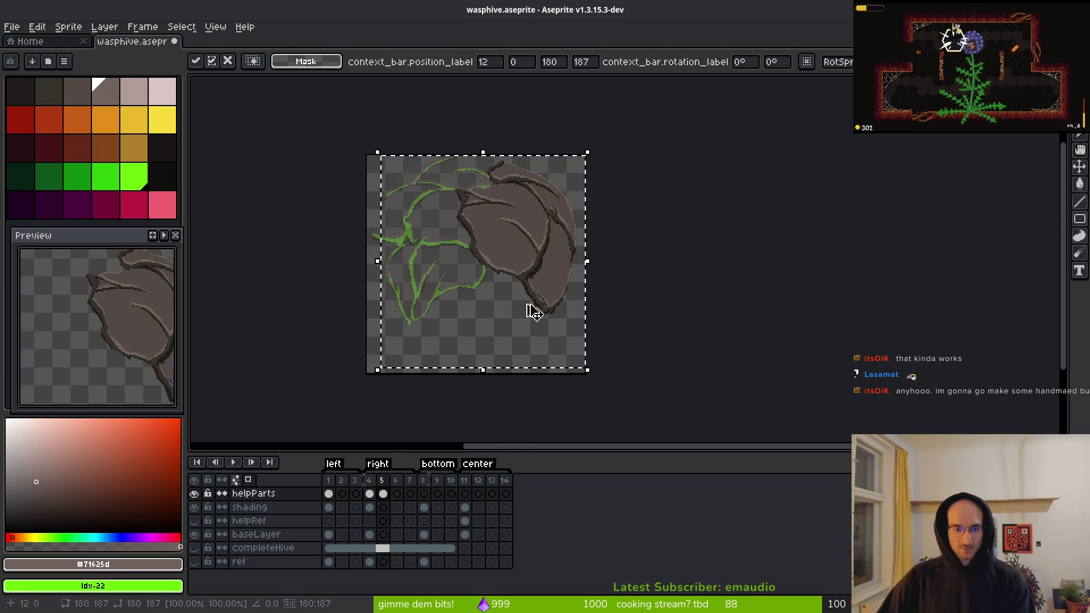
# - Replace the dark outline colour #36312c with bright green Idx-22
pyautogui.scroll(4, 521, 258)
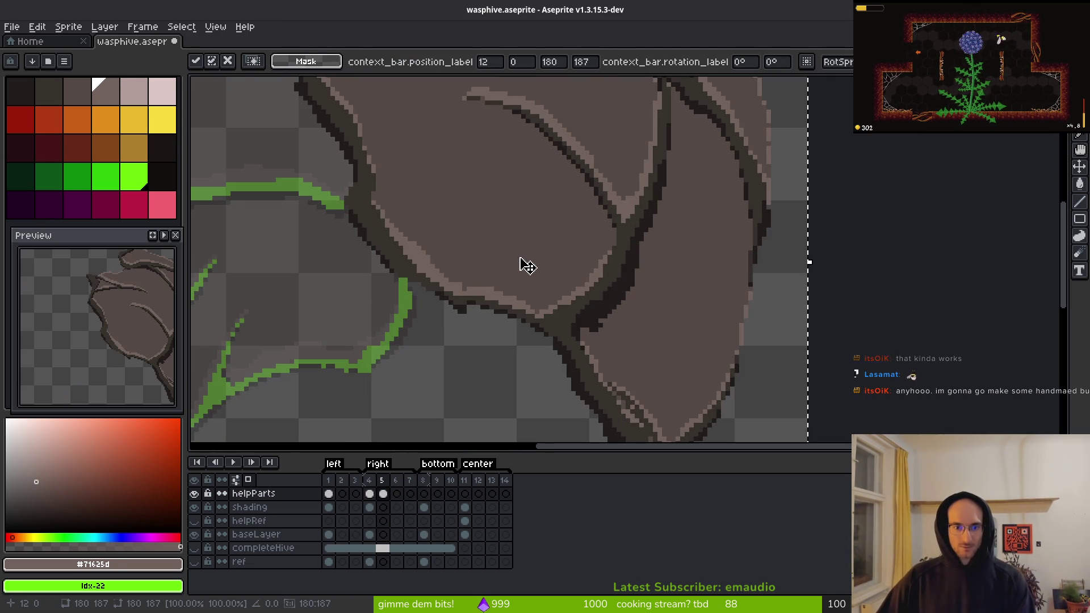
pyautogui.keyDown('alt'); pyautogui.click(392, 250); pyautogui.keyUp('alt')
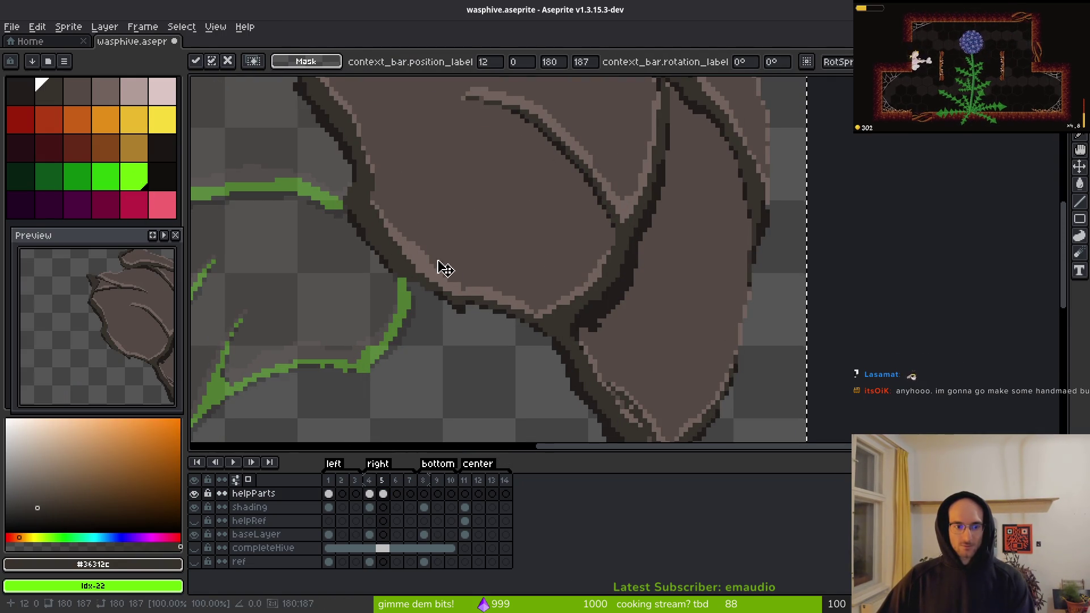
pyautogui.hotkey('shift', 'r')
pyautogui.click(936, 133)
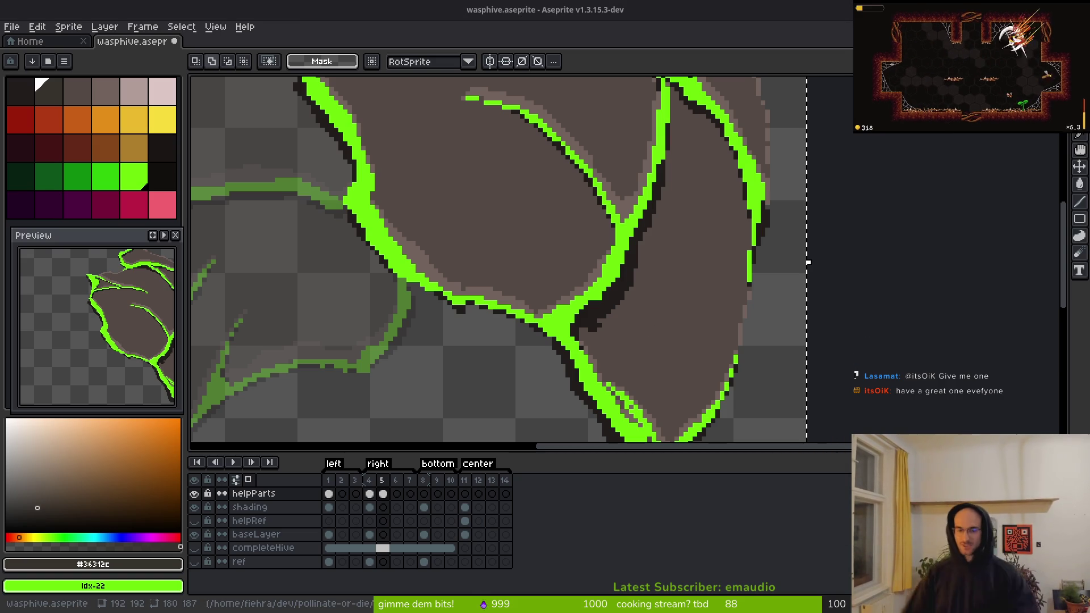
# - Eyedrop the dark brown #544a45 from the hive and return to baseLayer's frame 4
pyautogui.scroll(3, 609, 246)
pyautogui.keyDown('alt'); pyautogui.click(616, 323); pyautogui.keyUp('alt')
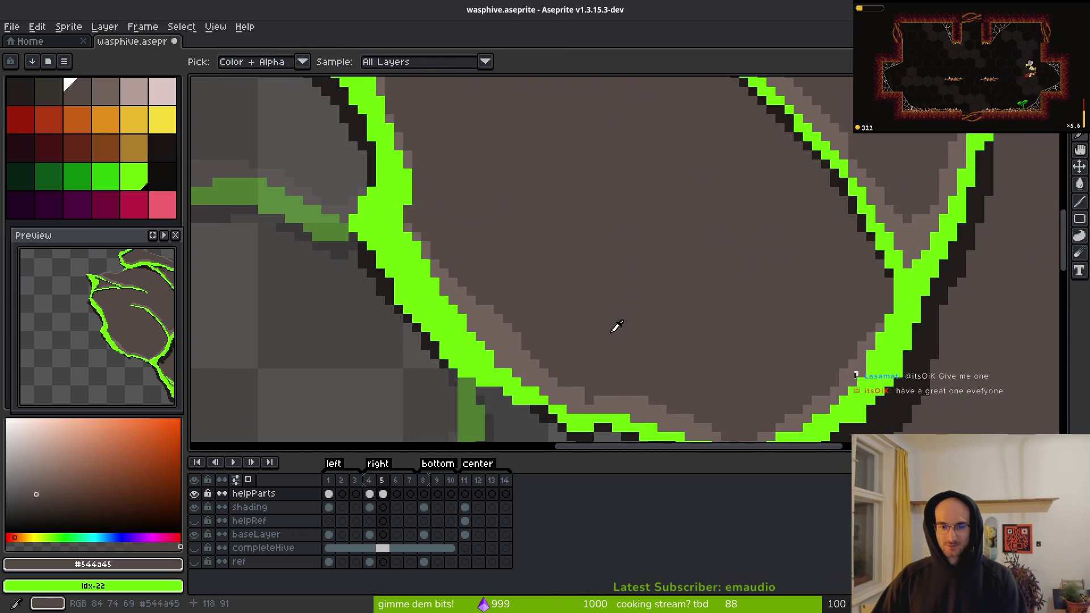
pyautogui.scroll(1, 585, 346)
pyautogui.press('i')
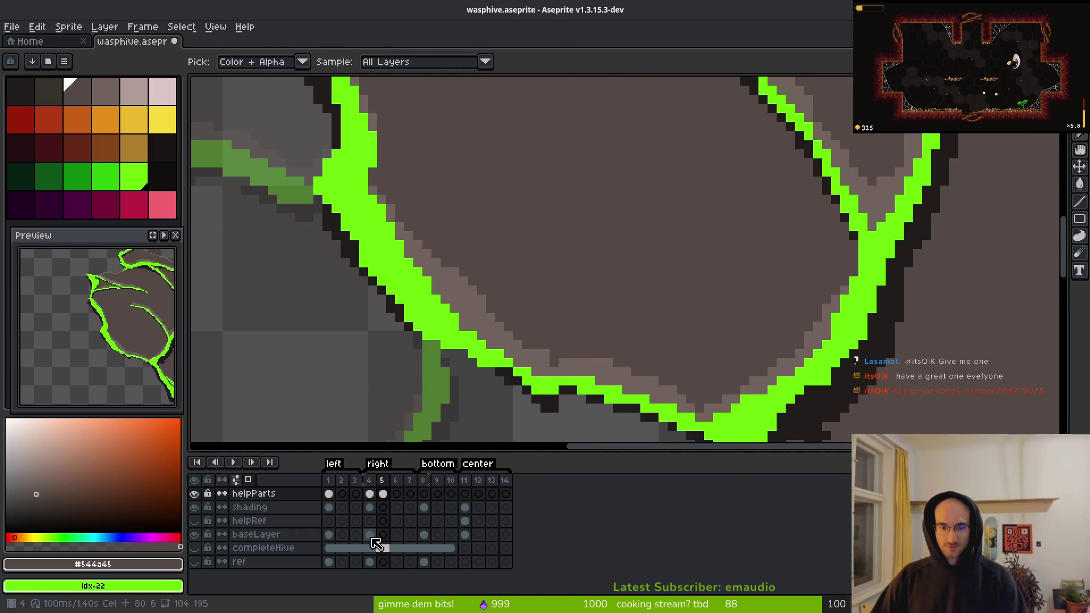
pyautogui.click(369, 534)
pyautogui.press('b')
pyautogui.scroll(2, 551, 366)
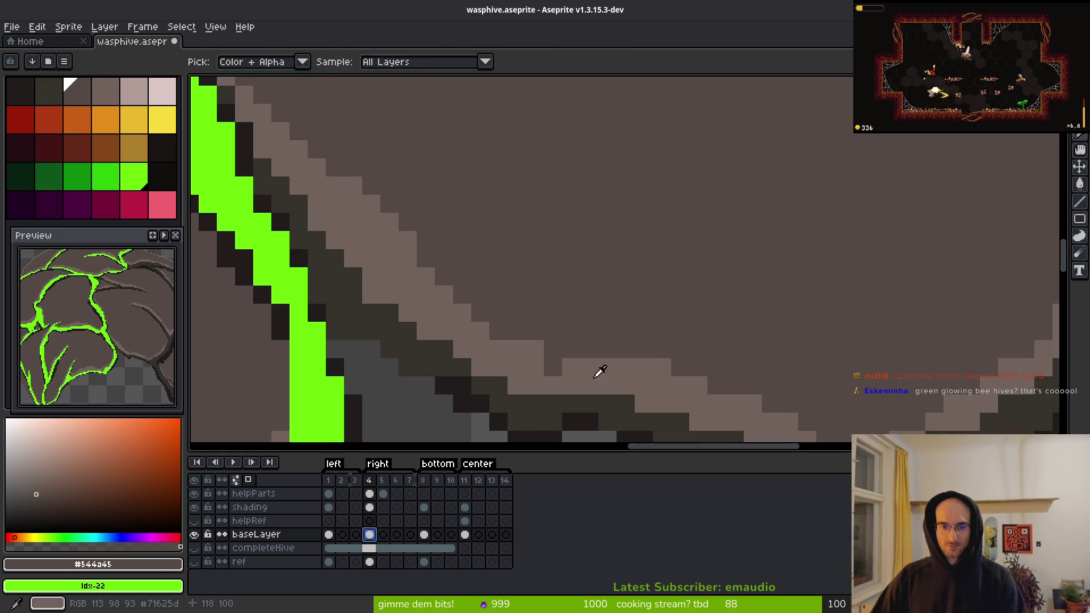
# - Pick the lighter brown from the canvas and save wasphive.aseprite
pyautogui.keyDown('alt'); pyautogui.click(601, 370); pyautogui.keyUp('alt')
pyautogui.scroll(-2, 667, 349)
pyautogui.hotkey('ctrl', 's')
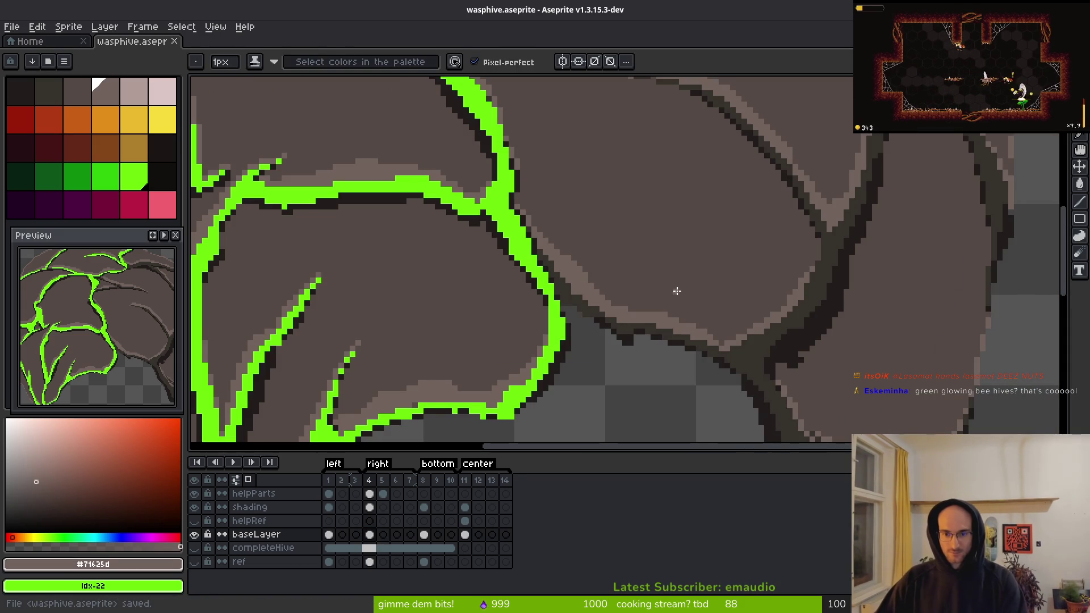
pyautogui.scroll(-1, 681, 287)
pyautogui.hotkey('ctrl', 's')
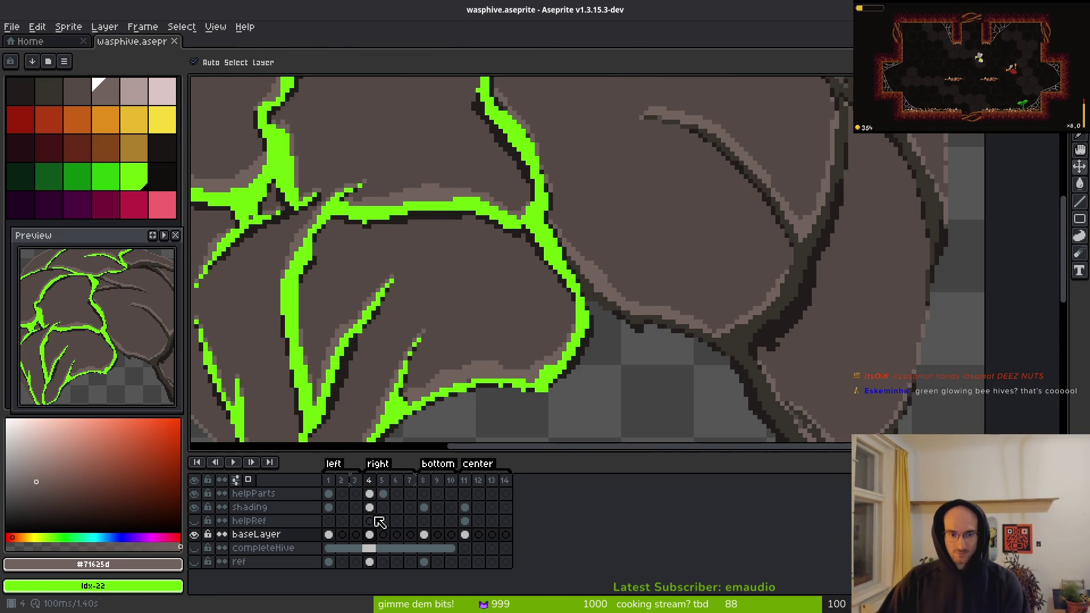
# - View helpParts frame 5, then frame 8 with the full hive drawing
pyautogui.click(383, 494)
pyautogui.press('b')
pyautogui.press('-')
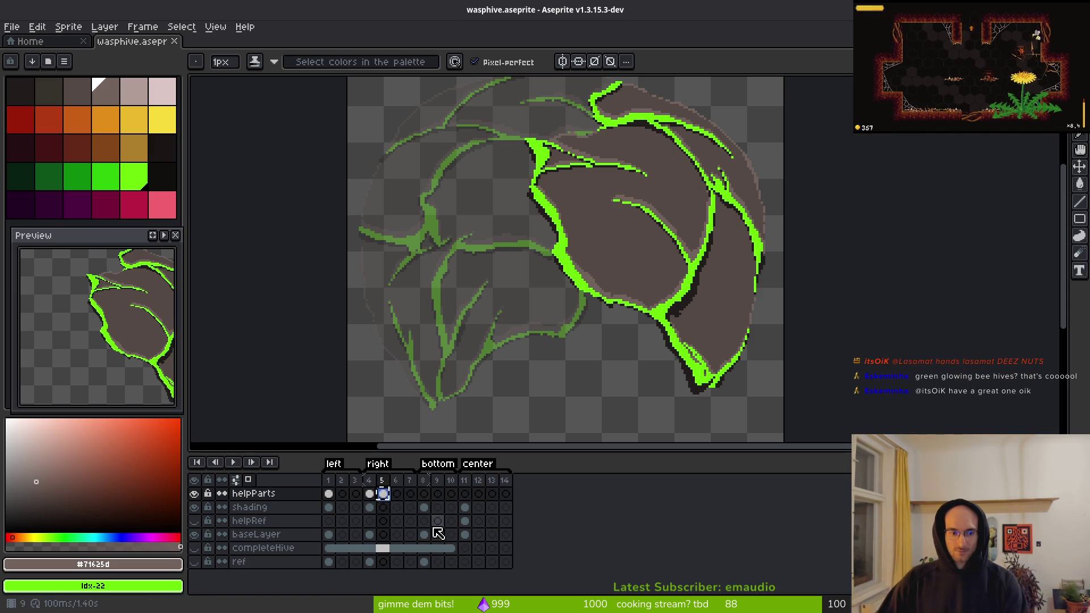
pyautogui.click(424, 494)
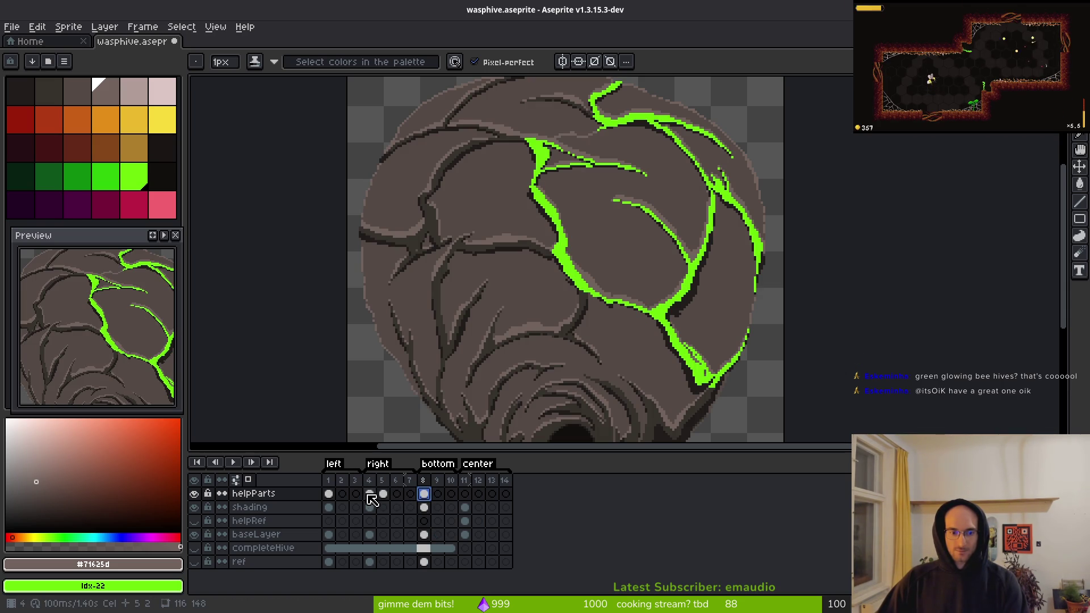
# - From frame 1, select the whole canvas and play then stop the animation
pyautogui.click(328, 493)
pyautogui.press('1')
pyautogui.press('m')
pyautogui.hotkey('ctrl', 'a')
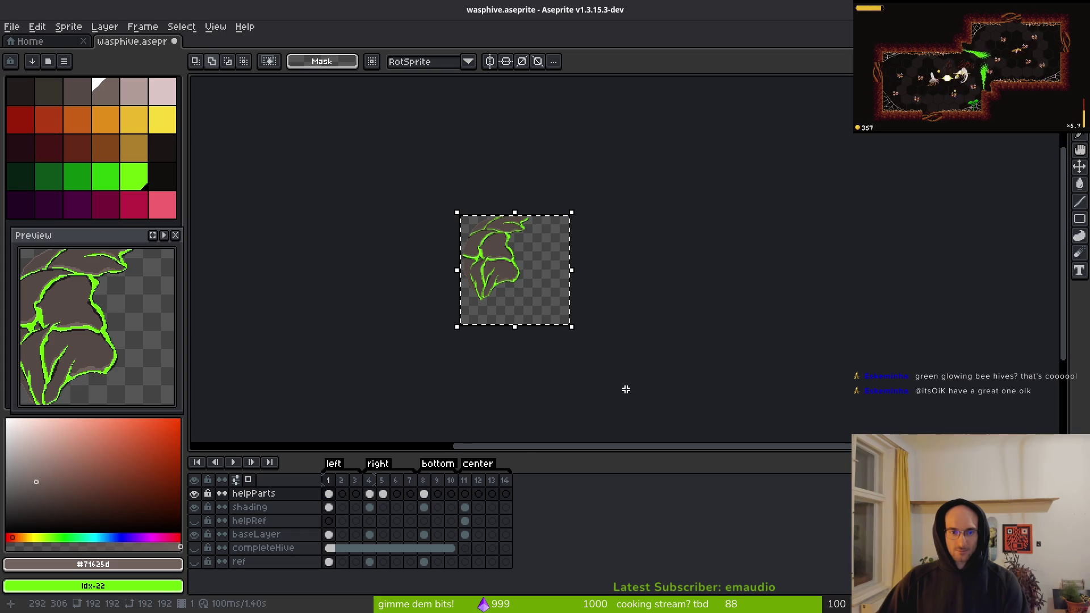
pyautogui.press('Return')
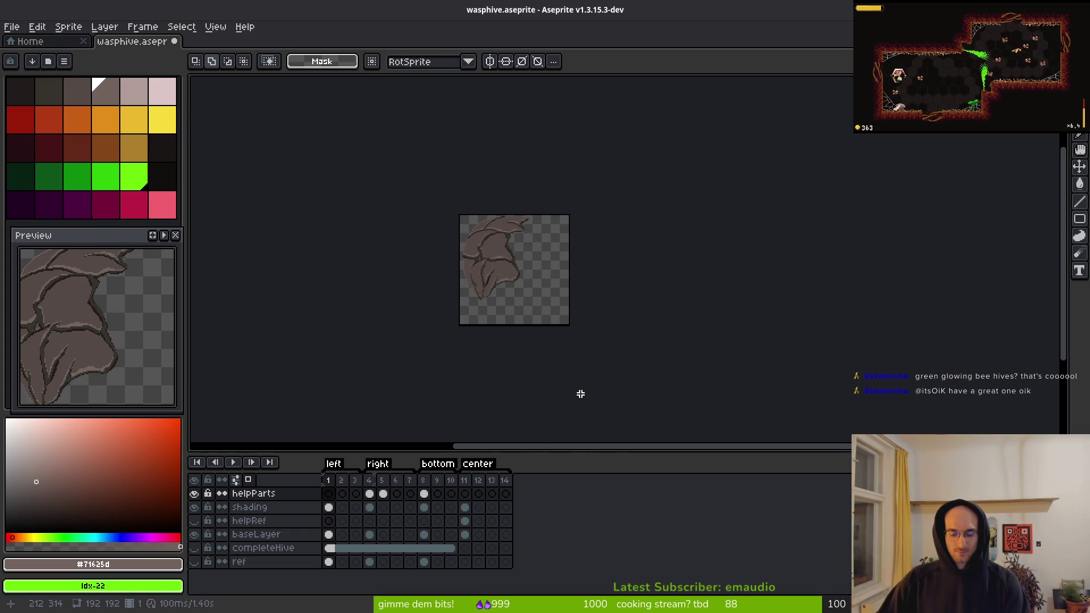
pyautogui.press('Return')
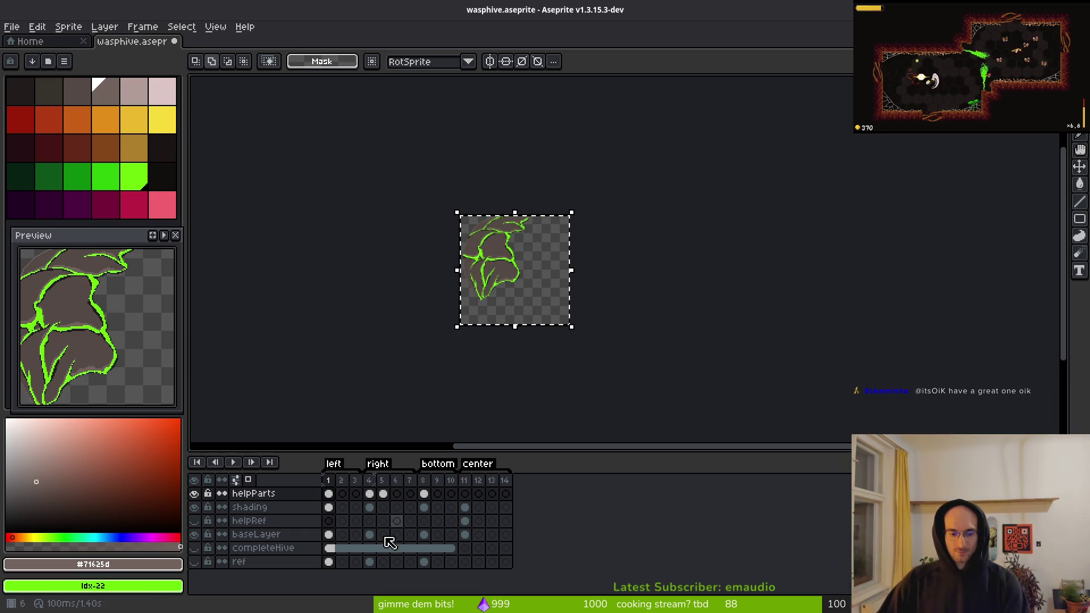
# - On frame 8, transform the selected artwork, commit it, and save the sprite
pyautogui.click(424, 494)
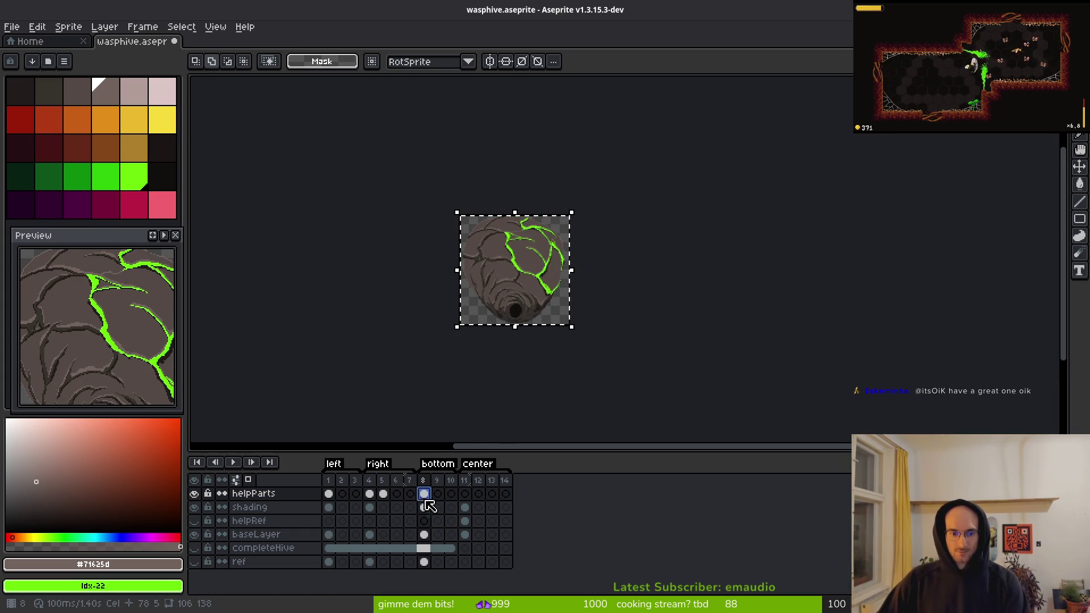
pyautogui.click(530, 297)
pyautogui.press('3')
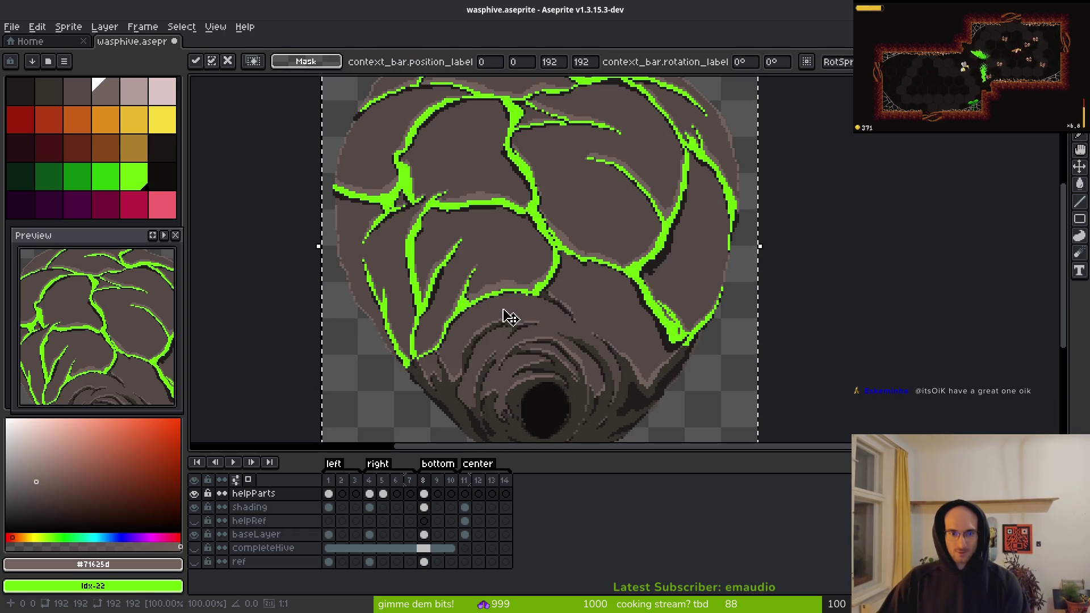
pyautogui.hotkey('ctrl', 'd')
pyautogui.hotkey('ctrl', 's')
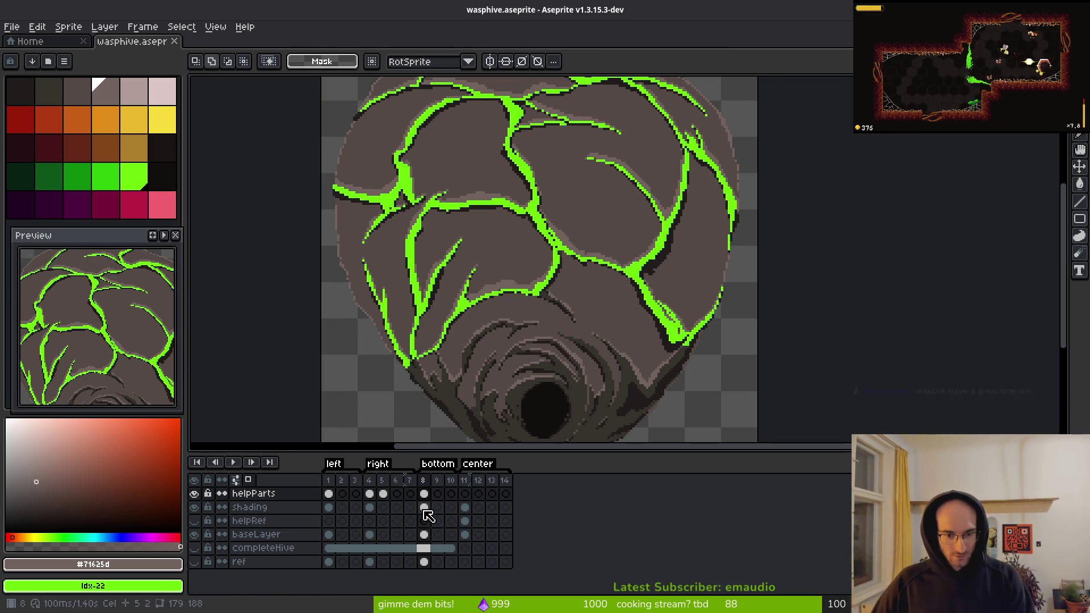
# - Hide the shading layer and work on baseLayer at frame 8, viewing the hive's lower part
pyautogui.click(194, 507)
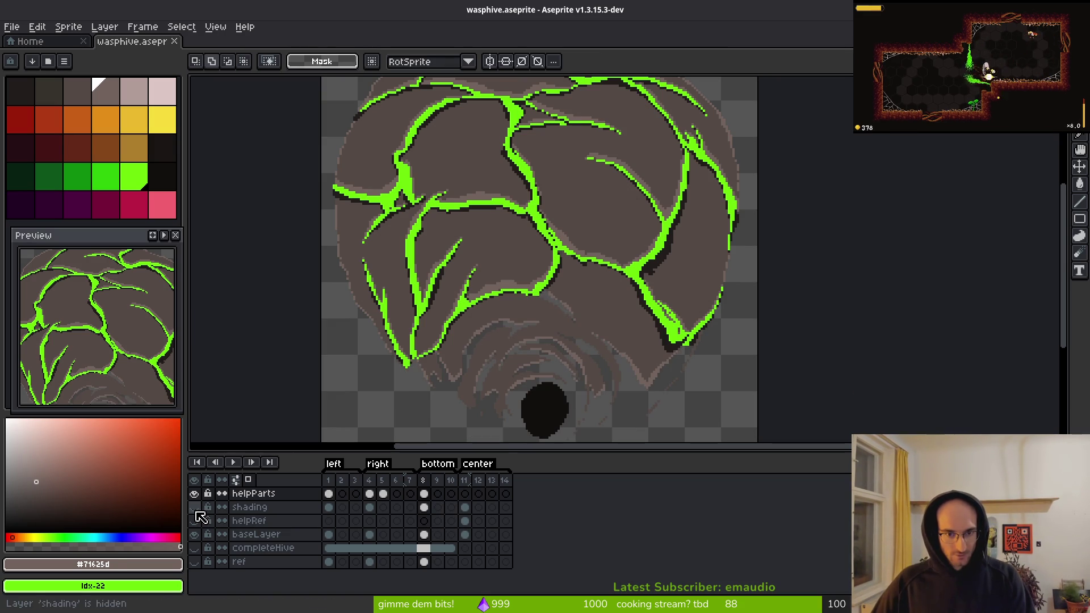
pyautogui.click(424, 534)
pyautogui.scroll(-2, 562, 312)
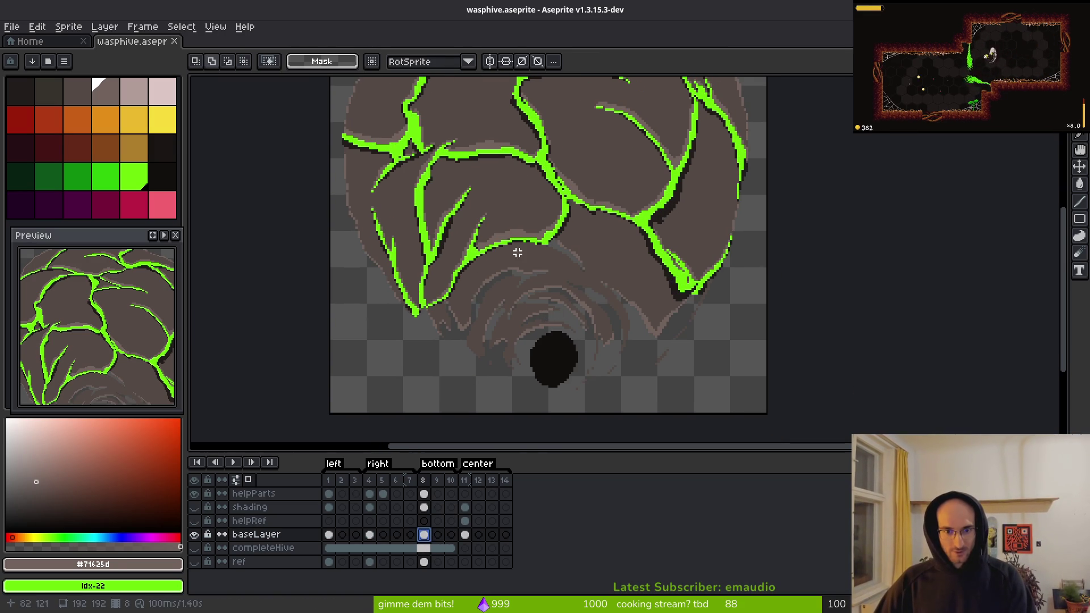
pyautogui.moveTo(518, 252); pyautogui.dragTo(541, 290)
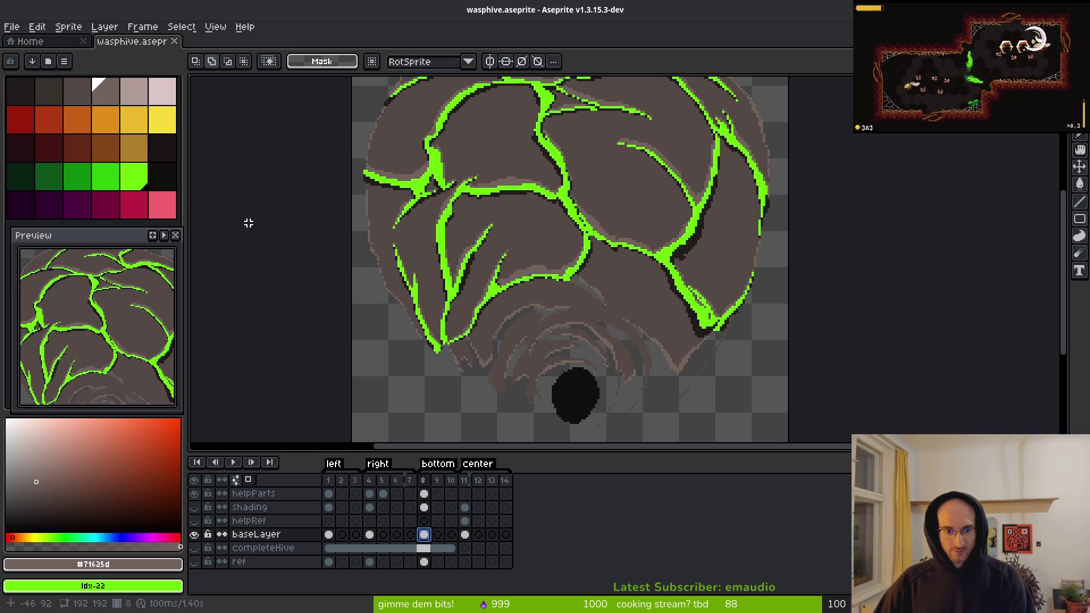
# - Erase stray green pixels along a crack with the Eraser
pyautogui.press('e')
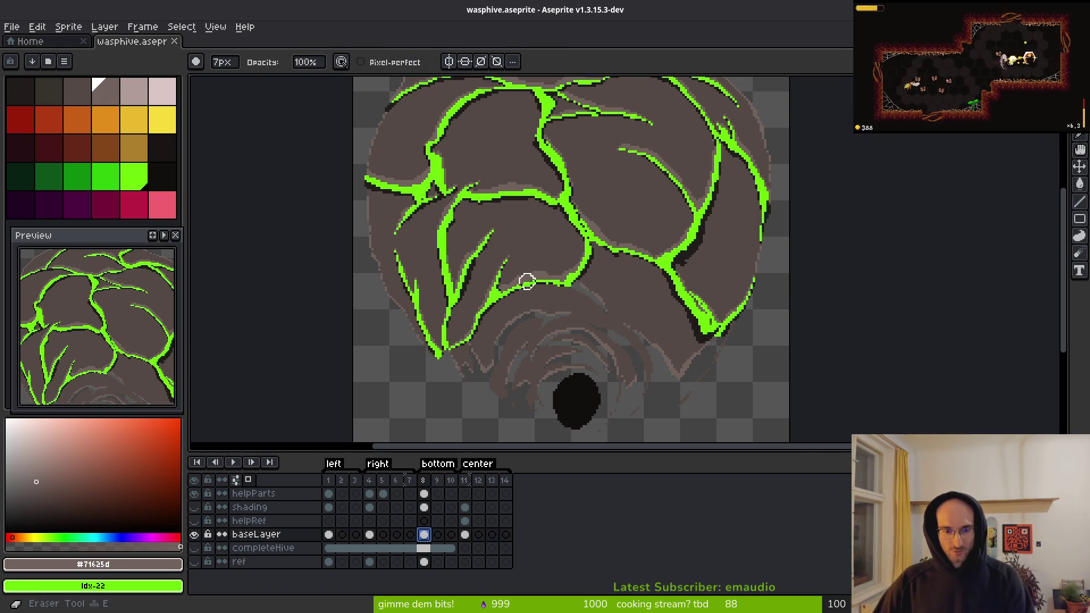
pyautogui.scroll(3, 527, 281)
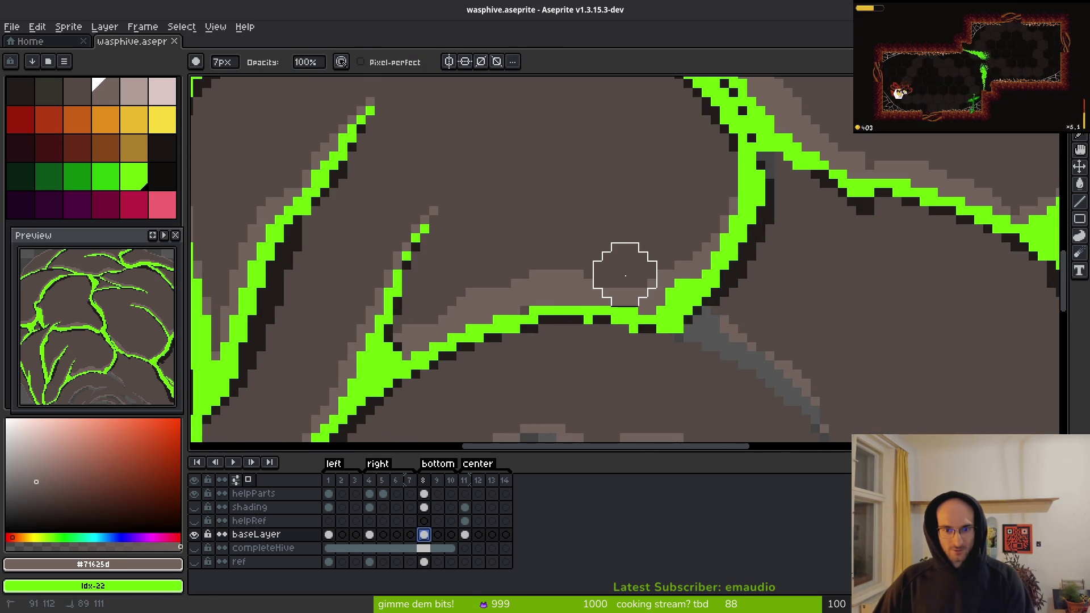
pyautogui.moveTo(625, 276)
pyautogui.mouseDown()
pyautogui.moveTo(670, 281)
pyautogui.moveTo(645, 284)
pyautogui.mouseUp()
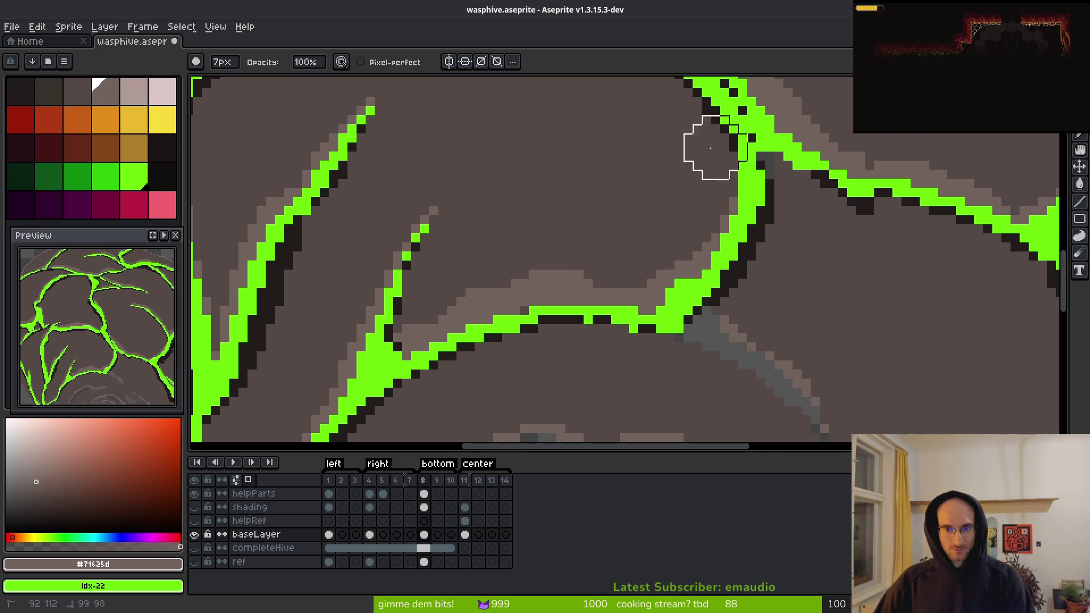
pyautogui.scroll(4, 705, 146)
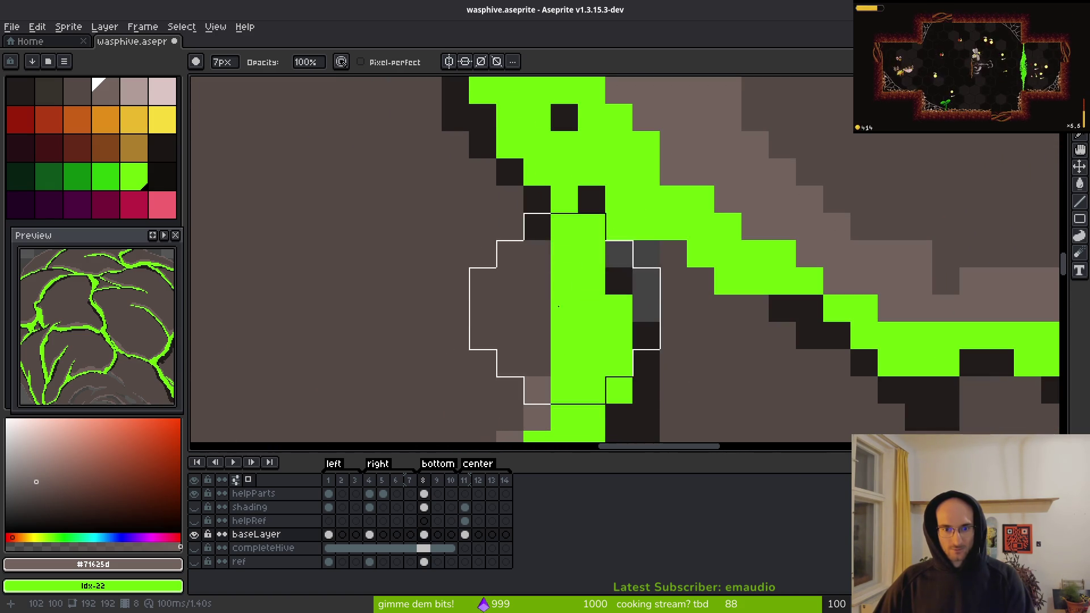
pyautogui.scroll(-4, 539, 306)
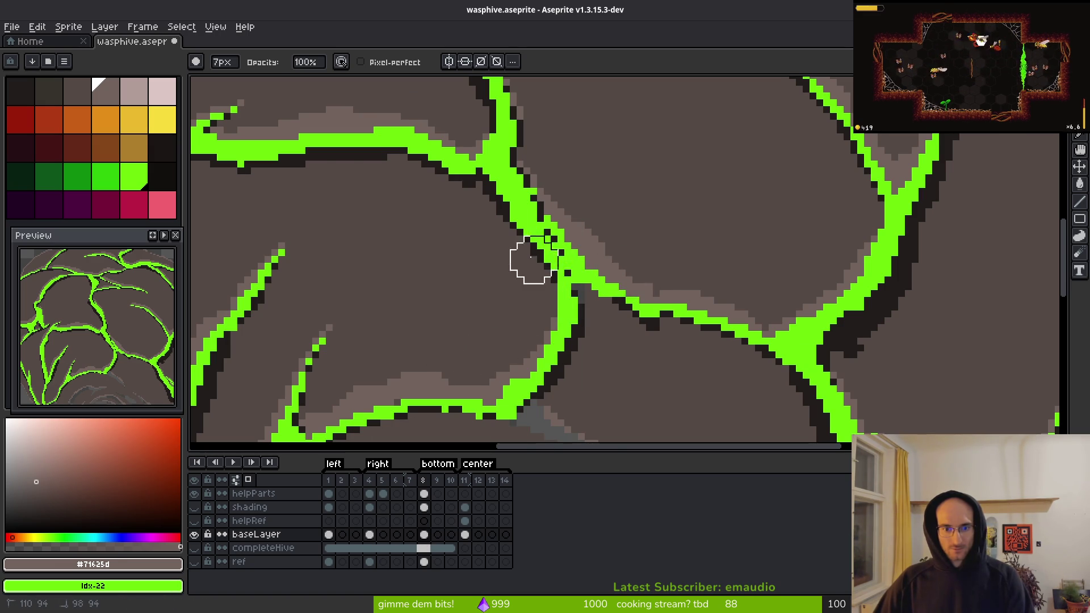
pyautogui.hscroll(5, 511, 246)
pyautogui.scroll(3, 510, 245)
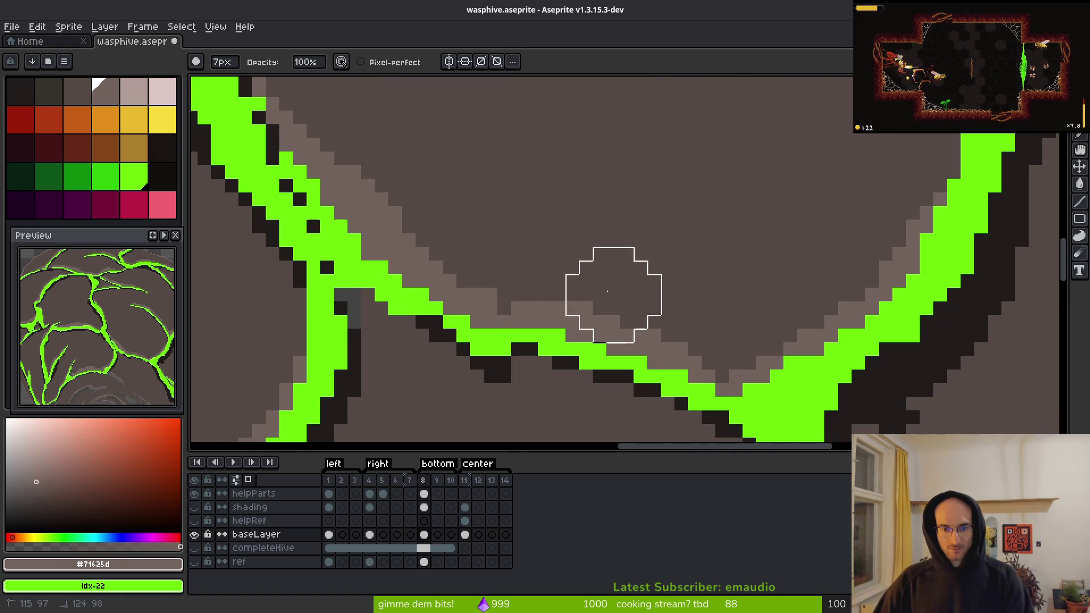
pyautogui.scroll(-1, 547, 182)
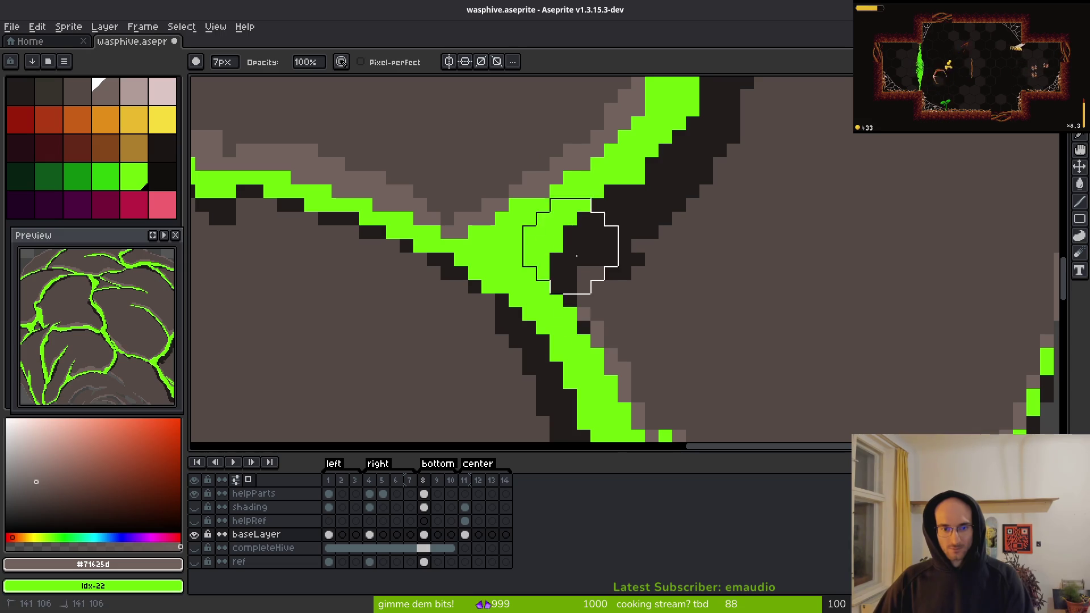
pyautogui.hscroll(3, 620, 317)
pyautogui.scroll(-2, 621, 317)
pyautogui.hscroll(2, 567, 255)
pyautogui.scroll(1, 479, 200)
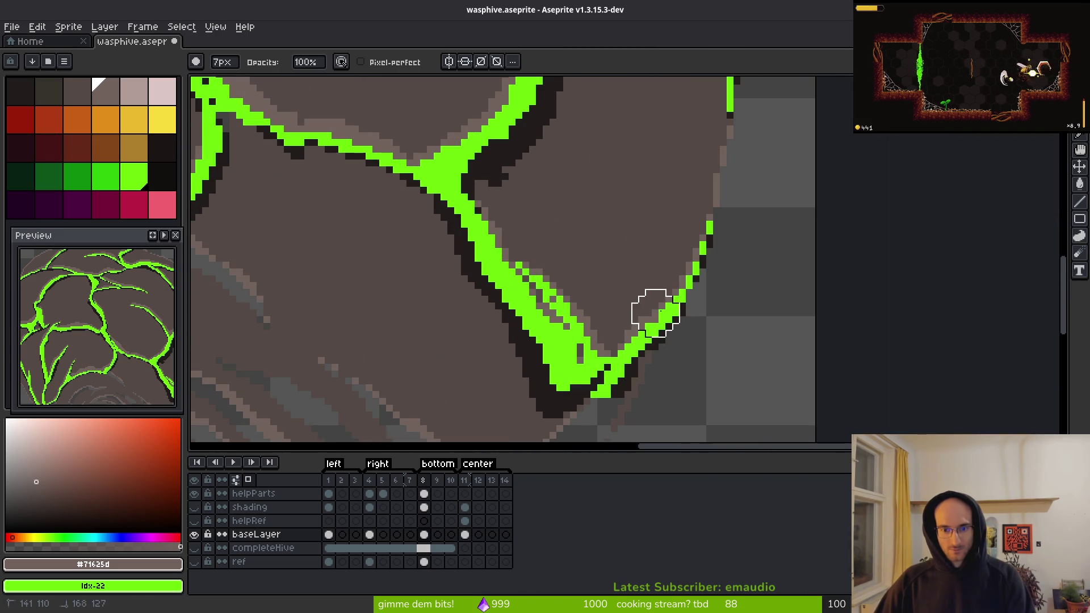
# - Check the remaining cracks across the hive, then save the sprite
pyautogui.moveTo(511, 202); pyautogui.dragTo(712, 268)
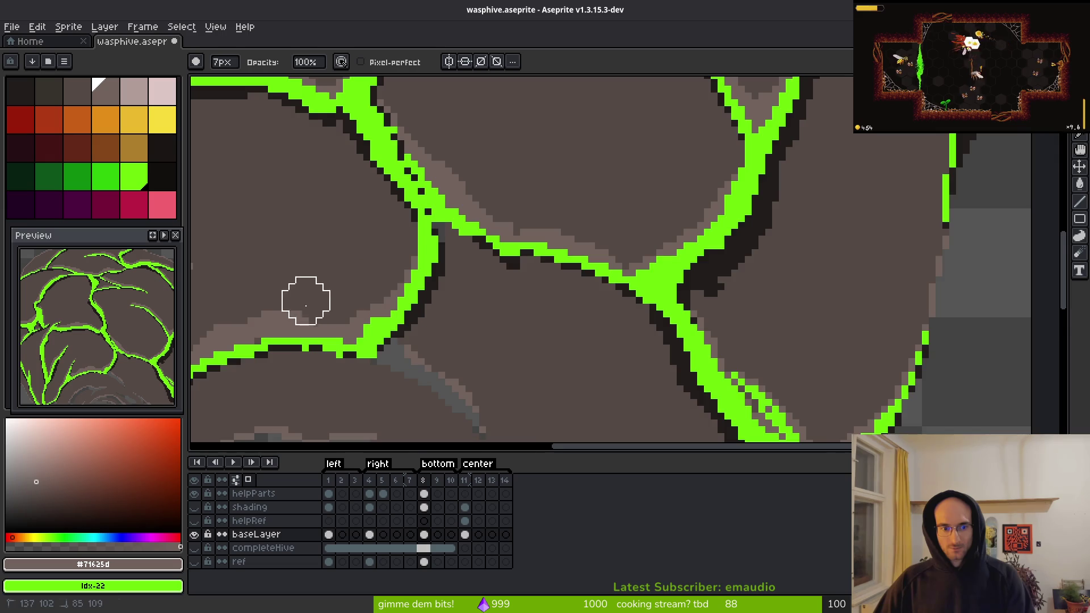
pyautogui.moveTo(305, 301); pyautogui.dragTo(711, 176)
pyautogui.moveTo(446, 275); pyautogui.dragTo(669, 160)
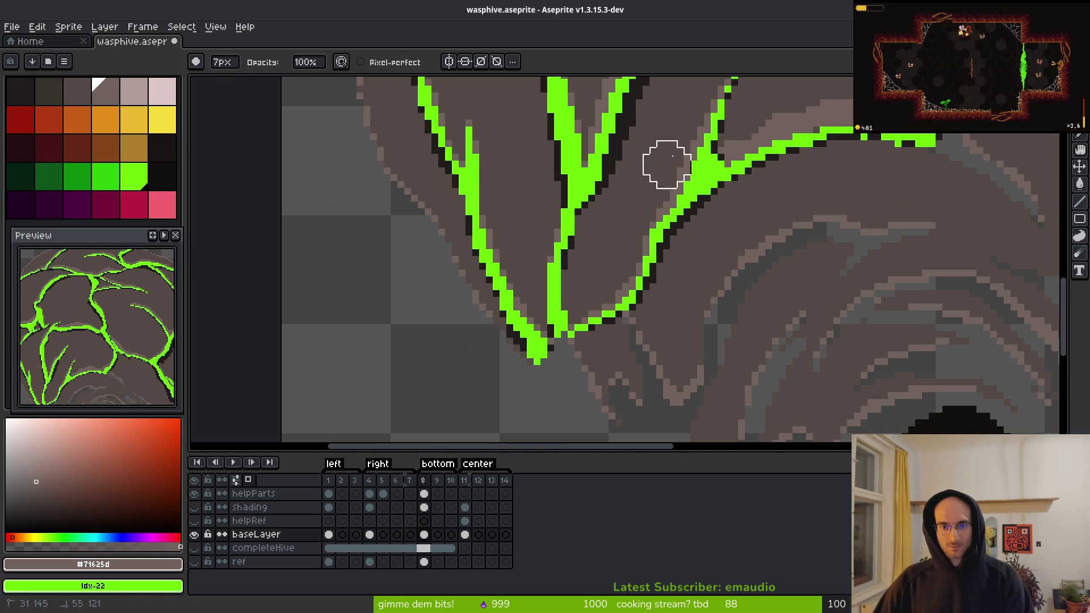
pyautogui.moveTo(692, 274); pyautogui.dragTo(647, 256)
pyautogui.scroll(-5, 715, 306)
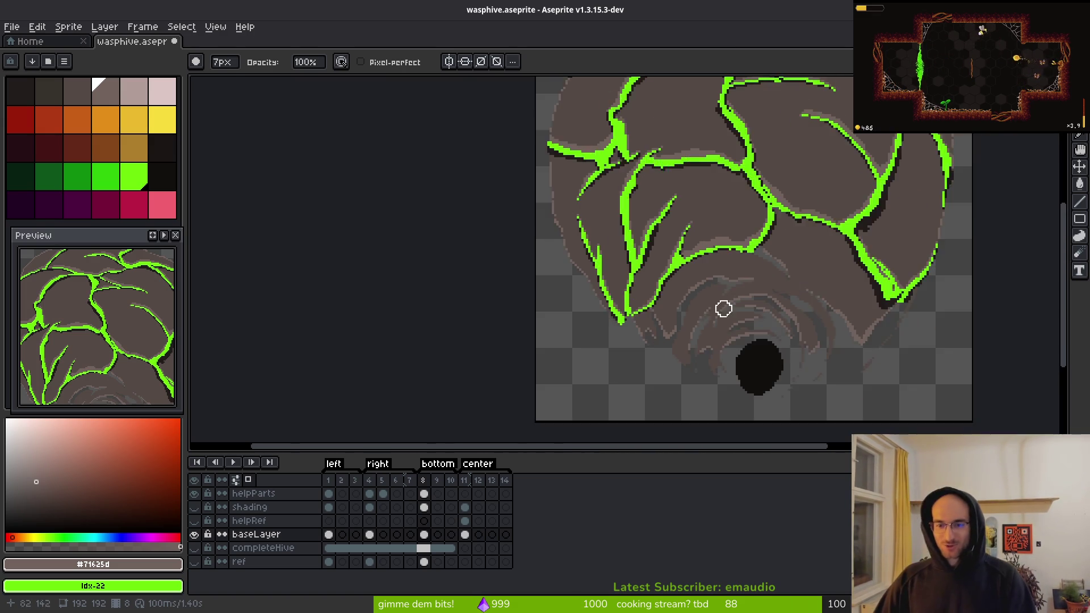
pyautogui.hotkey('ctrl', 's')
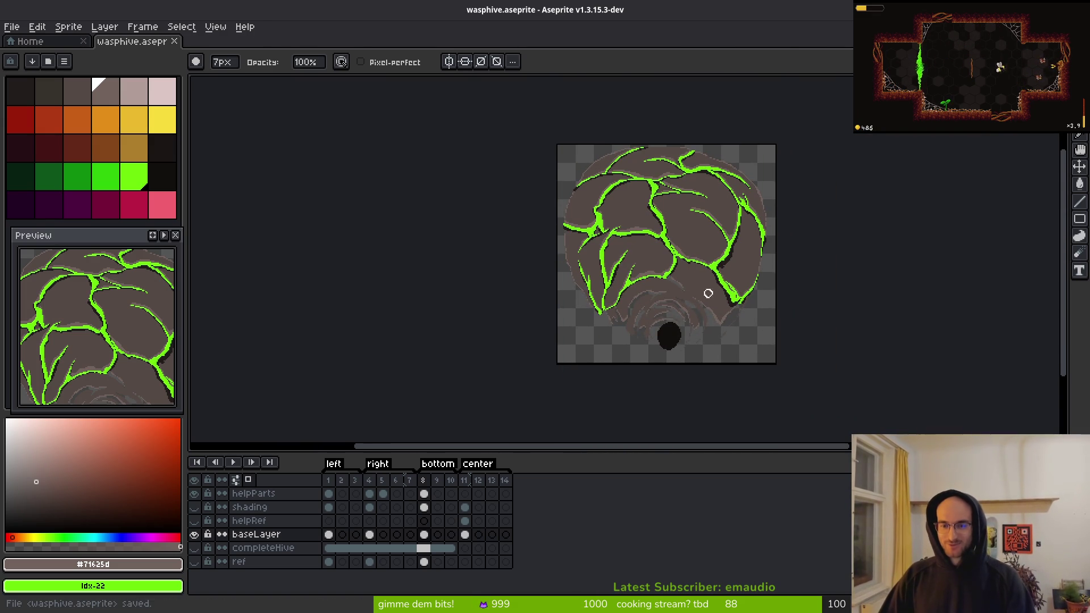
# - Open frame 3's cel options and dismiss them without changes
pyautogui.moveTo(707, 293); pyautogui.dragTo(670, 260)
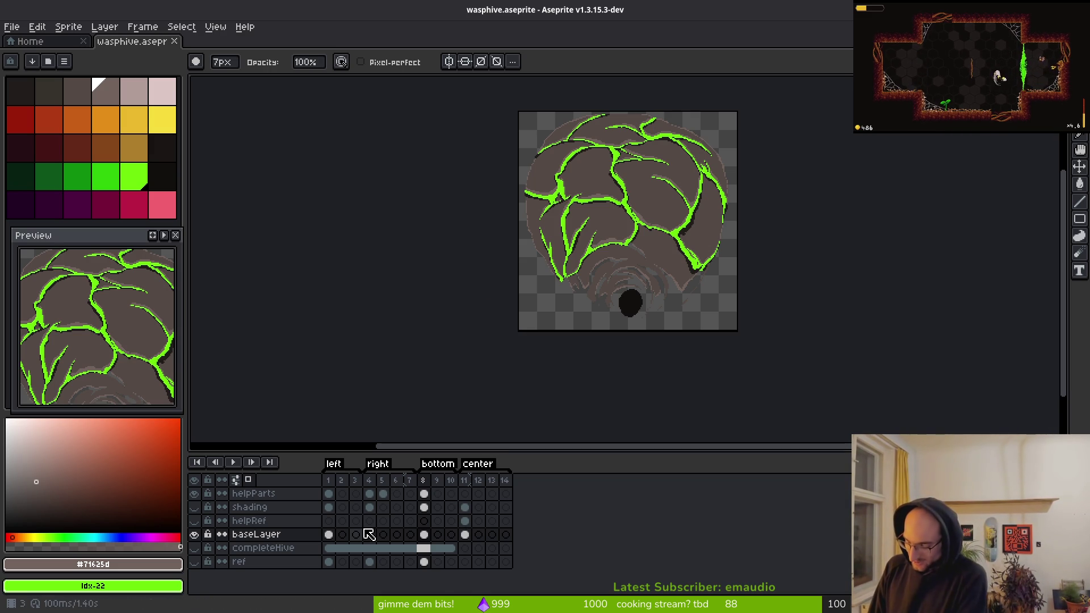
pyautogui.rightClick(365, 530)
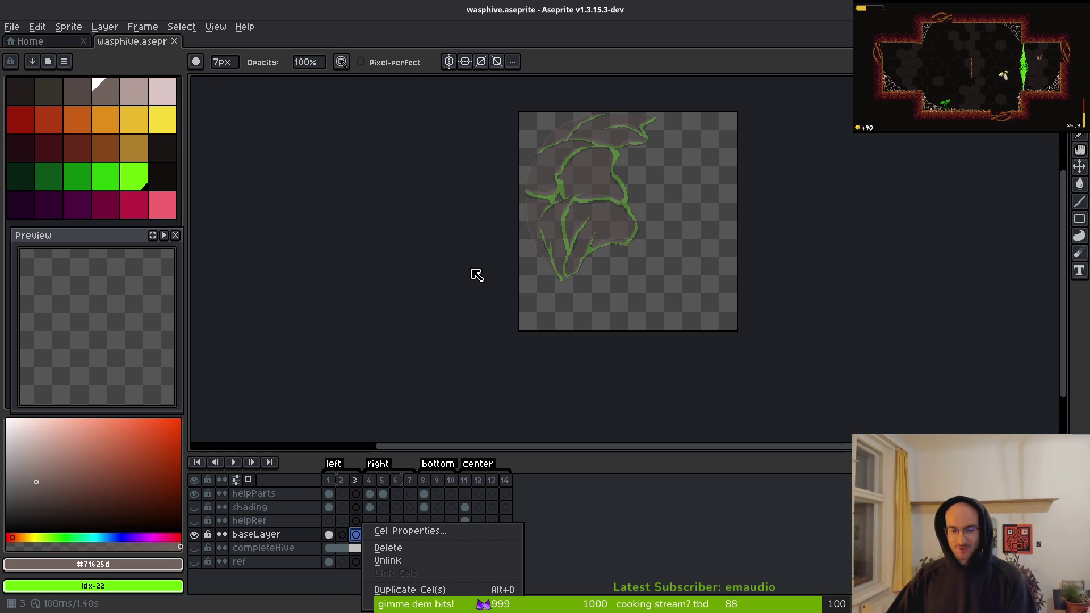
pyautogui.click(609, 491)
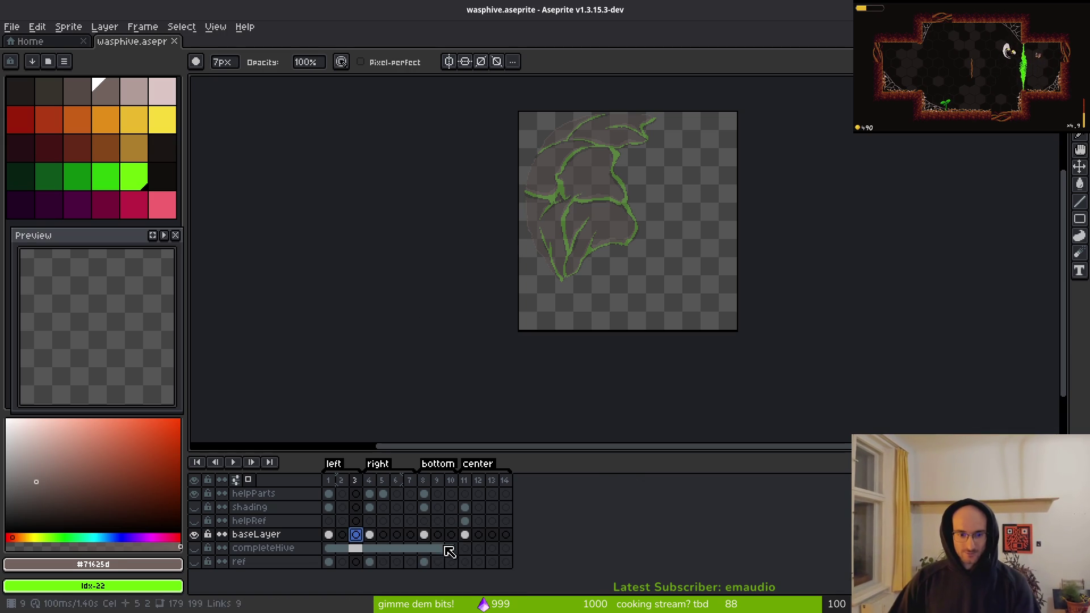
# - Select the shading layer at frame 8 and make it visible again after comparing it hidden
pyautogui.click(424, 534)
pyautogui.moveTo(675, 279); pyautogui.dragTo(636, 306)
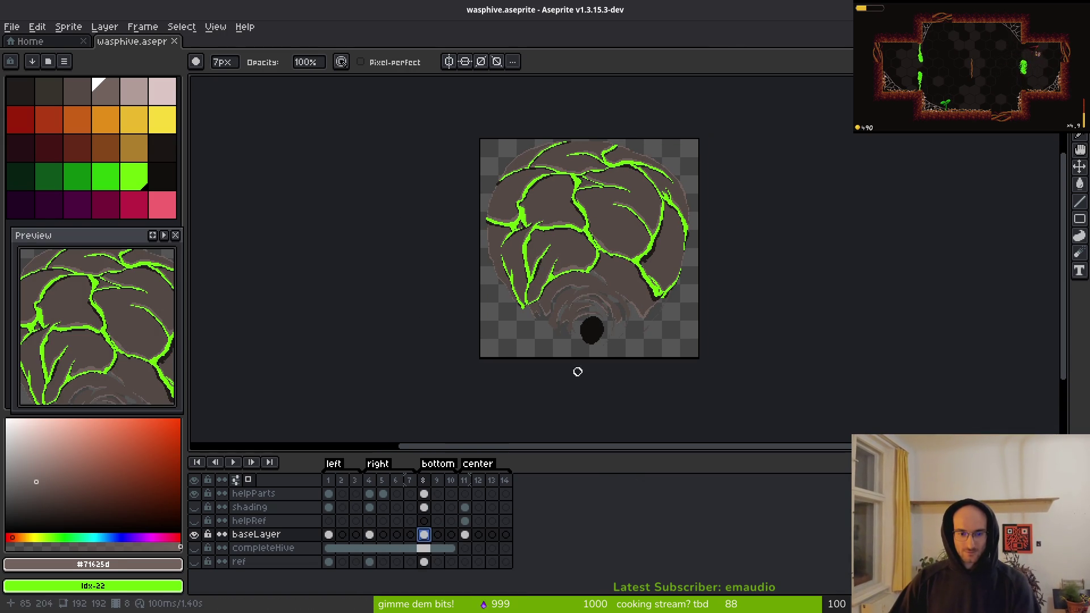
pyautogui.click(429, 508)
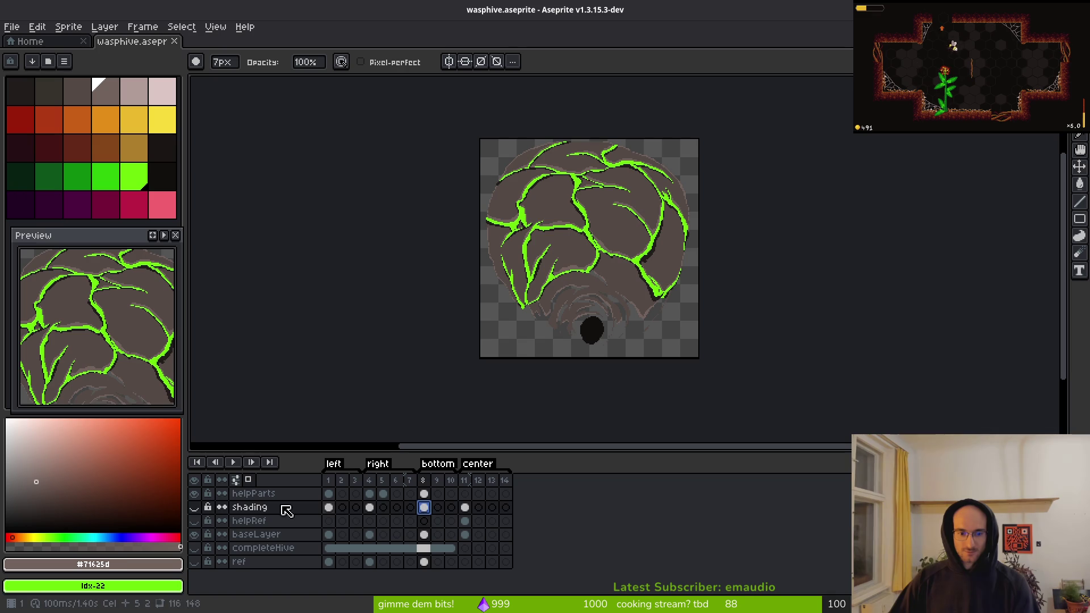
pyautogui.click(194, 507)
pyautogui.click(196, 507)
pyautogui.click(196, 506)
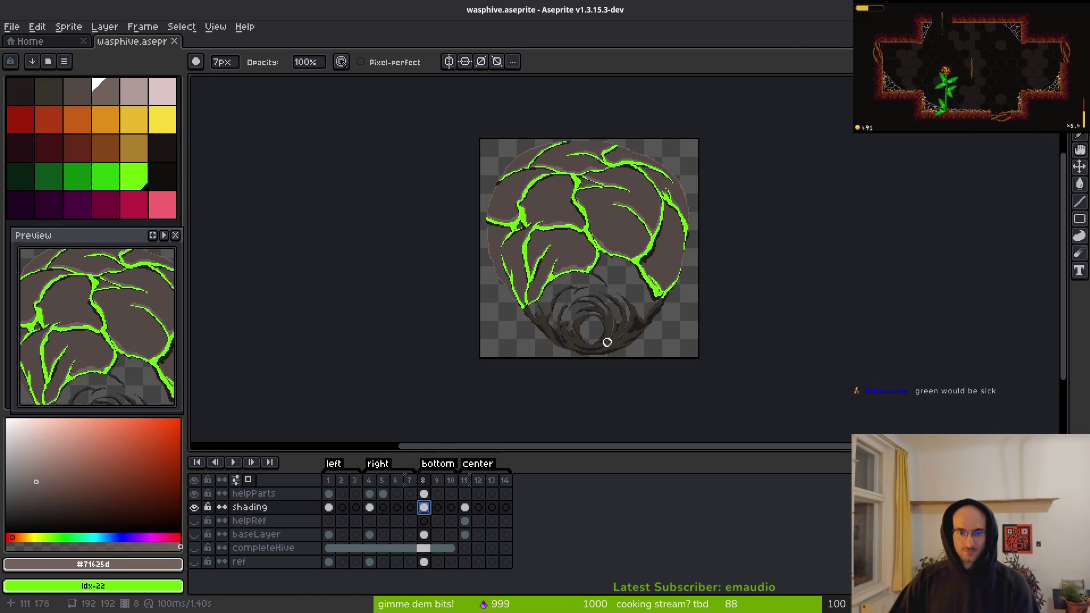
pyautogui.scroll(4, 584, 302)
pyautogui.scroll(3, 584, 292)
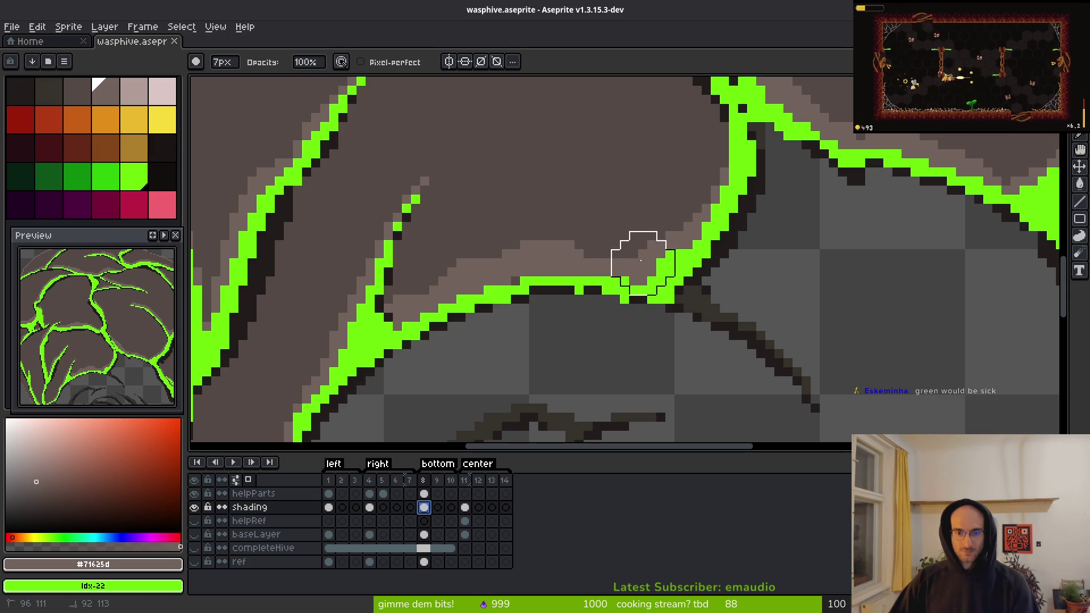
# - Paint over the green crack edges in brown and dark, working down-left along the crack
pyautogui.moveTo(545, 246)
pyautogui.mouseDown()
pyautogui.moveTo(482, 250)
pyautogui.moveTo(353, 312)
pyautogui.mouseUp()
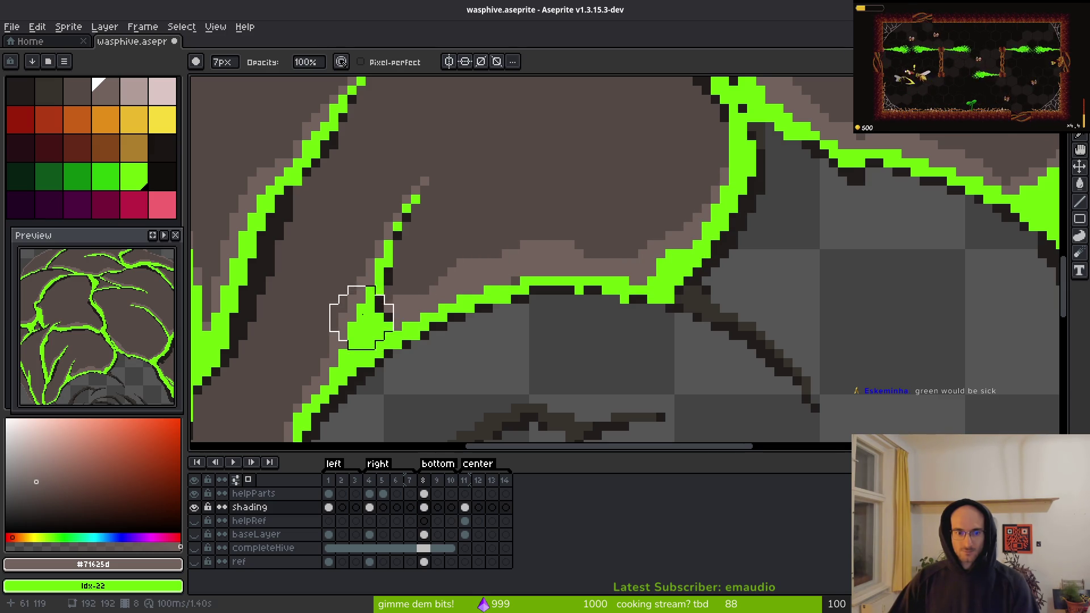
pyautogui.hscroll(-5, 556, 161)
pyautogui.scroll(-3, 556, 162)
pyautogui.hscroll(-3, 466, 245)
pyautogui.scroll(-3, 467, 245)
pyautogui.moveTo(602, 142)
pyautogui.mouseDown()
pyautogui.moveTo(482, 239)
pyautogui.moveTo(502, 260)
pyautogui.mouseUp()
pyautogui.moveTo(460, 324); pyautogui.dragTo(446, 331)
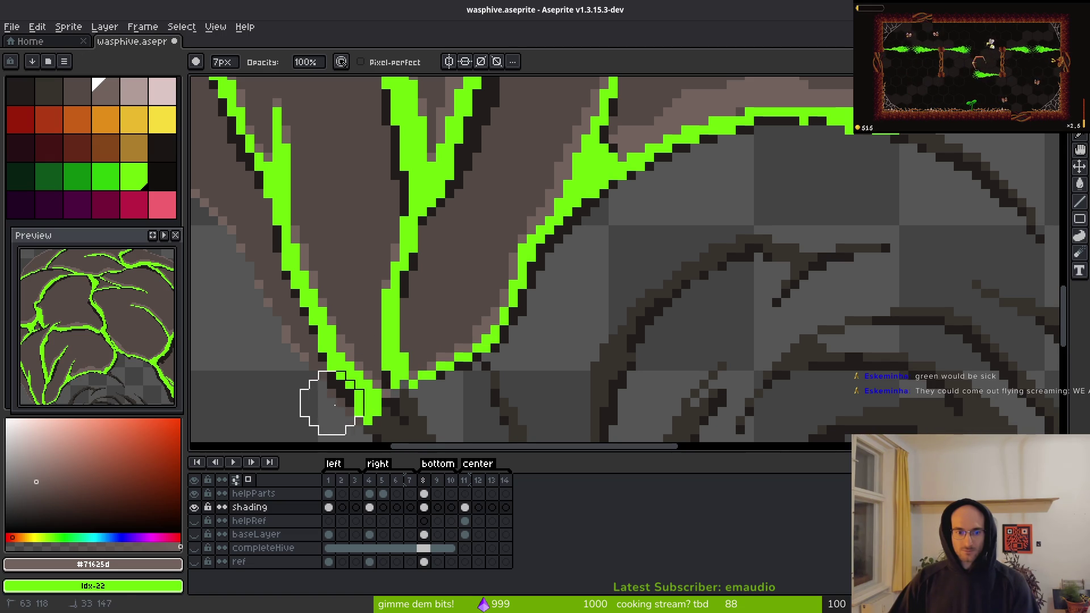
# - Dab the crack junction with both colours, then move on to the V-shaped crack band
pyautogui.scroll(-2, 352, 369)
pyautogui.moveTo(365, 341)
pyautogui.mouseDown()
pyautogui.moveTo(419, 343)
pyautogui.moveTo(492, 284)
pyautogui.mouseUp()
pyautogui.scroll(2, 492, 284)
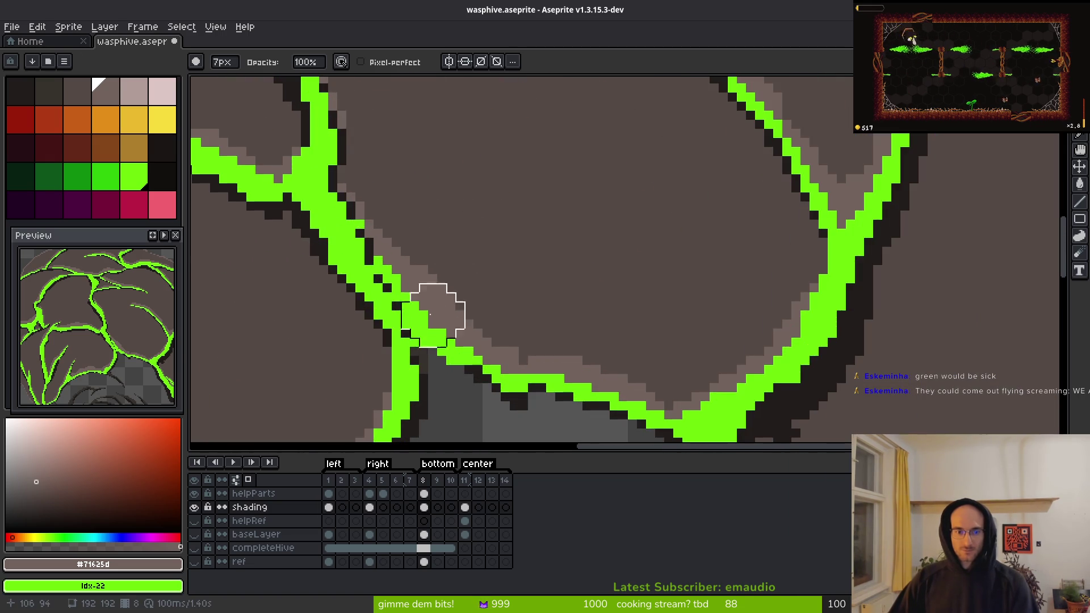
pyautogui.moveTo(606, 365)
pyautogui.mouseDown()
pyautogui.moveTo(493, 195)
pyautogui.moveTo(390, 182)
pyautogui.mouseUp()
pyautogui.rightClick(483, 257)
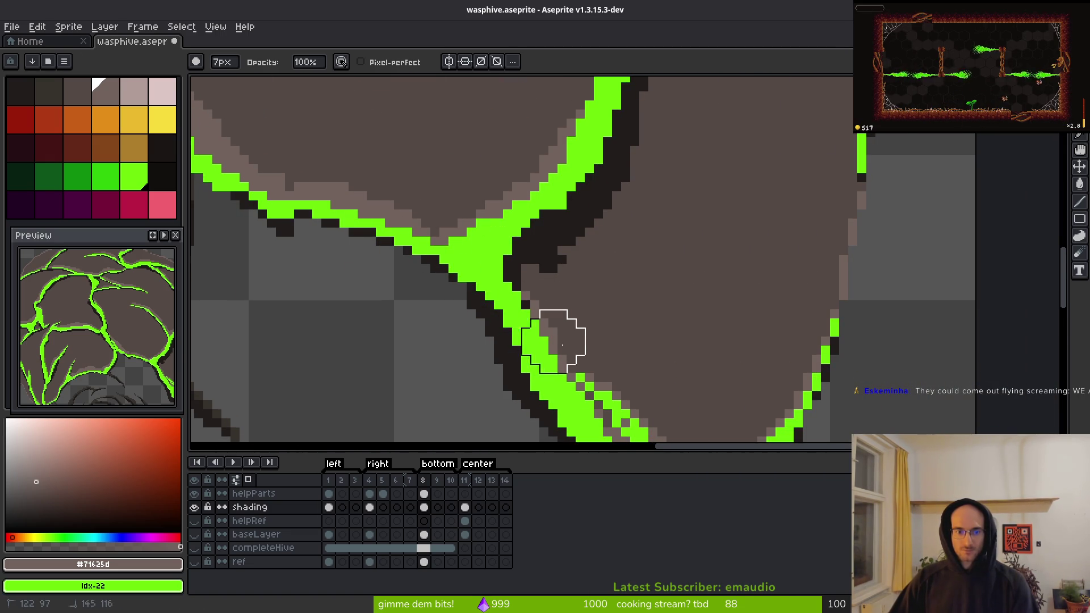
pyautogui.moveTo(547, 340); pyautogui.dragTo(402, 231)
pyautogui.moveTo(612, 327); pyautogui.dragTo(597, 229)
pyautogui.scroll(-2, 606, 210)
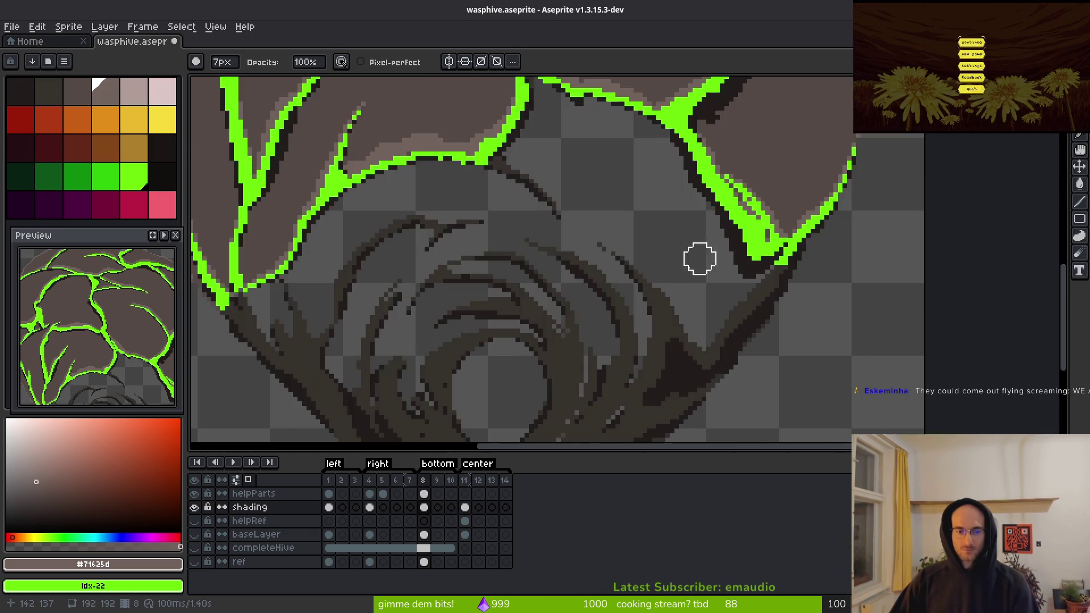
pyautogui.scroll(-1, 698, 255)
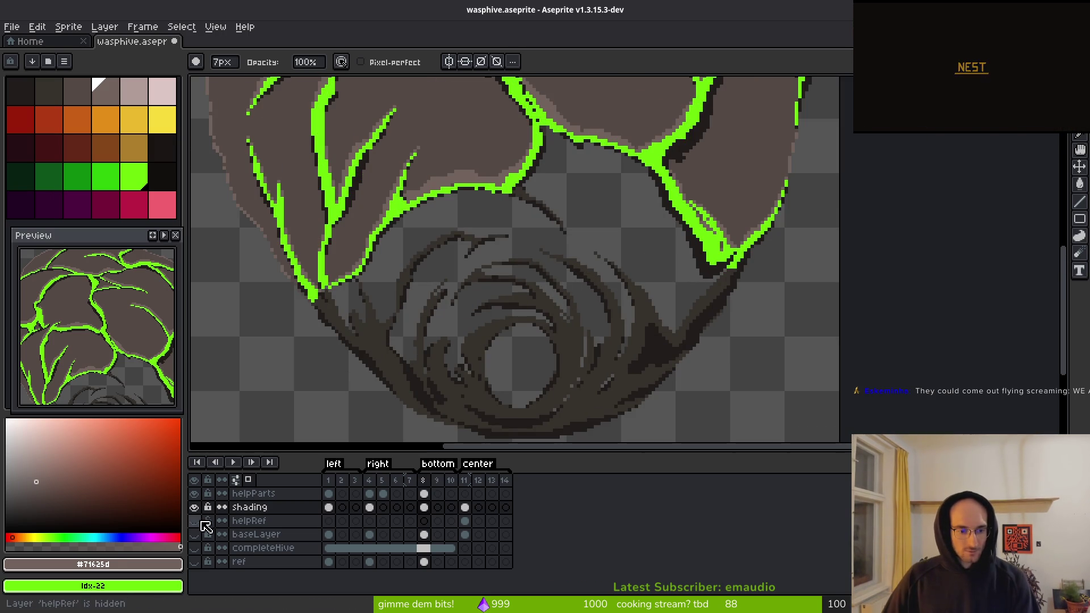
# - Show baseLayer, hide the green helper lines, and erase stray pinkish pixels on baseLayer
pyautogui.click(194, 534)
pyautogui.click(194, 494)
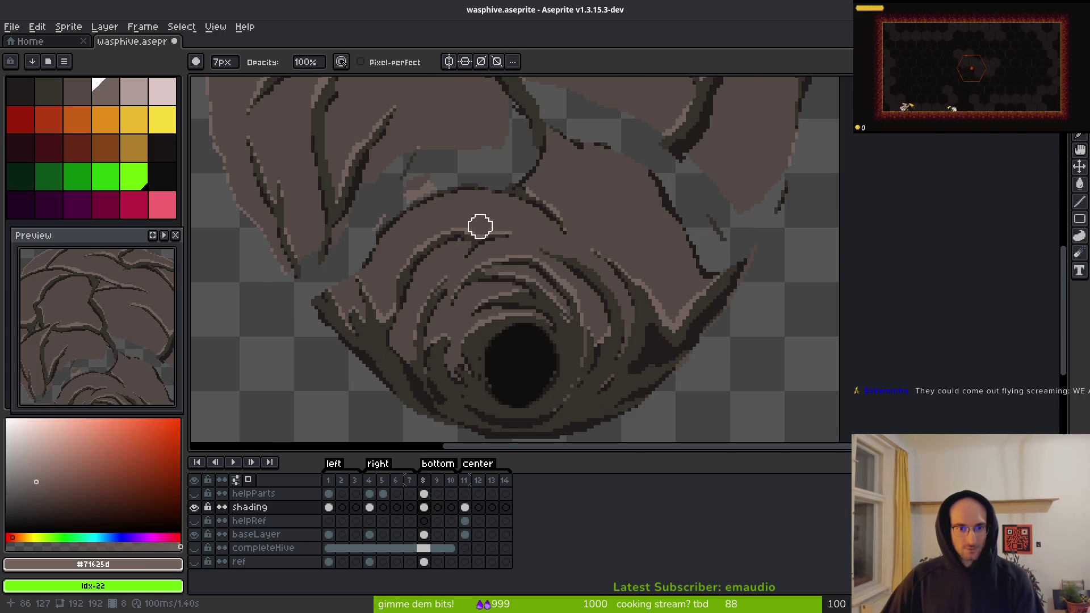
pyautogui.scroll(3, 564, 248)
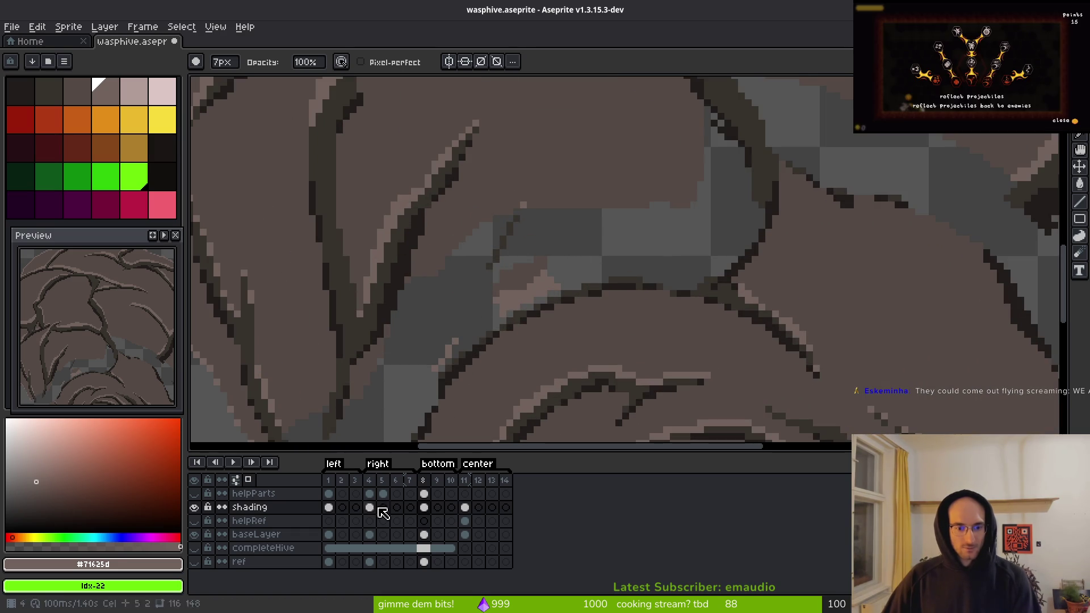
pyautogui.click(429, 535)
pyautogui.moveTo(553, 267); pyautogui.dragTo(502, 288)
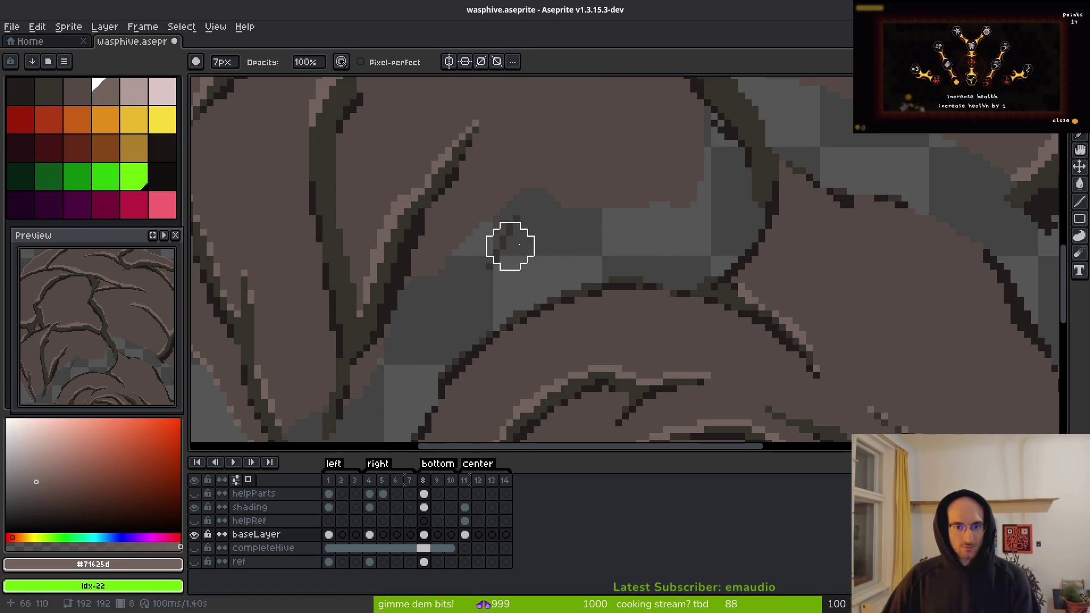
# - Return to the shading layer, check it with baseLayer toggled off and on, and enlarge the brush to 12px
pyautogui.click(425, 507)
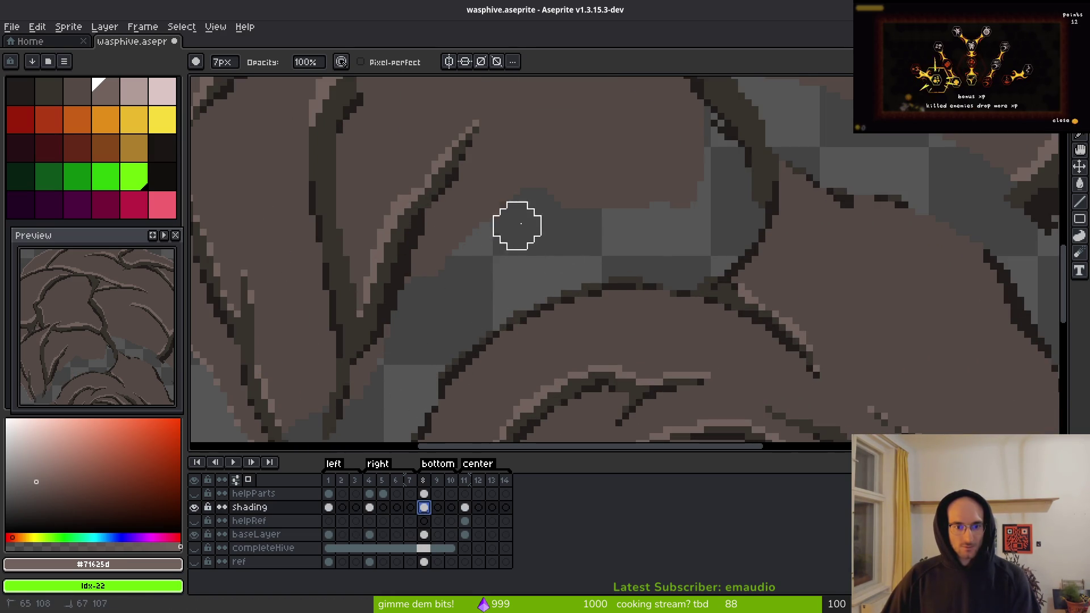
pyautogui.scroll(-3, 519, 244)
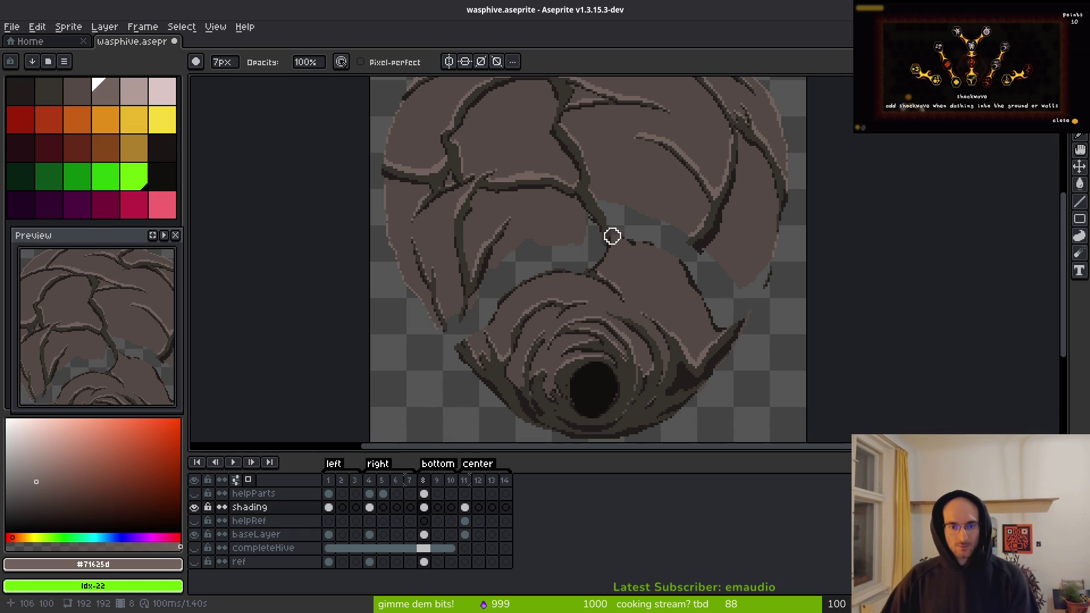
pyautogui.scroll(4, 613, 236)
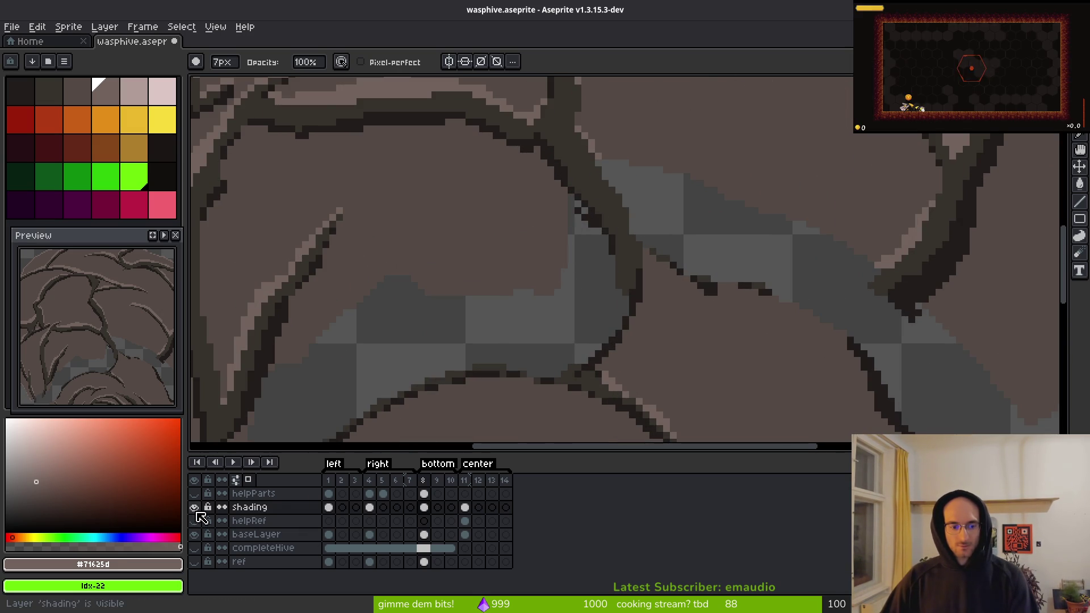
pyautogui.click(196, 535)
pyautogui.scroll(-2, 616, 310)
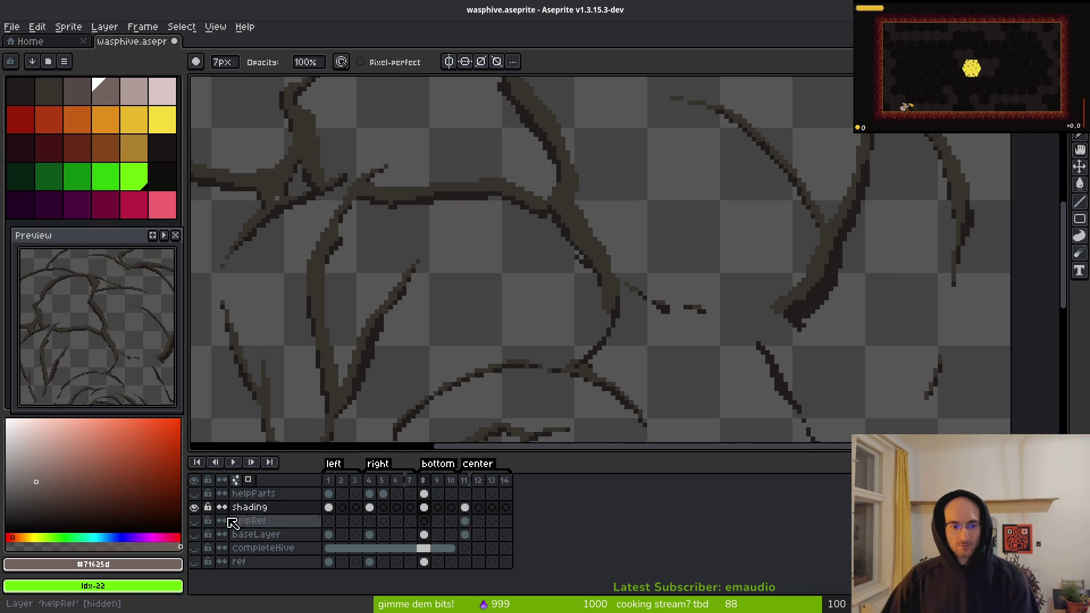
pyautogui.click(195, 534)
pyautogui.scroll(1, 551, 243)
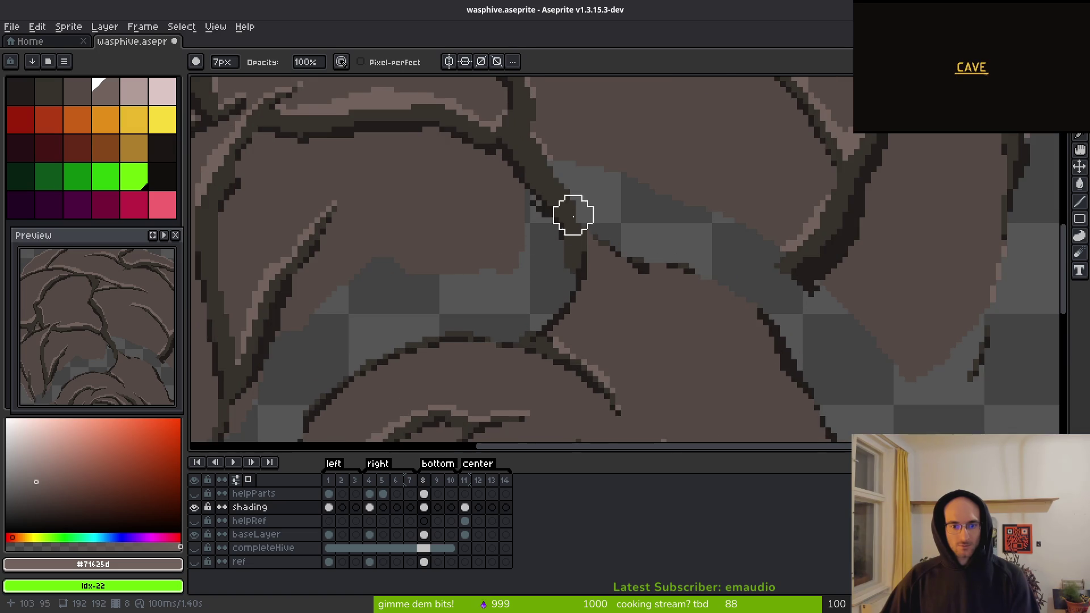
pyautogui.scroll(-4, 573, 215)
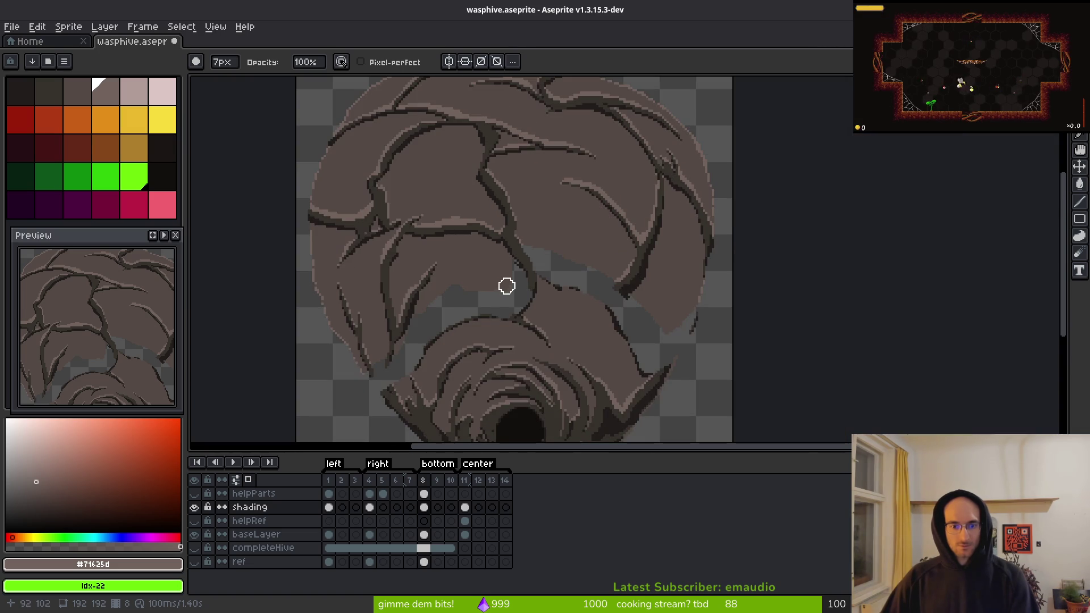
pyautogui.scroll(3, 495, 265)
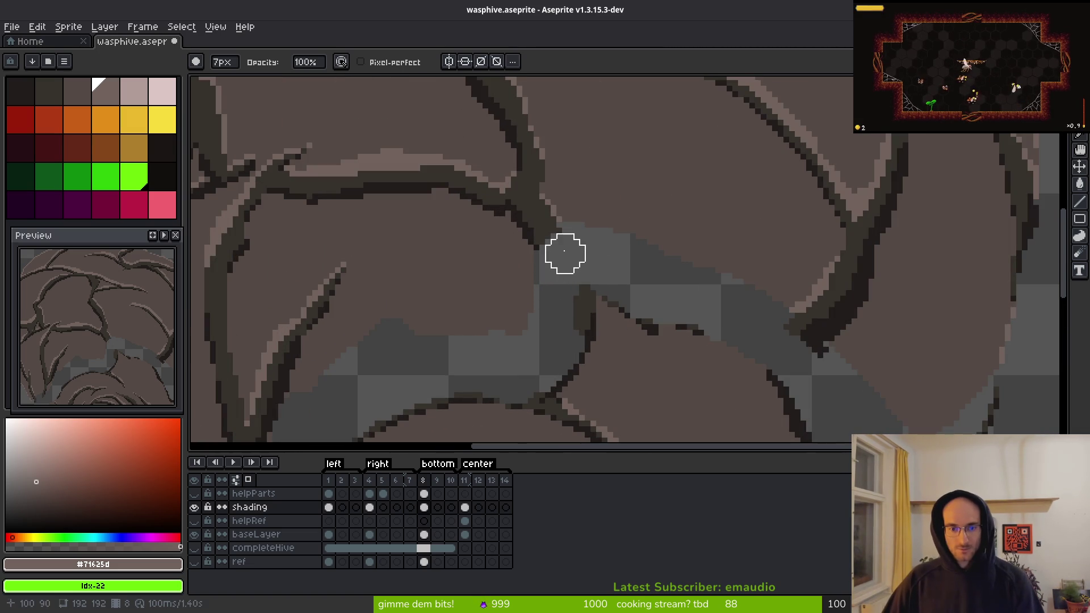
pyautogui.scroll(2, 560, 285)
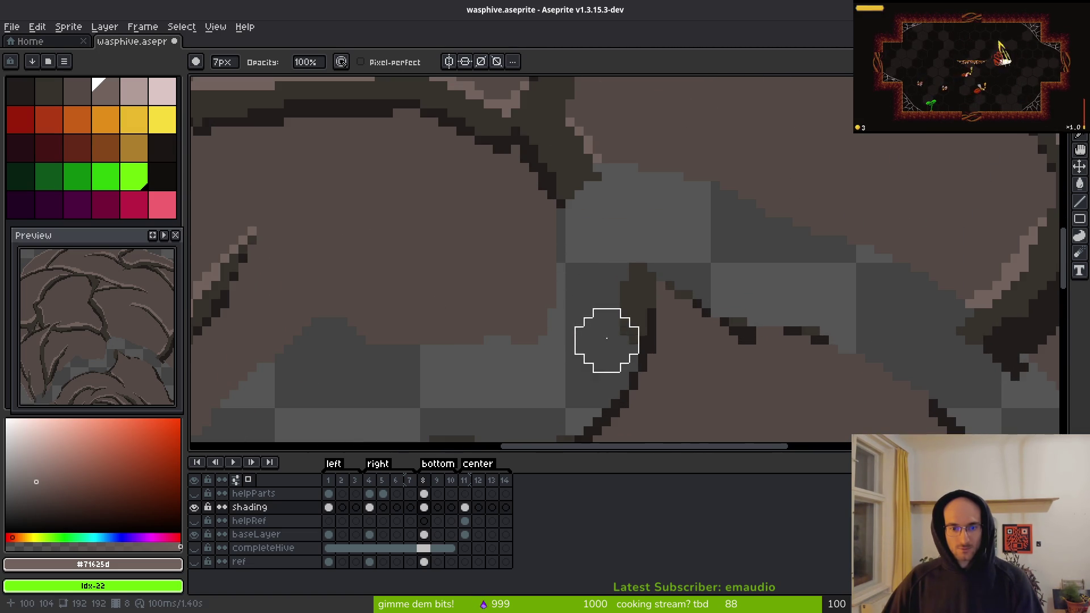
pyautogui.scroll(-3, 632, 243)
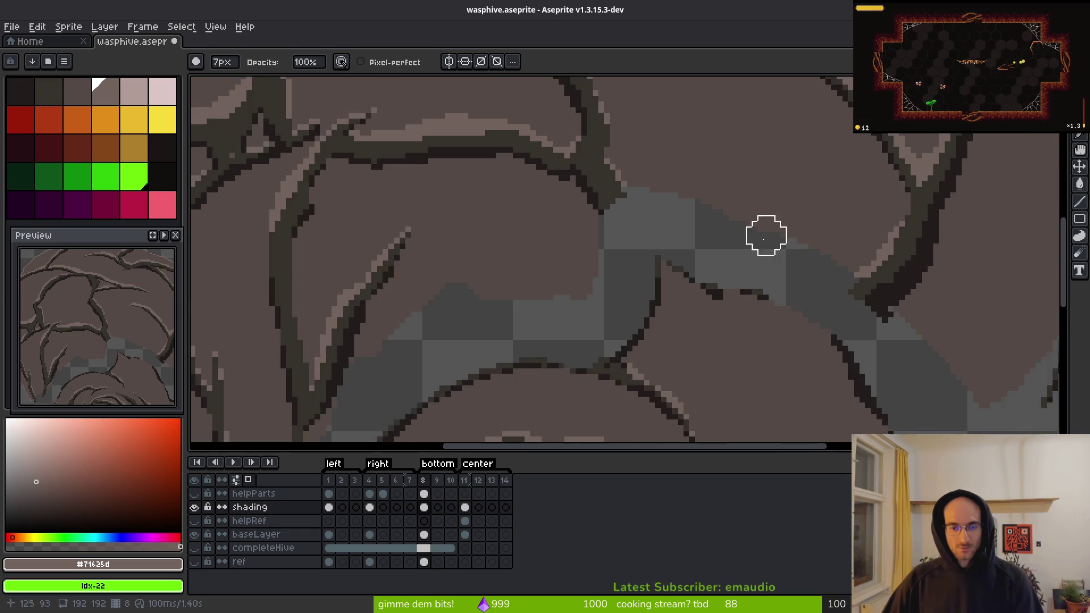
pyautogui.moveTo(755, 244)
pyautogui.mouseDown()
pyautogui.moveTo(681, 244)
pyautogui.moveTo(645, 265)
pyautogui.mouseUp()
pyautogui.scroll(-2, 636, 264)
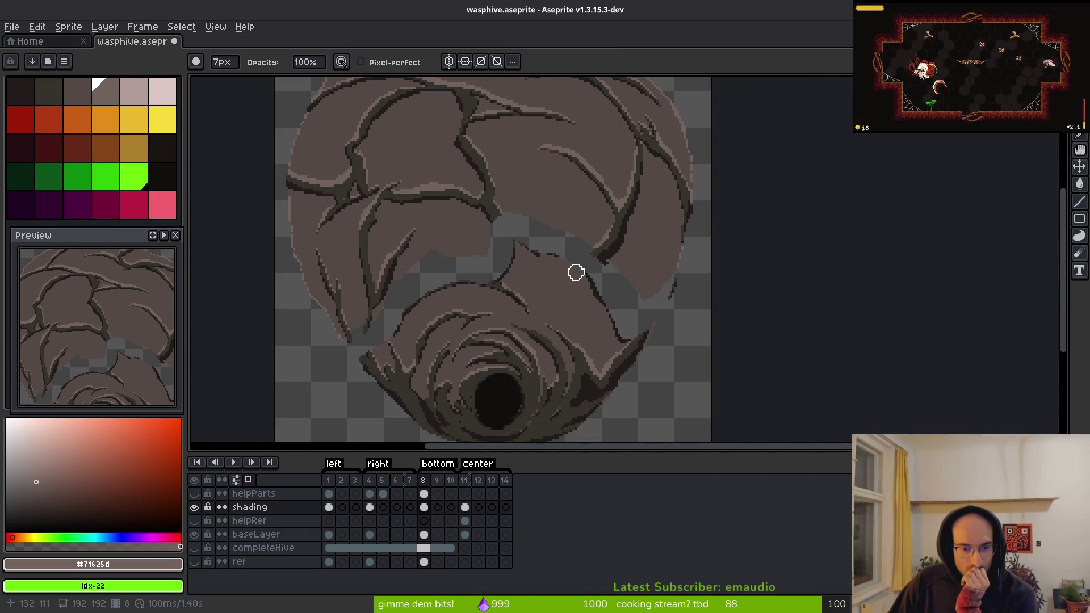
pyautogui.scroll(3, 603, 222)
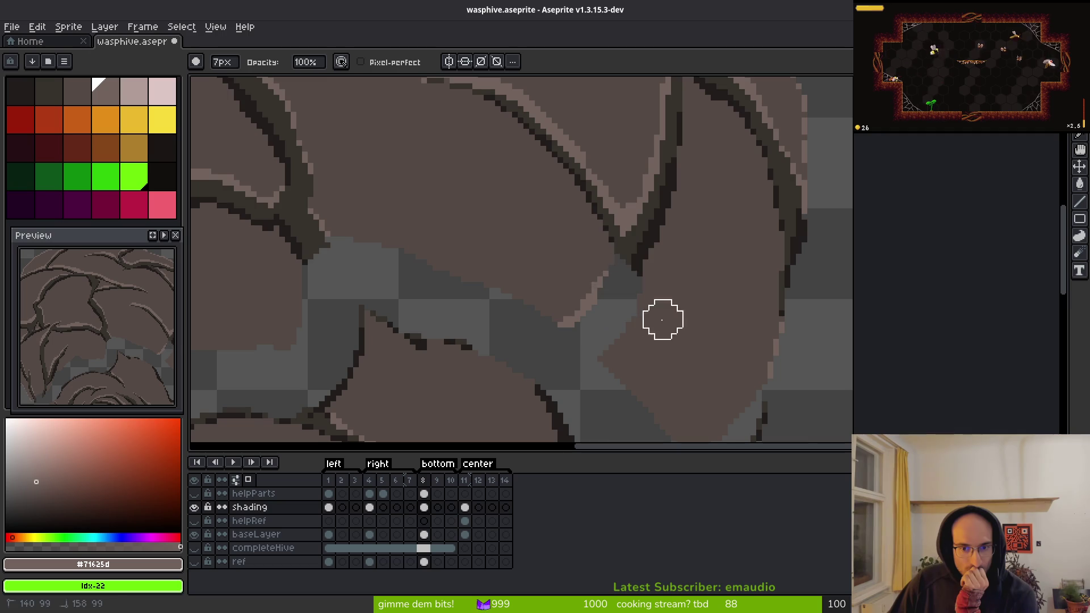
pyautogui.scroll(-3, 686, 286)
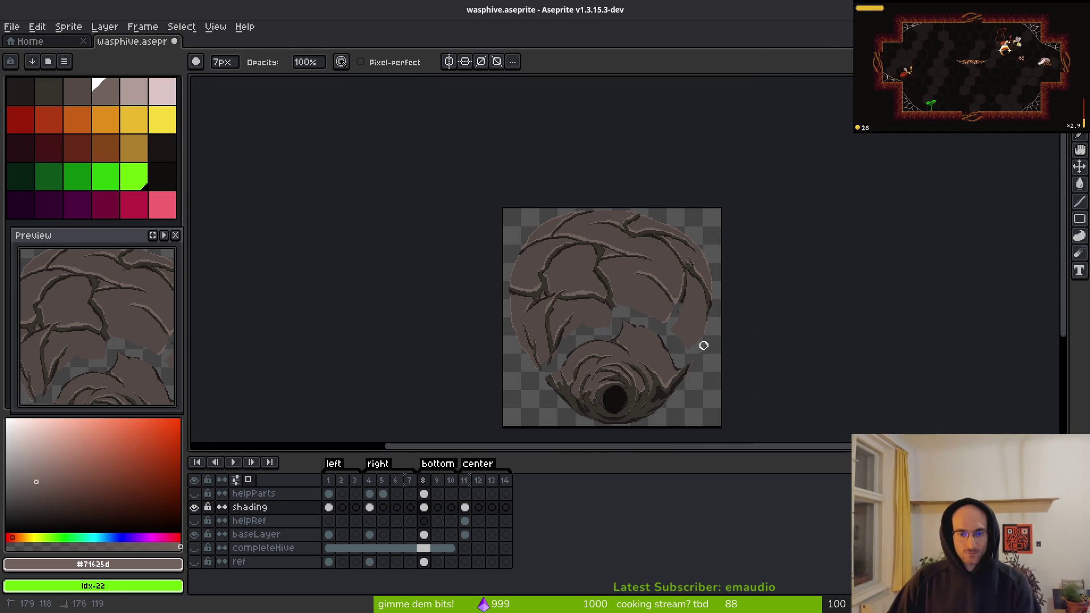
pyautogui.press('+')
pyautogui.press('+')
pyautogui.press('+')
pyautogui.scroll(5, 706, 304)
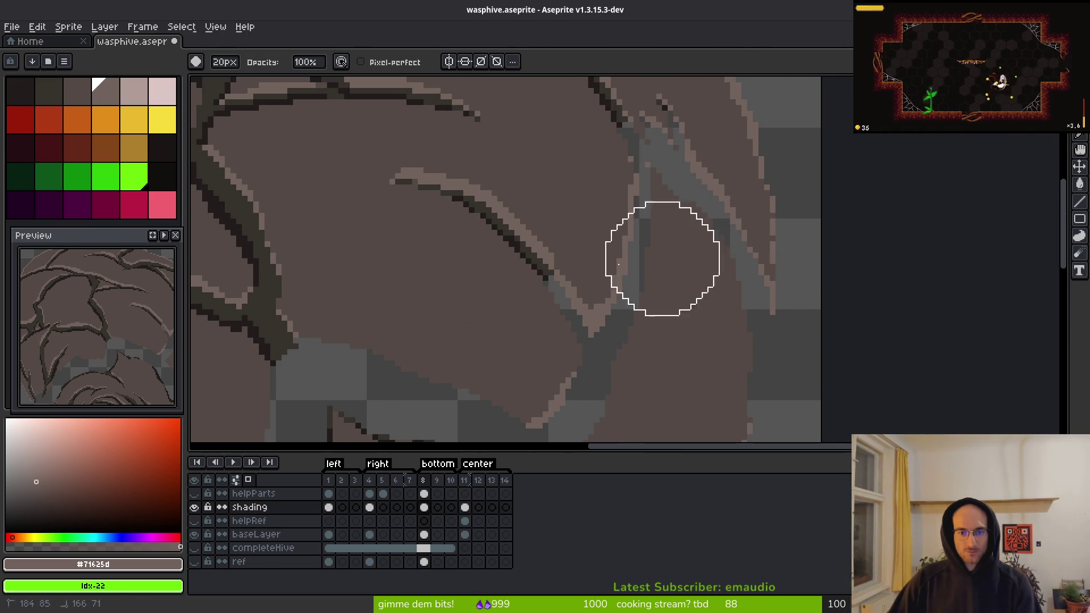
# - Hide baseLayer to inspect the dark shading strokes alone, then show the green helpParts overlay
pyautogui.click(198, 534)
pyautogui.scroll(-3, 766, 191)
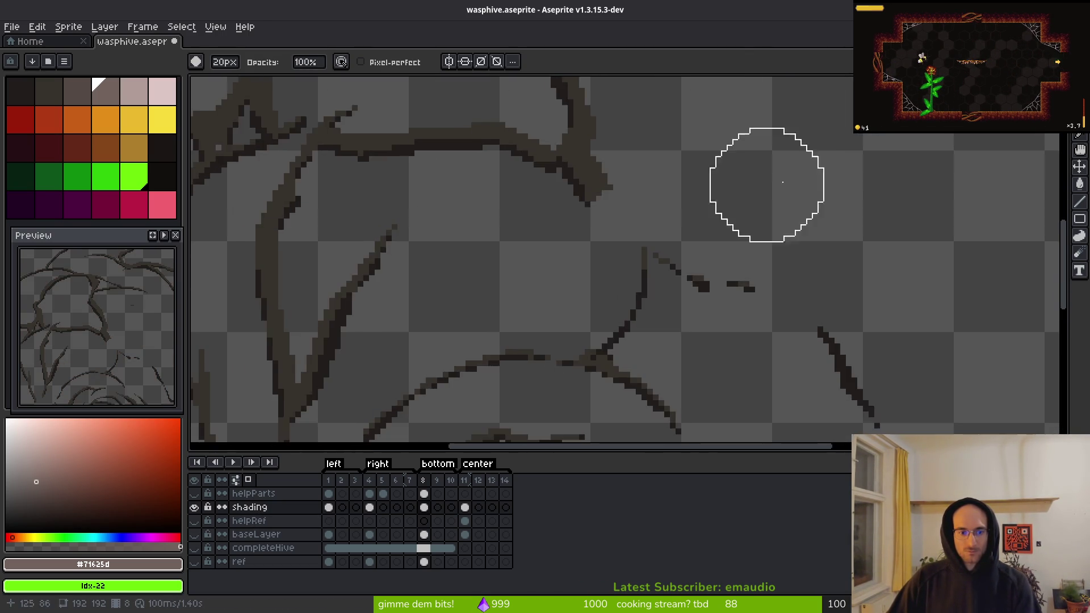
pyautogui.scroll(2, 515, 272)
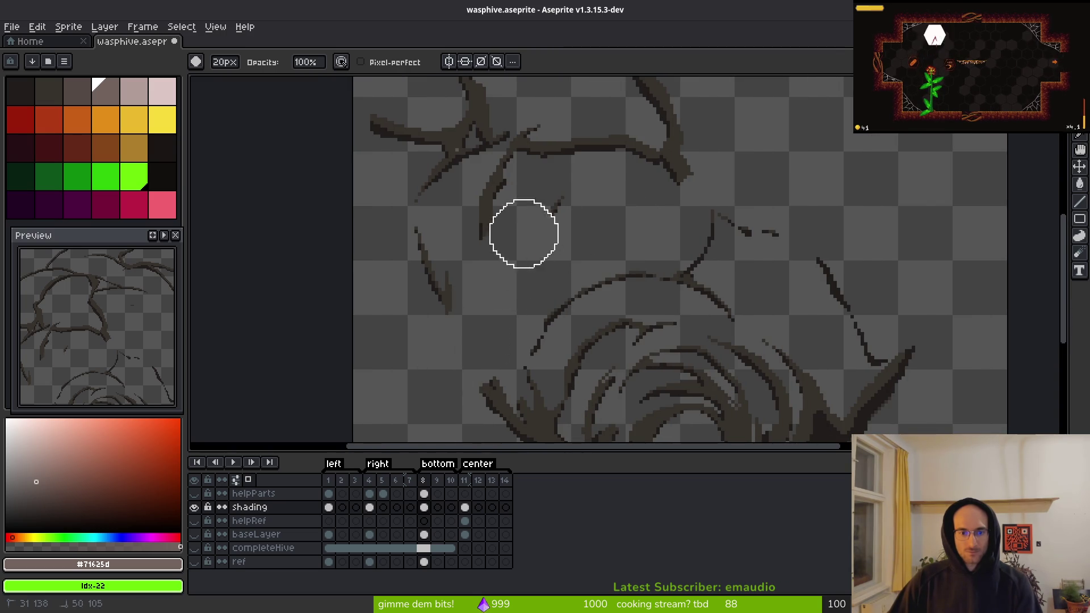
pyautogui.scroll(3, 568, 233)
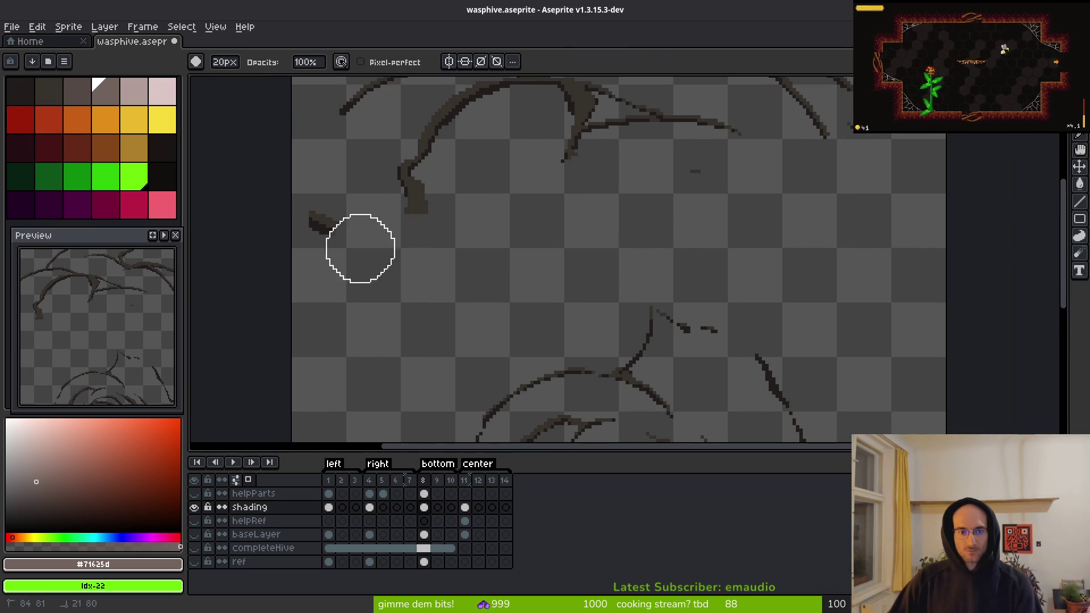
pyautogui.scroll(3, 569, 250)
pyautogui.hscroll(3, 569, 250)
pyautogui.scroll(-5, 260, 170)
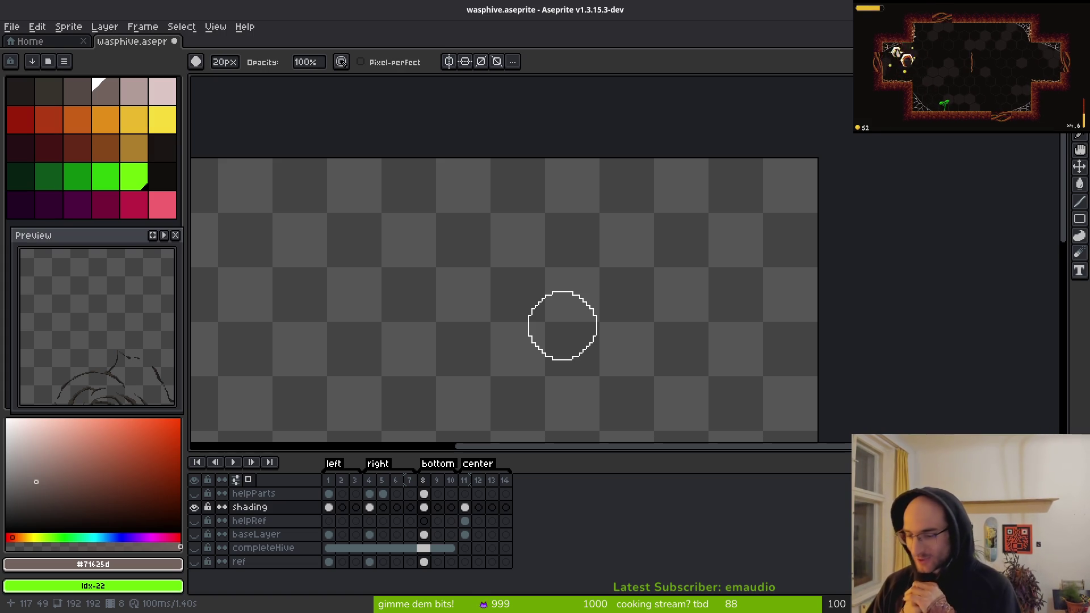
pyautogui.scroll(-3, 521, 231)
pyautogui.scroll(2, 558, 306)
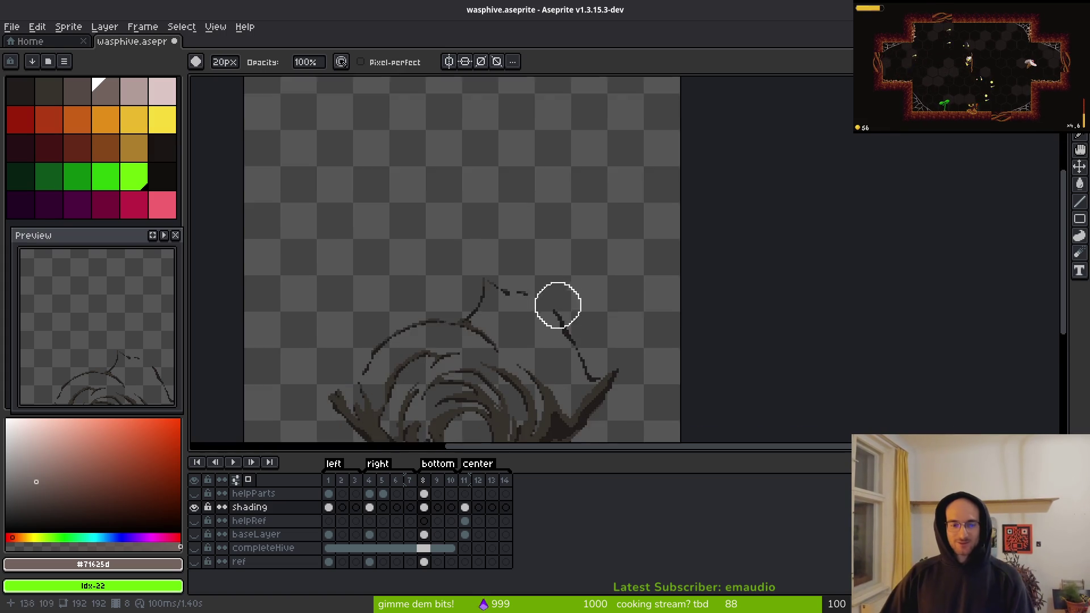
pyautogui.scroll(-2, 558, 306)
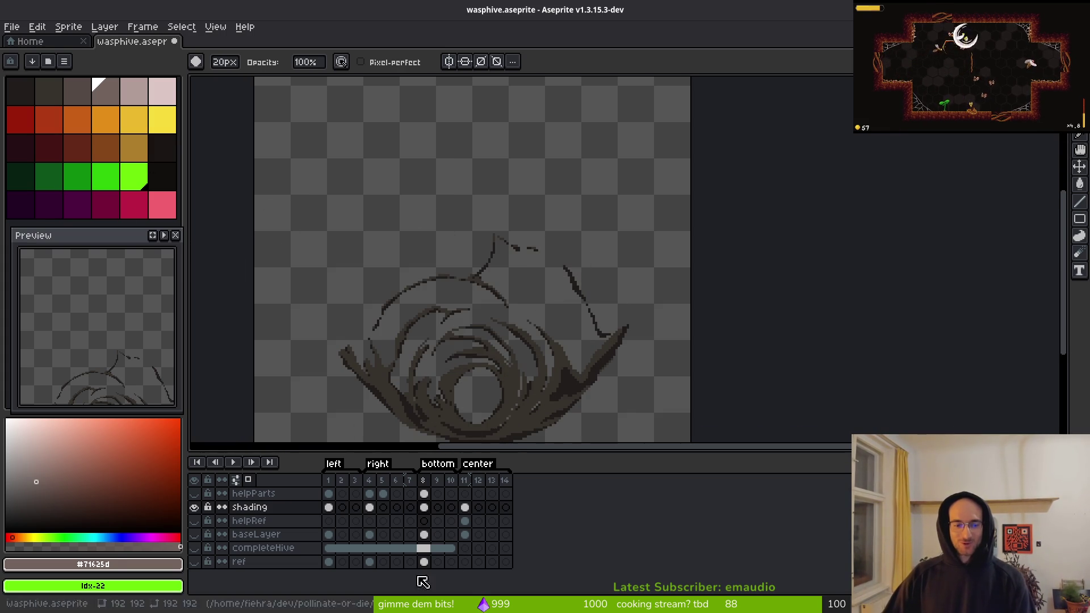
pyautogui.click(200, 496)
pyautogui.click(200, 495)
pyautogui.click(200, 495)
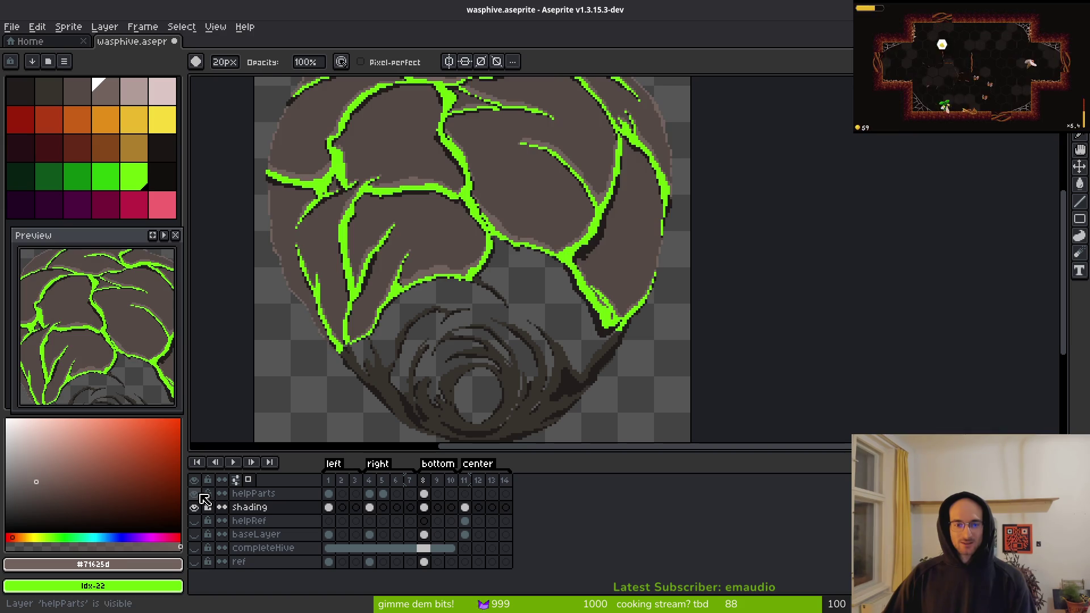
# - Show baseLayer, hide shading and helpParts, and select baseLayer on frame 8 for editing
pyautogui.click(202, 535)
pyautogui.click(200, 496)
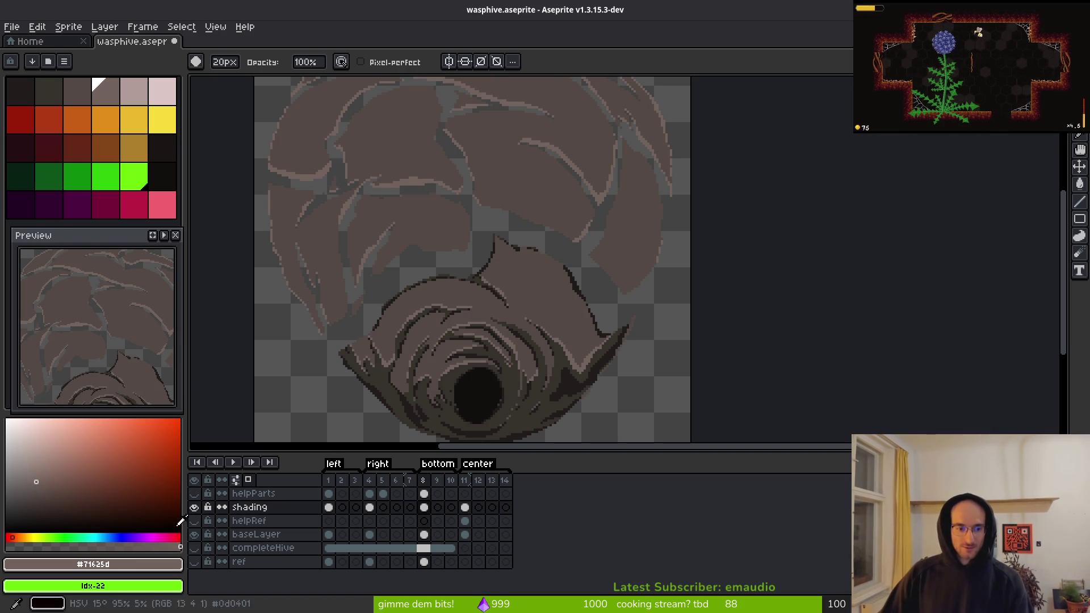
pyautogui.click(196, 508)
pyautogui.click(196, 494)
pyautogui.click(196, 494)
pyautogui.moveTo(516, 282); pyautogui.dragTo(558, 319)
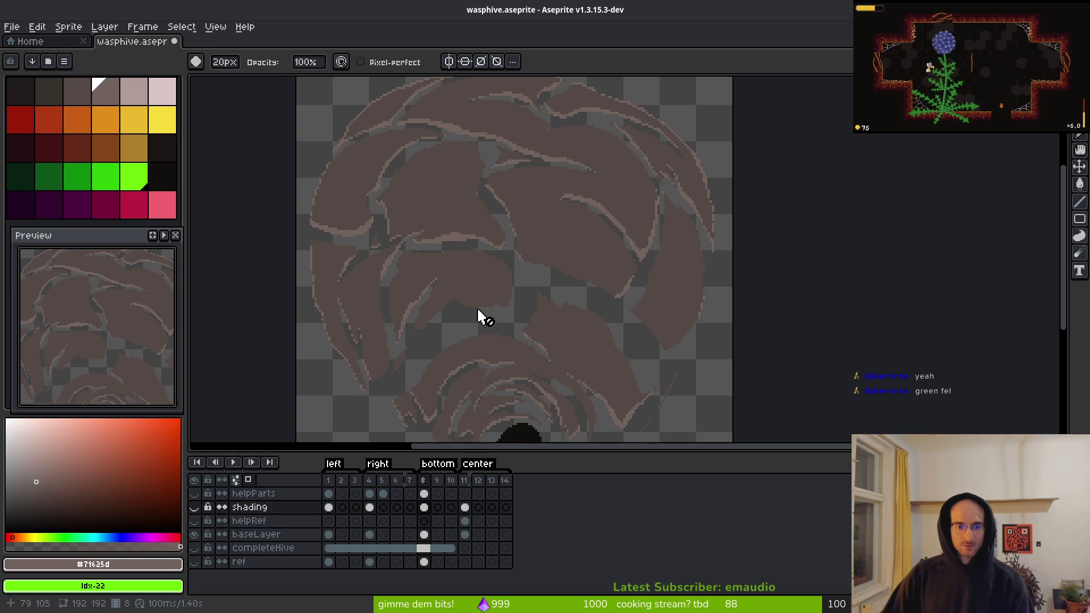
pyautogui.click(420, 535)
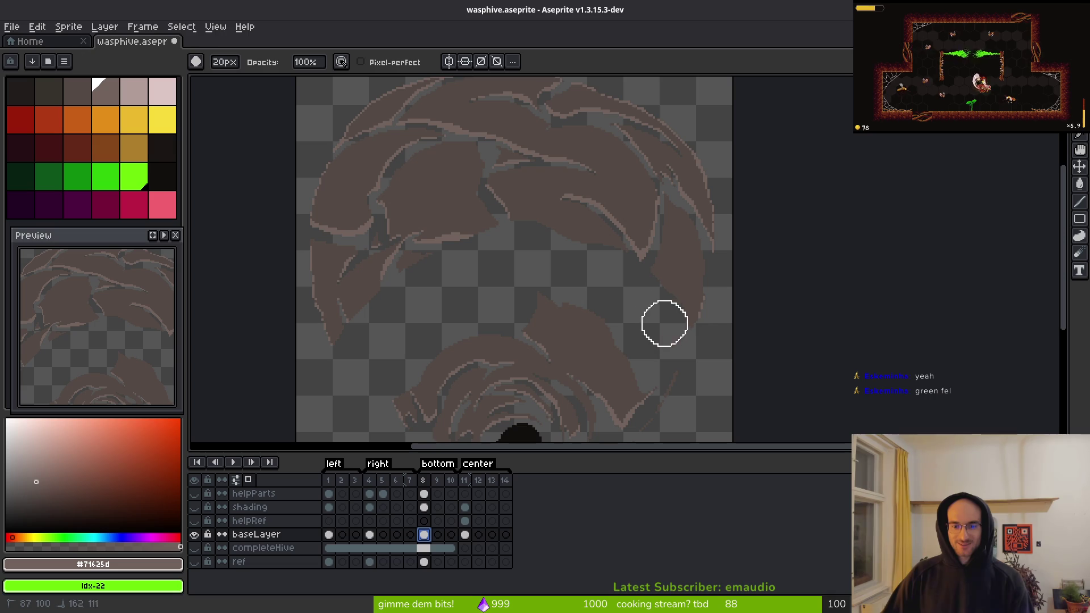
# - Toggle the base layer and the green helper vein overlay to inspect the hive shapes
pyautogui.scroll(-3, 685, 316)
pyautogui.scroll(3, 707, 345)
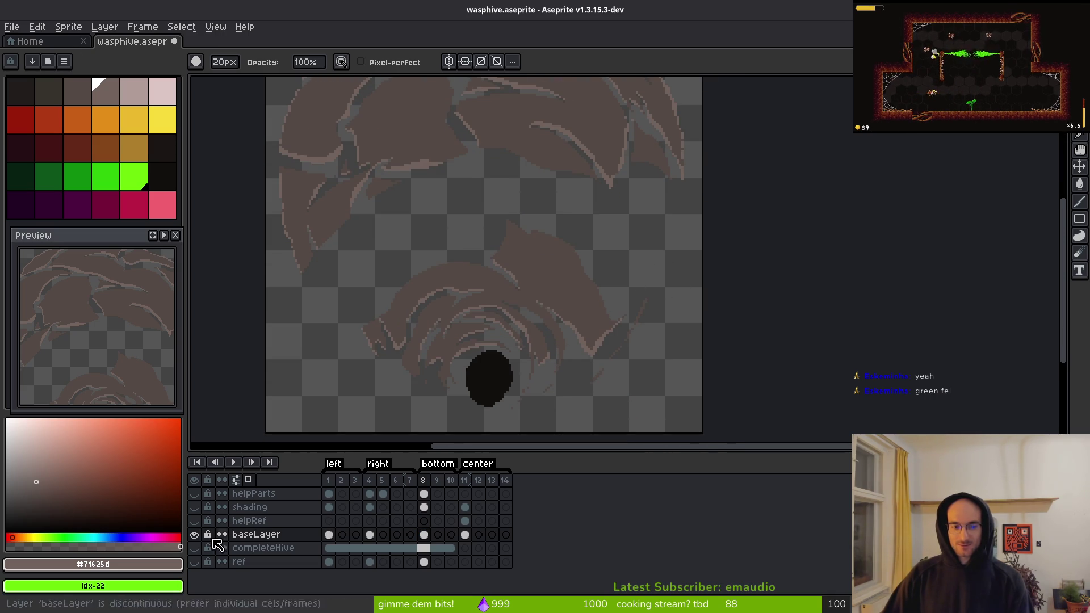
pyautogui.click(196, 535)
pyautogui.click(199, 535)
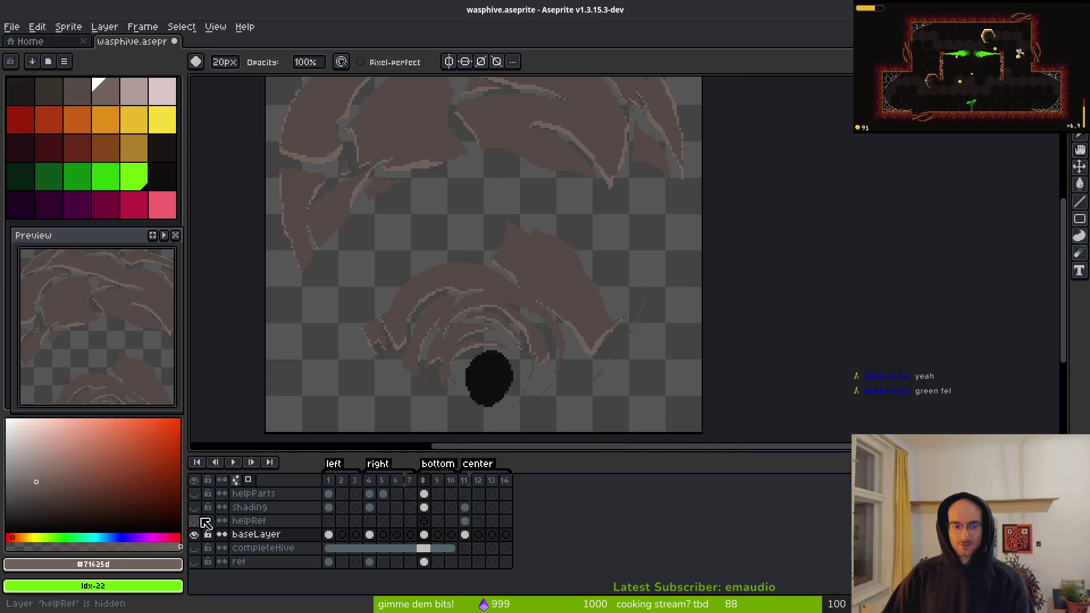
pyautogui.click(195, 493)
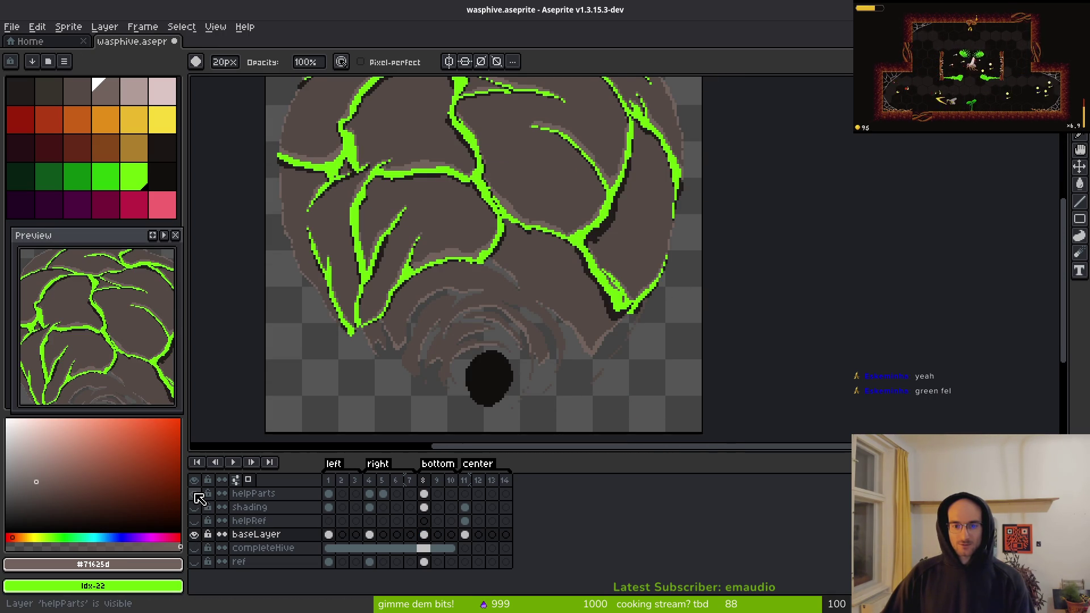
pyautogui.click(195, 494)
pyautogui.scroll(2, 660, 366)
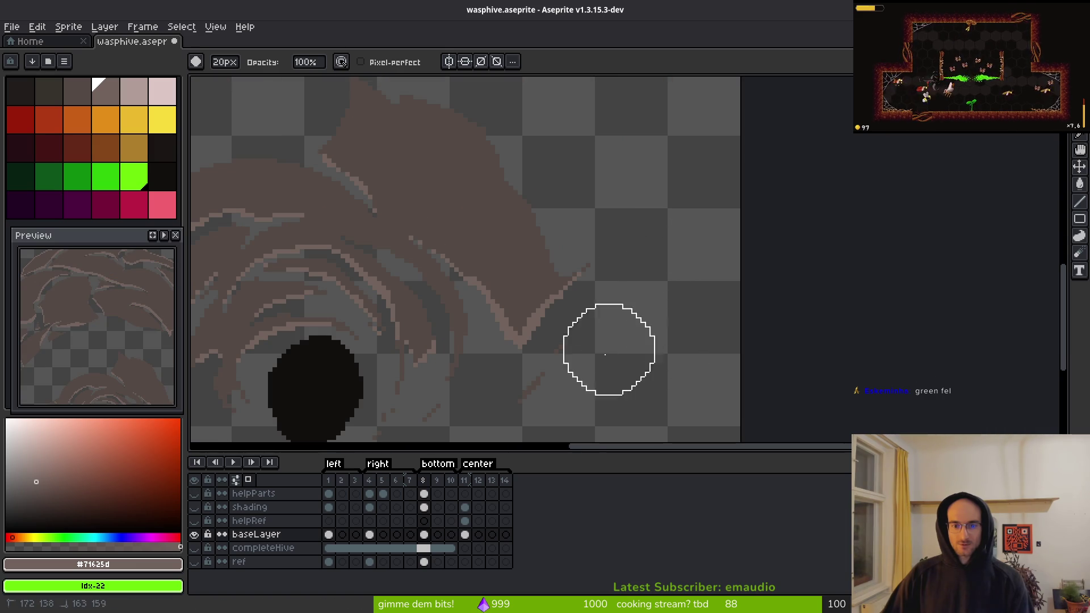
pyautogui.scroll(-2, 624, 357)
# - Erase stray pieces of the base hive shapes and save the sprite
pyautogui.moveTo(687, 319)
pyautogui.mouseDown()
pyautogui.moveTo(360, 353)
pyautogui.moveTo(543, 266)
pyautogui.moveTo(724, 278)
pyautogui.moveTo(752, 193)
pyautogui.moveTo(632, 129)
pyautogui.moveTo(360, 182)
pyautogui.moveTo(380, 238)
pyautogui.mouseUp()
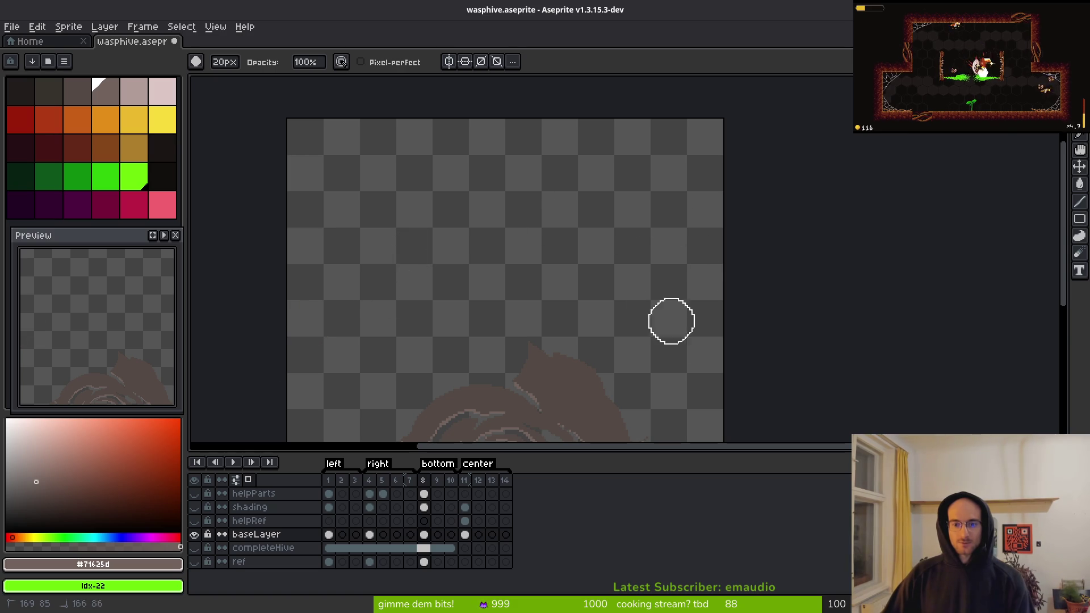
pyautogui.scroll(-1, 671, 322)
pyautogui.hotkey('ctrl', 's')
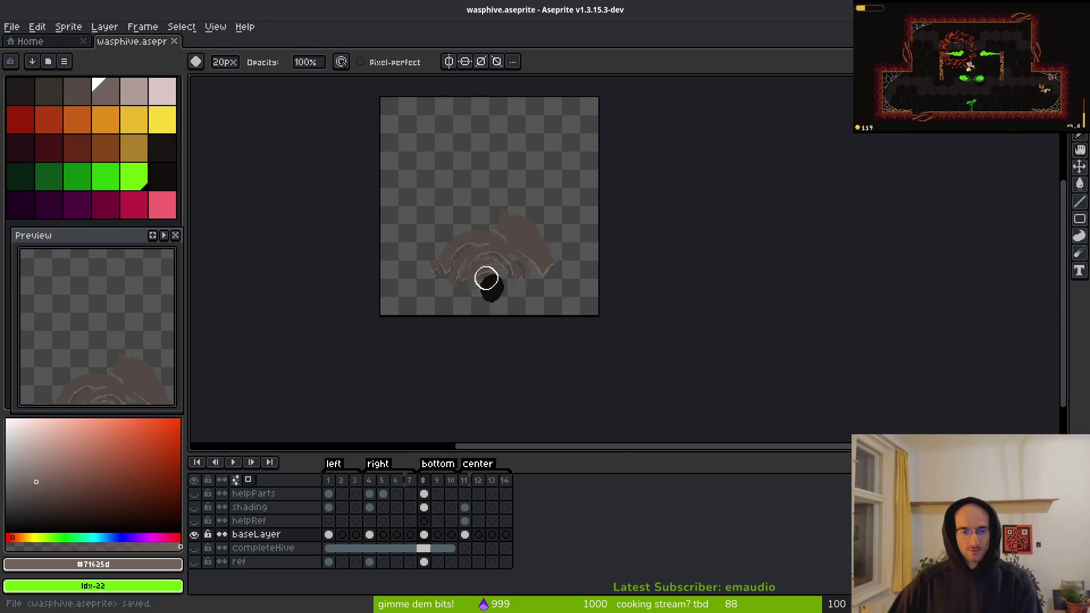
# - Make the shading layer visible again, save, and make shading the active layer
pyautogui.scroll(1, 486, 278)
pyautogui.click(194, 508)
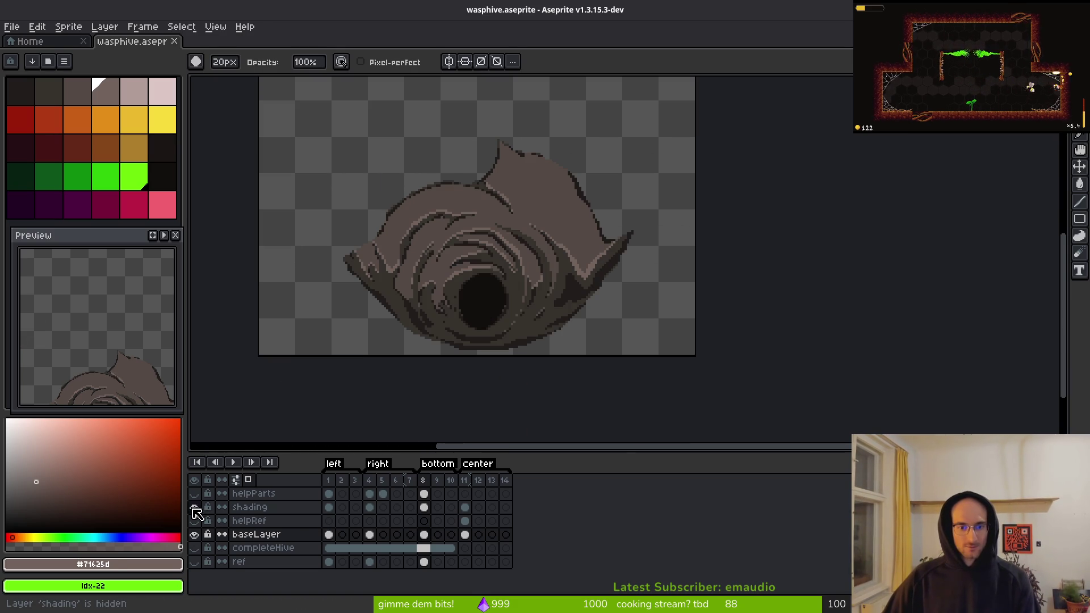
pyautogui.hotkey('ctrl', 's')
pyautogui.scroll(2, 511, 295)
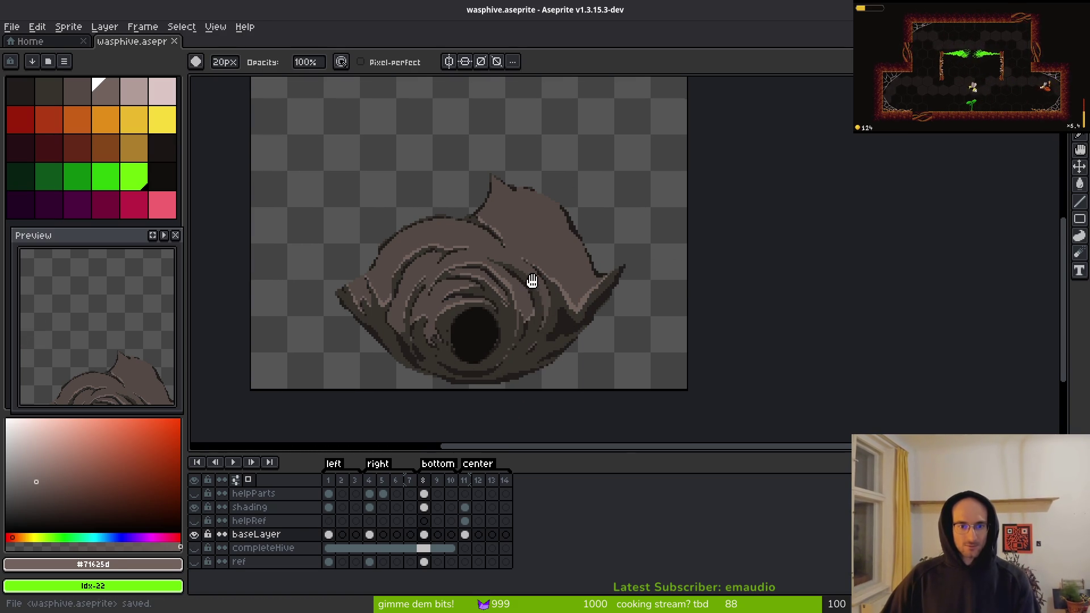
pyautogui.scroll(1, 453, 227)
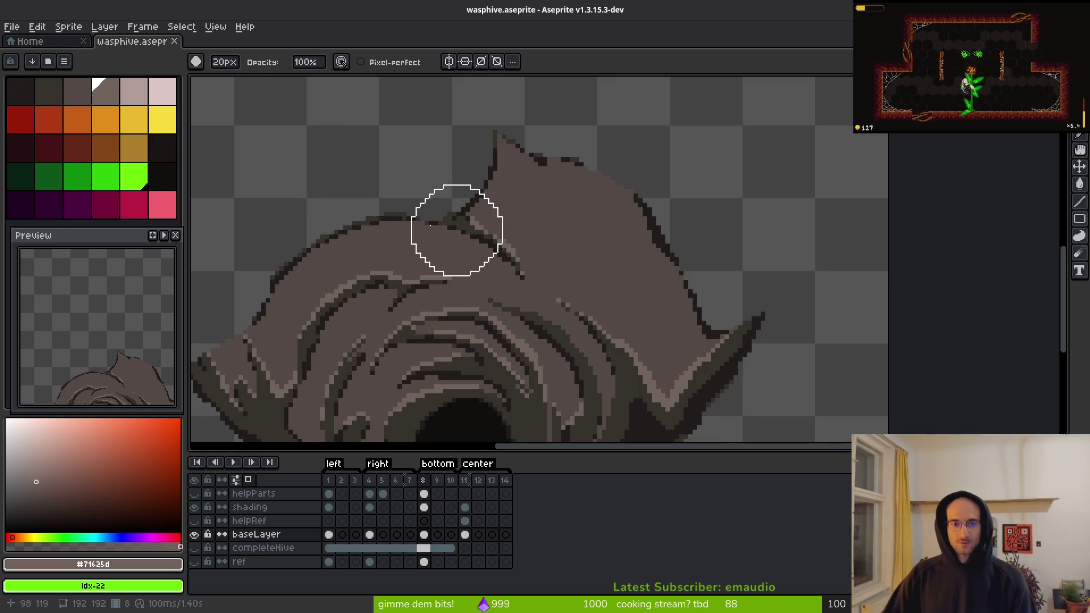
pyautogui.scroll(2, 480, 221)
pyautogui.scroll(1, 510, 226)
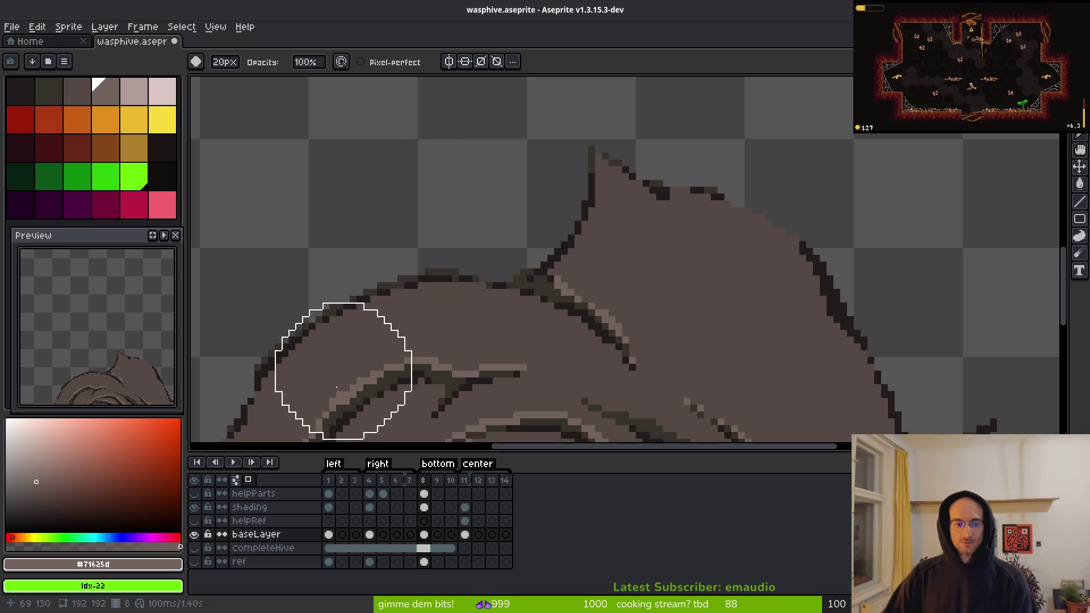
pyautogui.click(427, 506)
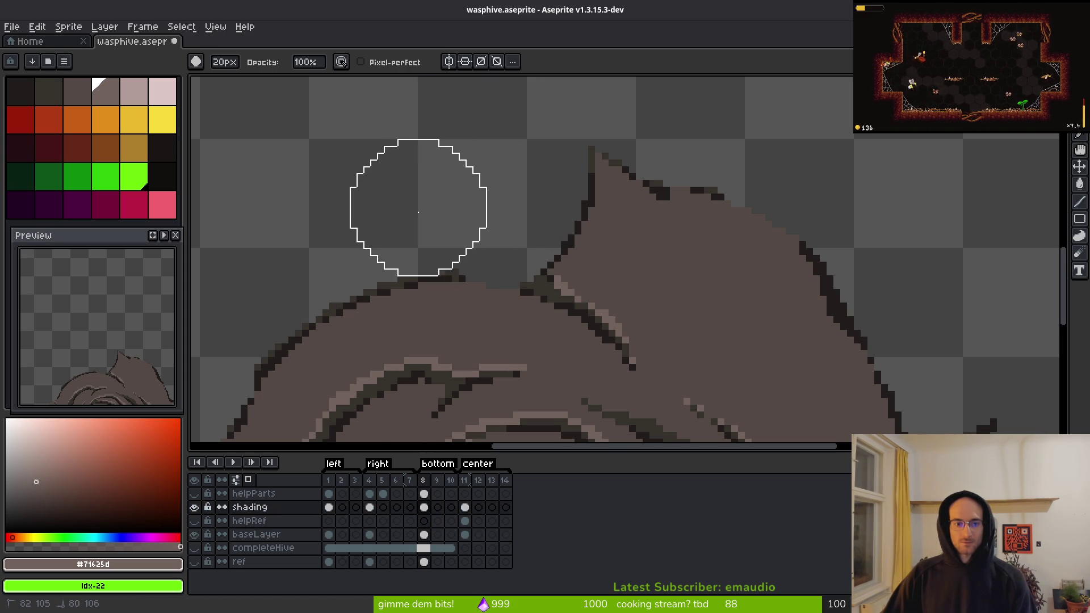
# - Zoom and pan over the hive's top edge, then save wasphive.aseprite
pyautogui.scroll(3, 254, 242)
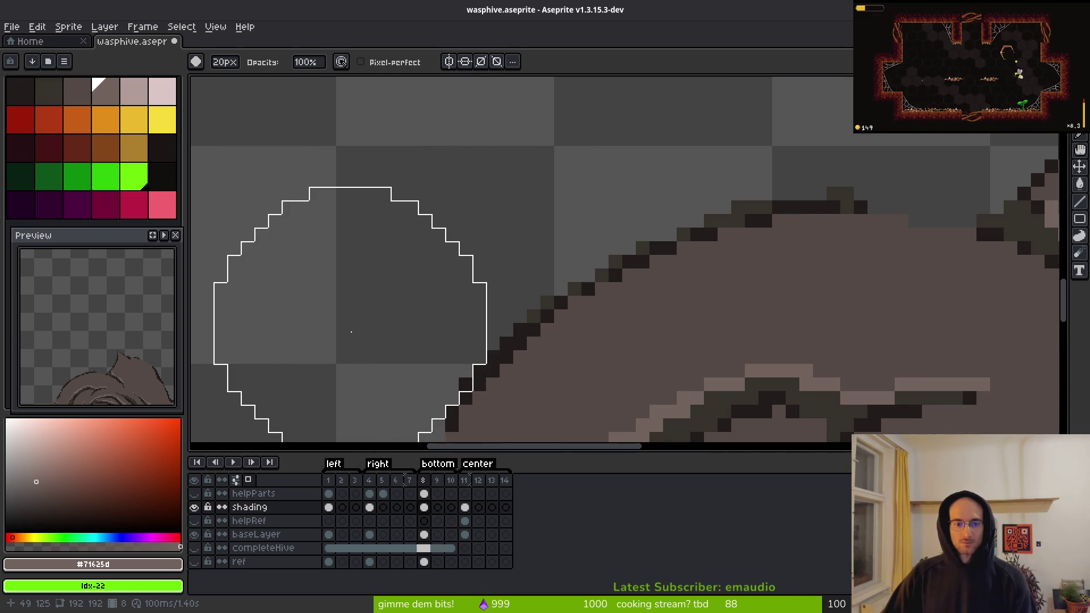
pyautogui.scroll(-1, 331, 287)
pyautogui.scroll(1, 551, 214)
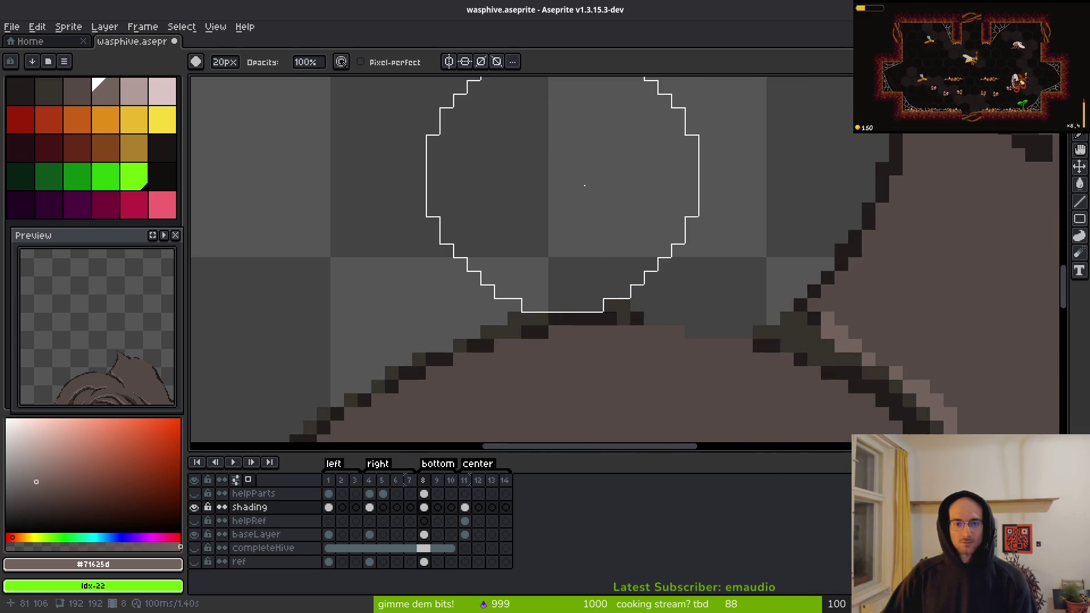
pyautogui.scroll(2, 648, 227)
pyautogui.scroll(-1, 653, 195)
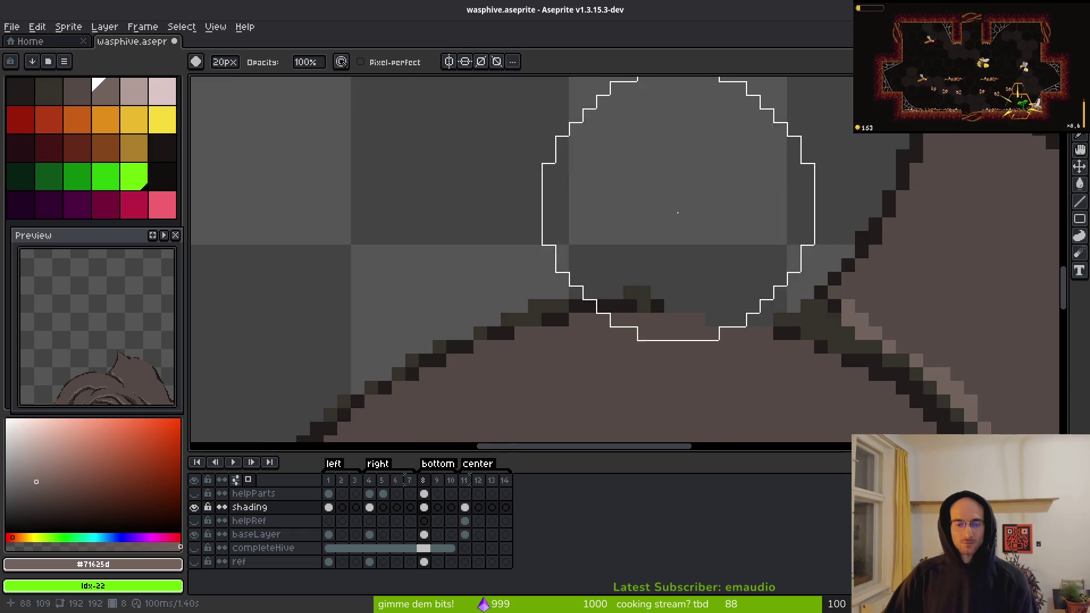
pyautogui.moveTo(682, 219); pyautogui.dragTo(510, 118)
pyautogui.scroll(-3, 519, 128)
pyautogui.scroll(1, 523, 137)
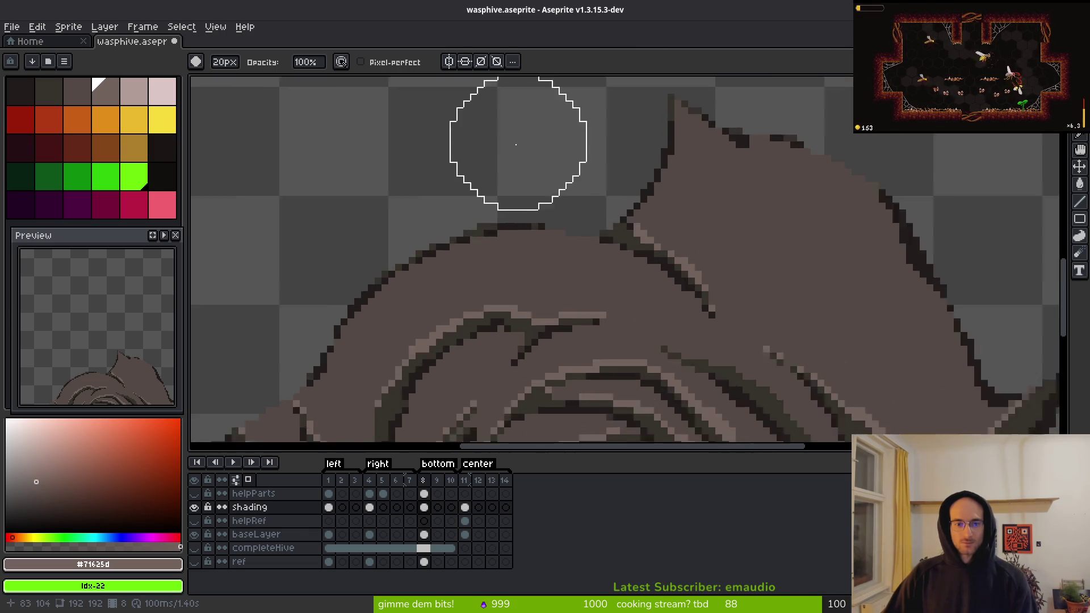
pyautogui.scroll(2, 454, 181)
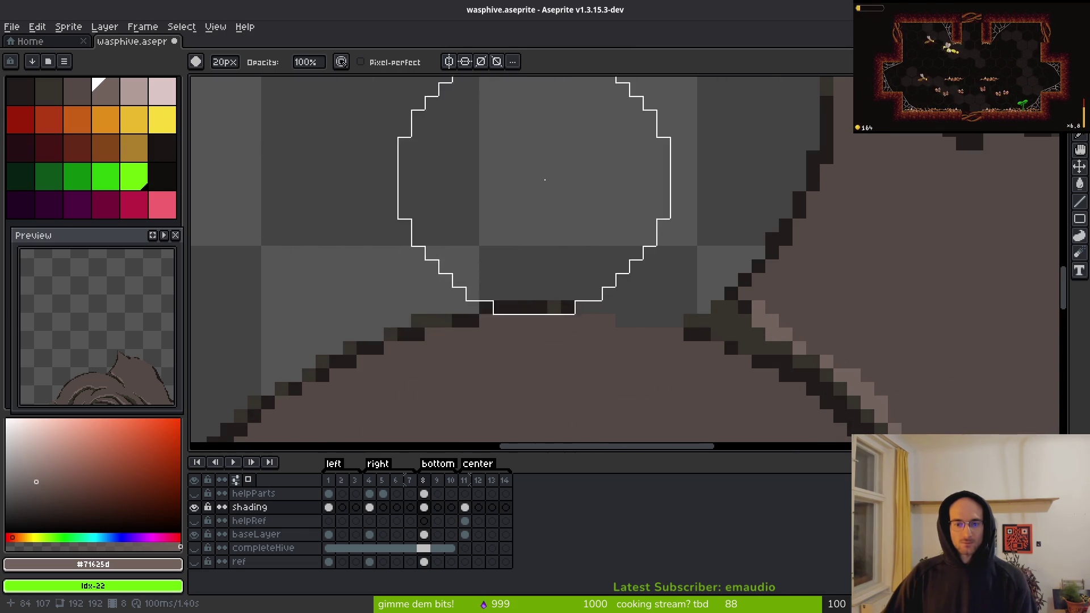
pyautogui.scroll(-1, 539, 176)
pyautogui.scroll(-2, 557, 136)
pyautogui.scroll(1, 556, 193)
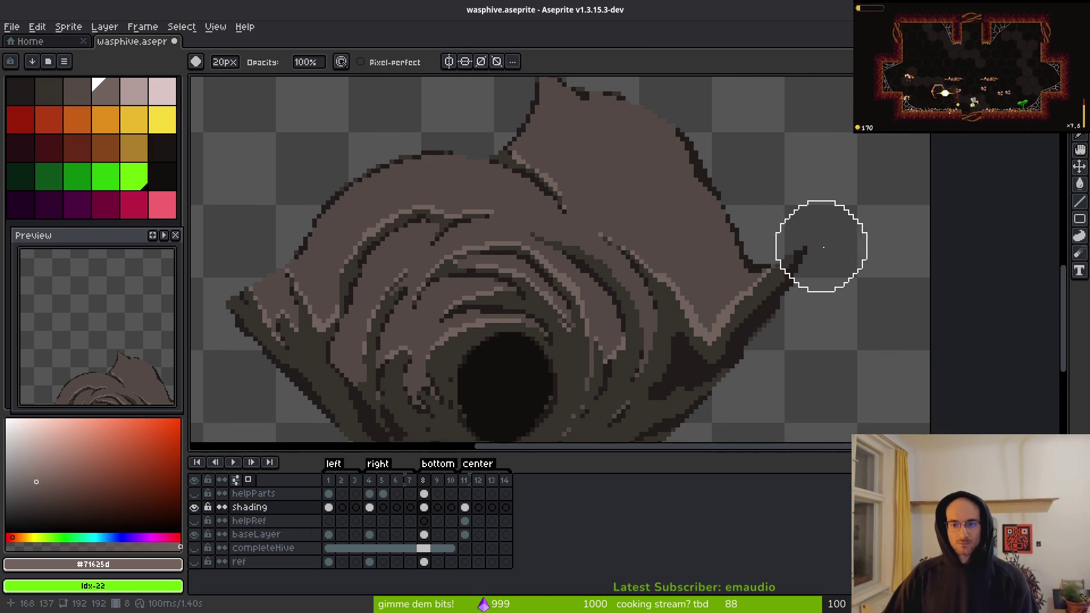
pyautogui.scroll(1, 773, 218)
pyautogui.scroll(-1, 773, 218)
pyautogui.scroll(1, 769, 287)
pyautogui.scroll(-1, 730, 285)
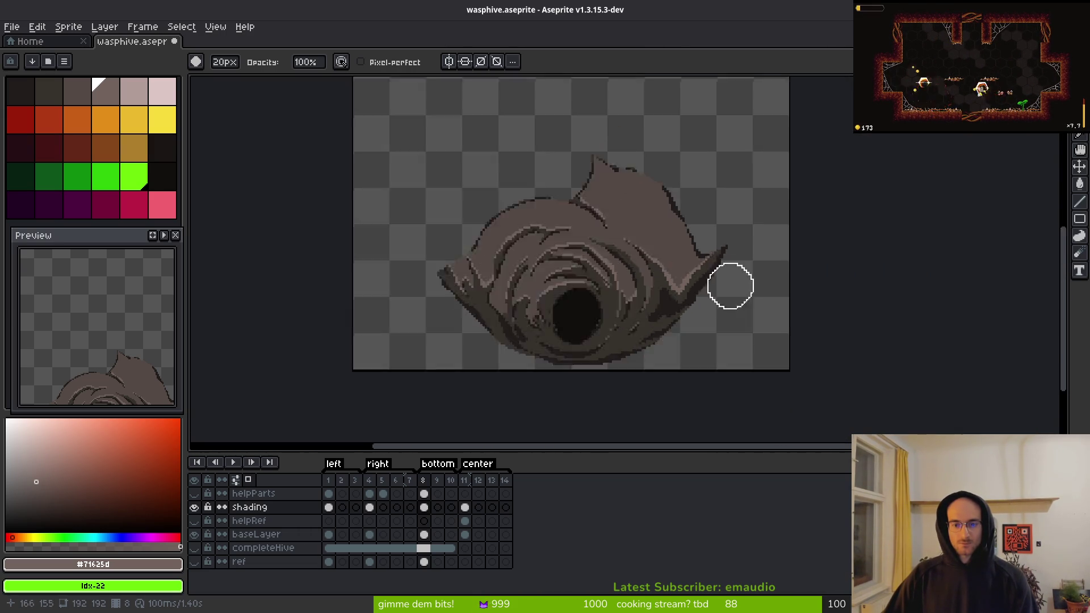
pyautogui.scroll(-1, 730, 285)
pyautogui.press('v')
pyautogui.hotkey('ctrl', 's')
# - Hide the timeline and erase stray pixels beside the upper spike, shrinking the eraser to 14px
pyautogui.scroll(1, 554, 248)
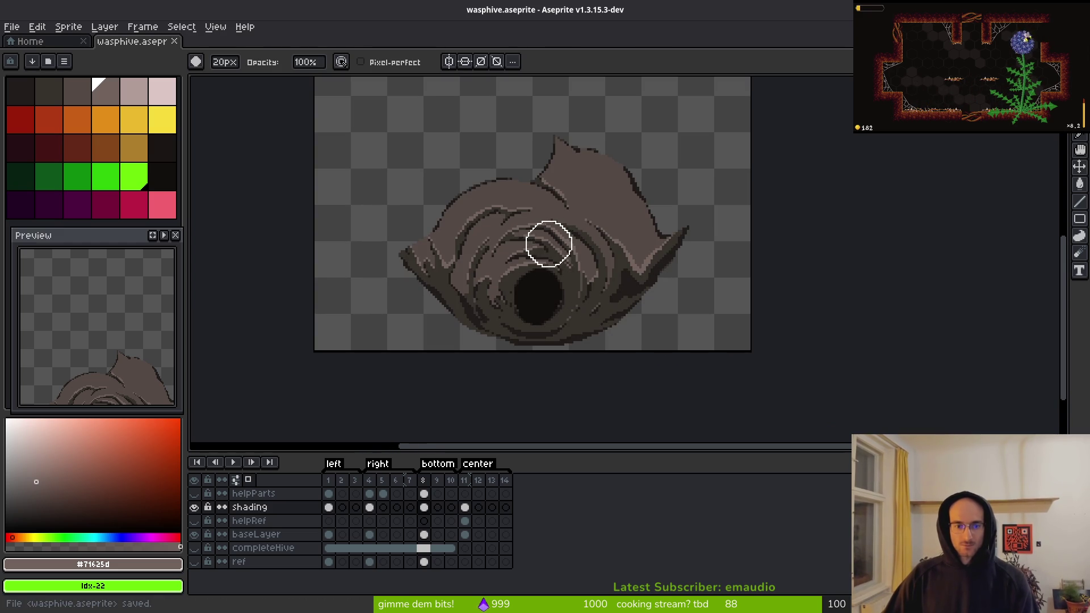
pyautogui.press('Tab')
pyautogui.scroll(5, 700, 170)
pyautogui.moveTo(692, 171)
pyautogui.mouseDown()
pyautogui.moveTo(717, 180)
pyautogui.moveTo(718, 204)
pyautogui.moveTo(740, 197)
pyautogui.moveTo(742, 214)
pyautogui.mouseUp()
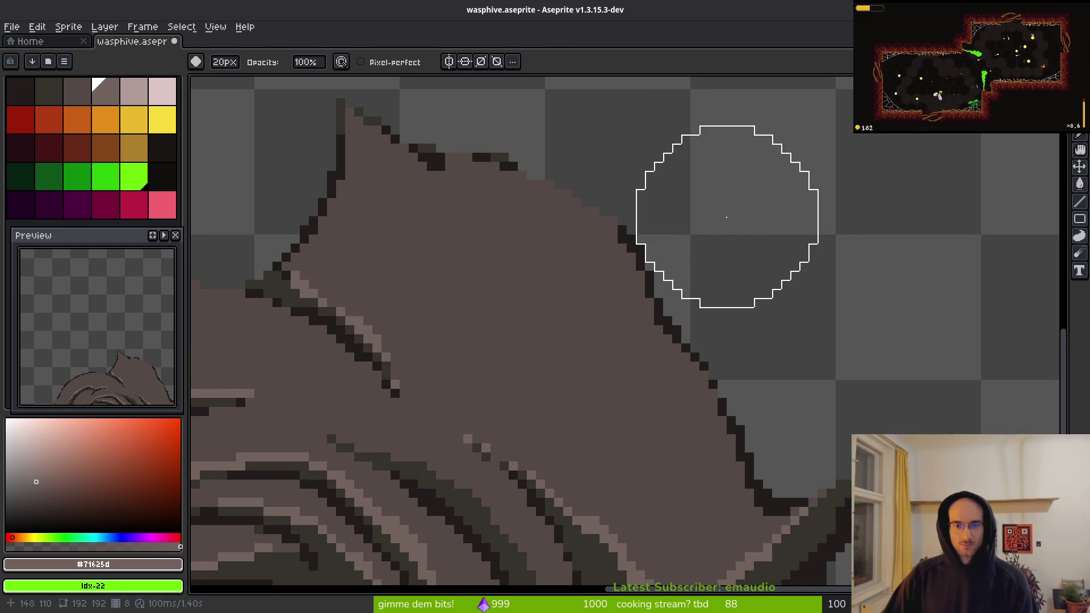
pyautogui.press('-')
pyautogui.press('-')
pyautogui.press('-')
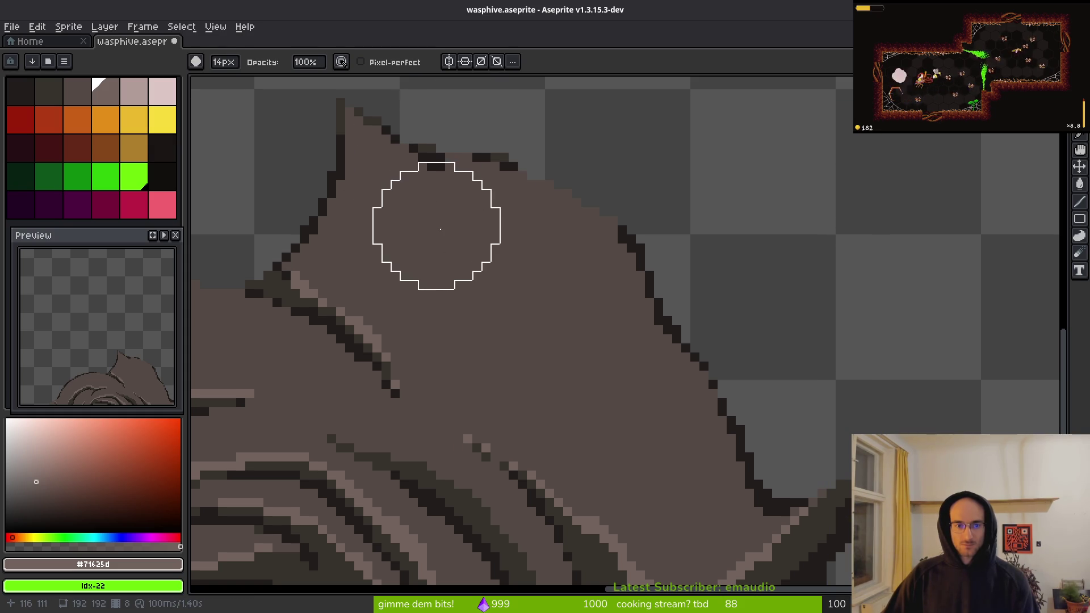
# - Pick mid-brown #544a45 from the hive, restore the timeline and select baseLayer's frame 8 cel
pyautogui.keyDown('alt'); pyautogui.click(461, 239); pyautogui.keyUp('alt')
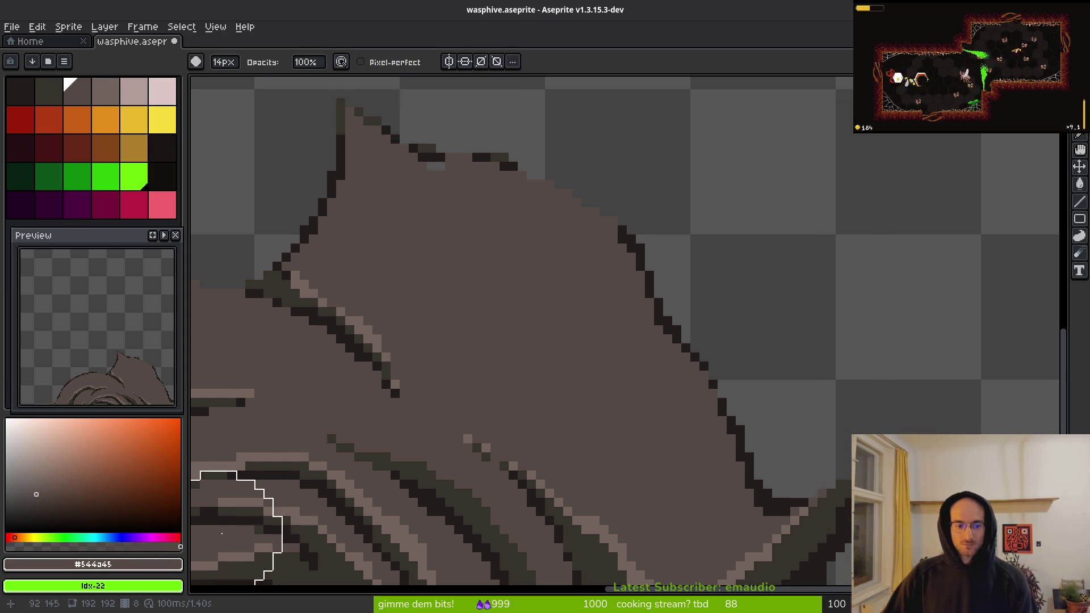
pyautogui.press('Tab')
pyautogui.click(424, 535)
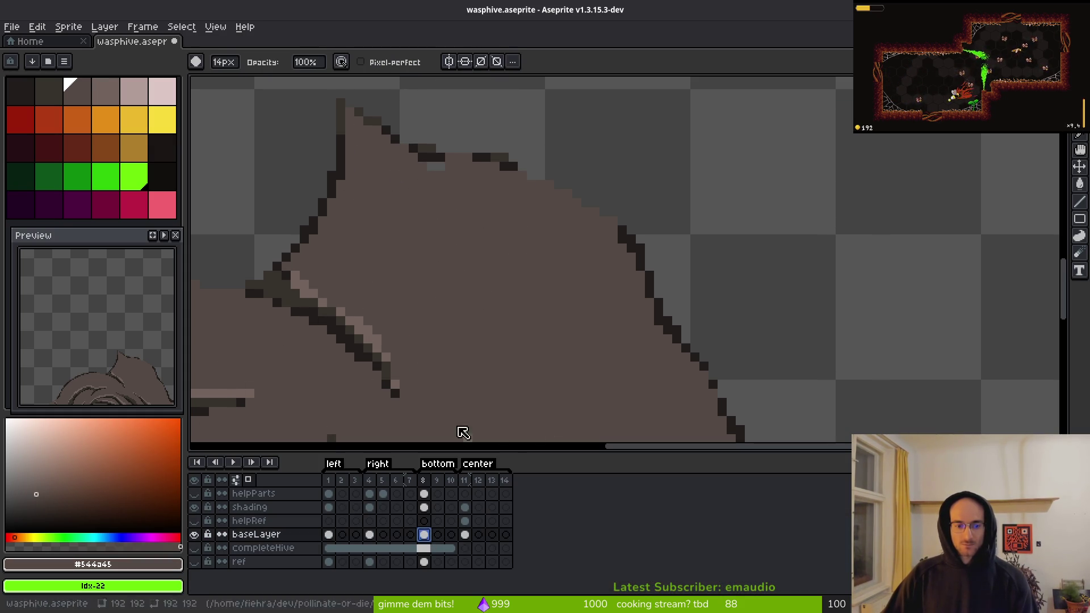
# - Switch to the Pencil, view the hive's opening and spike, and save
pyautogui.press('f')
pyautogui.scroll(4, 504, 166)
pyautogui.scroll(-4, 627, 275)
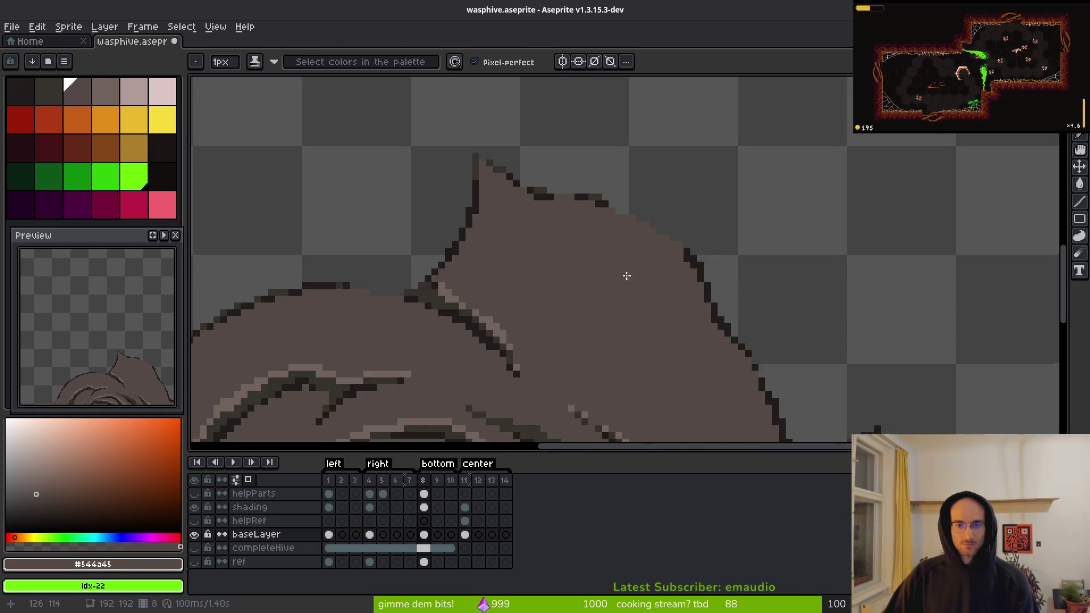
pyautogui.moveTo(705, 254)
pyautogui.mouseDown()
pyautogui.moveTo(642, 200)
pyautogui.moveTo(569, 170)
pyautogui.moveTo(509, 195)
pyautogui.moveTo(674, 279)
pyautogui.mouseUp()
pyautogui.scroll(-1, 674, 279)
pyautogui.scroll(3, 657, 216)
pyautogui.hotkey('ctrl', 's')
# - Set light brown #71625d as secondary colour and preview replacing #201c1a on the shading layer, cancelling it
pyautogui.scroll(2, 574, 245)
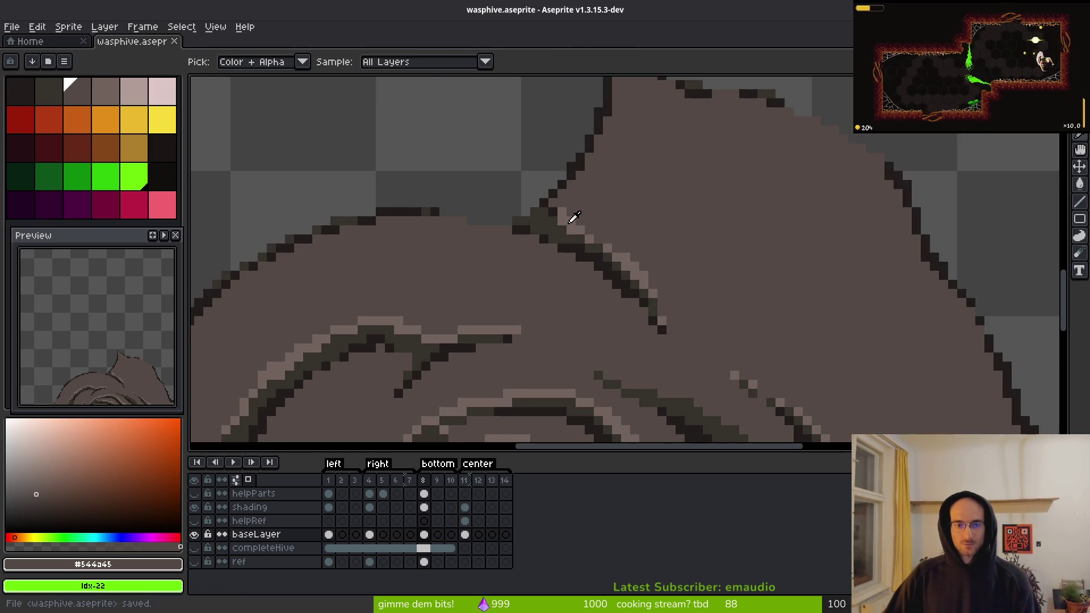
pyautogui.keyDown('alt'); pyautogui.click(570, 219); pyautogui.keyUp('alt')
pyautogui.moveTo(468, 238); pyautogui.dragTo(683, 272)
pyautogui.keyDown('alt'); pyautogui.click(627, 243); pyautogui.keyUp('alt')
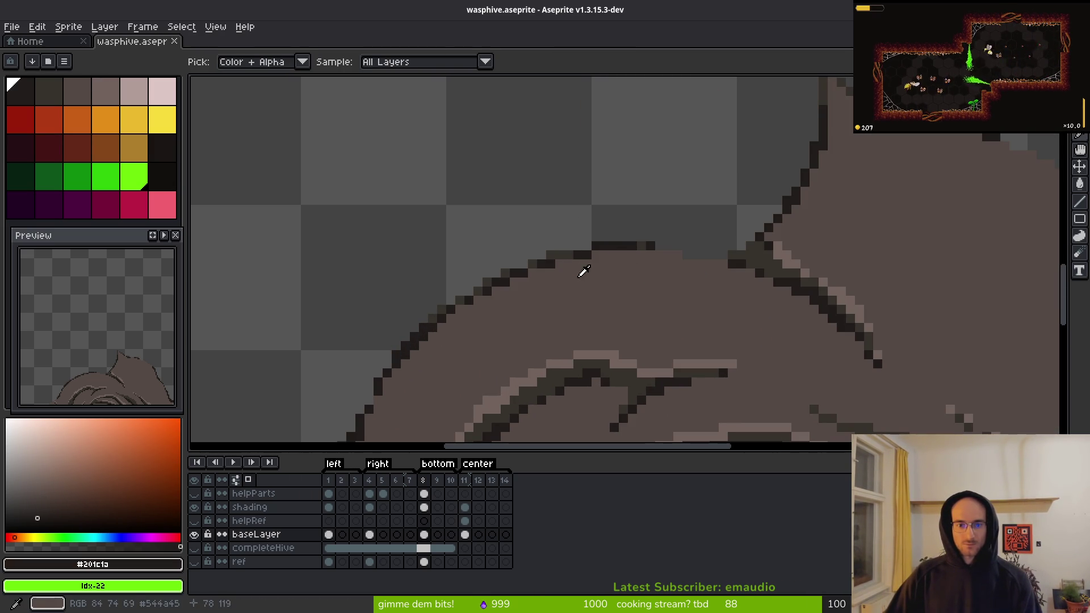
pyautogui.keyDown('alt'); pyautogui.rightClick(591, 351); pyautogui.keyUp('alt')
pyautogui.hotkey('shift', 'r')
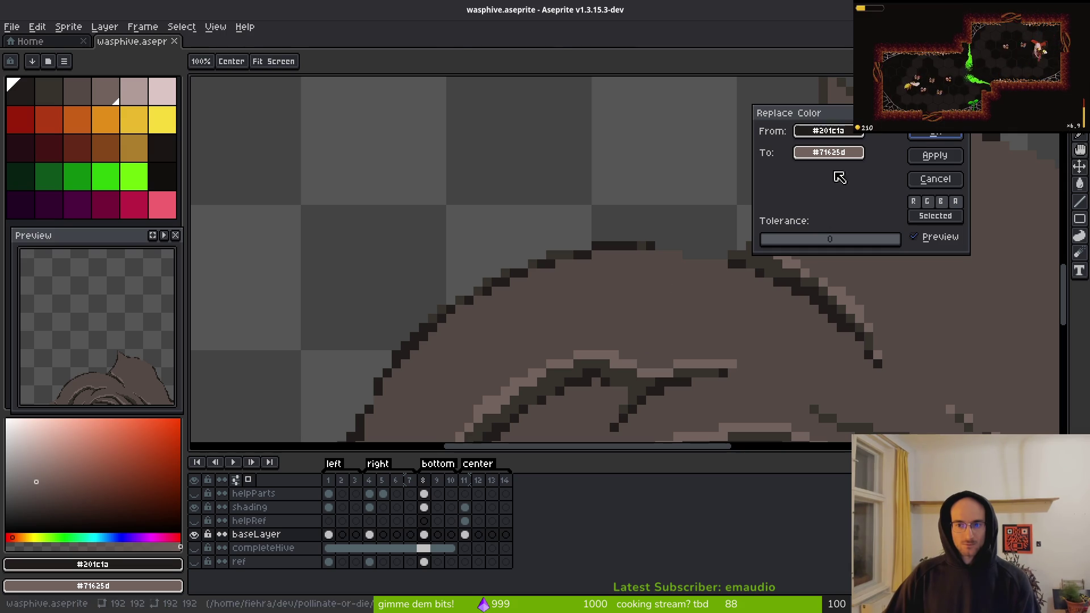
pyautogui.press('Escape')
pyautogui.click(439, 507)
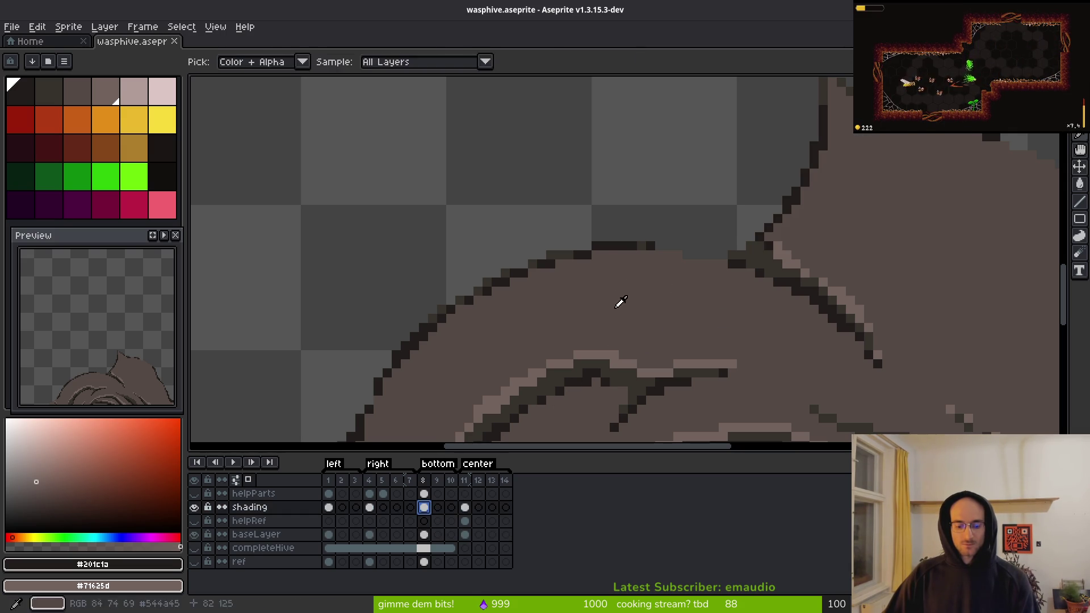
pyautogui.hotkey('shift', 'r')
pyautogui.scroll(-2, 658, 267)
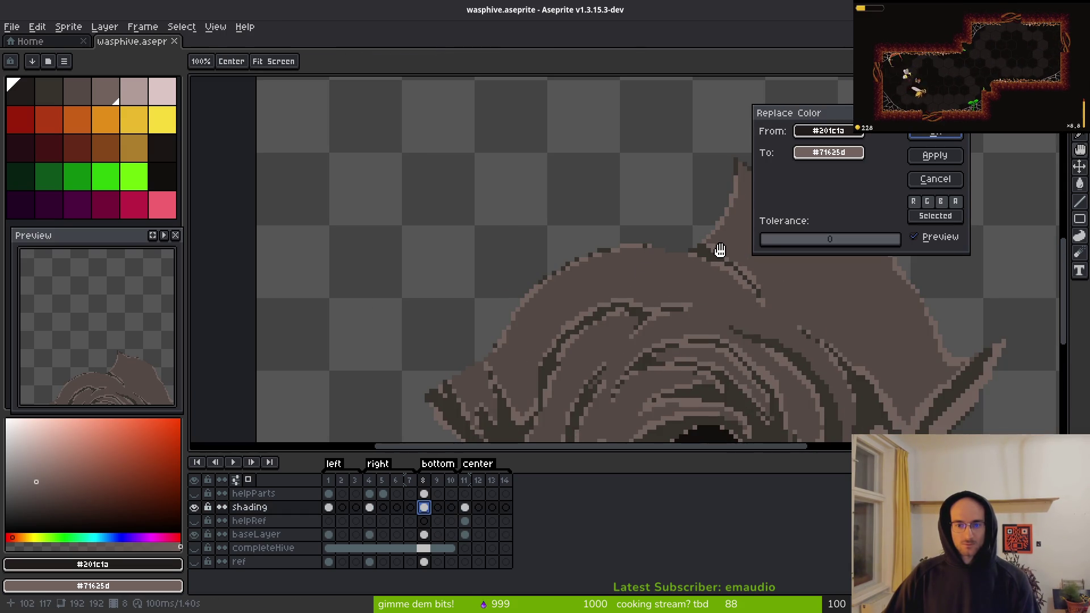
pyautogui.press('Escape')
# - Lasso-select the dark edge strip on the left slope and preview recolouring it, then cancel
pyautogui.scroll(2, 637, 261)
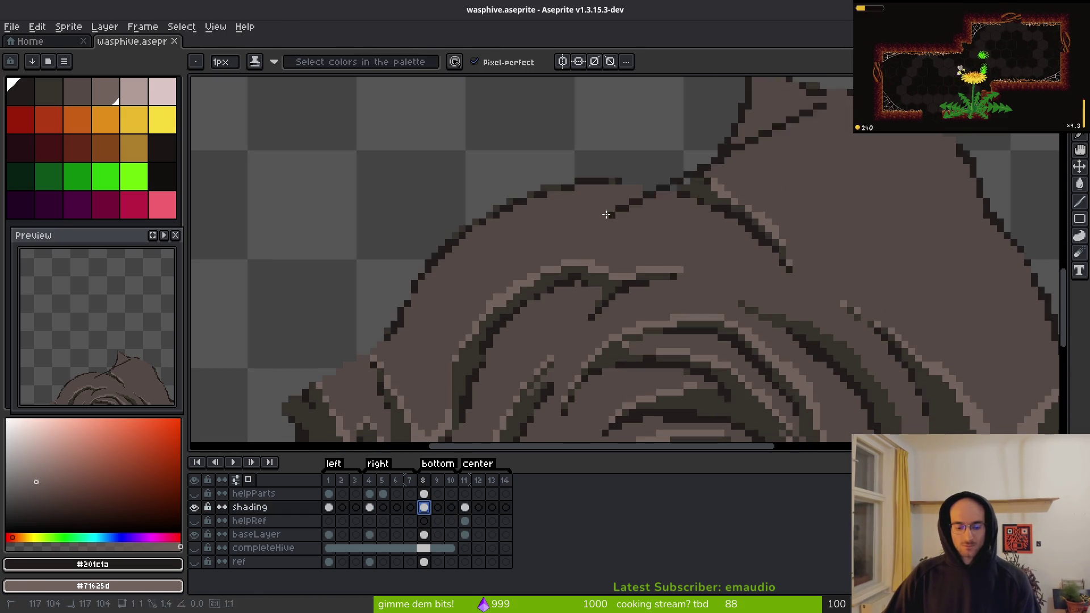
pyautogui.press('q')
pyautogui.moveTo(588, 140); pyautogui.dragTo(373, 304)
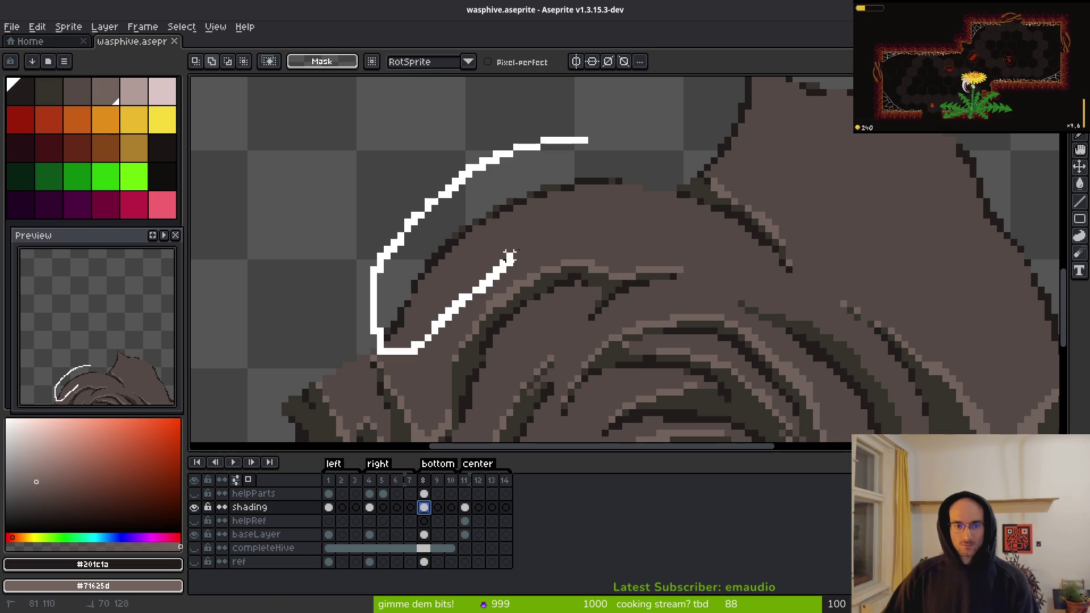
pyautogui.moveTo(564, 113); pyautogui.dragTo(561, 113)
pyautogui.hotkey('shift', 'r')
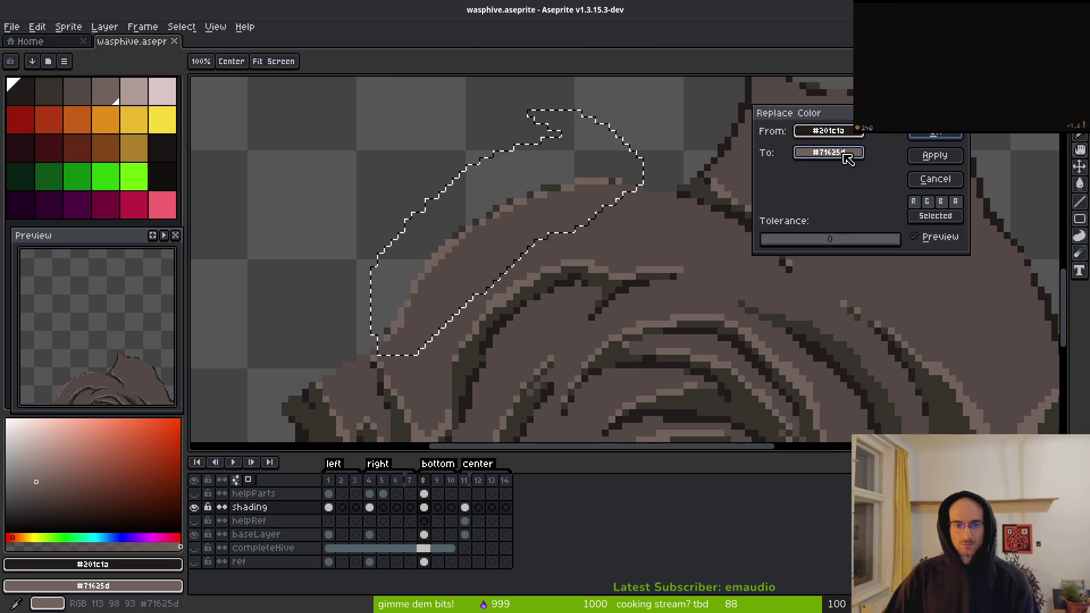
pyautogui.press('Escape')
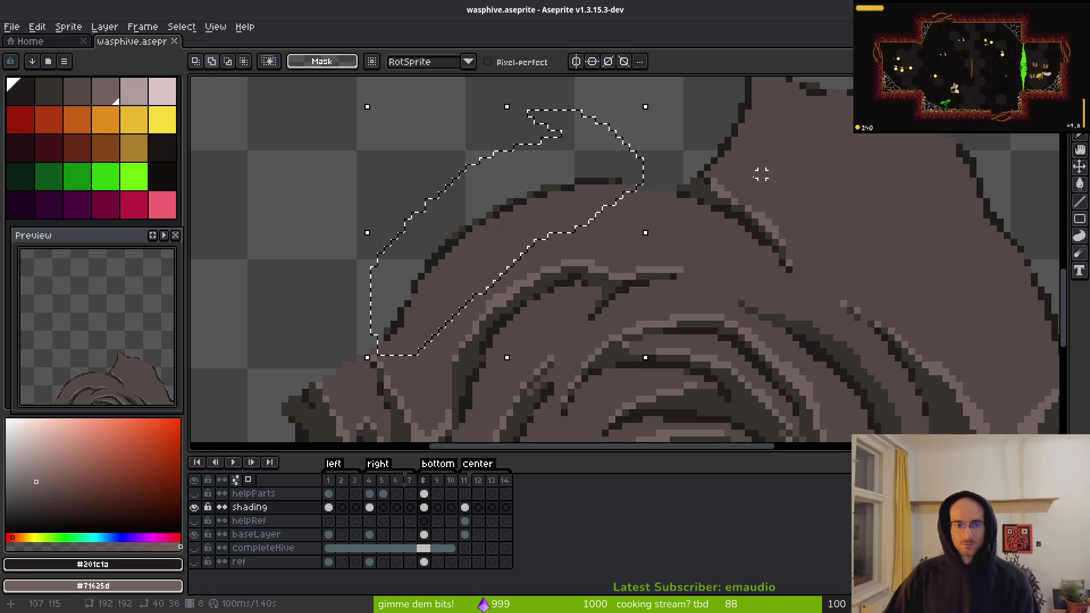
# - Select the dark edge along the right wing and recolour it to #71625d
pyautogui.hscroll(5, 749, 238)
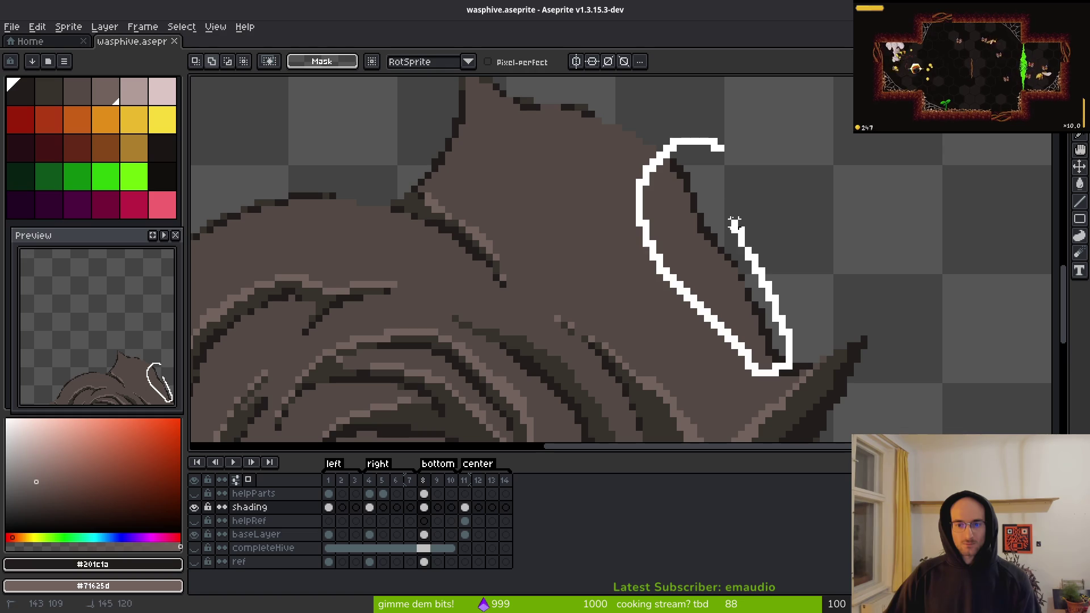
pyautogui.moveTo(735, 224); pyautogui.dragTo(699, 116)
pyautogui.hotkey('shift', 'r')
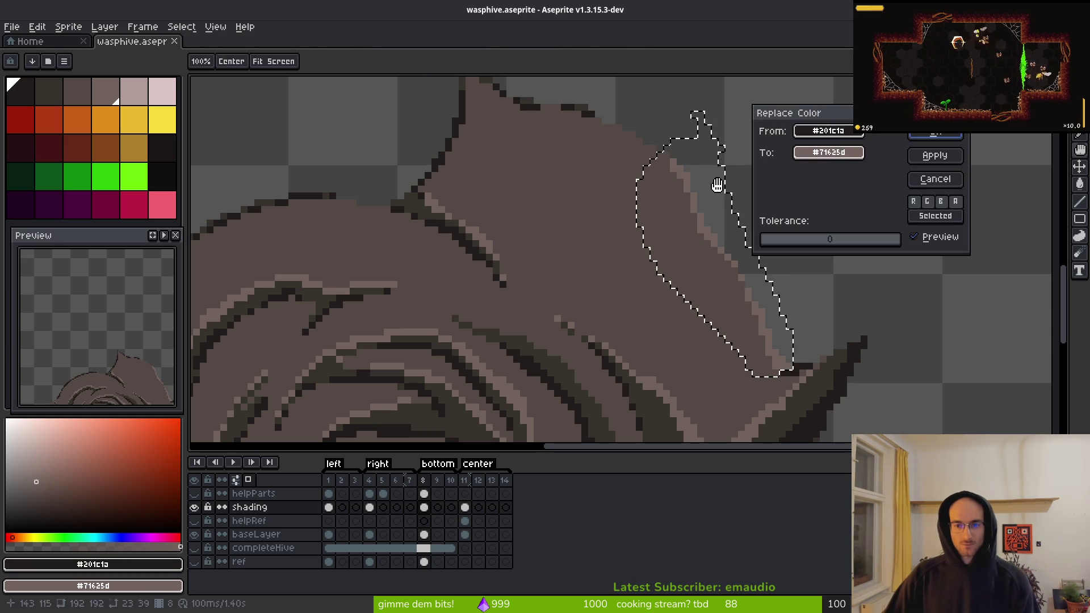
pyautogui.click(914, 155)
pyautogui.scroll(8, 704, 324)
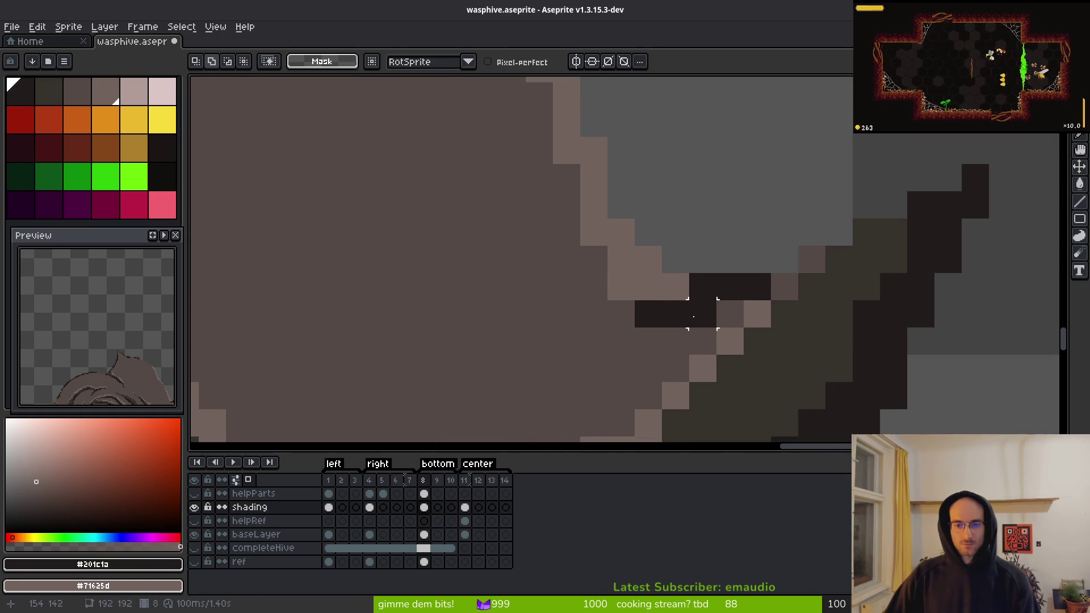
# - Sample mid-brown #544a45, erase a single wing-edge pixel with a 1px eraser, then undo it
pyautogui.press('b')
pyautogui.keyDown('alt'); pyautogui.click(628, 284); pyautogui.keyUp('alt')
pyautogui.keyDown('alt'); pyautogui.click(596, 319); pyautogui.keyUp('alt')
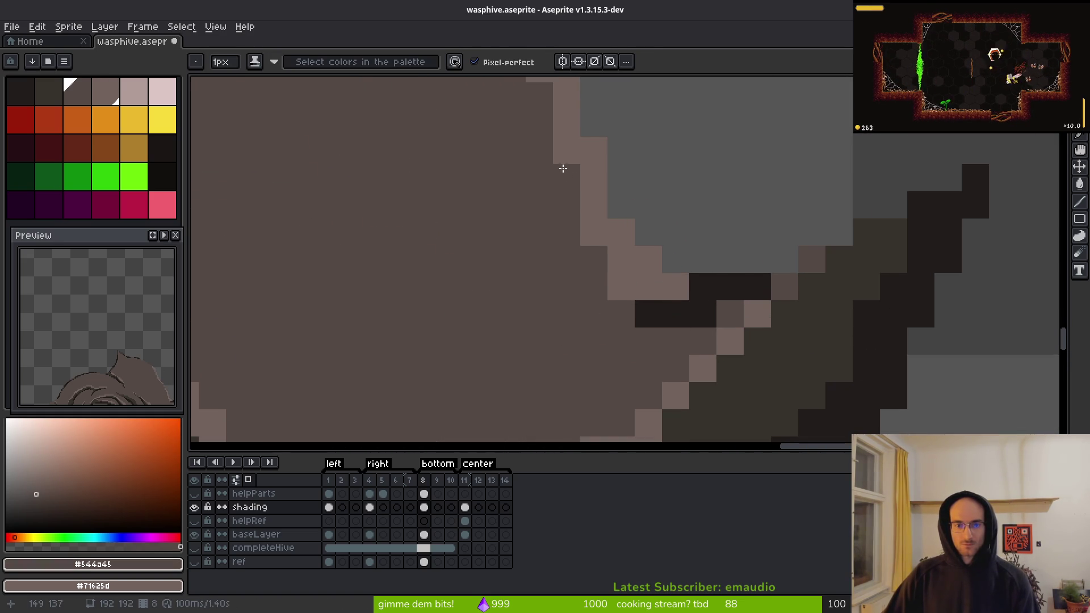
pyautogui.press('e')
pyautogui.press('-')
pyautogui.press('-')
pyautogui.press('-')
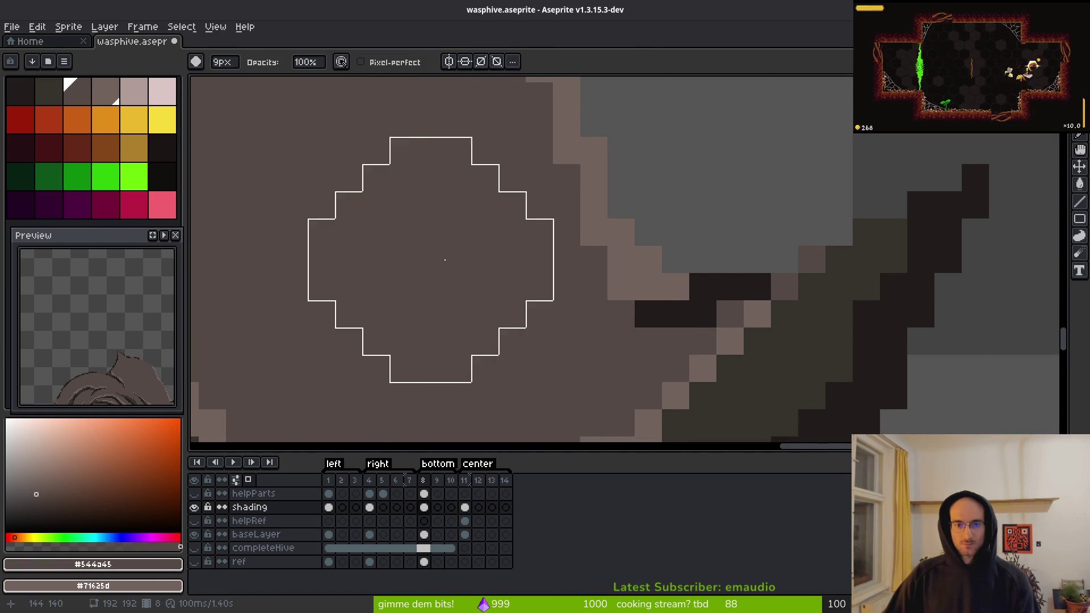
pyautogui.press('-')
pyautogui.press('-')
pyautogui.press('-')
pyautogui.click(594, 233)
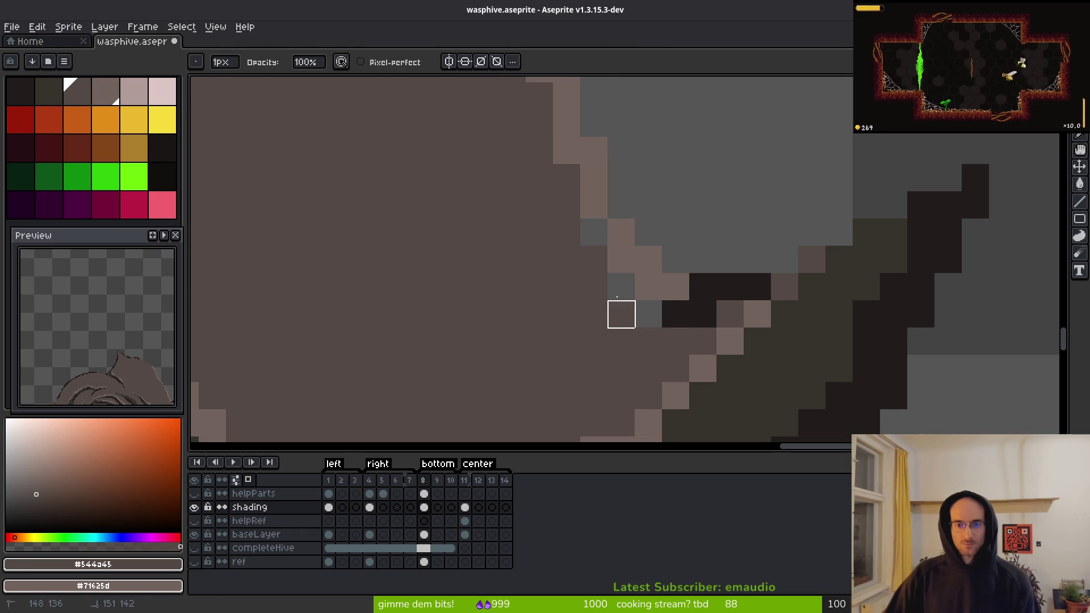
pyautogui.hotkey('ctrl', 'z')
pyautogui.hotkey('ctrl', 'z')
# - Redraw the staircase edge pixels at the wing in light brown and save
pyautogui.scroll(-3, 649, 314)
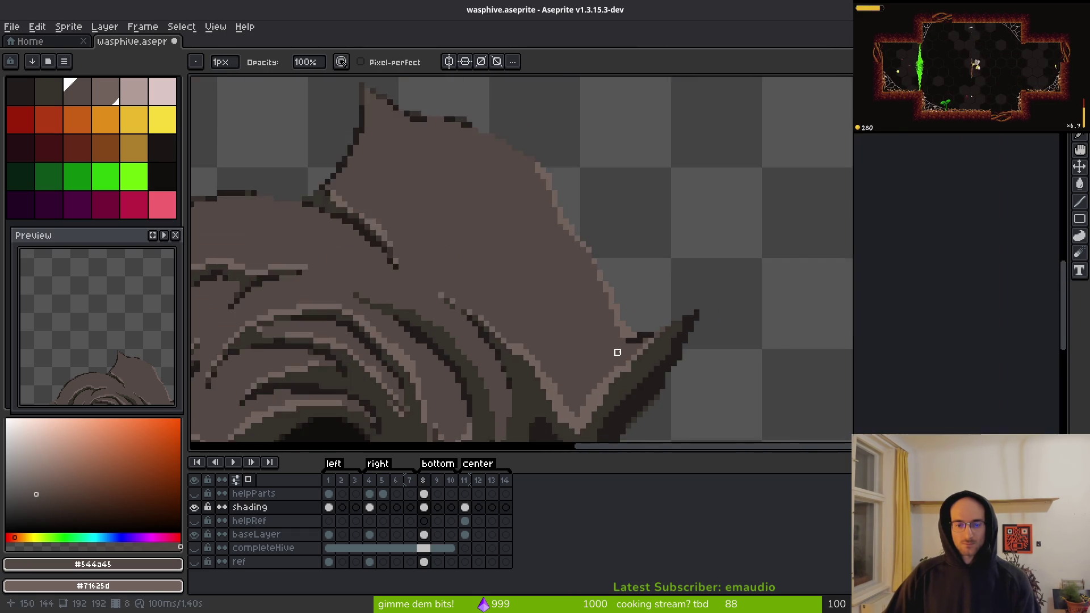
pyautogui.scroll(2, 615, 353)
pyautogui.press('b')
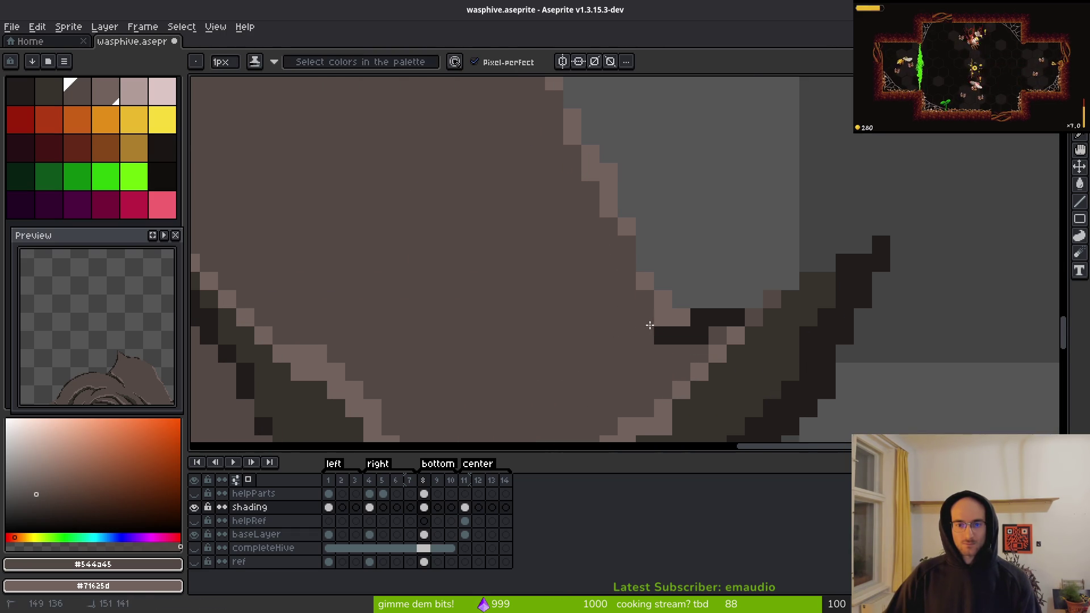
pyautogui.rightClick(609, 227)
pyautogui.moveTo(559, 136)
pyautogui.mouseDown()
pyautogui.moveTo(635, 309)
pyautogui.moveTo(665, 340)
pyautogui.mouseUp()
pyautogui.scroll(-3, 657, 345)
pyautogui.hotkey('ctrl', 's')
pyautogui.scroll(1, 697, 345)
pyautogui.scroll(5, 697, 345)
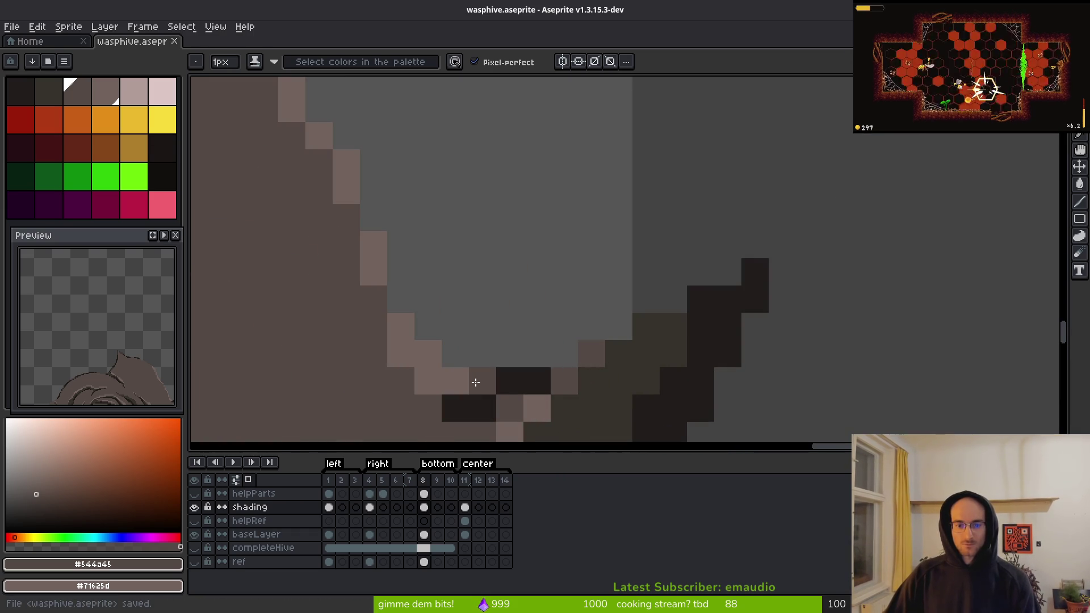
# - Repaint the edge row and a stray dark pixel in base brown, plus two light brown edge pixels
pyautogui.moveTo(477, 382); pyautogui.dragTo(531, 380)
pyautogui.click(455, 408)
pyautogui.scroll(-3, 524, 377)
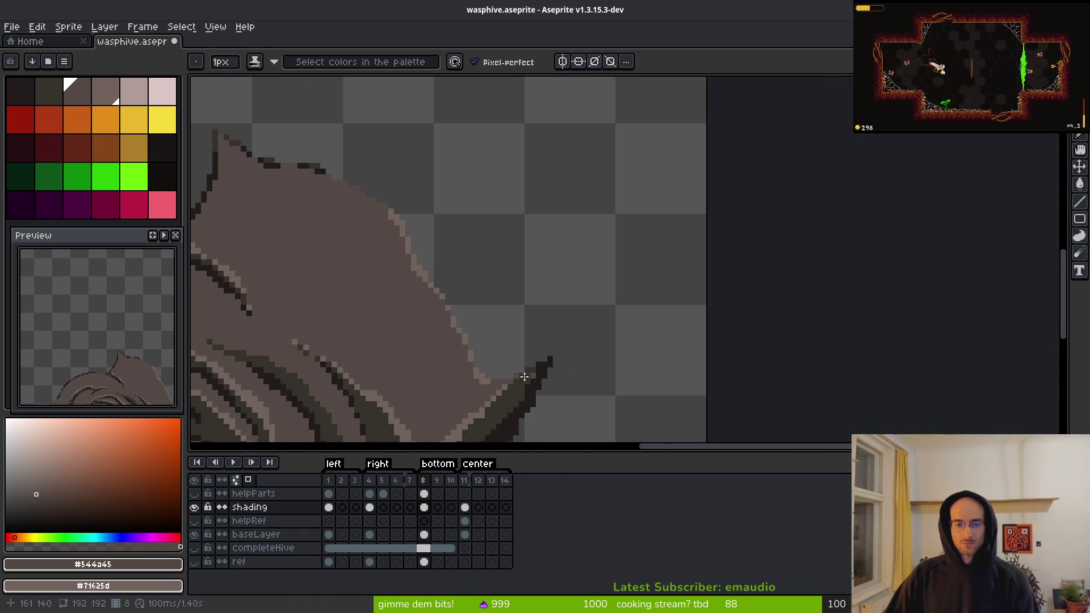
pyautogui.scroll(1, 497, 373)
pyautogui.keyDown('alt'); pyautogui.click(455, 408); pyautogui.keyUp('alt')
pyautogui.click(510, 420)
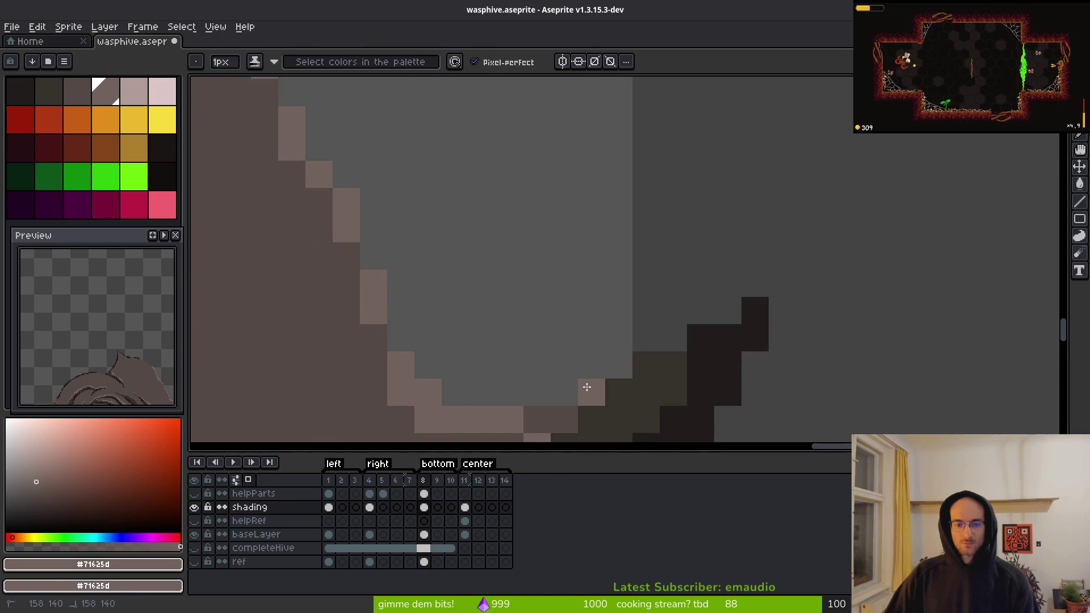
pyautogui.click(537, 420)
pyautogui.scroll(-3, 533, 400)
pyautogui.scroll(4, 698, 348)
# - Repaint an edge pixel at the right spike's base in mid-brown #544a45
pyautogui.keyDown('alt'); pyautogui.click(663, 396); pyautogui.keyUp('alt')
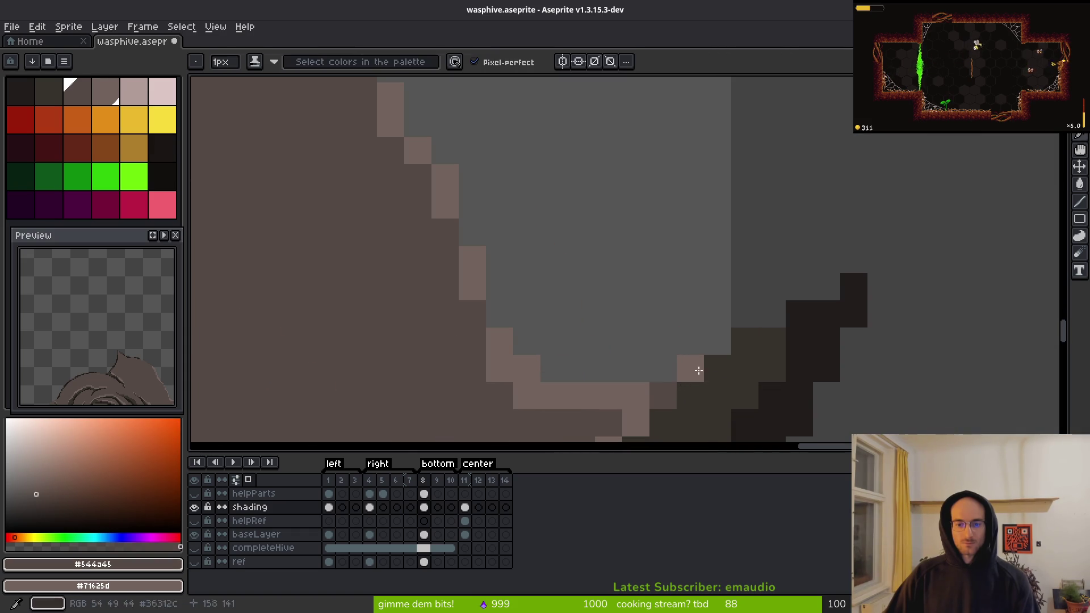
pyautogui.click(745, 340)
pyautogui.scroll(-5, 706, 333)
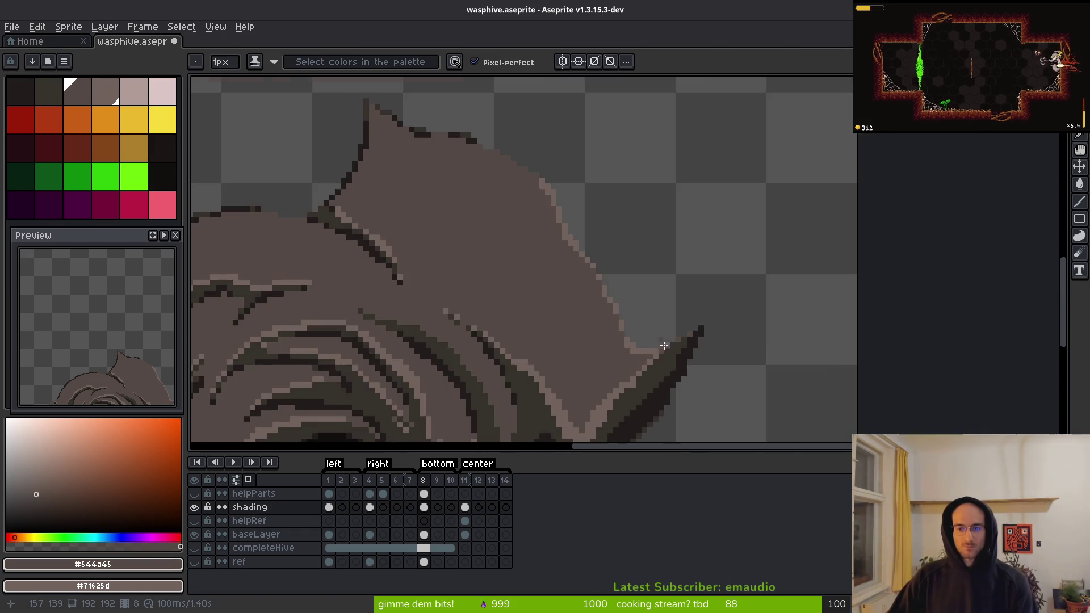
pyautogui.scroll(3, 705, 333)
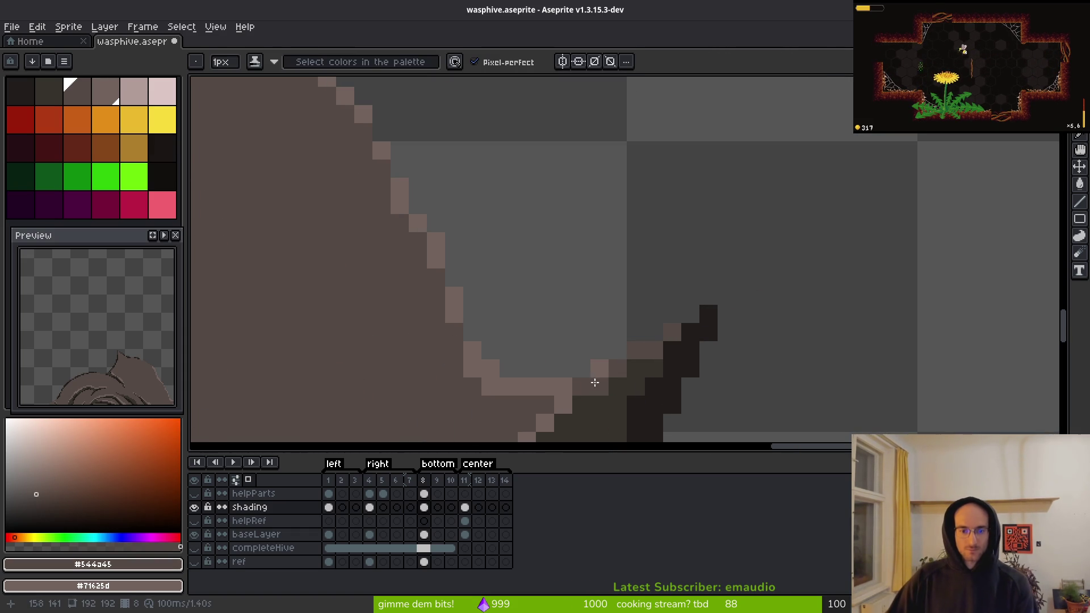
pyautogui.scroll(-3, 596, 377)
pyautogui.scroll(-2, 483, 345)
pyautogui.scroll(4, 577, 275)
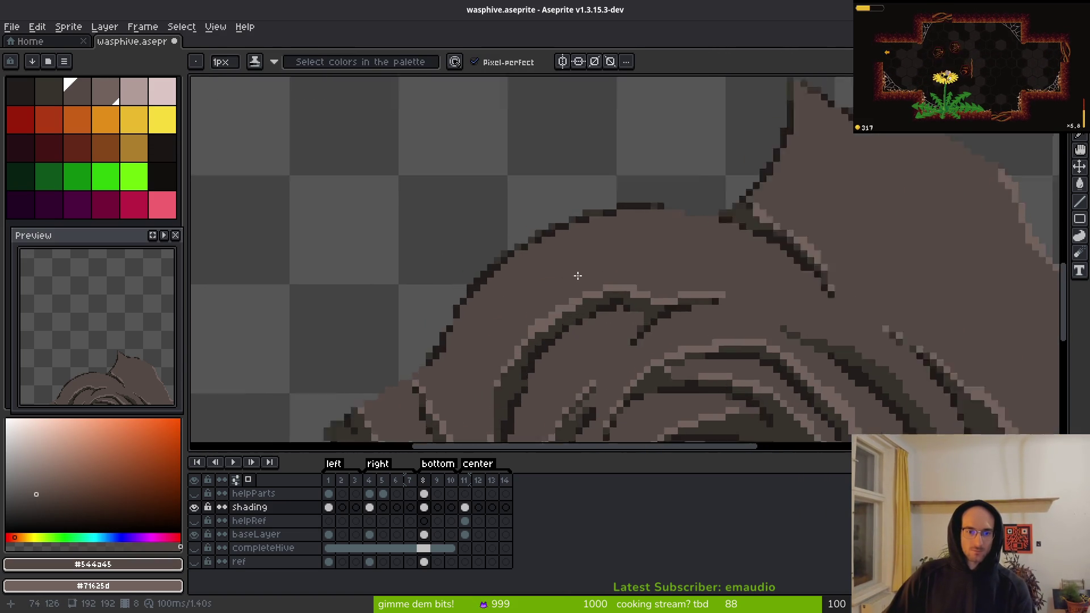
pyautogui.scroll(-1, 561, 296)
# - Lasso the hive's upper-left edge and try Replace Color on the dark #36312c, then cancel and deselect
pyautogui.press('q')
pyautogui.moveTo(761, 152)
pyautogui.mouseDown()
pyautogui.moveTo(494, 245)
pyautogui.moveTo(487, 390)
pyautogui.moveTo(787, 173)
pyautogui.mouseUp()
pyautogui.press('i')
pyautogui.click(640, 208)
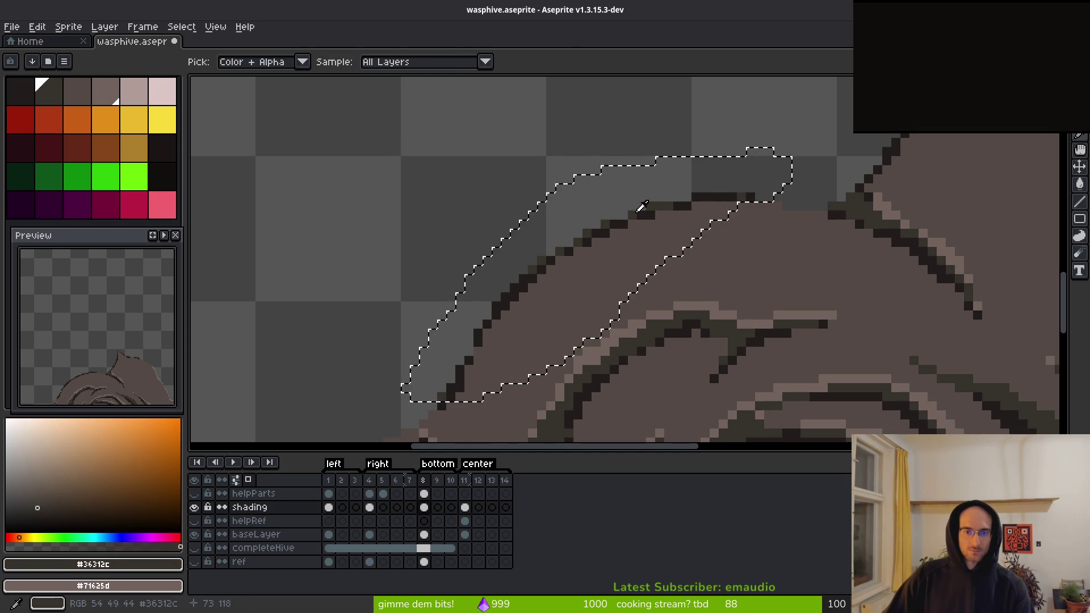
pyautogui.hotkey('shift', 'r')
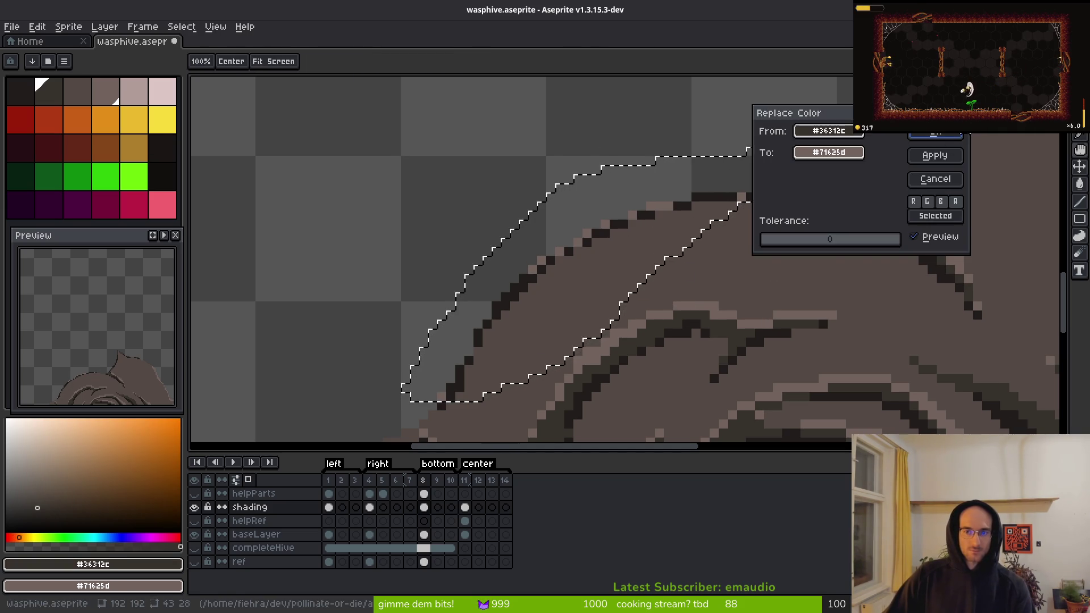
pyautogui.press('Escape')
pyautogui.press('q')
pyautogui.hotkey('ctrl', 'd')
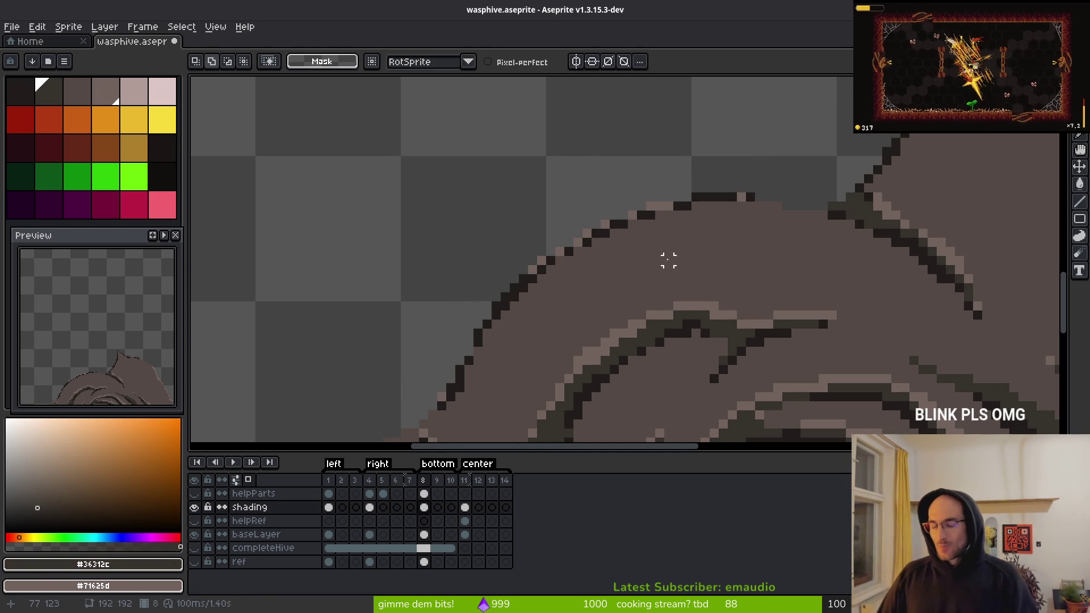
pyautogui.scroll(-2, 545, 239)
pyautogui.hscroll(-1, 579, 190)
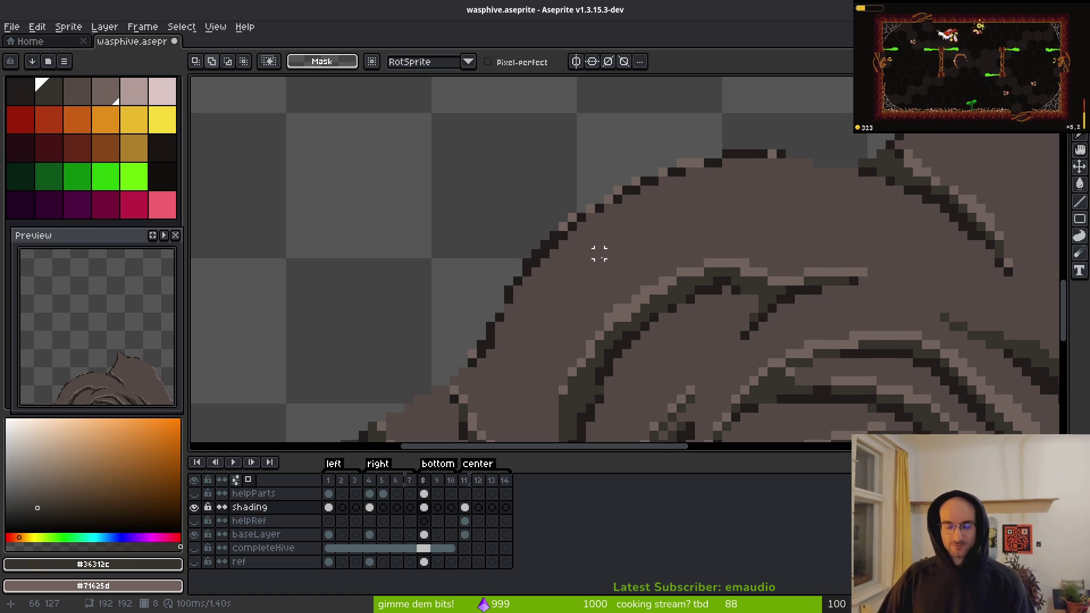
pyautogui.scroll(3, 608, 263)
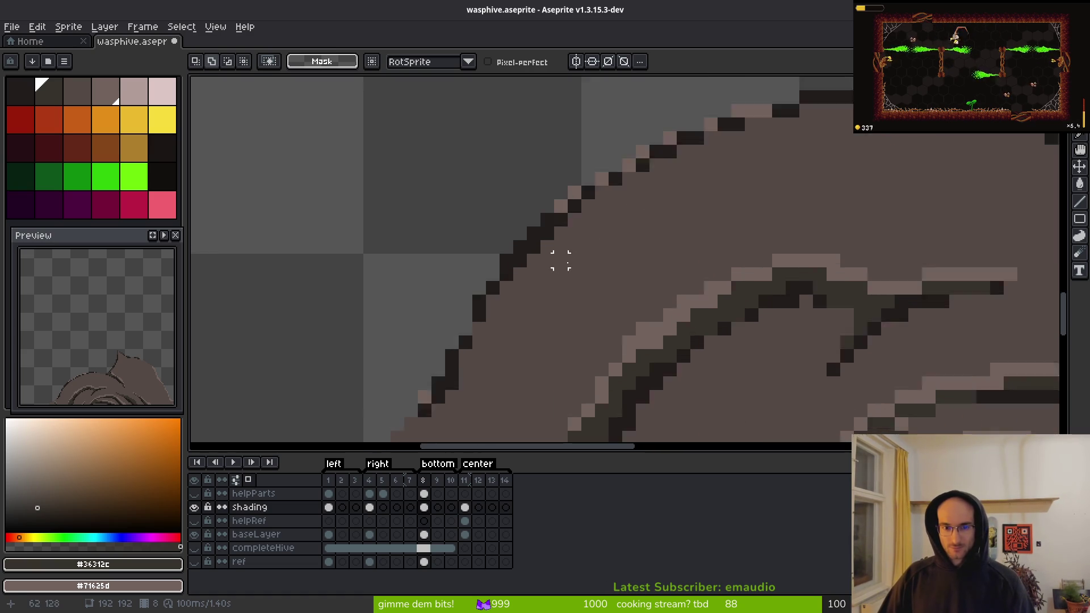
# - Pencil light brown #71625d pixels stepping down along the diagonal outline, undoing misplaced ones
pyautogui.press('b')
pyautogui.keyDown('alt'); pyautogui.click(554, 191); pyautogui.keyUp('alt')
pyautogui.click(522, 223)
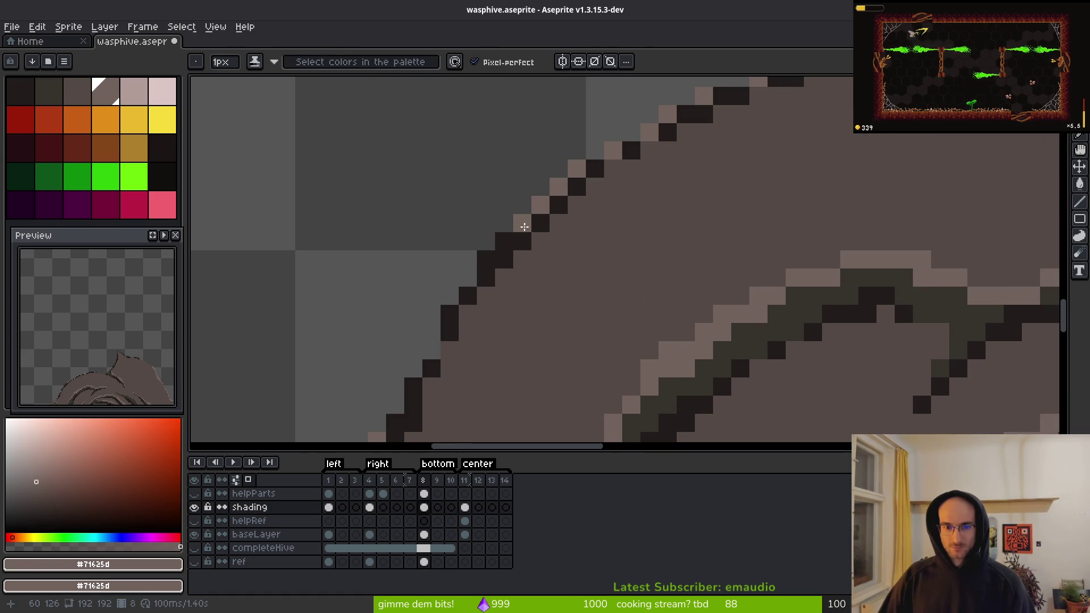
pyautogui.click(504, 241)
pyautogui.click(486, 260)
pyautogui.click(486, 277)
pyautogui.click(450, 313)
pyautogui.click(446, 352)
pyautogui.hotkey('ctrl', 'z')
pyautogui.click(413, 386)
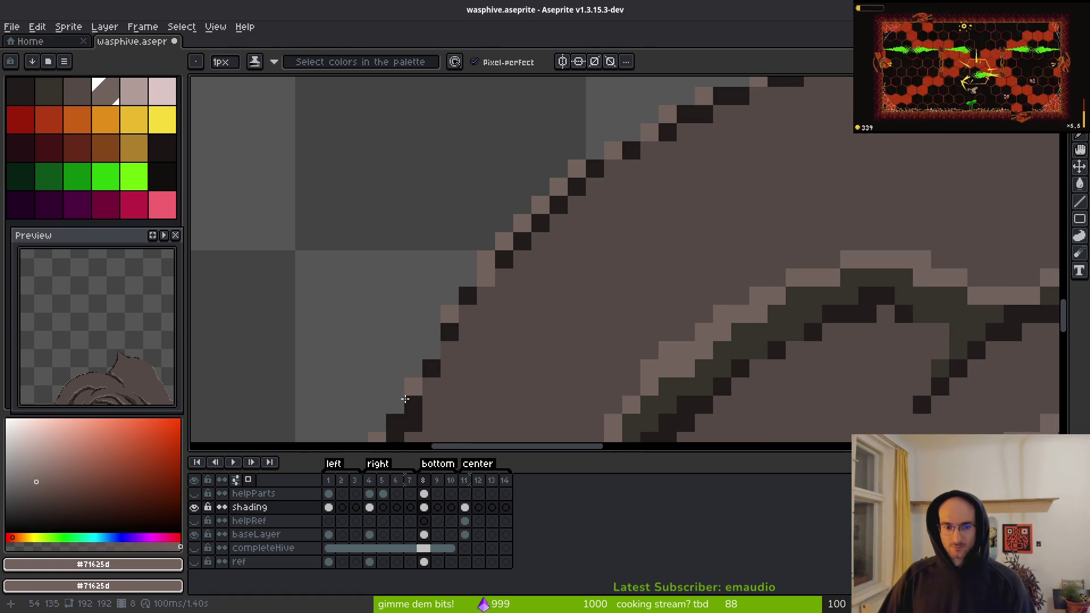
pyautogui.click(413, 404)
pyautogui.click(432, 368)
pyautogui.hotkey('ctrl', 'z')
pyautogui.click(448, 337)
# - Lighten the dark pixels along the hive's top edge with #71625d
pyautogui.scroll(-4, 447, 337)
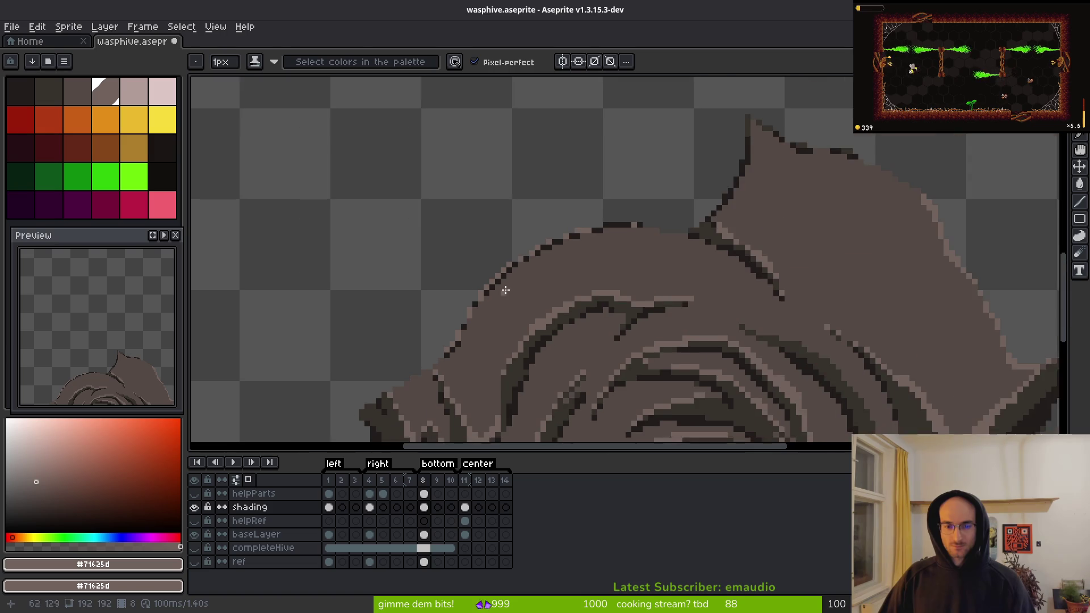
pyautogui.scroll(3, 602, 219)
pyautogui.moveTo(585, 233)
pyautogui.mouseDown()
pyautogui.moveTo(641, 233)
pyautogui.moveTo(568, 212)
pyautogui.moveTo(448, 339)
pyautogui.moveTo(539, 273)
pyautogui.mouseUp()
pyautogui.click(585, 247)
pyautogui.scroll(-3, 554, 260)
pyautogui.press('q')
pyautogui.scroll(3, 681, 304)
# - Replace near-black #201c1a with body brown #544a45 in the selected edge area, deselect and save
pyautogui.press('i')
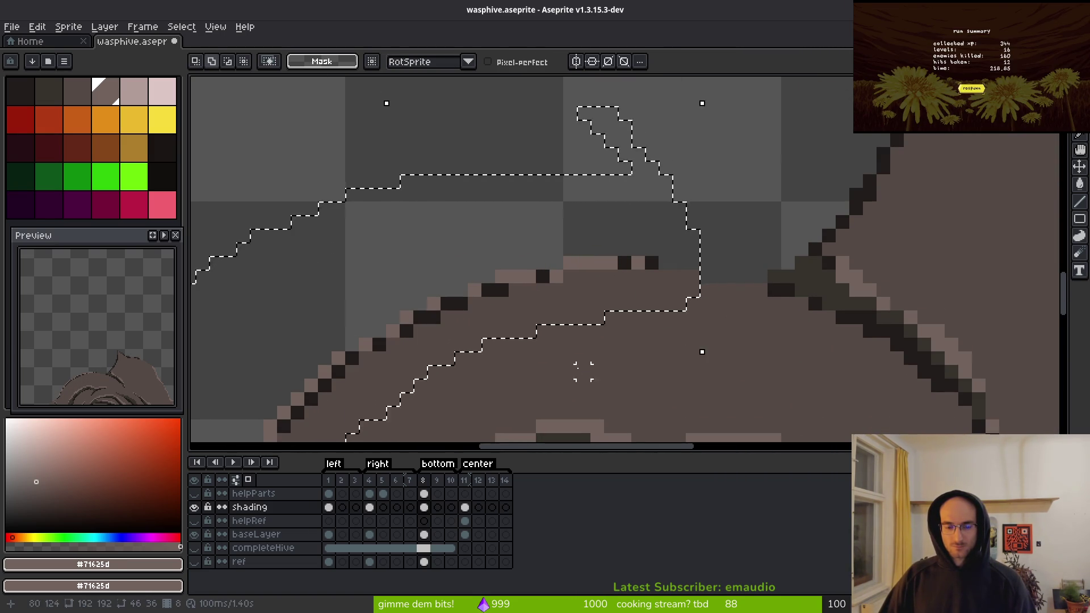
pyautogui.moveTo(511, 308); pyautogui.dragTo(499, 223)
pyautogui.click(489, 203)
pyautogui.rightClick(503, 264)
pyautogui.hotkey('shift', 'r')
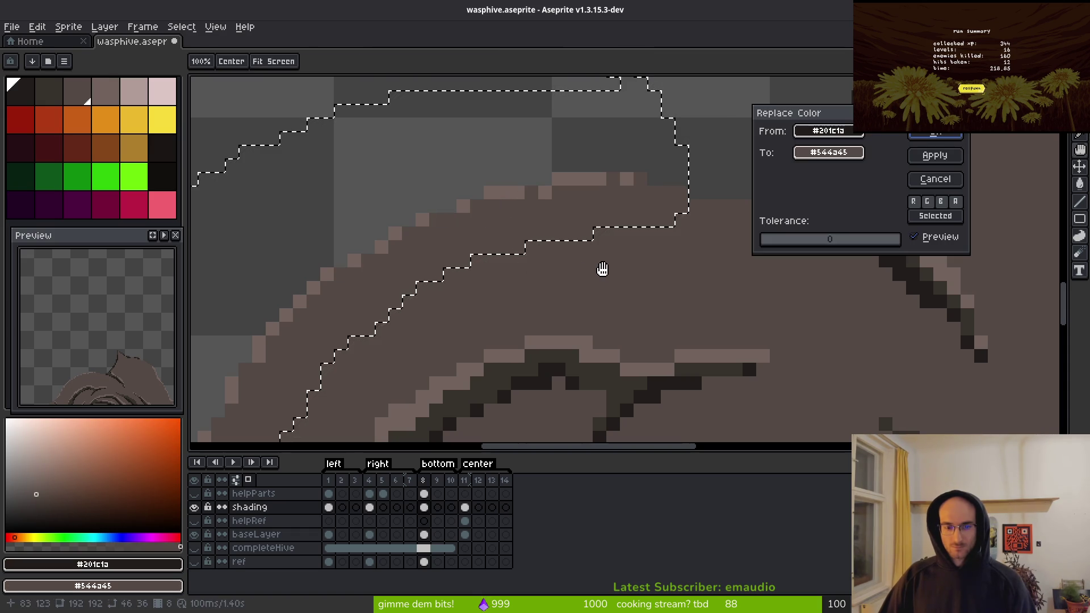
pyautogui.click(931, 153)
pyautogui.scroll(-3, 634, 268)
pyautogui.hotkey('ctrl', 'd')
pyautogui.scroll(-5, 634, 268)
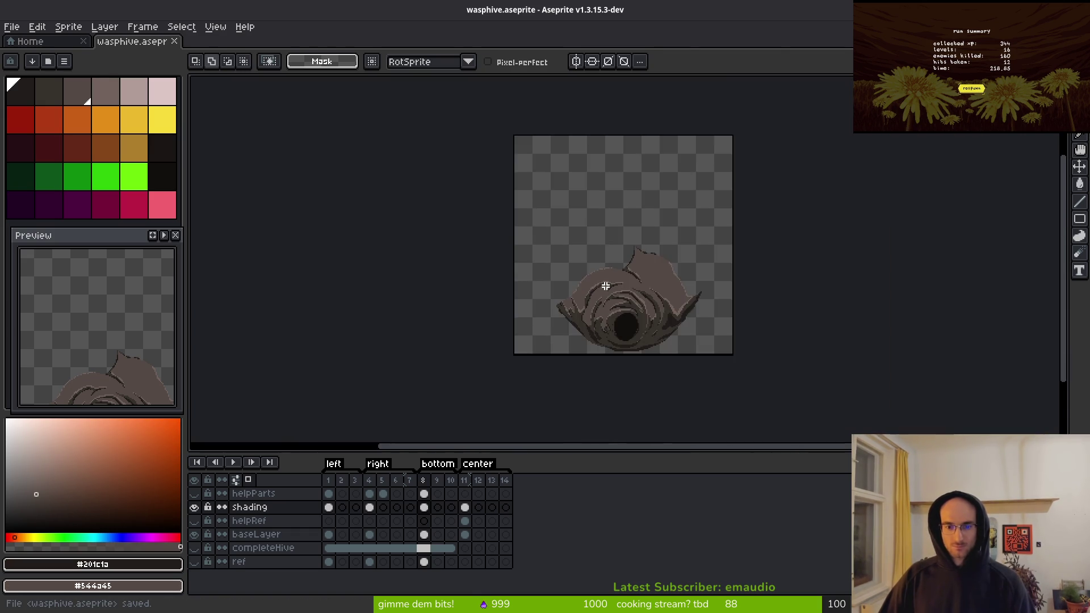
pyautogui.scroll(7, 603, 287)
pyautogui.hotkey('ctrl', 's')
# - Lasso the hive's peak and replace its dark #36312c outline with light brown #71625d
pyautogui.moveTo(673, 200)
pyautogui.mouseDown()
pyautogui.moveTo(583, 186)
pyautogui.moveTo(525, 321)
pyautogui.moveTo(750, 258)
pyautogui.moveTo(670, 199)
pyautogui.mouseUp()
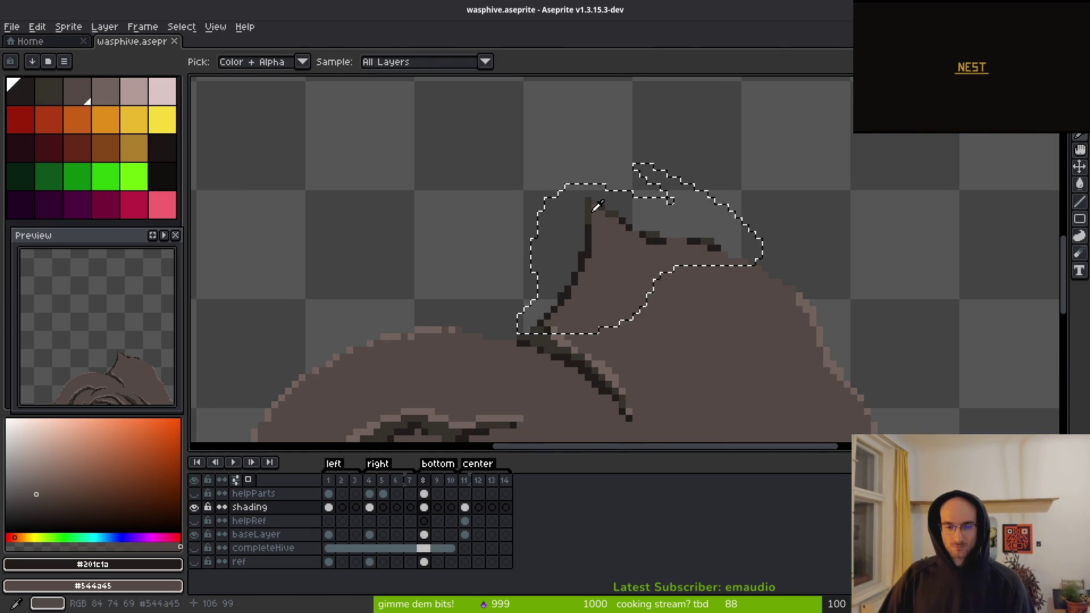
pyautogui.keyDown('alt'); pyautogui.click(601, 224); pyautogui.keyUp('alt')
pyautogui.press('alt')
pyautogui.hotkey('shift', 'r')
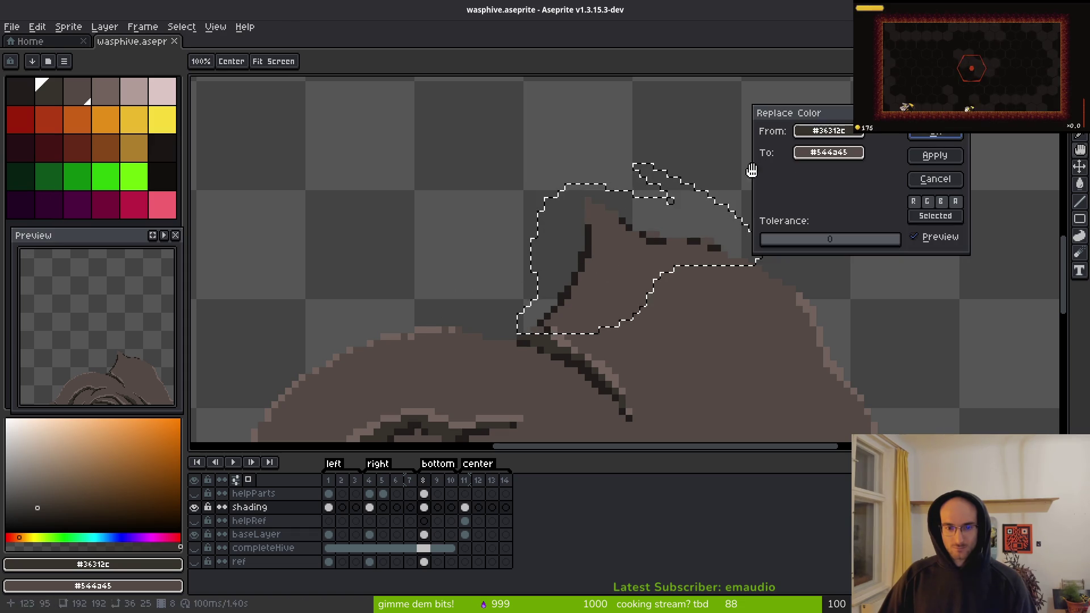
pyautogui.press('Escape')
pyautogui.keyDown('alt'); pyautogui.rightClick(449, 329); pyautogui.keyUp('alt')
pyautogui.hotkey('shift', 'r')
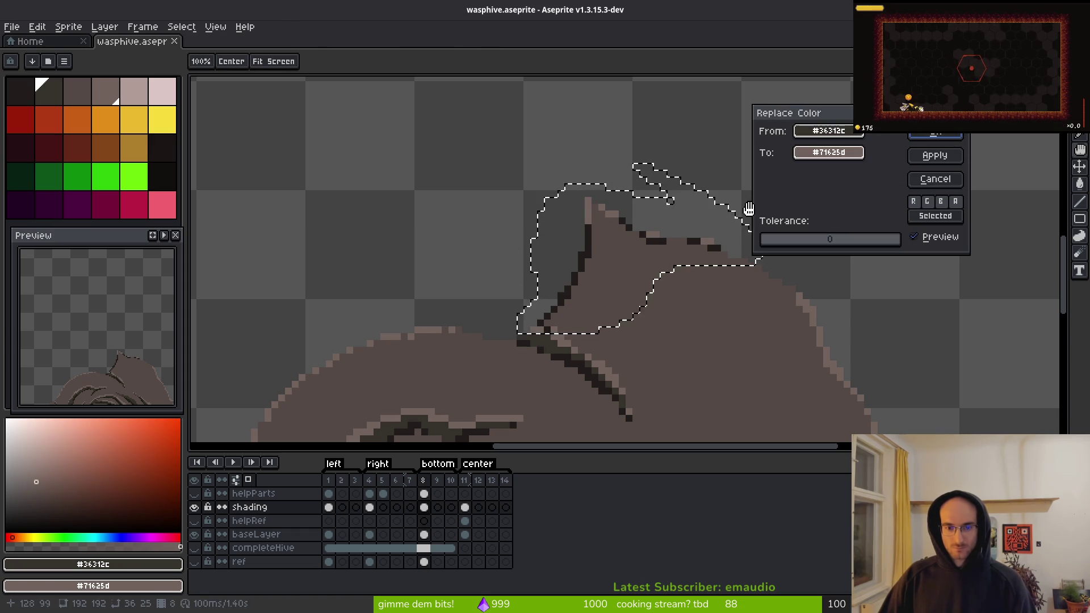
pyautogui.press('Return')
pyautogui.hotkey('ctrl', 'd')
pyautogui.scroll(2, 622, 262)
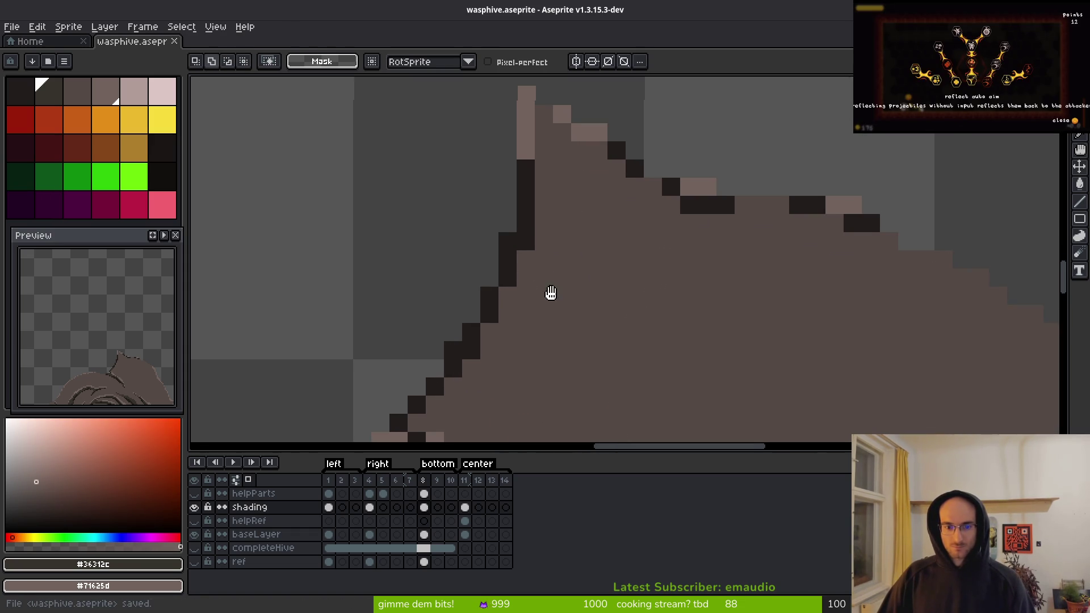
pyautogui.scroll(-2, 550, 295)
pyautogui.scroll(1, 582, 290)
pyautogui.scroll(1, 571, 330)
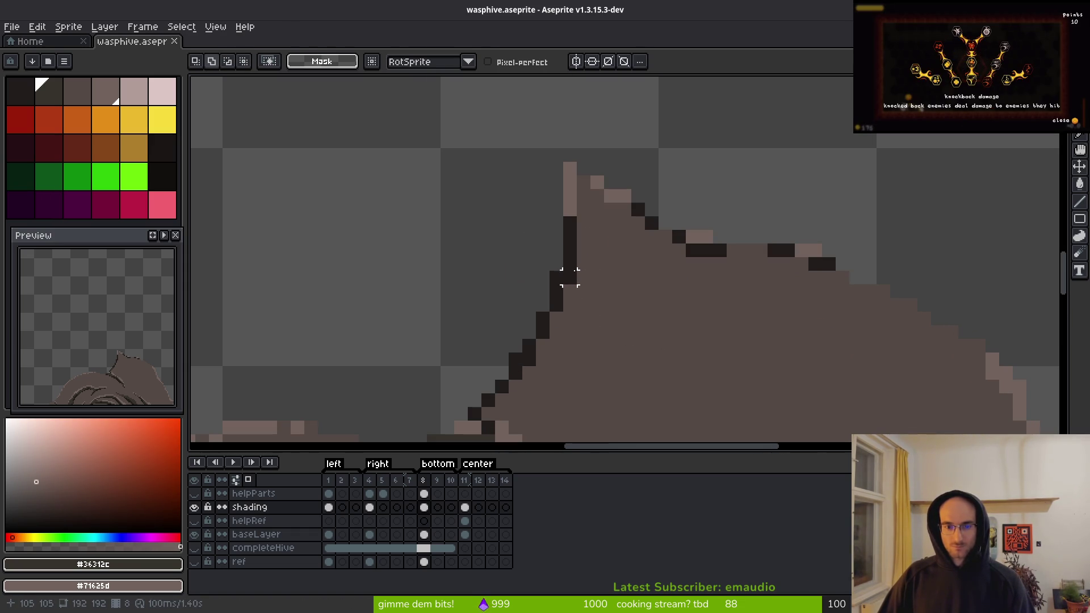
pyautogui.scroll(-1, 638, 221)
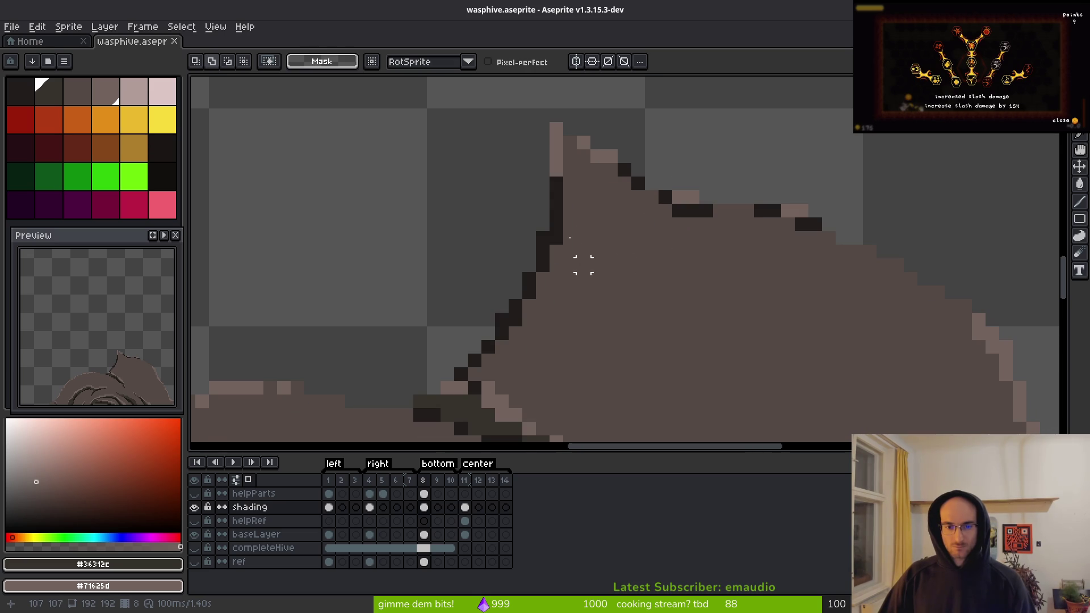
# - Paint body brown #544a45 over the peak's dark left outline pixels
pyautogui.keyDown('alt'); pyautogui.click(570, 224); pyautogui.keyUp('alt')
pyautogui.moveTo(557, 210); pyautogui.dragTo(570, 238)
pyautogui.click(547, 271)
pyautogui.hotkey('ctrl', 'z')
pyautogui.keyDown('alt'); pyautogui.click(554, 165); pyautogui.keyUp('alt')
pyautogui.click(598, 225)
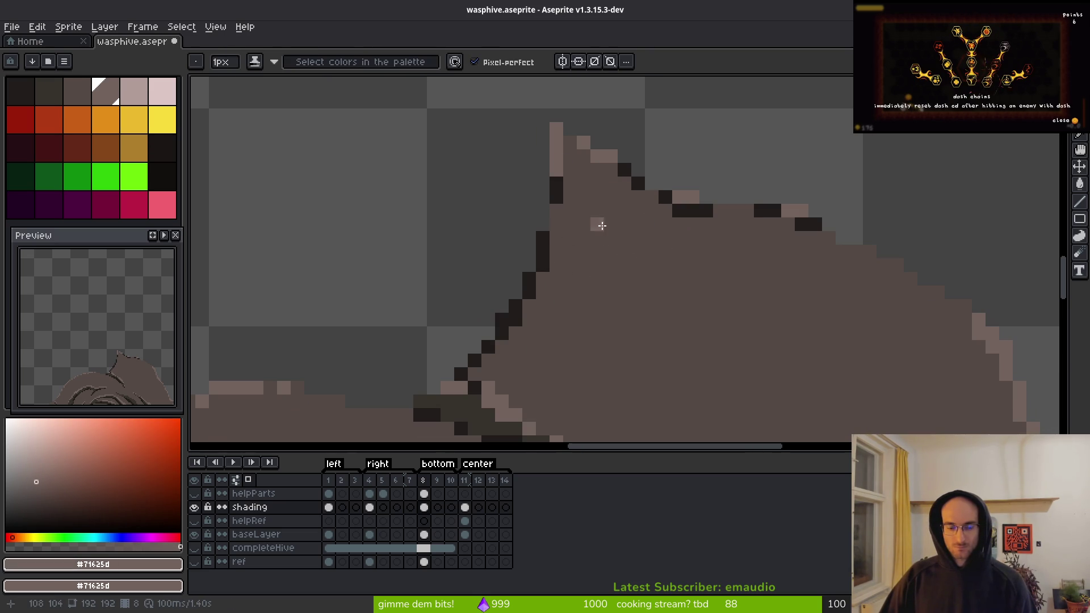
pyautogui.keyDown('alt'); pyautogui.click(684, 226); pyautogui.keyUp('alt')
pyautogui.hotkey('ctrl', 'z')
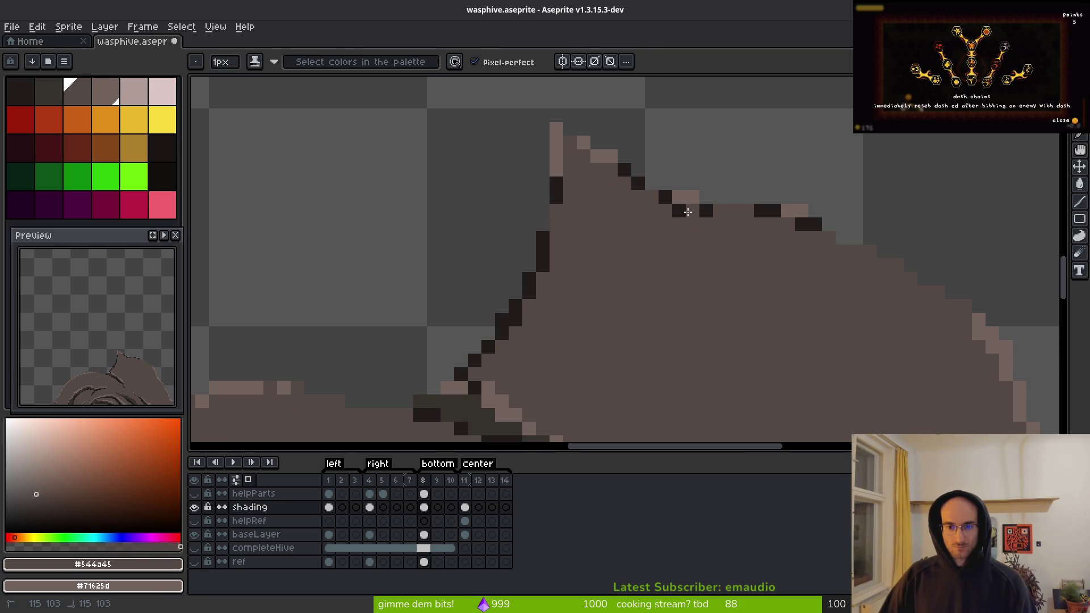
# - Lasso the pointed peak and use Replace Color to recolour its near-black #201c1a outline
pyautogui.press('alt')
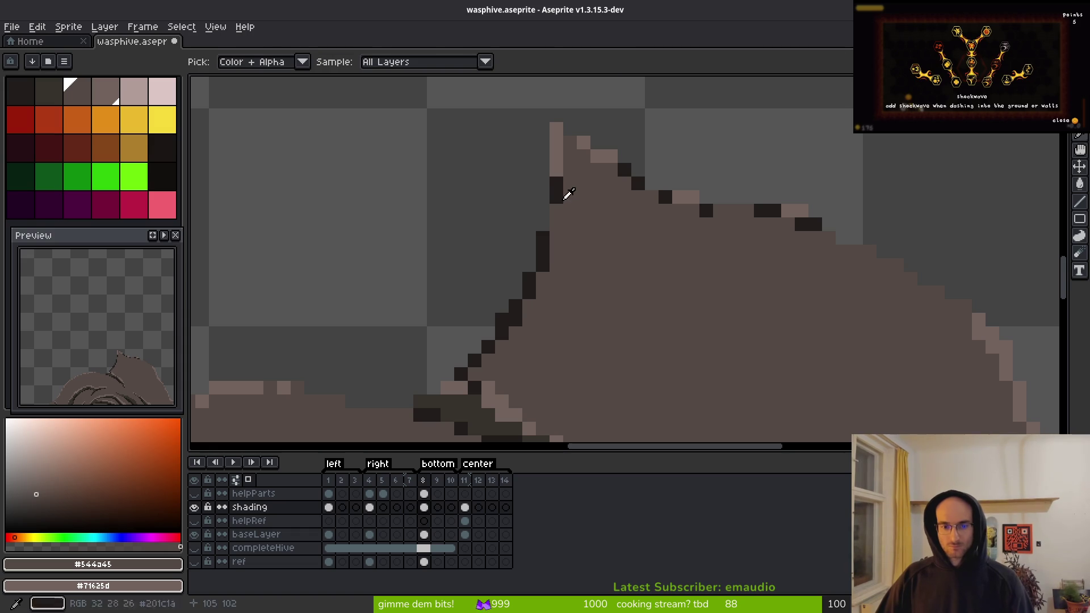
pyautogui.press('q')
pyautogui.moveTo(775, 183)
pyautogui.mouseDown()
pyautogui.moveTo(591, 115)
pyautogui.moveTo(458, 336)
pyautogui.moveTo(707, 251)
pyautogui.moveTo(824, 164)
pyautogui.mouseUp()
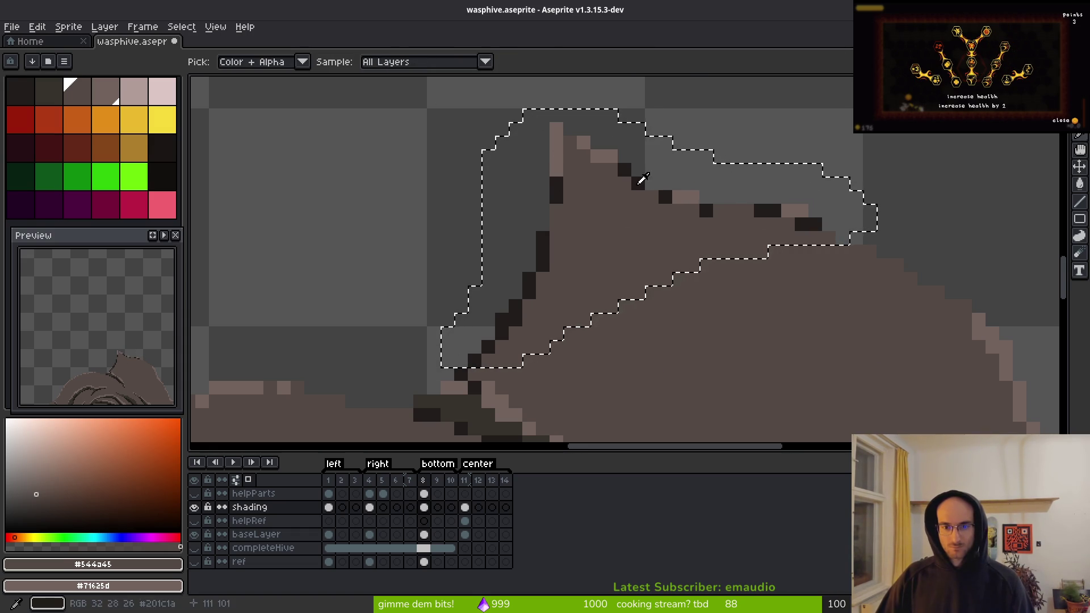
pyautogui.keyDown('alt'); pyautogui.click(637, 183); pyautogui.keyUp('alt')
pyautogui.hotkey('shift', 'r')
pyautogui.click(908, 149)
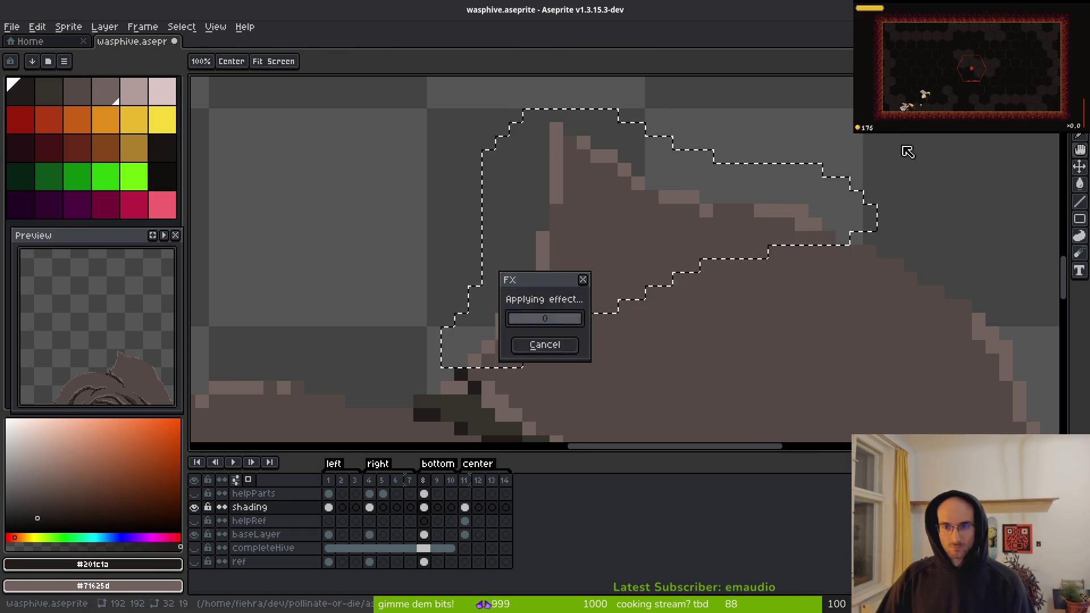
pyautogui.scroll(-3, 682, 268)
pyautogui.scroll(2, 681, 268)
# - Pencil light brown #71625d corner pixels along the peak's stepped contour and top slope
pyautogui.press('b')
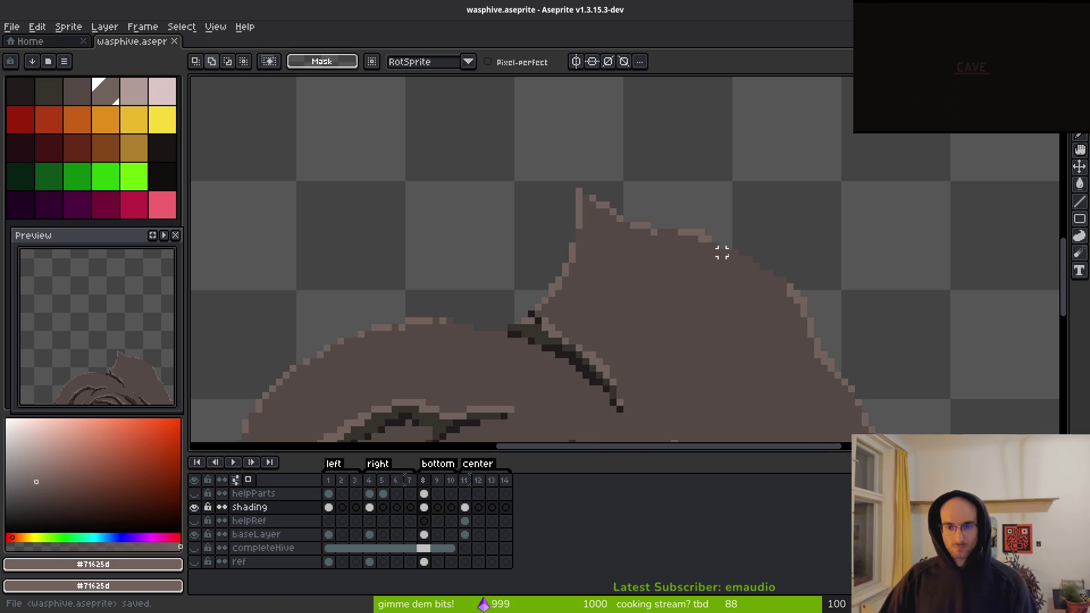
pyautogui.scroll(3, 721, 249)
pyautogui.keyDown('alt'); pyautogui.click(679, 241); pyautogui.keyUp('alt')
pyautogui.click(726, 241)
pyautogui.click(700, 241)
pyautogui.click(780, 269)
pyautogui.click(810, 294)
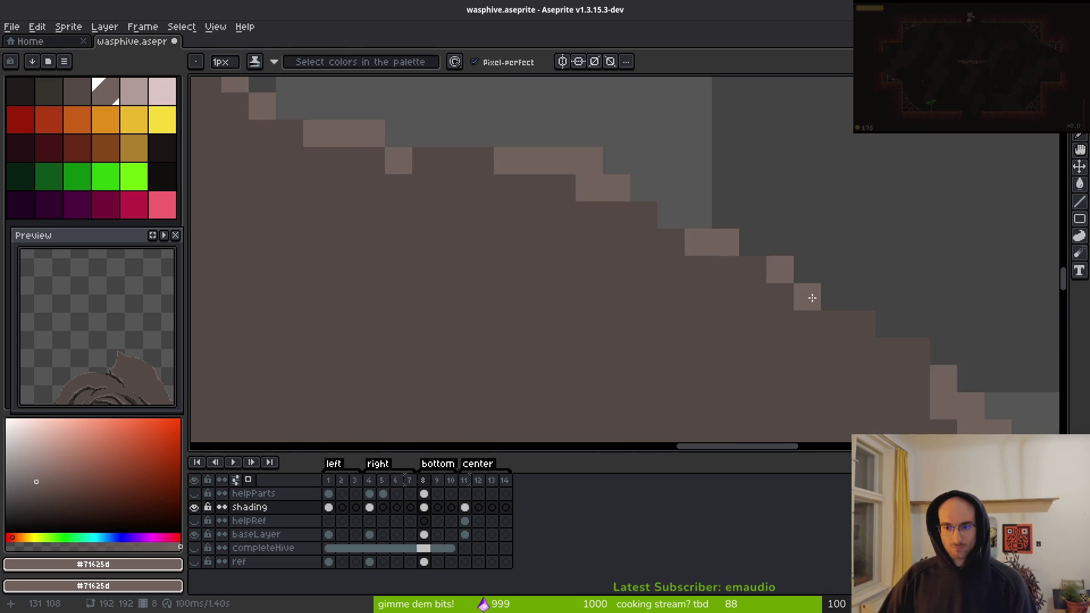
pyautogui.click(835, 323)
pyautogui.click(917, 351)
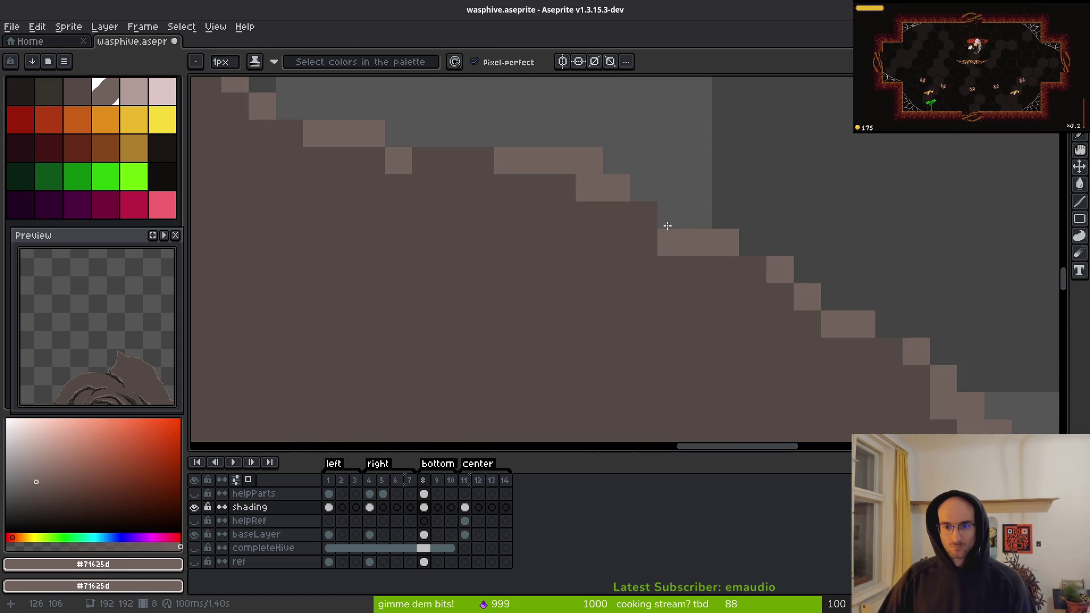
pyautogui.click(644, 214)
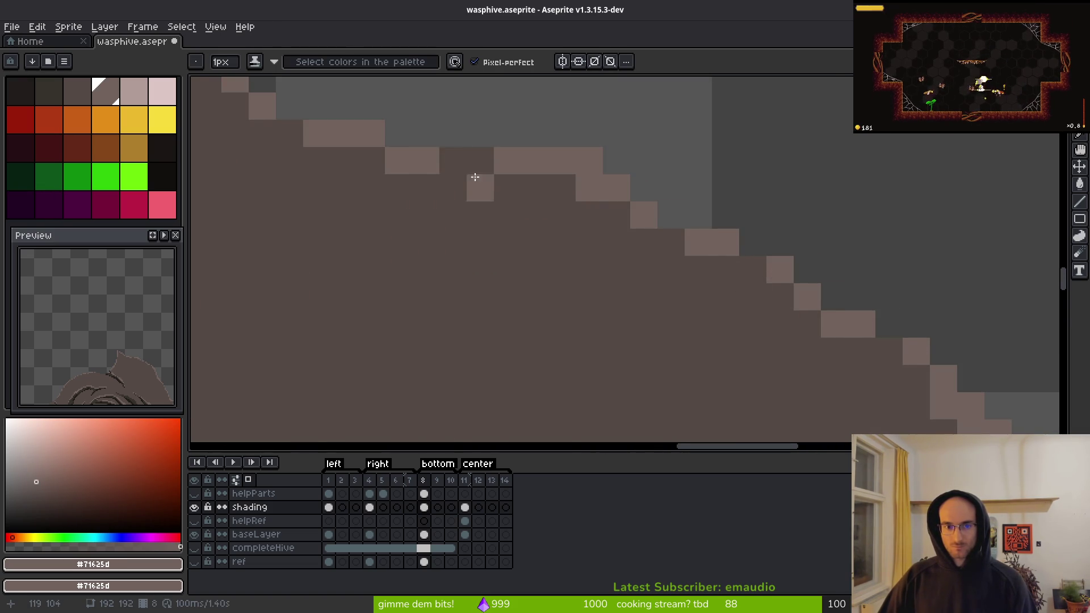
pyautogui.scroll(-5, 477, 178)
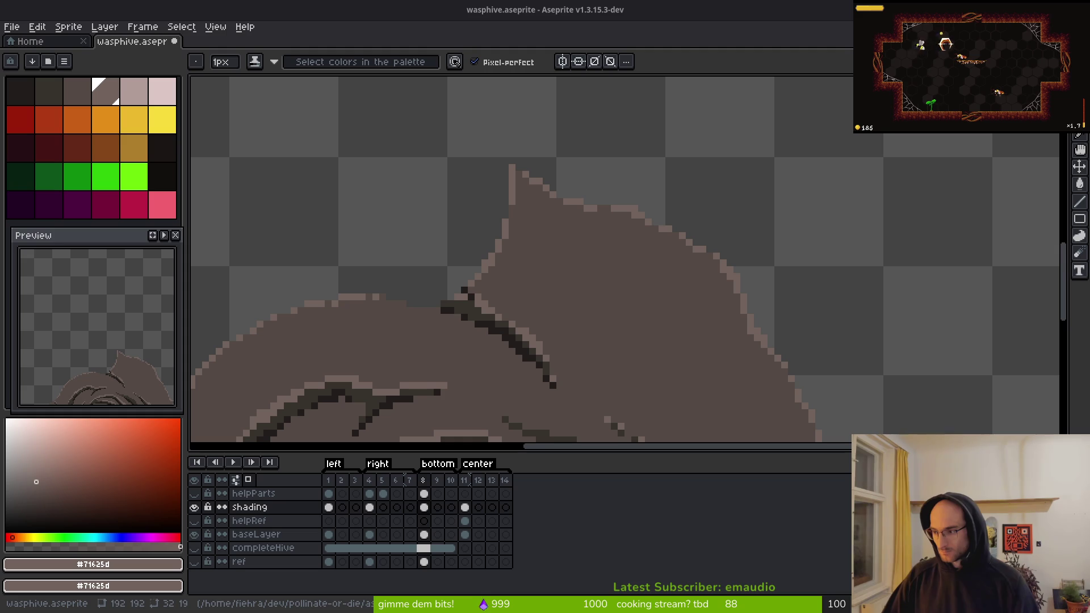
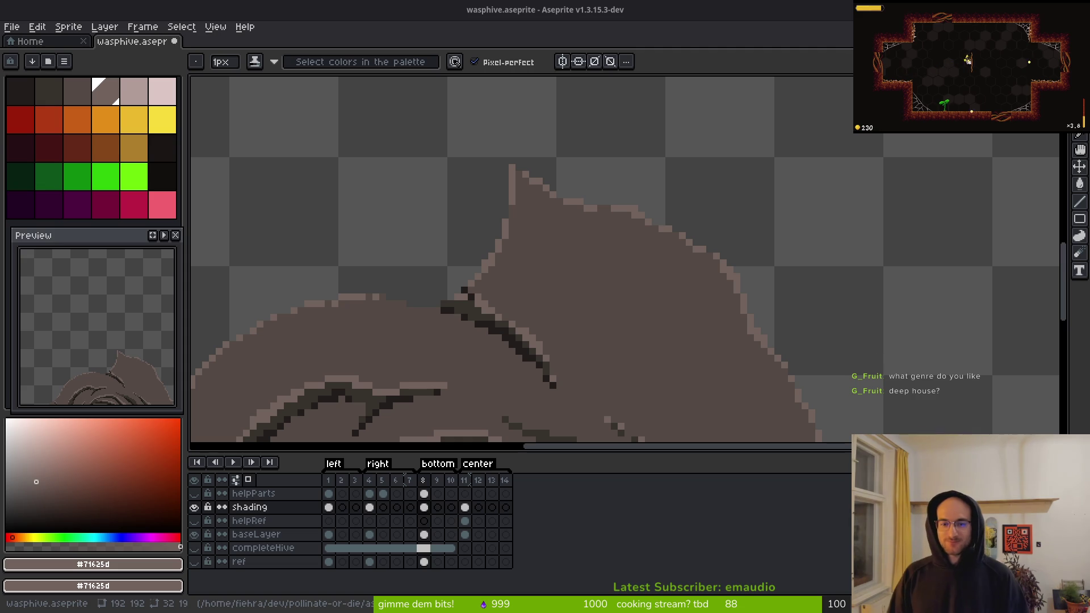
# - Paint light pixels along the hive bottom piece's dark shading edge, erase a stray, and save
pyautogui.scroll(6, 686, 316)
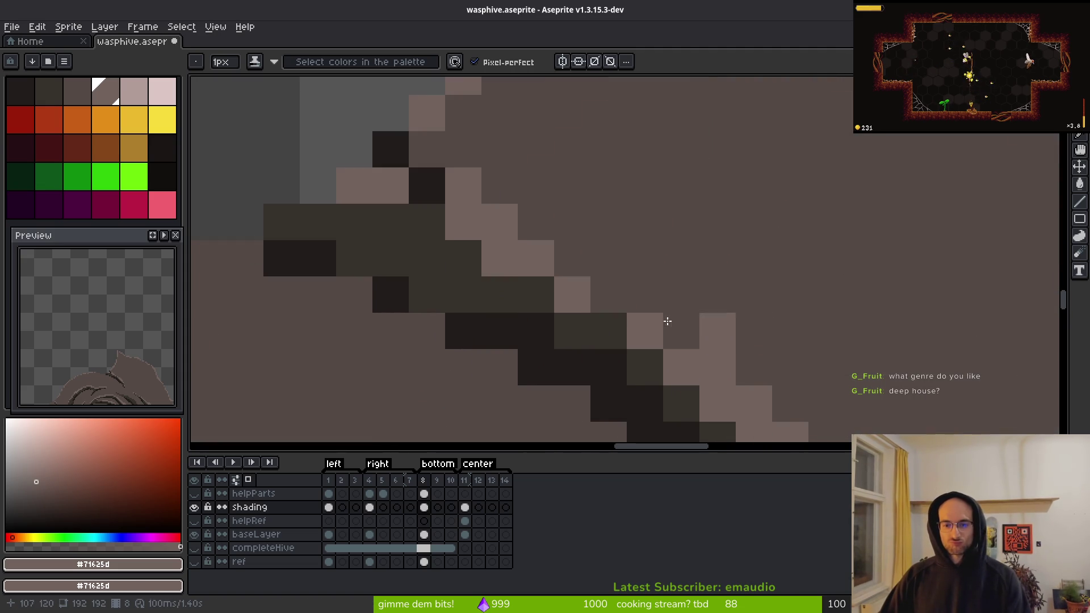
pyautogui.click(462, 260)
pyautogui.click(548, 235)
pyautogui.scroll(-6, 636, 313)
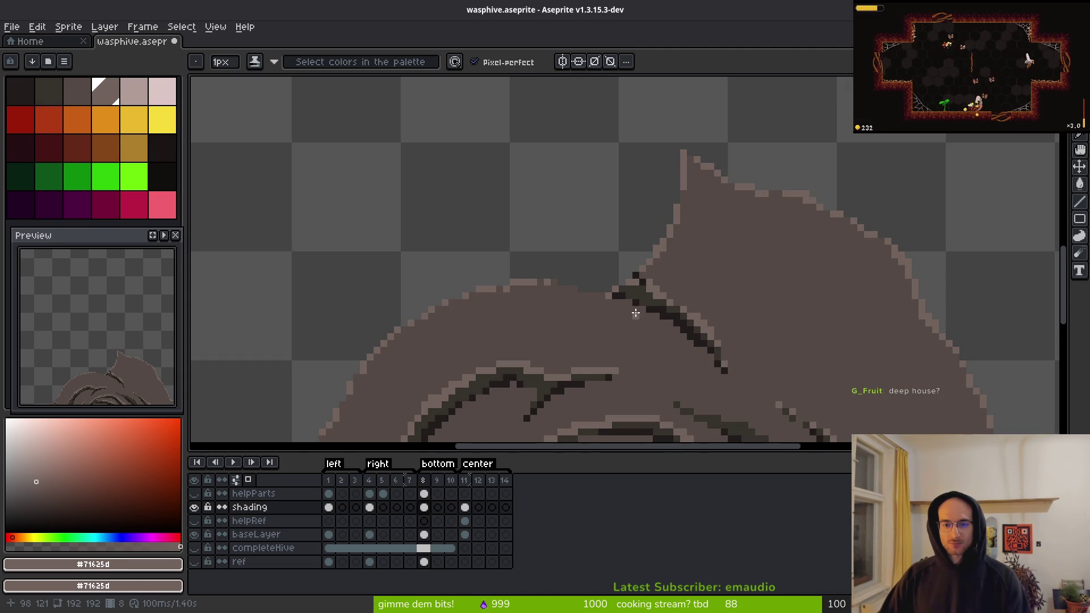
pyautogui.scroll(2, 615, 299)
pyautogui.moveTo(554, 277); pyautogui.dragTo(489, 258)
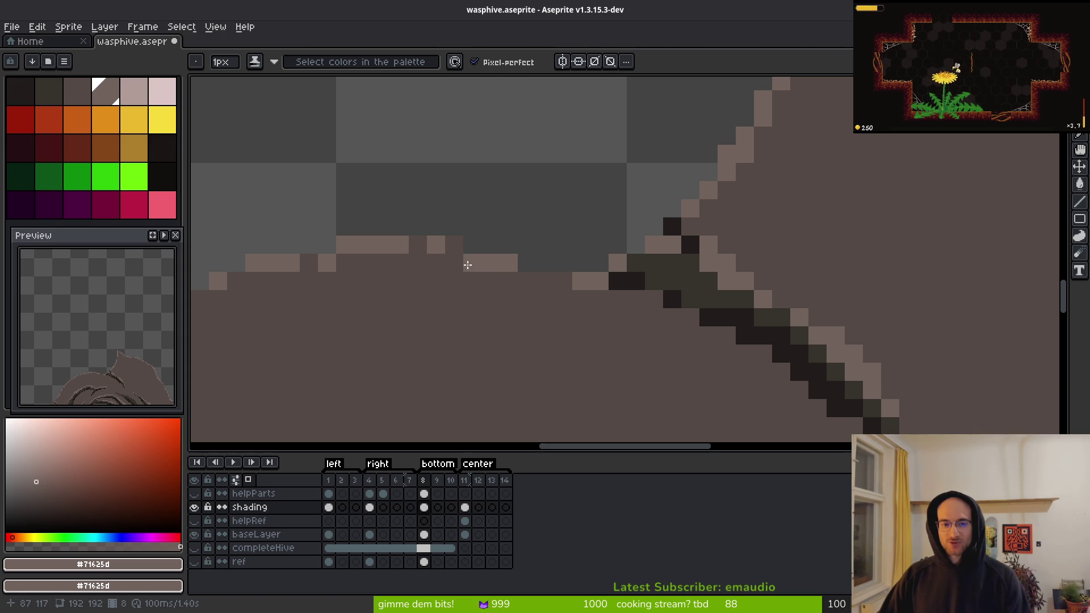
pyautogui.rightClick(467, 267)
pyautogui.click(564, 280)
pyautogui.click(453, 246)
pyautogui.scroll(-10, 579, 237)
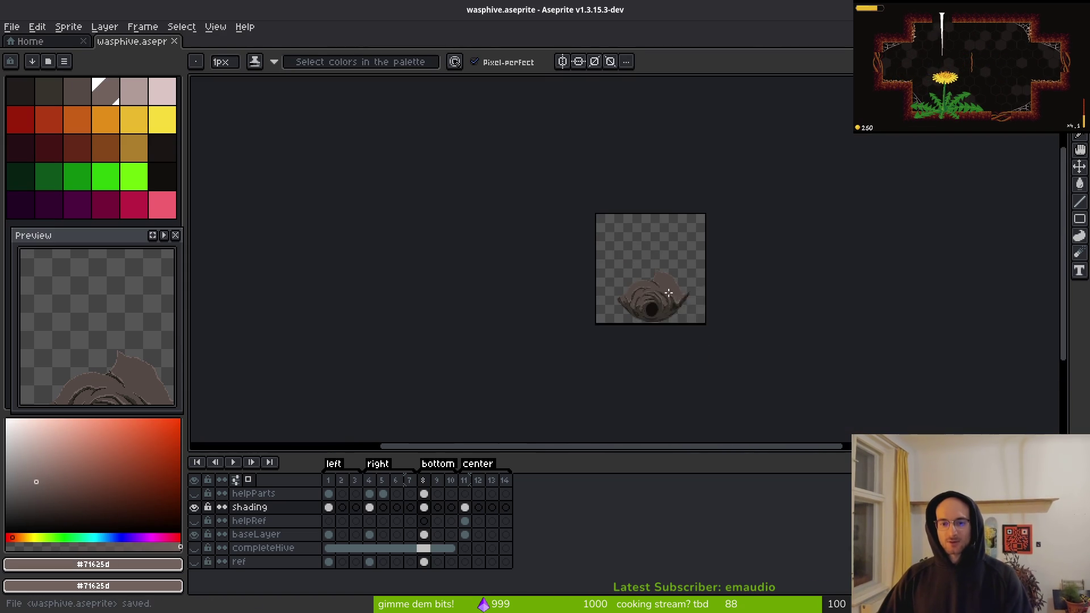
pyautogui.hotkey('ctrl', 's')
# - Touch up more pixels on the hive edge and save wasphive again
pyautogui.scroll(5, 686, 295)
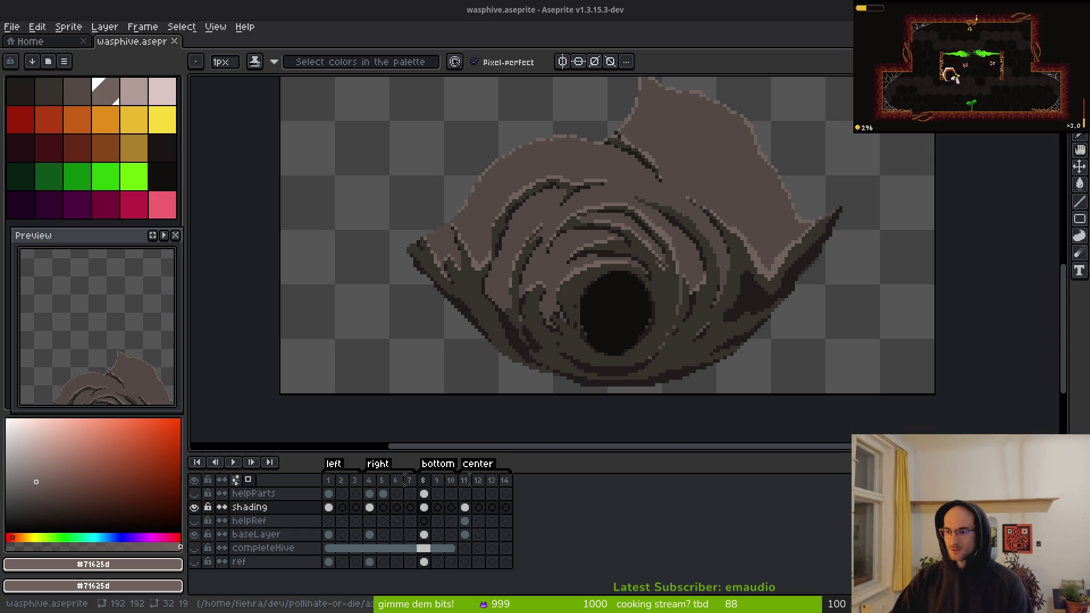
pyautogui.scroll(3, 647, 306)
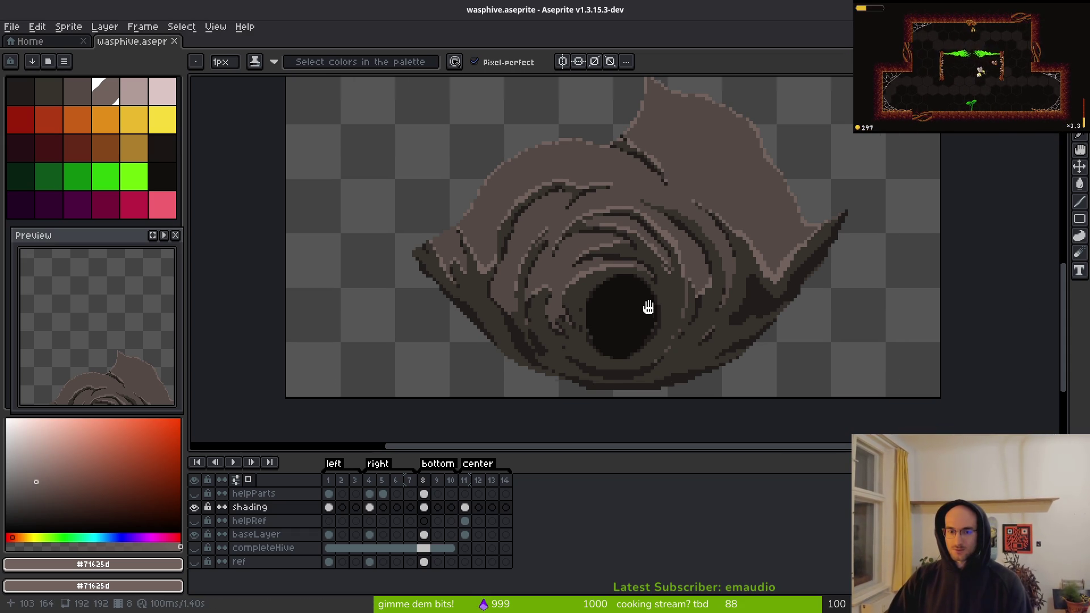
pyautogui.scroll(1, 642, 278)
pyautogui.click(595, 315)
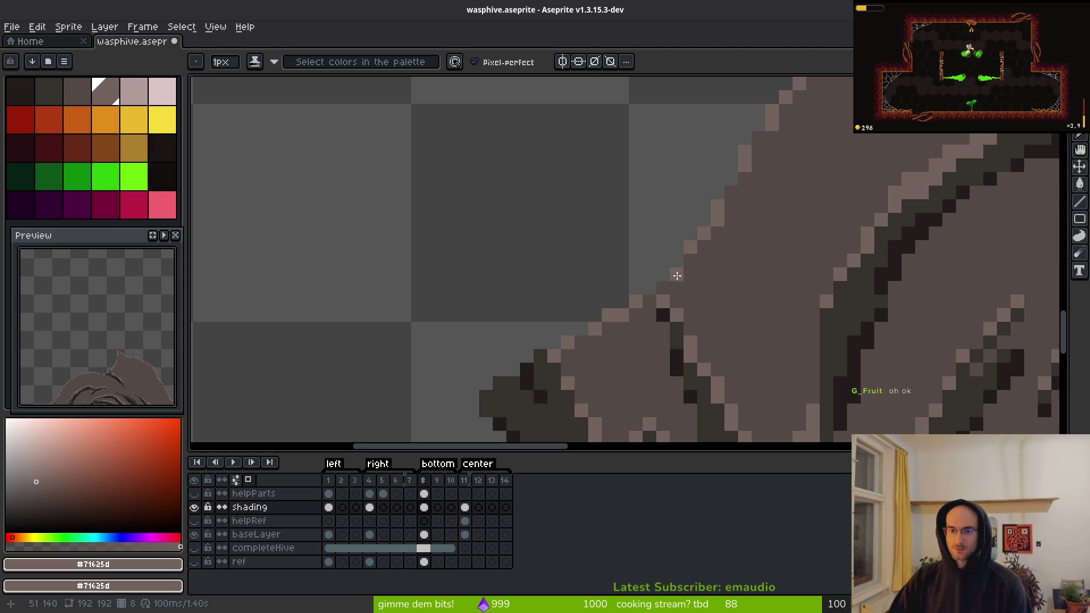
pyautogui.scroll(-3, 650, 298)
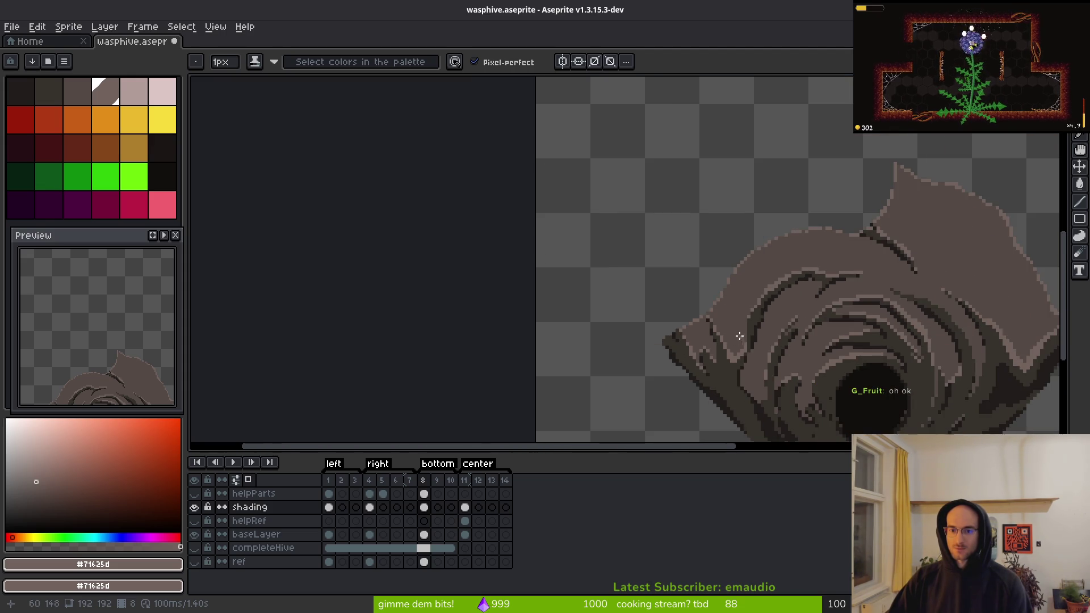
pyautogui.scroll(-1, 723, 348)
pyautogui.moveTo(723, 348)
pyautogui.mouseDown()
pyautogui.moveTo(623, 248)
pyautogui.moveTo(596, 293)
pyautogui.mouseUp()
pyautogui.scroll(1, 696, 307)
pyautogui.hotkey('ctrl', 's')
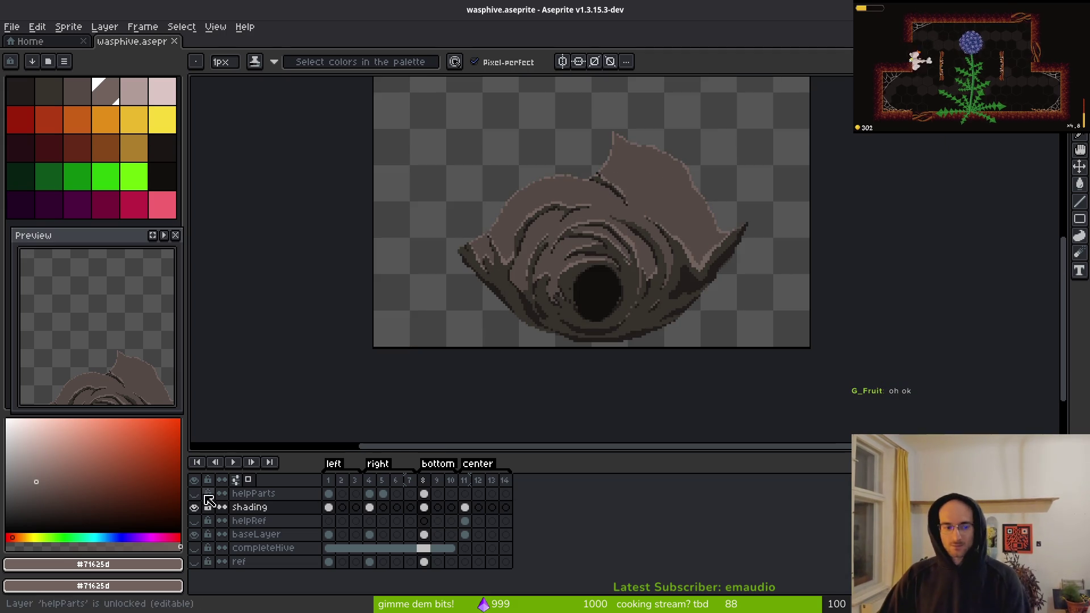
pyautogui.press('-')
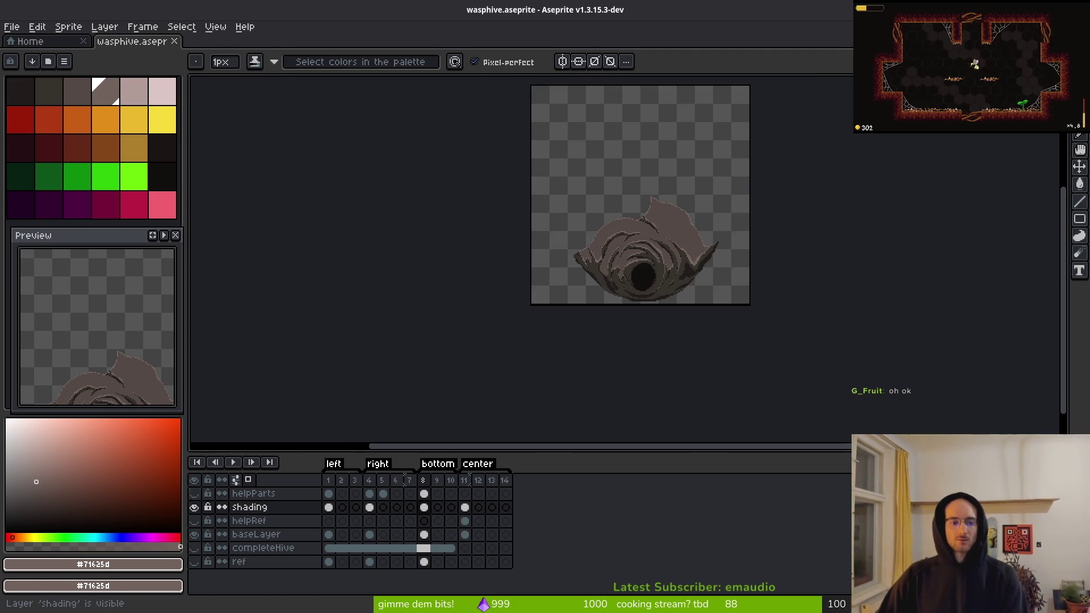
pyautogui.click(194, 493)
pyautogui.scroll(-1, 650, 236)
pyautogui.scroll(3, 652, 245)
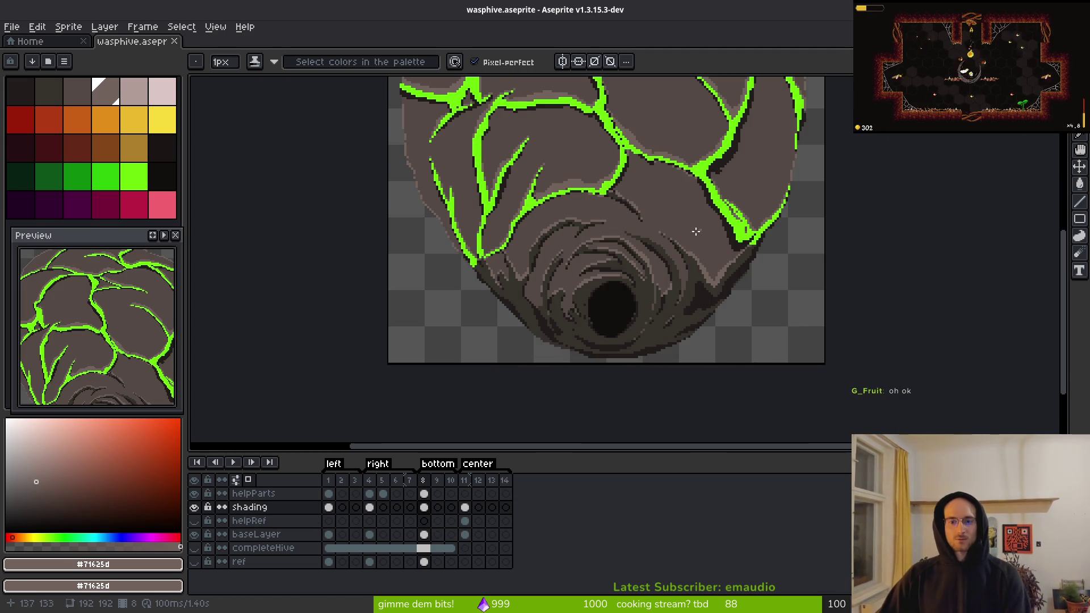
pyautogui.click(194, 493)
pyautogui.hotkey('ctrl', 's')
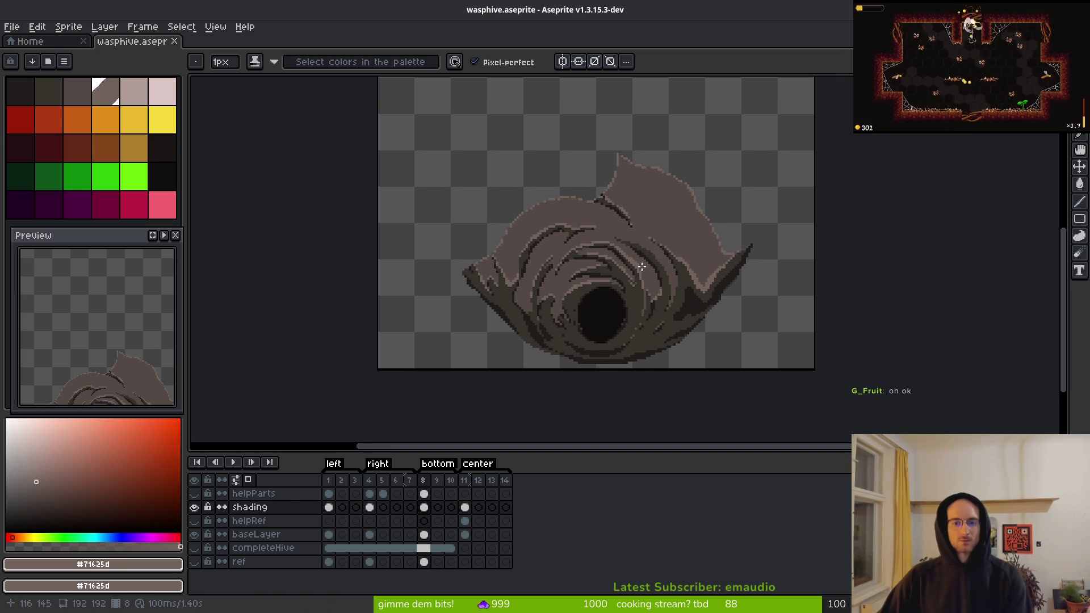
pyautogui.press('XF86AudioLowerVolume')
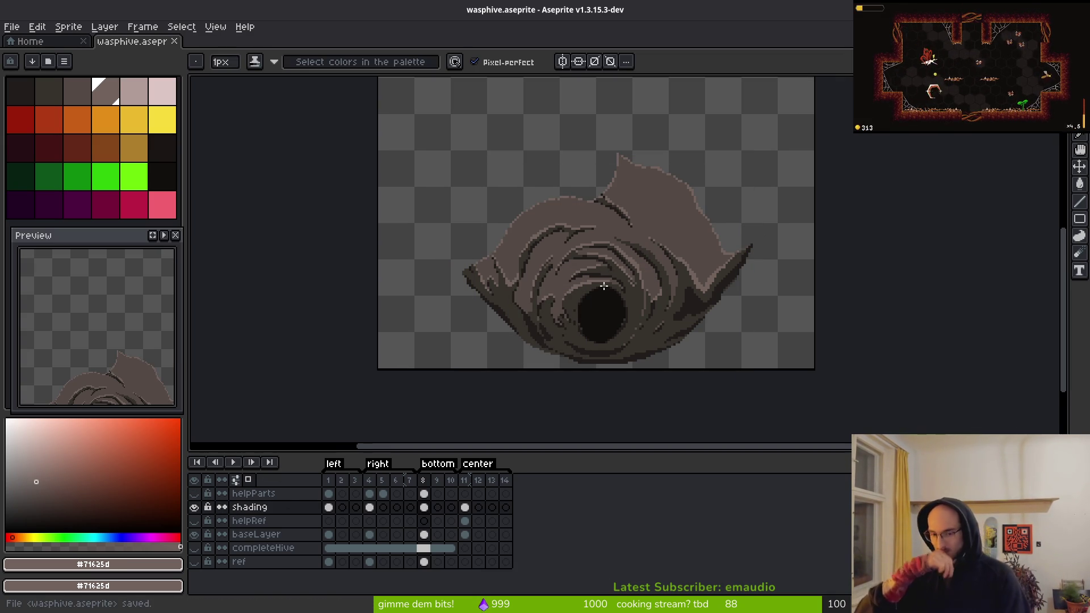
pyautogui.moveTo(540, 294); pyautogui.dragTo(468, 272)
pyautogui.rightClick(489, 279)
pyautogui.press('Escape')
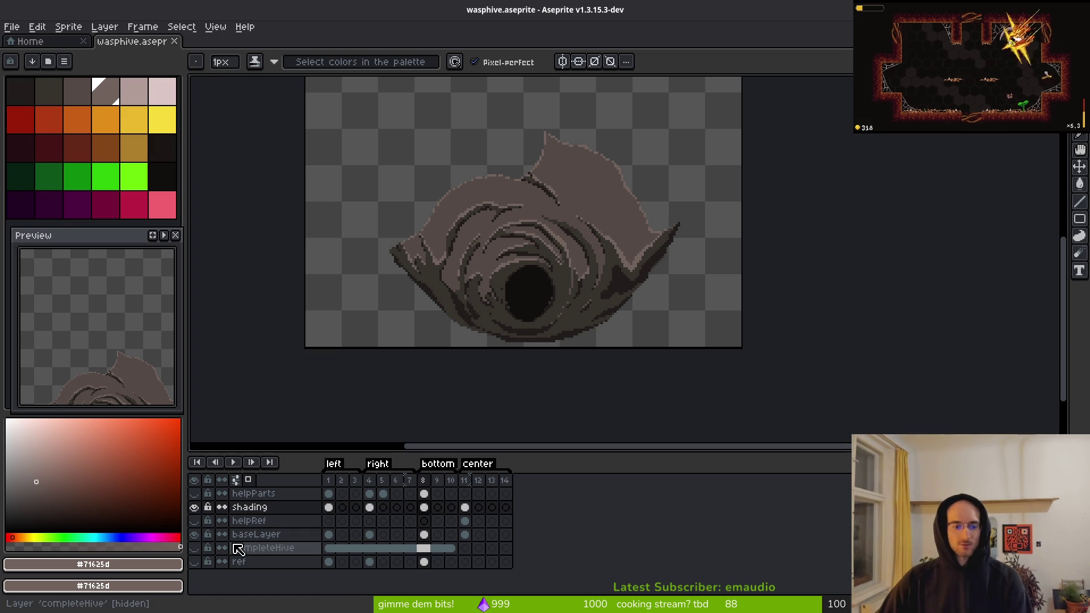
pyautogui.click(426, 482)
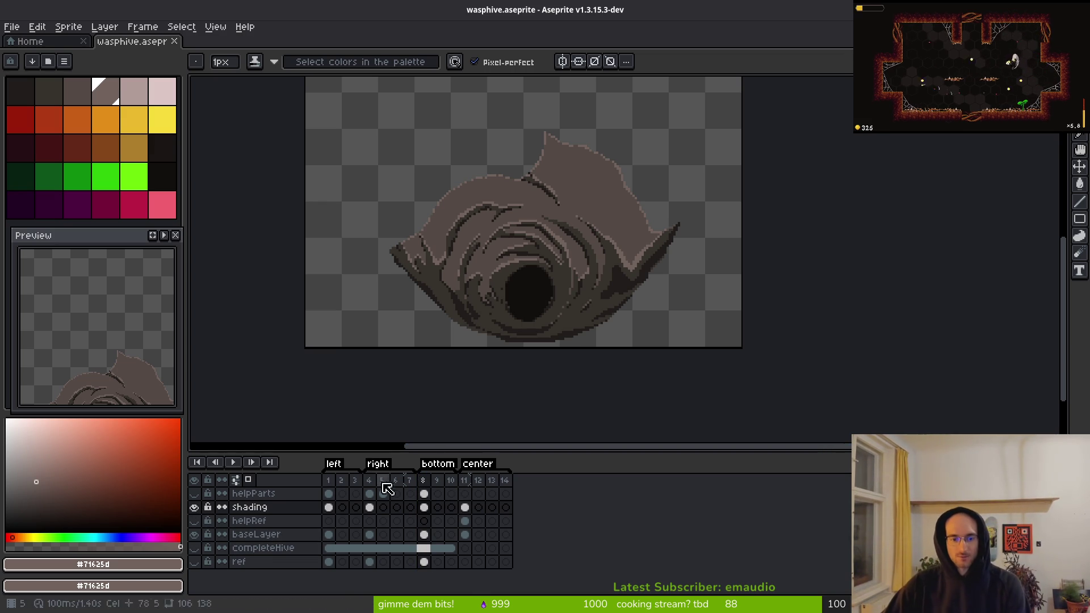
pyautogui.scroll(-2, 546, 313)
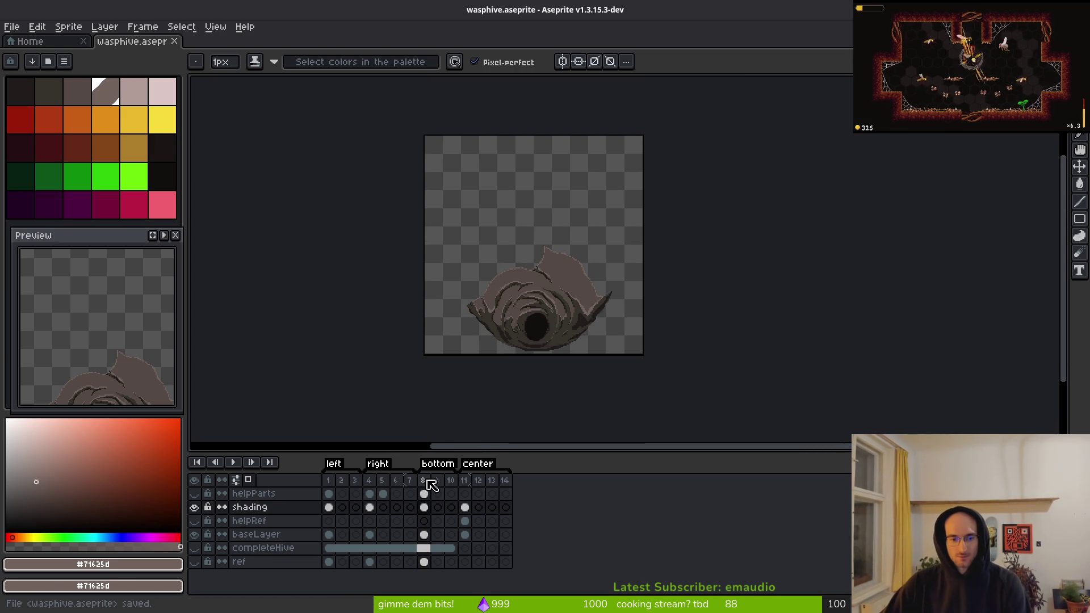
# - Export the current frame as a sprite sheet, with output going to the assets/art/objects folder
pyautogui.hotkey('ctrl', 'e')
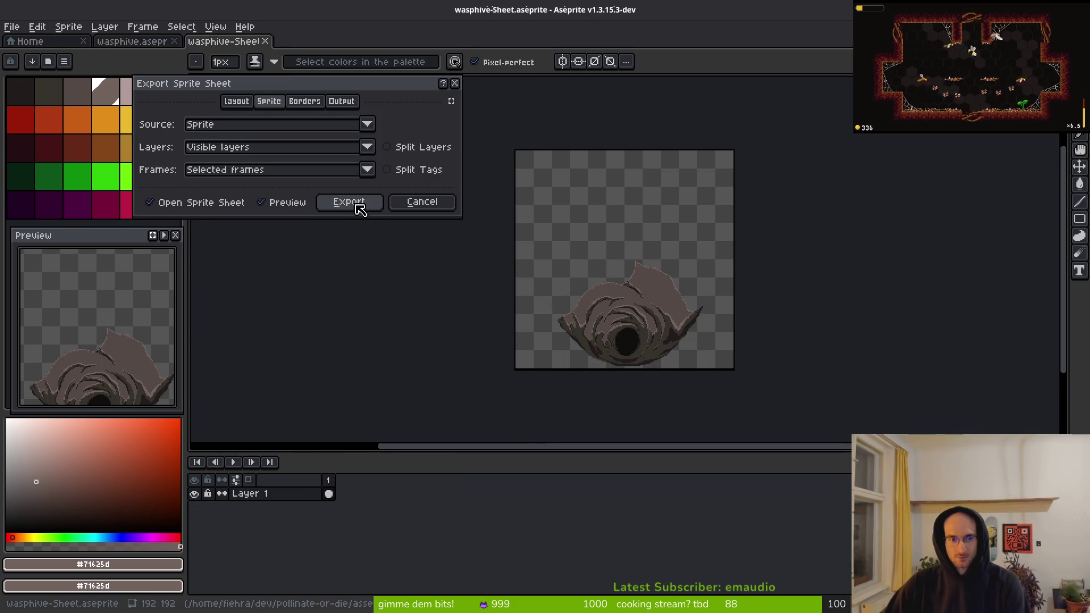
pyautogui.click(355, 206)
pyautogui.hotkey('ctrl', 'shift', 'e')
pyautogui.click(267, 50)
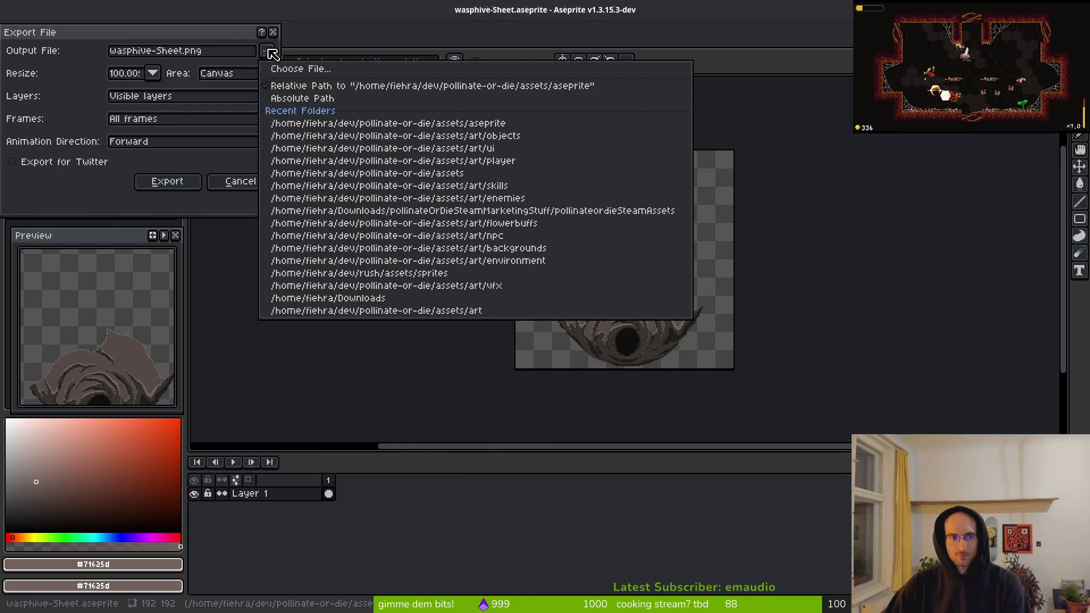
pyautogui.click(327, 69)
pyautogui.click(53, 55)
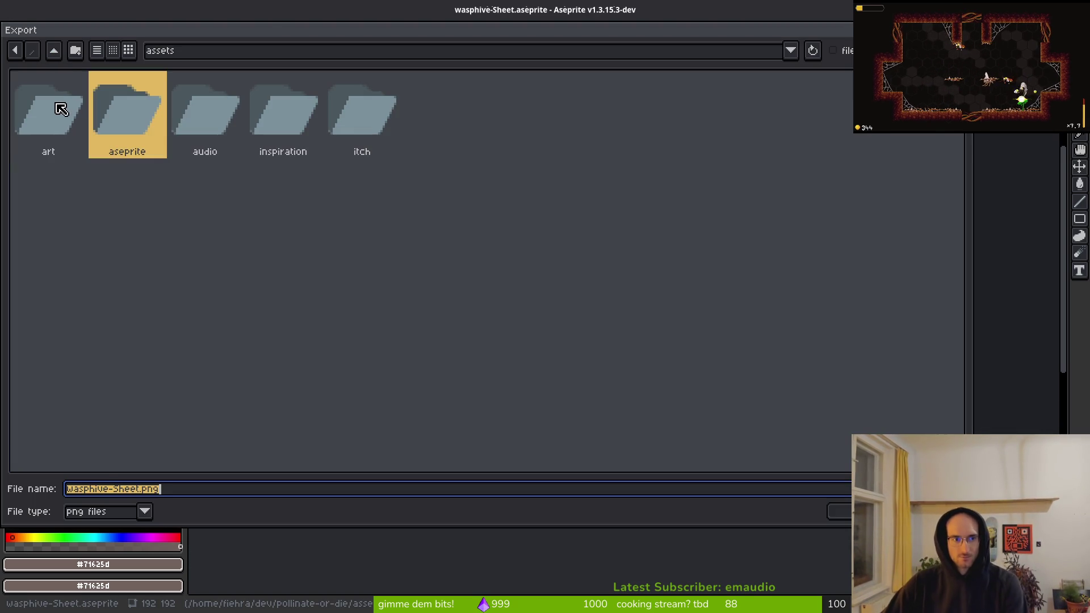
pyautogui.doubleClick(53, 106)
pyautogui.doubleClick(429, 105)
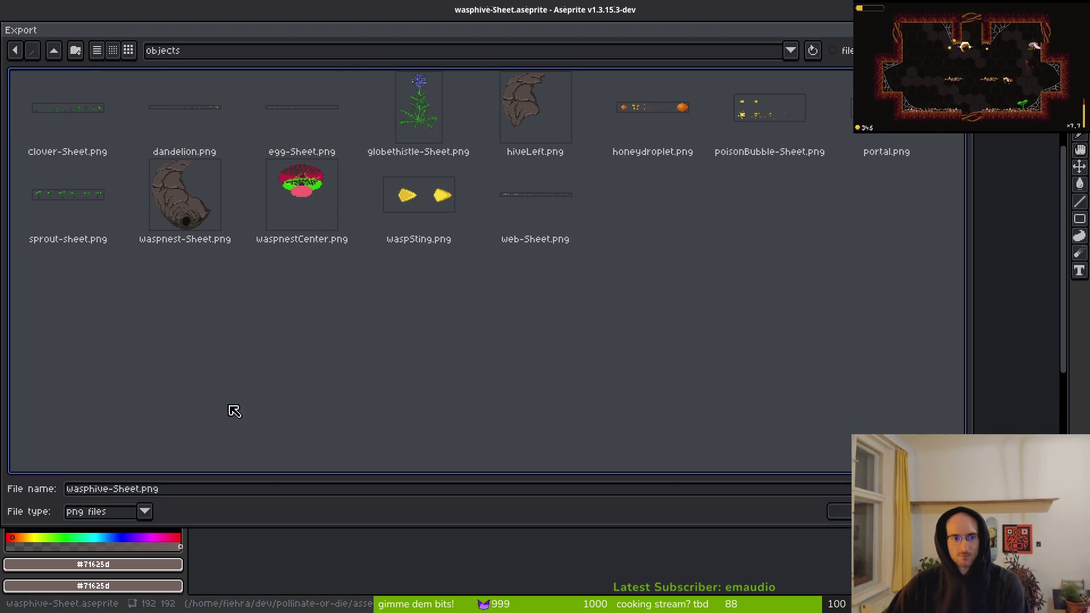
# - Export the sheet as hiveBottom.png and close the temporary sheet document
pyautogui.click(146, 489)
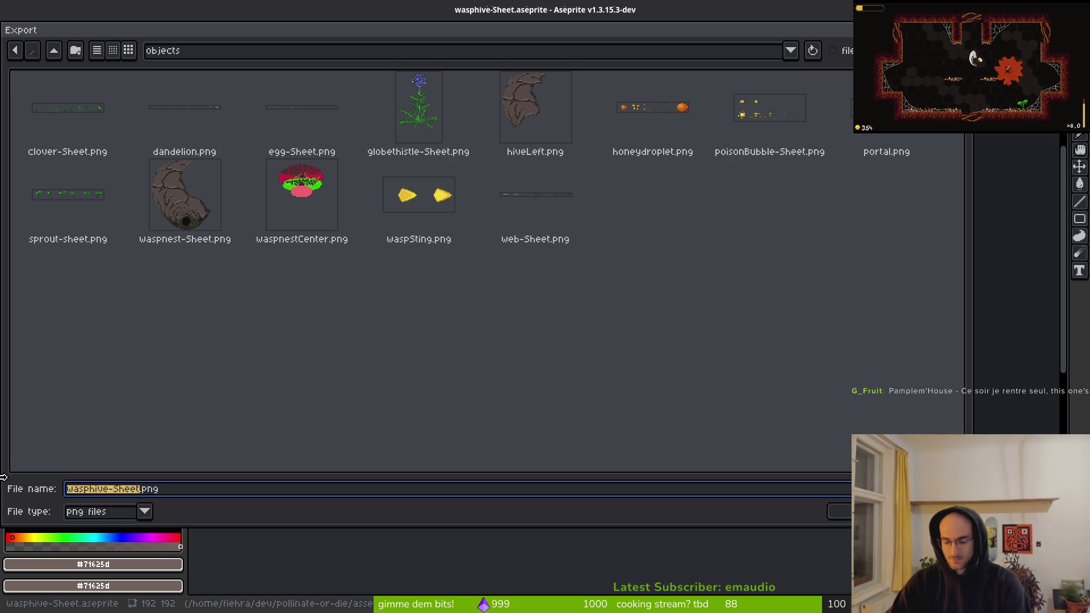
pyautogui.write('bot')
pyautogui.press('BackSpace')
pyautogui.press('BackSpace')
pyautogui.press('BackSpace')
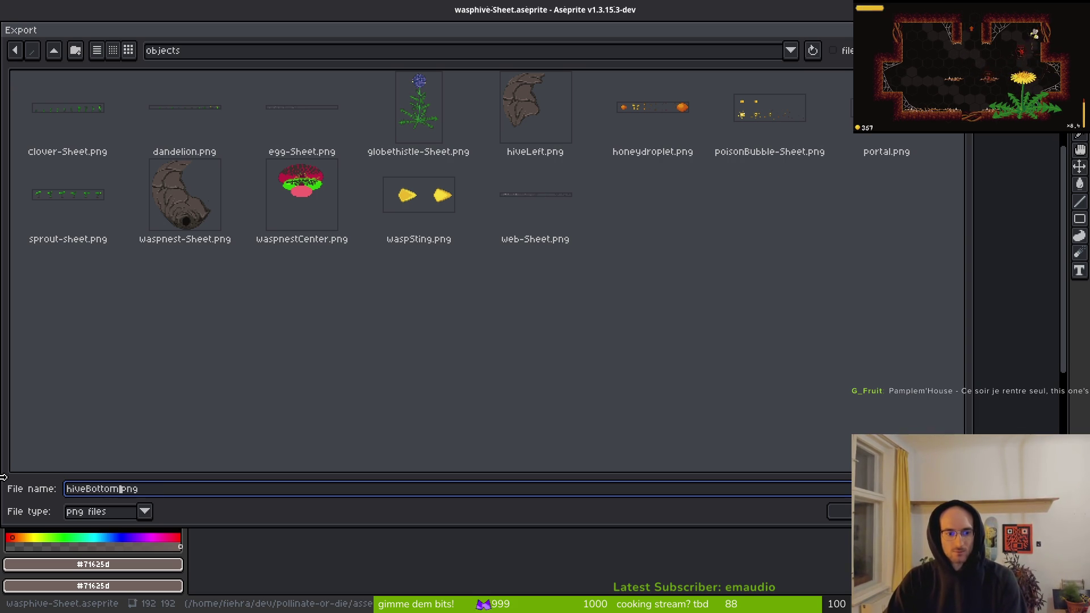
pyautogui.press('Return')
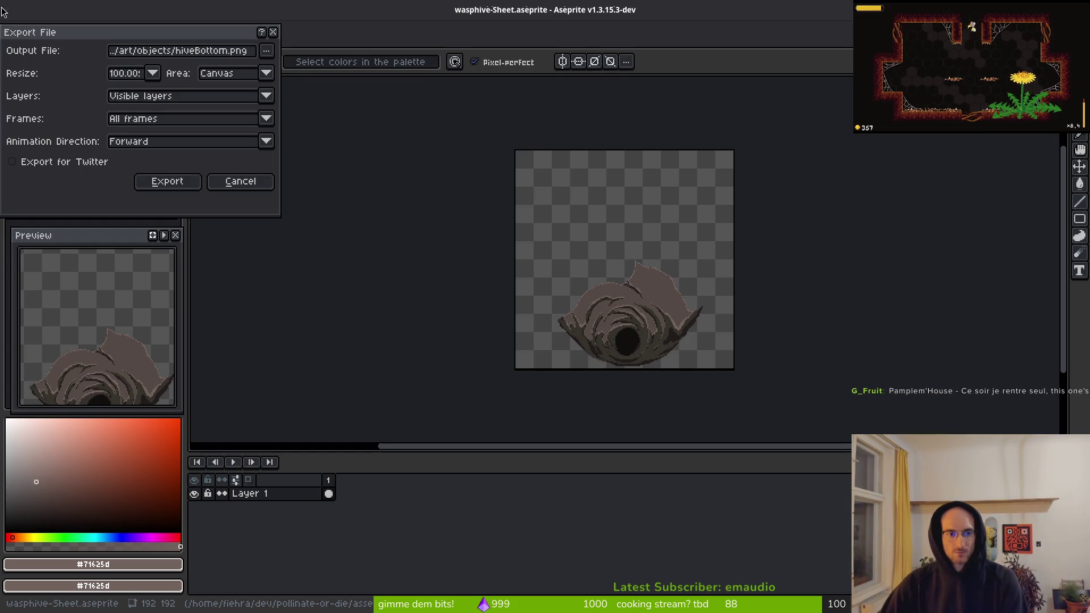
pyautogui.click(190, 186)
pyautogui.hotkey('ctrl', 'w')
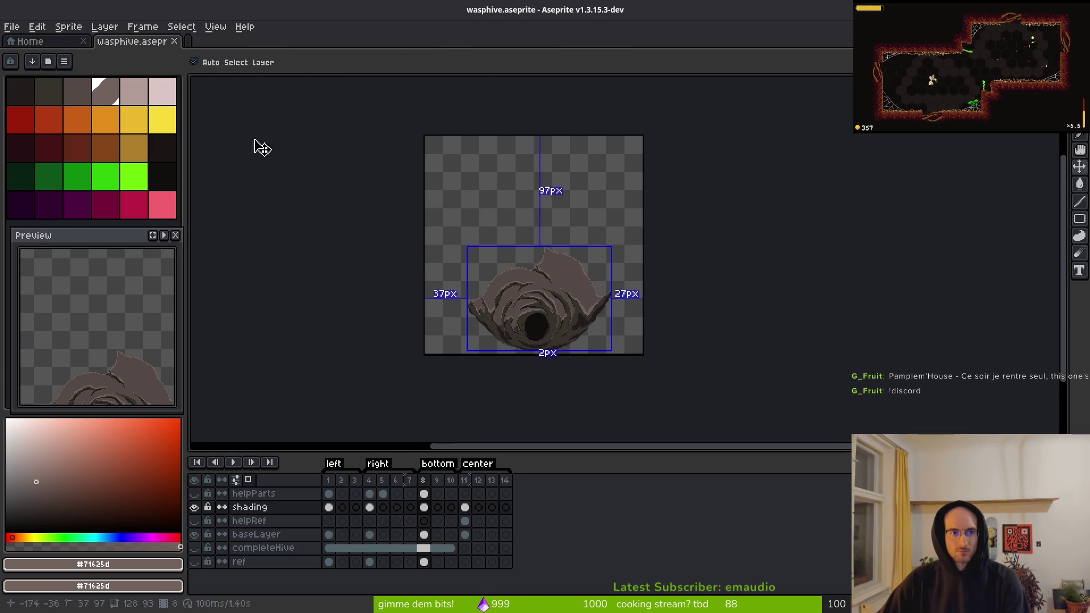
# - Set up a sprite sheet export of frame 4's right hive piece into the objects folder
pyautogui.click(369, 480)
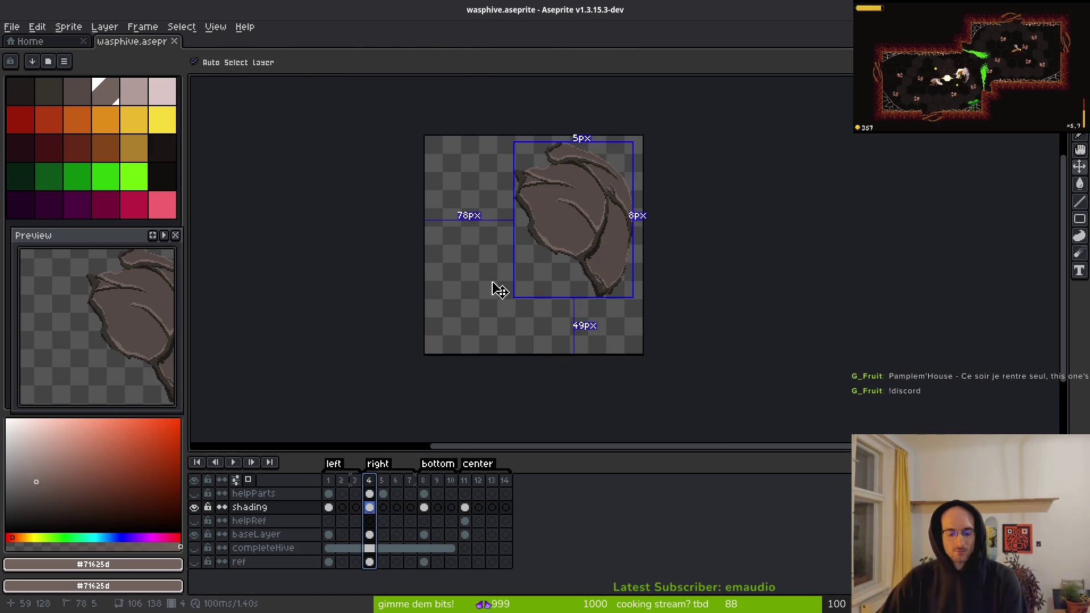
pyautogui.hotkey('ctrl', 'e')
pyautogui.click(344, 200)
pyautogui.hotkey('ctrl', 'alt', 'shift', 's')
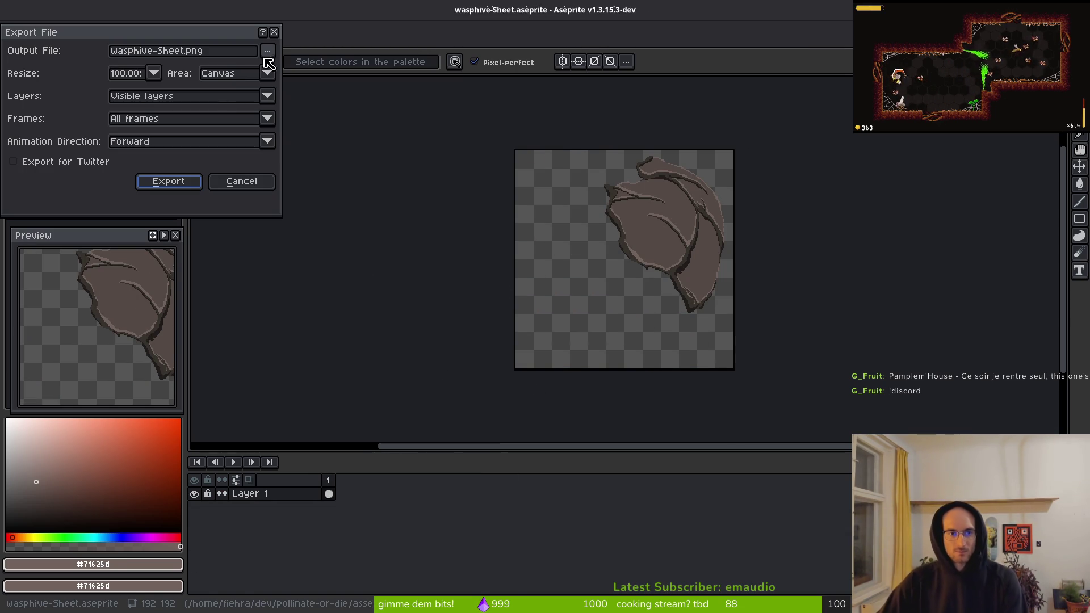
pyautogui.click(267, 54)
pyautogui.click(317, 69)
pyautogui.click(54, 51)
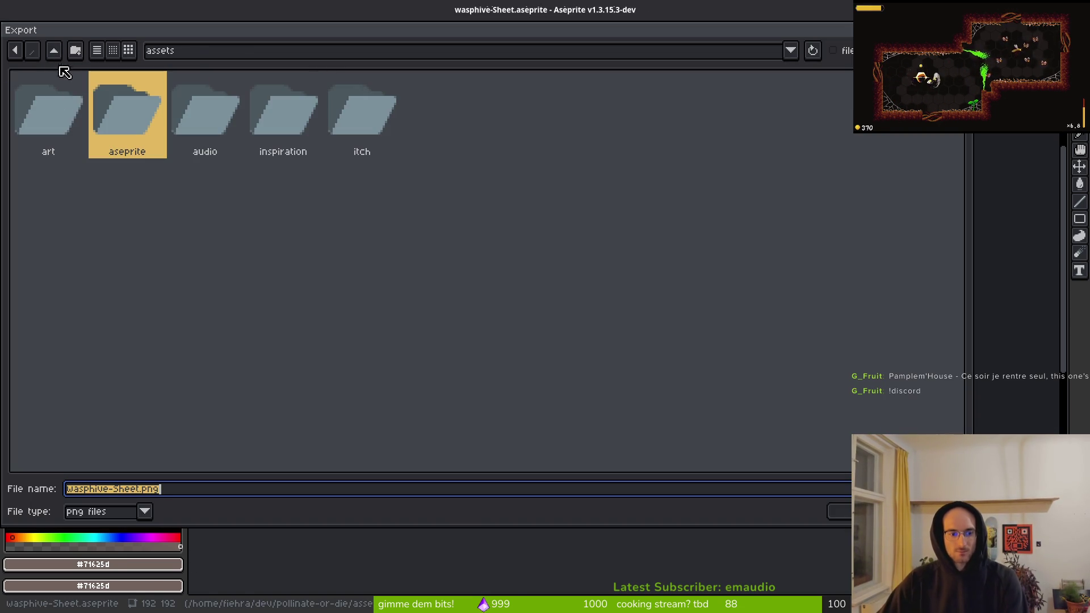
pyautogui.doubleClick(24, 103)
pyautogui.click(448, 101)
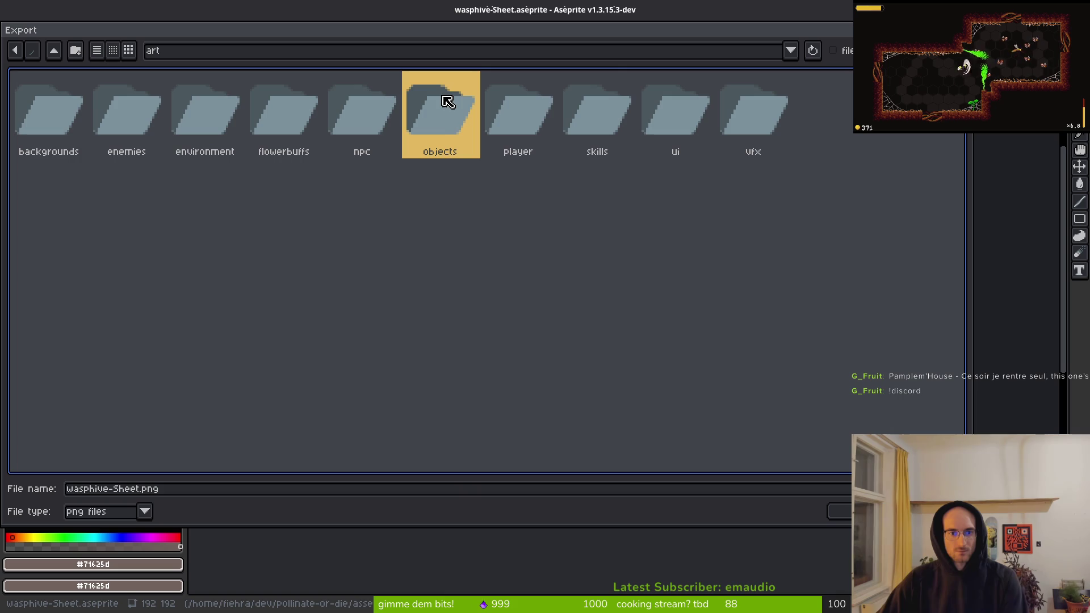
pyautogui.doubleClick(451, 122)
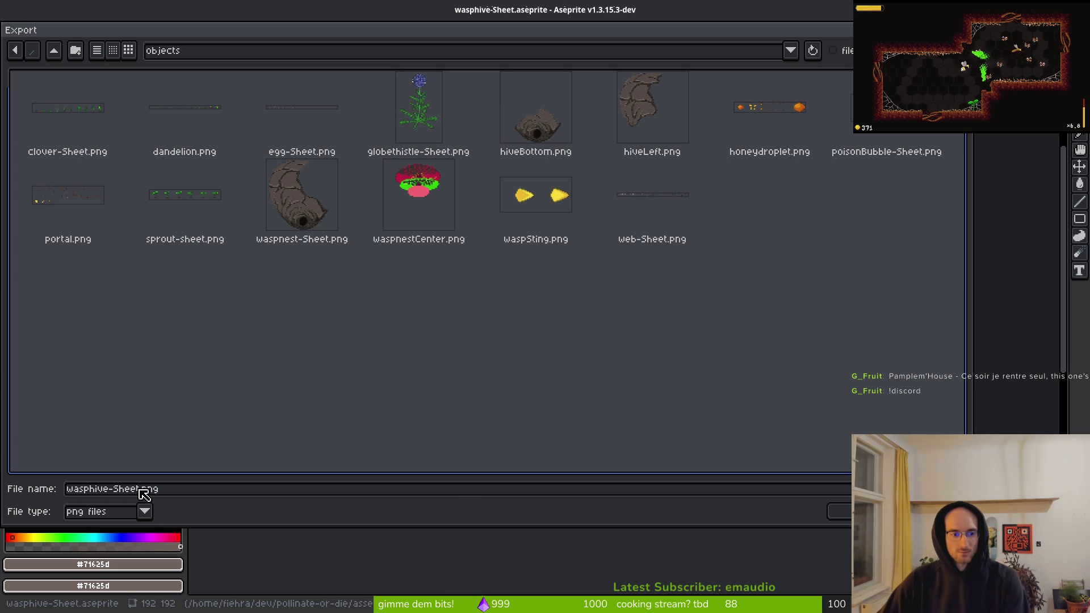
# - Name the output file hiveRightt.png and export it
pyautogui.moveTo(137, 490); pyautogui.dragTo(3, 459)
pyautogui.write('hive')
pyautogui.press('Delete')
pyautogui.write('L')
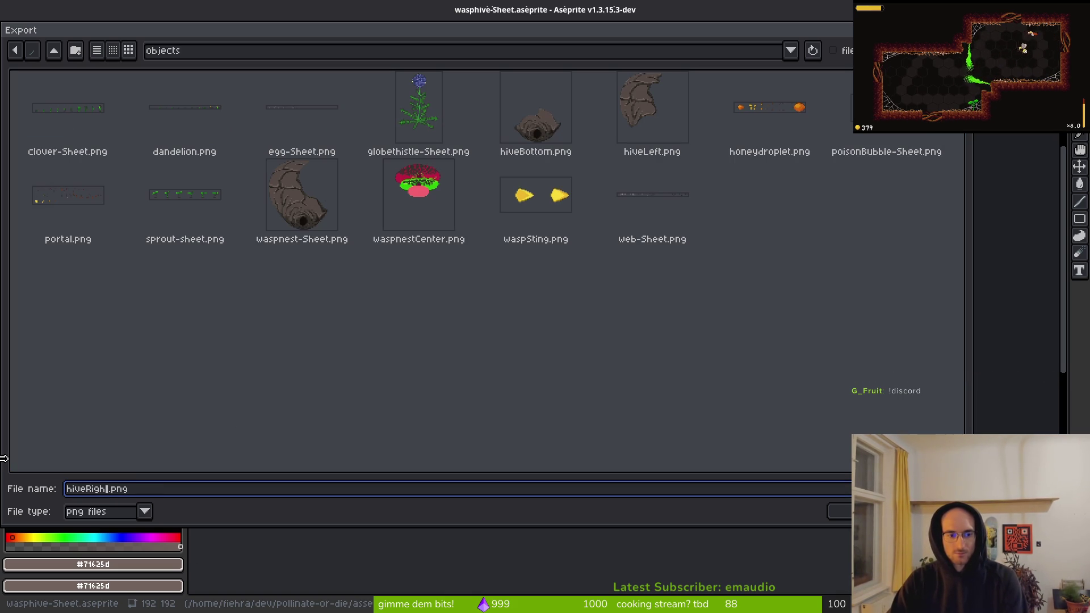
pyautogui.write('t')
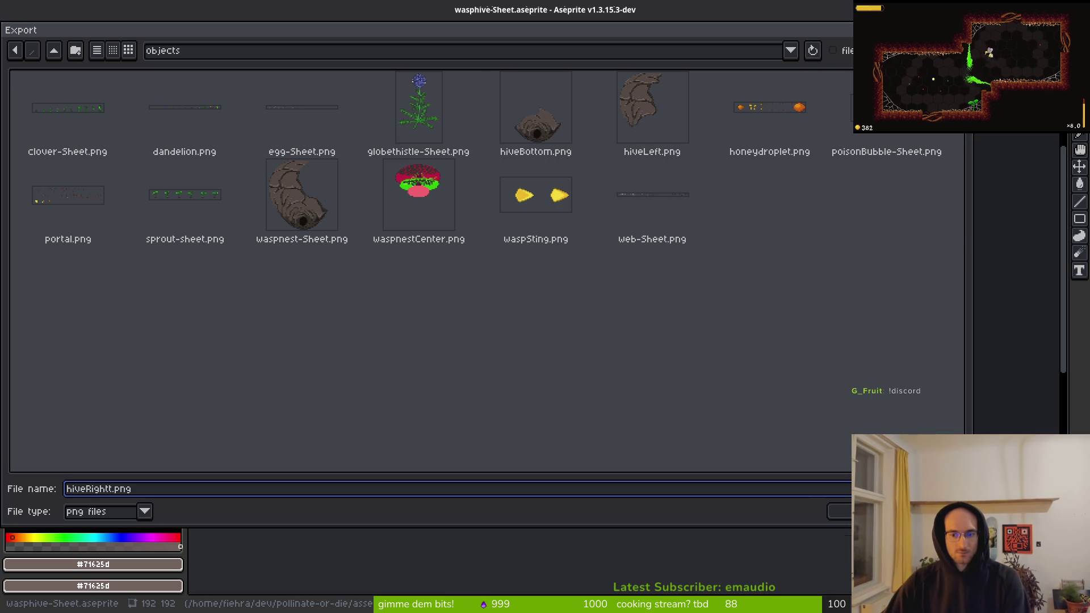
pyautogui.press('Return')
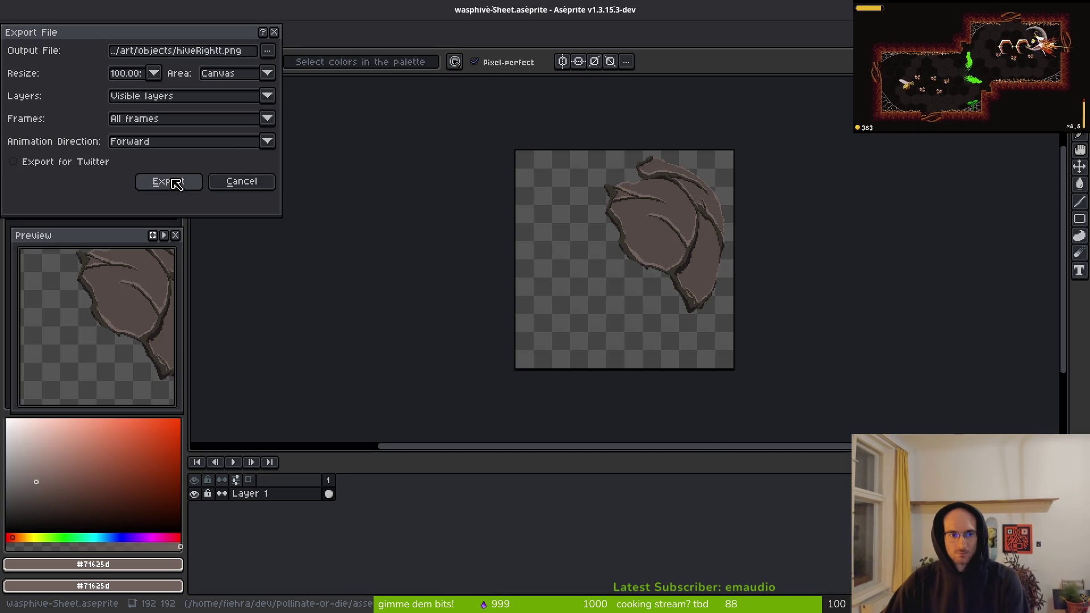
pyautogui.click(170, 186)
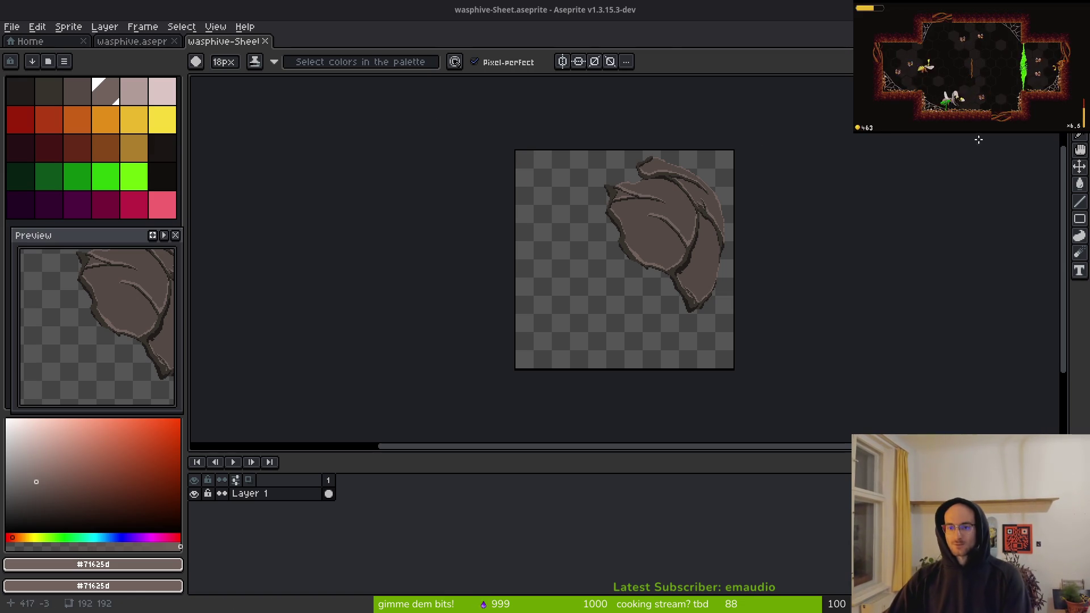
# - Close the wasphive-Sheet document, recentre the canvas, and switch to the Godot editor
pyautogui.hotkey('ctrl', 'w')
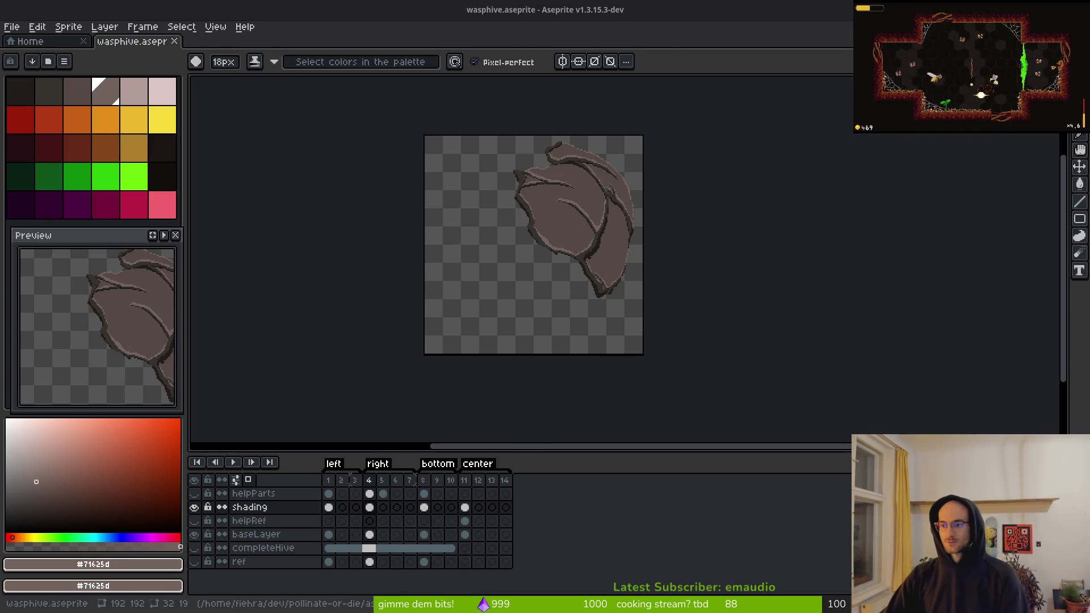
pyautogui.moveTo(495, 280); pyautogui.dragTo(569, 287)
pyautogui.press('super')
pyautogui.press('super')
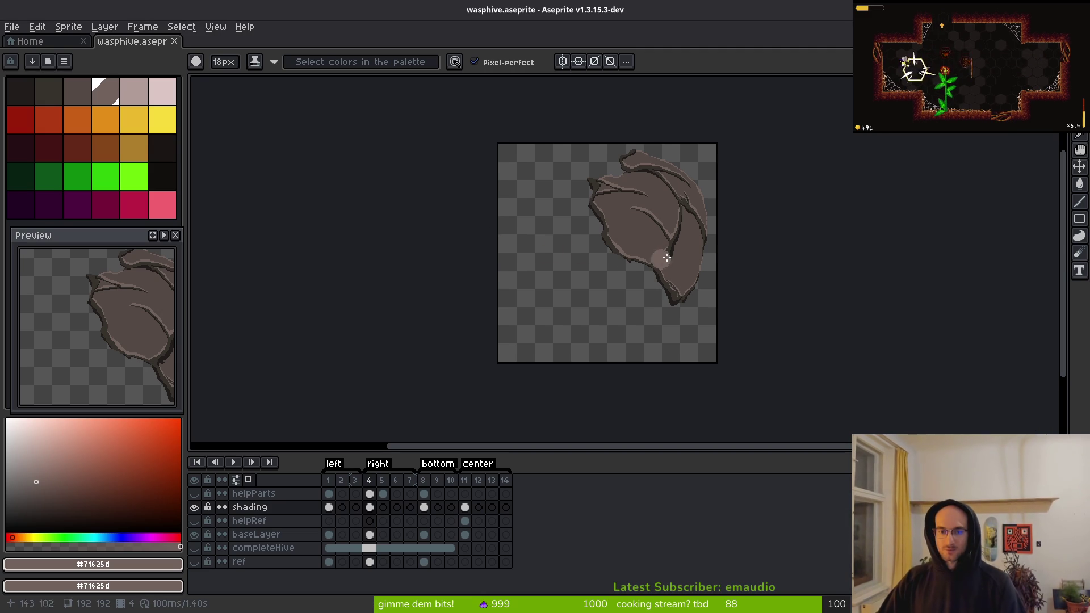
pyautogui.scroll(3, 666, 258)
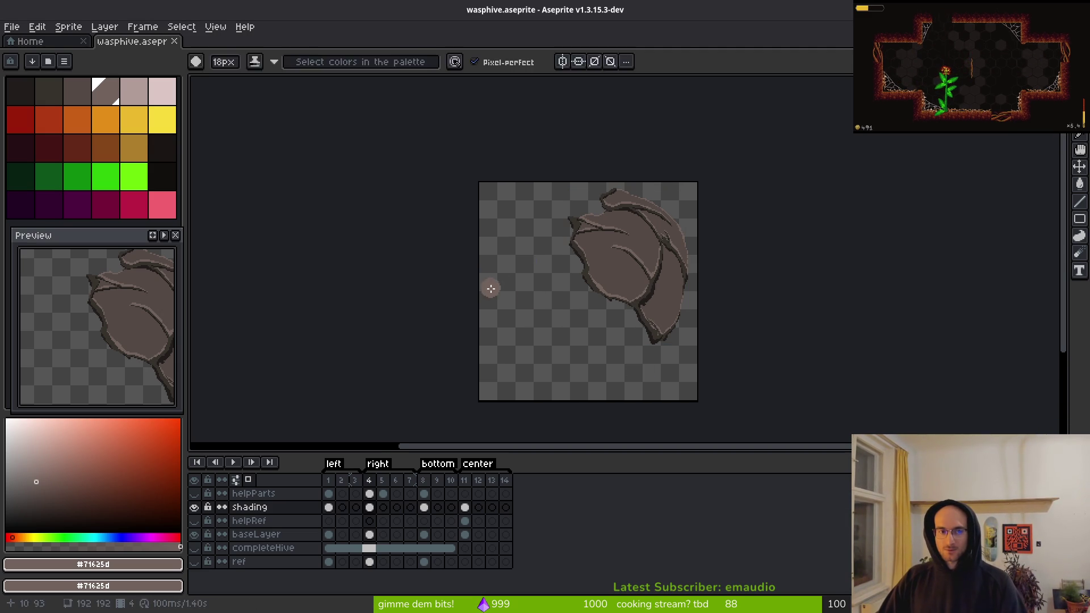
pyautogui.hotkey('alt', 'Tab')
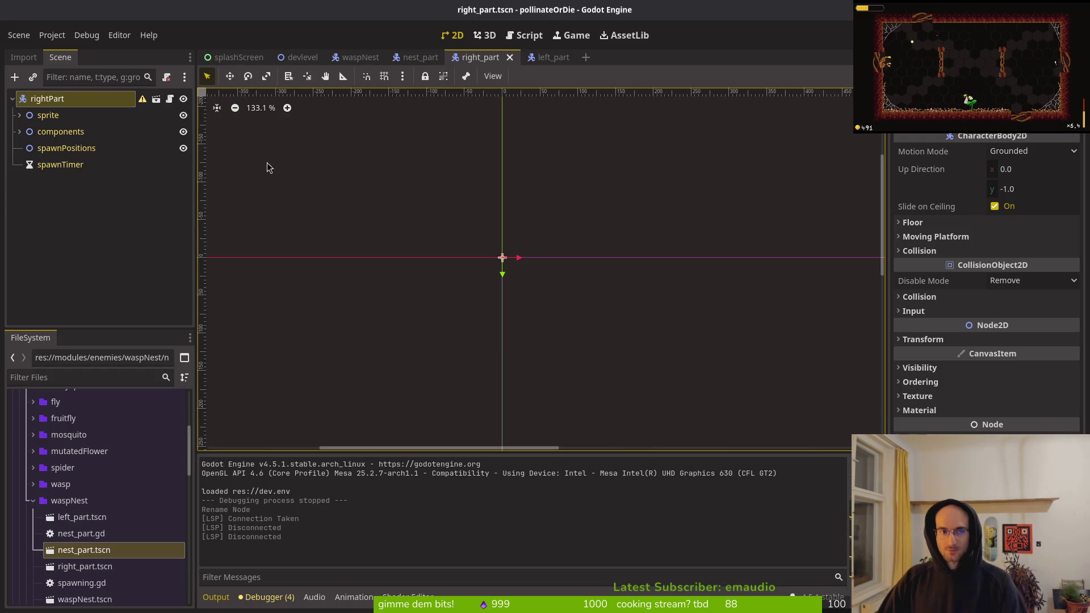
# - Assign hiveRightt.png as right_part's Sprite2D texture through Quick Load and save
pyautogui.click(19, 115)
pyautogui.click(60, 132)
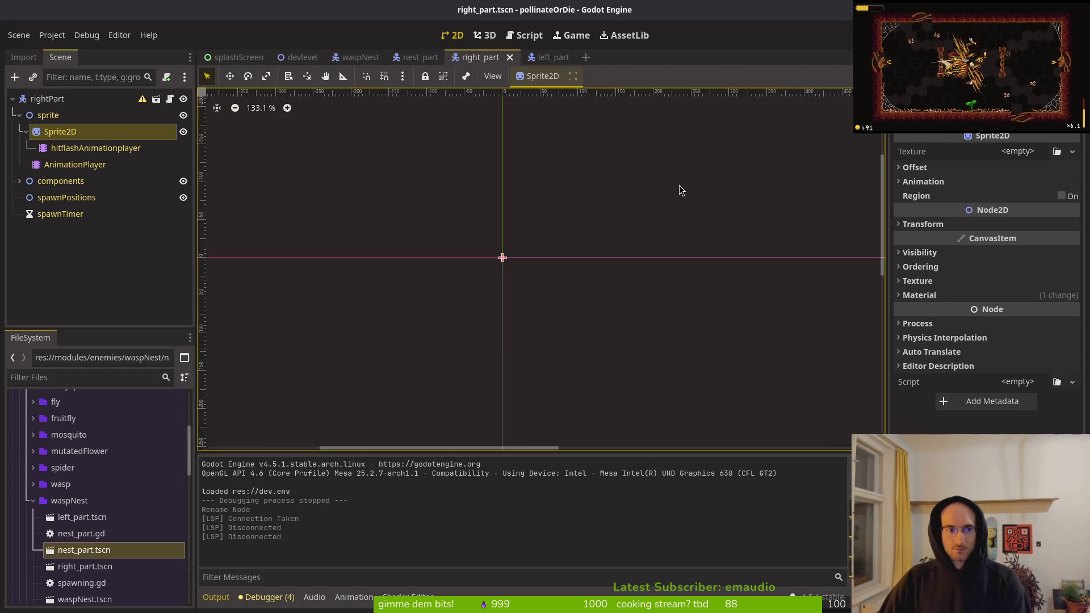
pyautogui.click(1017, 151)
pyautogui.click(988, 419)
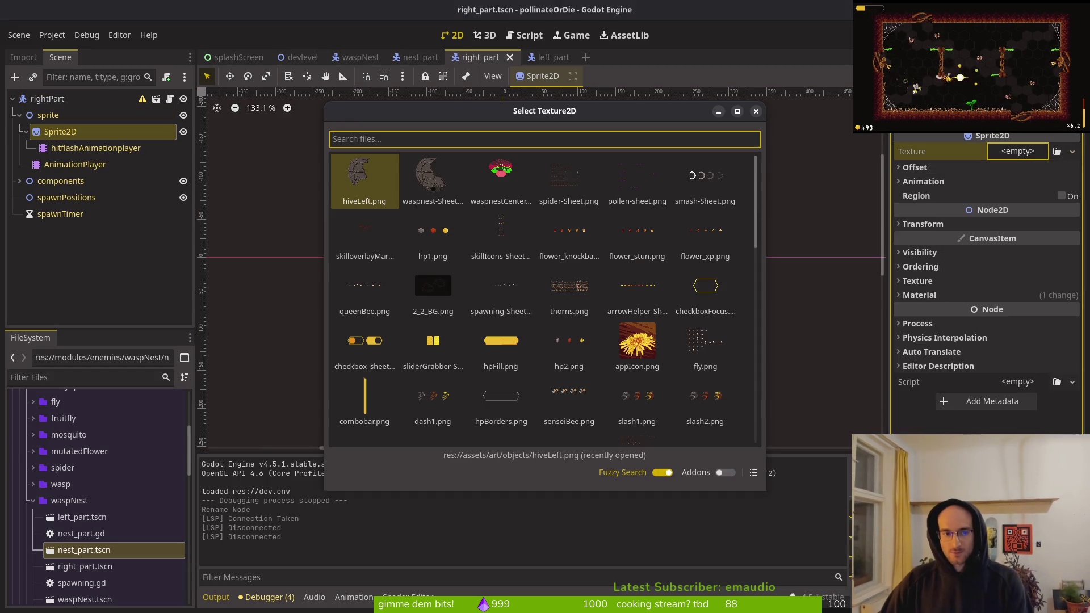
pyautogui.write('hive')
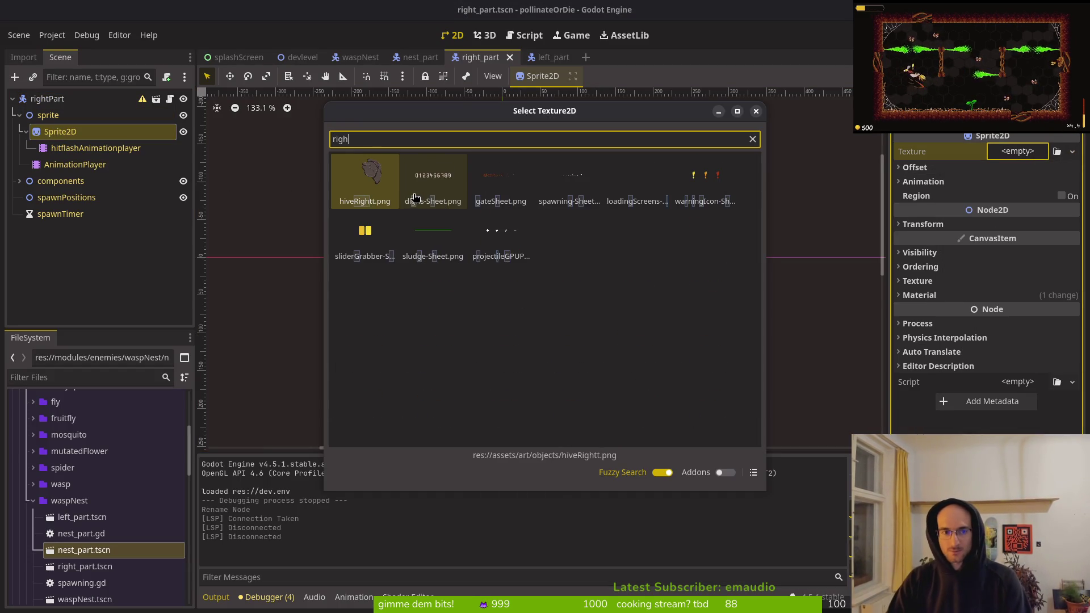
pyautogui.doubleClick(415, 199)
pyautogui.hotkey('ctrl', 's')
# - Add a CollisionPolygon2D child under the HurtboxComponent node
pyautogui.click(19, 182)
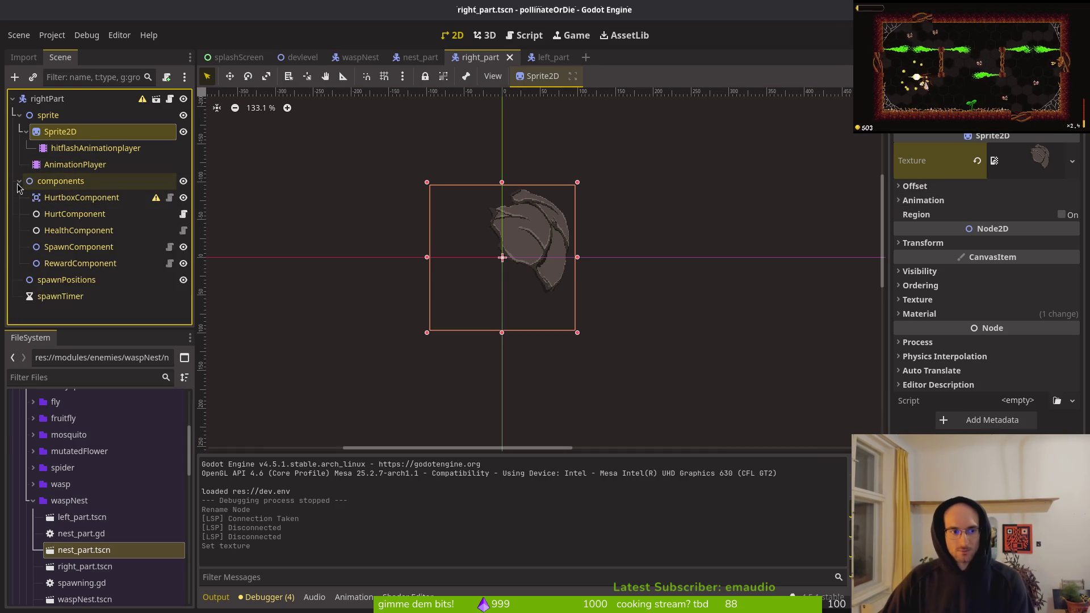
pyautogui.click(51, 197)
pyautogui.hotkey('ctrl', 'a')
pyautogui.write('colpo')
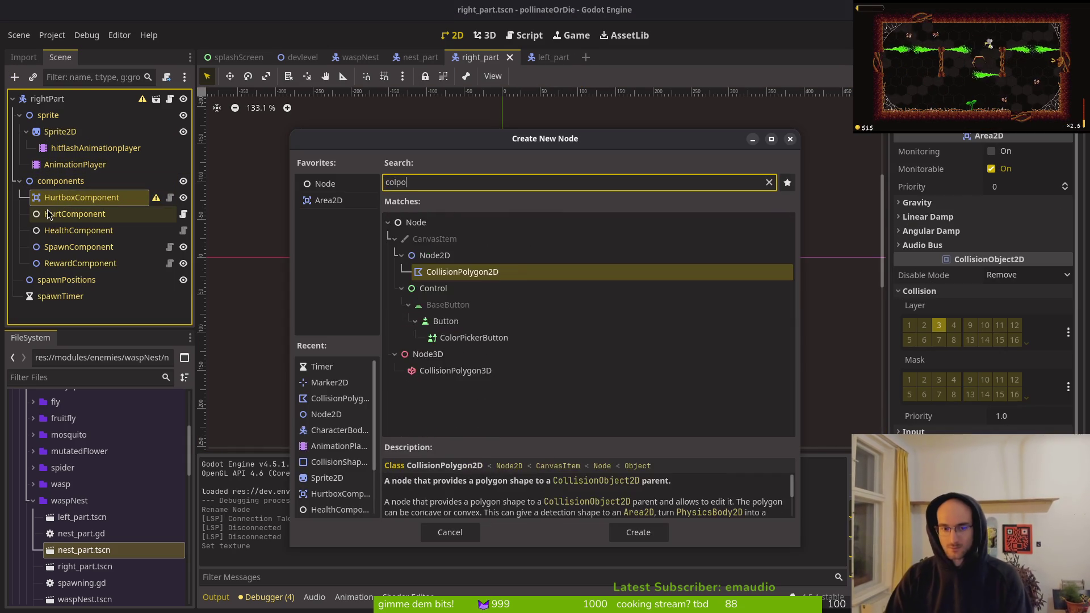
pyautogui.press('Return')
# - Start the collision polygon with points along the hive's left and lower edges
pyautogui.scroll(4, 480, 190)
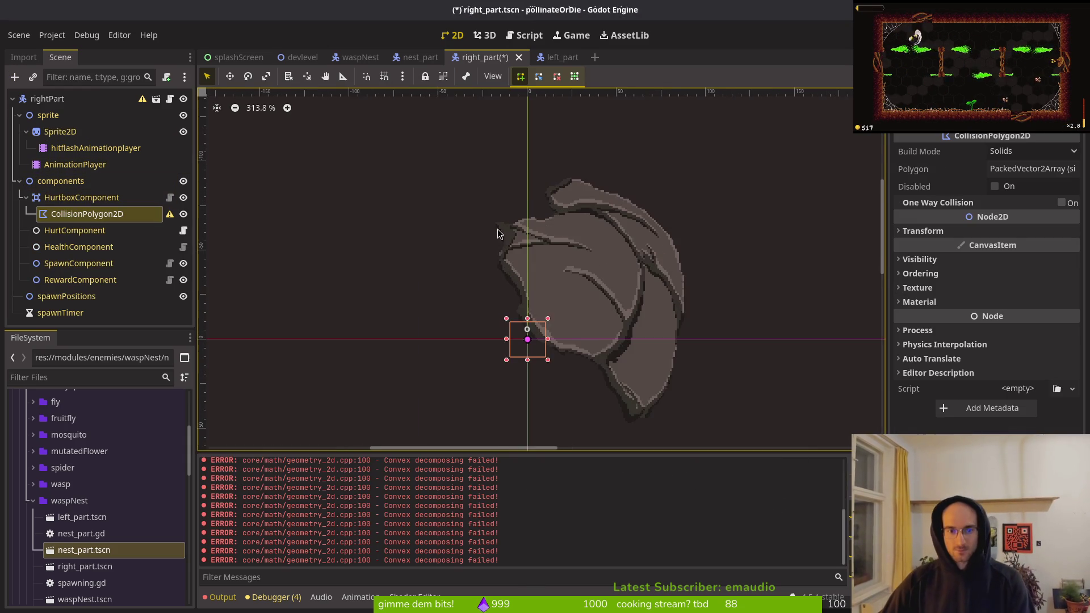
pyautogui.scroll(4, 497, 233)
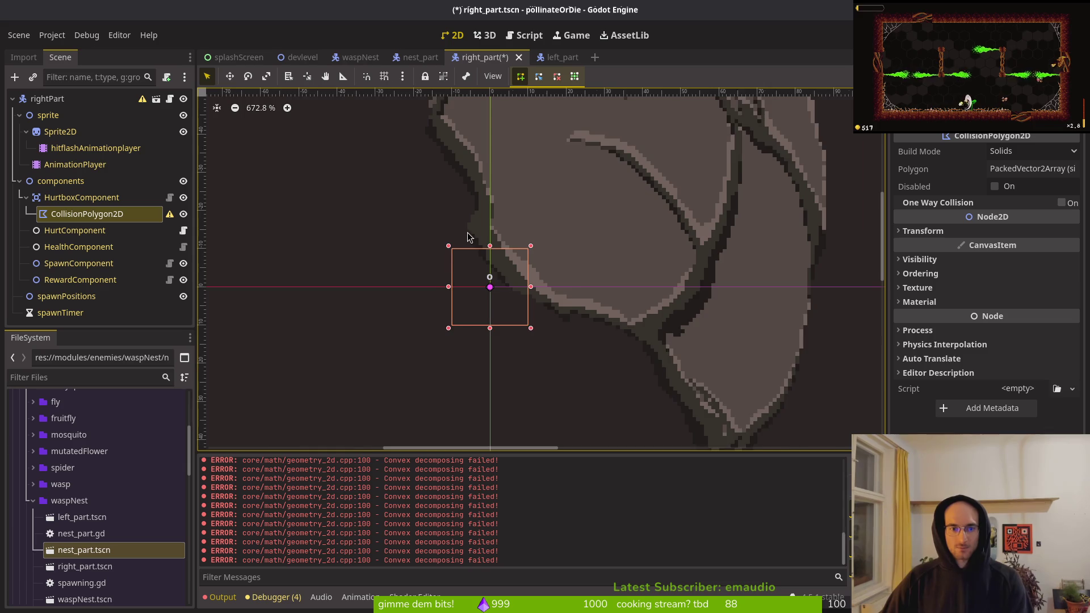
pyautogui.scroll(1, 468, 237)
pyautogui.click(466, 227)
pyautogui.scroll(1, 495, 295)
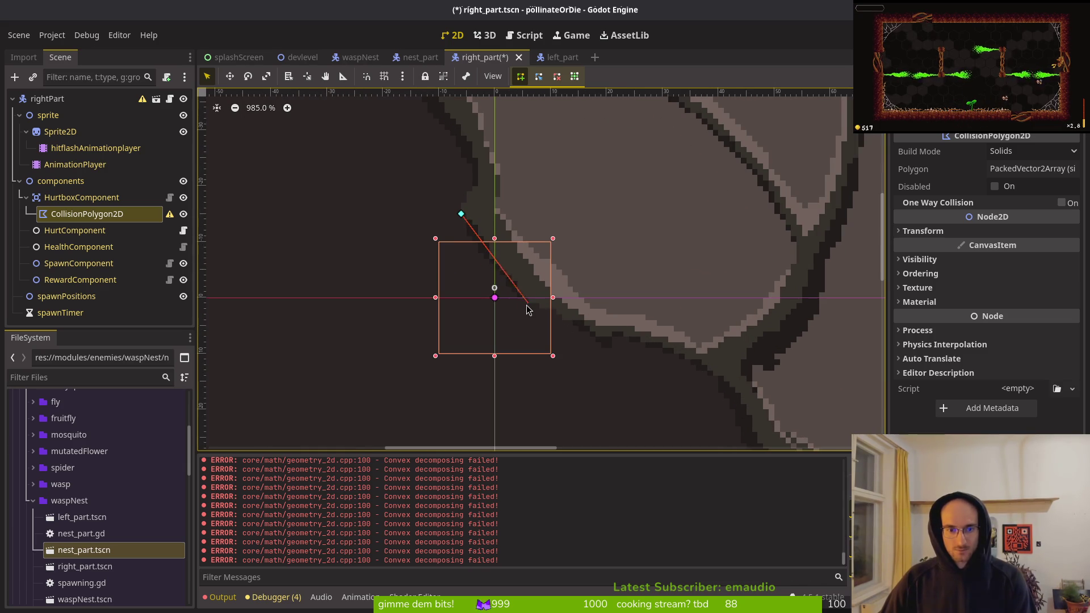
pyautogui.click(523, 303)
pyautogui.click(606, 342)
pyautogui.hscroll(4, 602, 335)
pyautogui.scroll(-2, 602, 335)
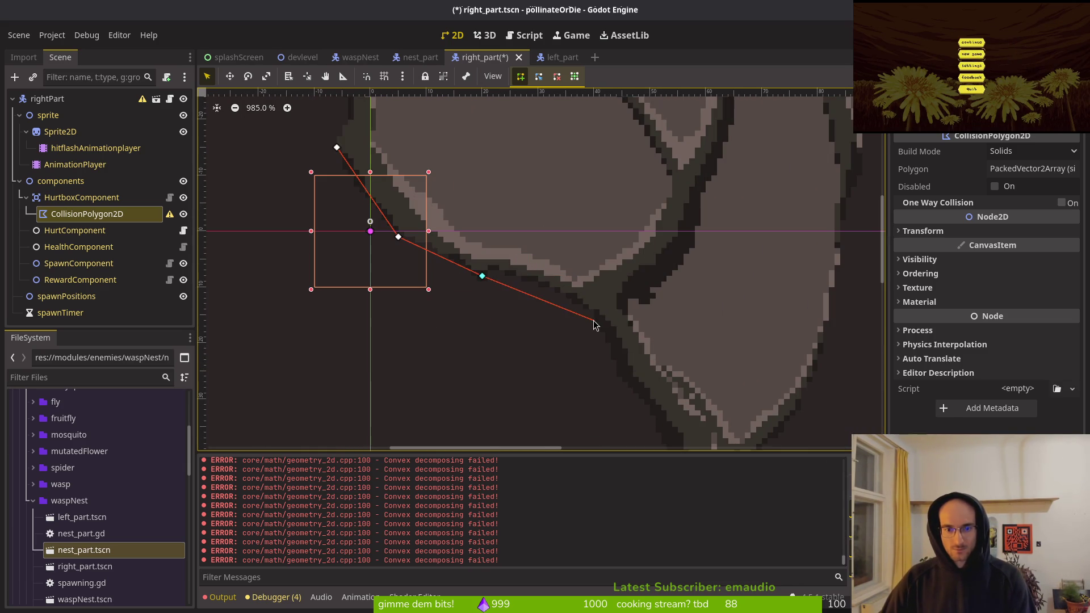
pyautogui.scroll(-3, 594, 264)
pyautogui.hscroll(2, 593, 264)
pyautogui.click(523, 260)
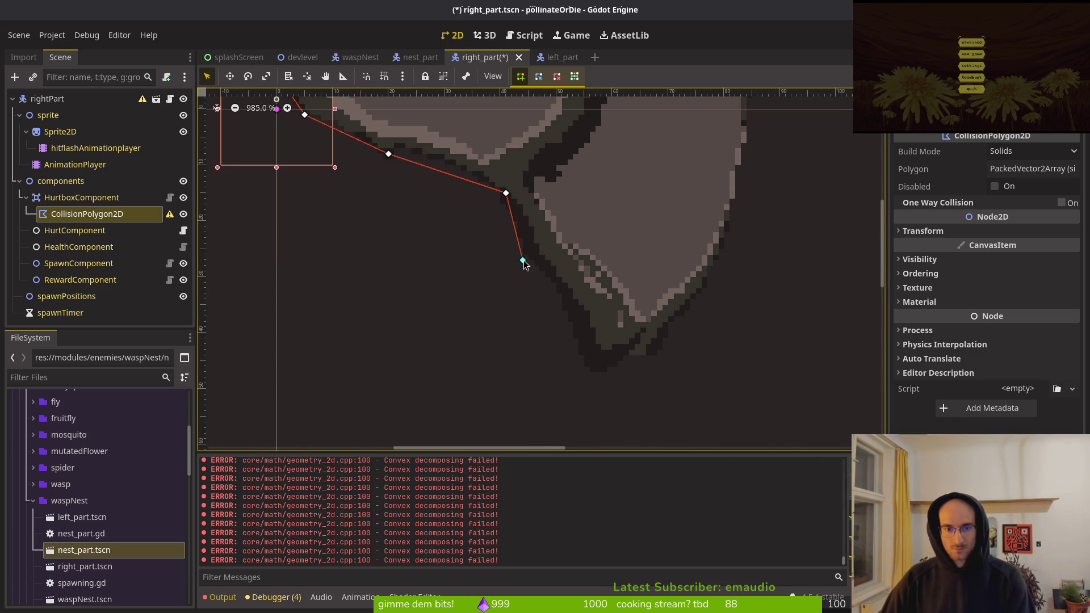
pyautogui.click(657, 350)
pyautogui.scroll(-2, 699, 282)
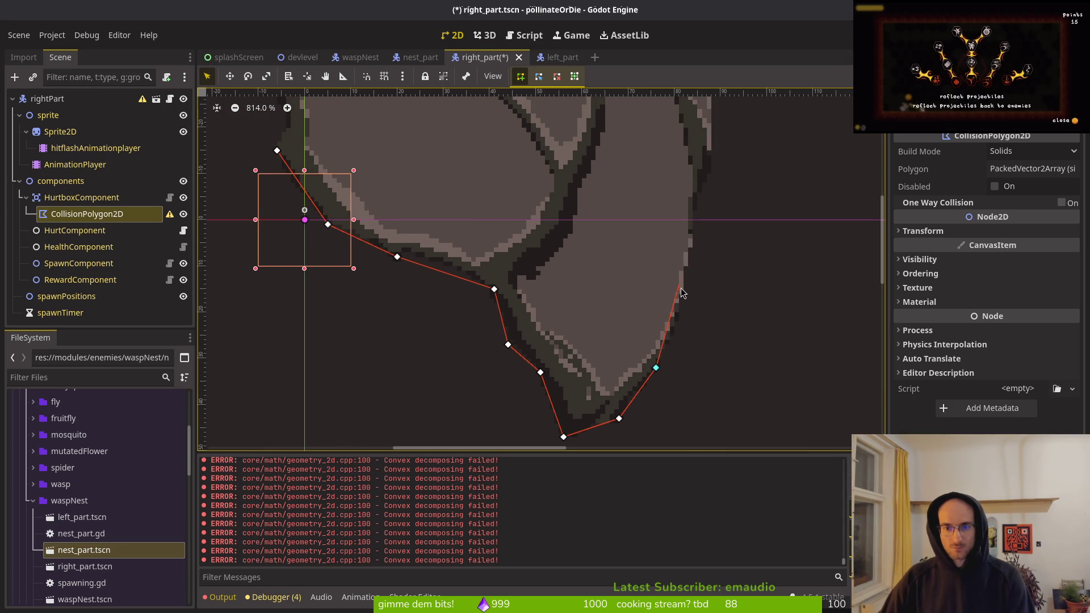
# - Continue the outline up the right side, across the top and down the left, close it, and save
pyautogui.click(707, 169)
pyautogui.scroll(5, 721, 170)
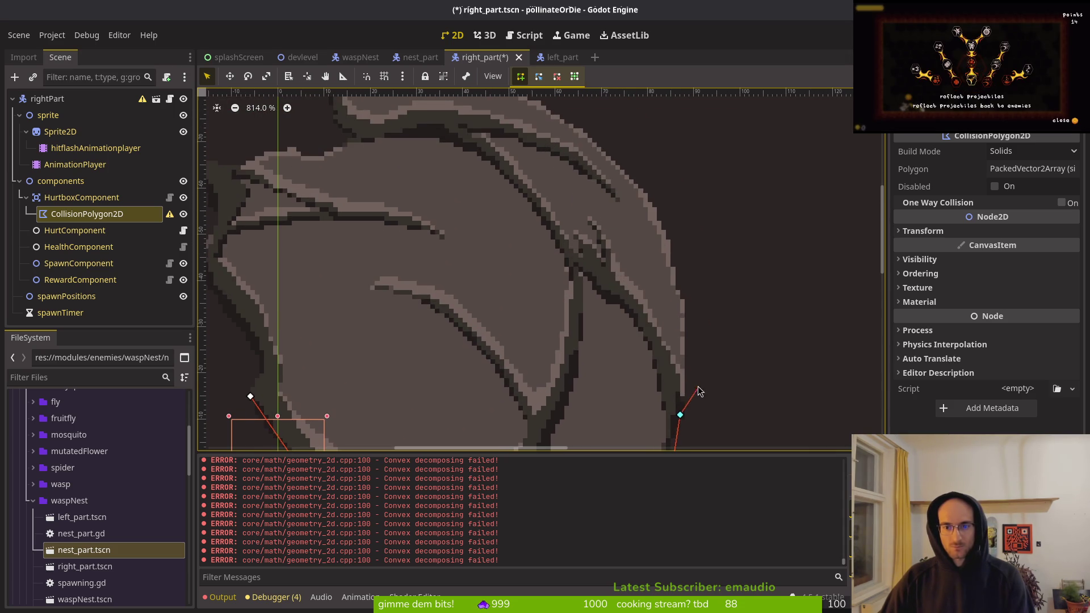
pyautogui.click(684, 301)
pyautogui.scroll(2, 684, 301)
pyautogui.click(592, 218)
pyautogui.click(523, 177)
pyautogui.click(394, 135)
pyautogui.click(339, 158)
pyautogui.hscroll(-4, 397, 227)
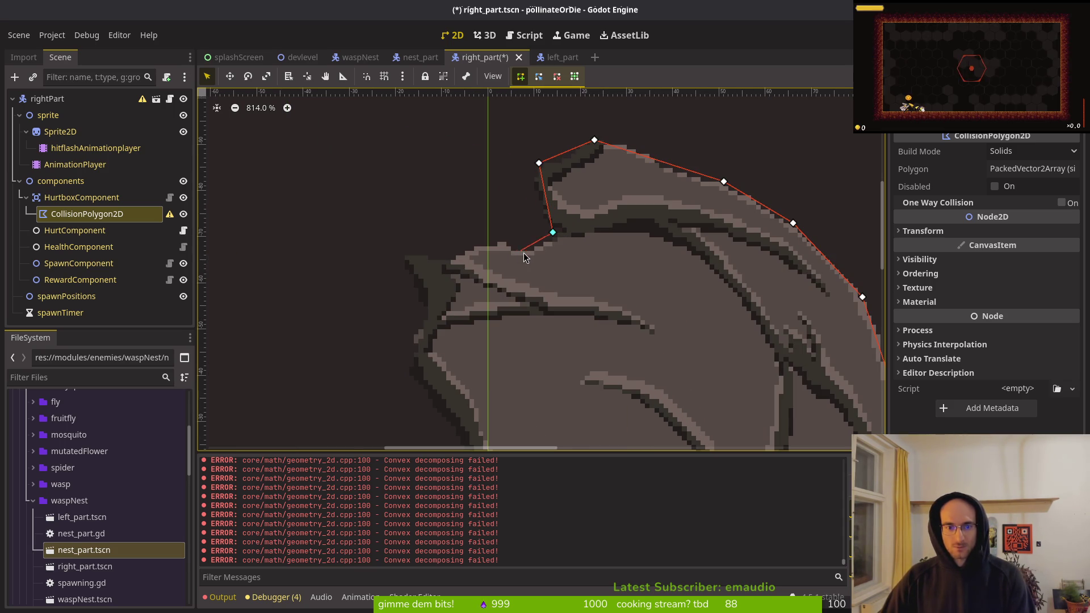
pyautogui.click(409, 260)
pyautogui.scroll(-3, 451, 324)
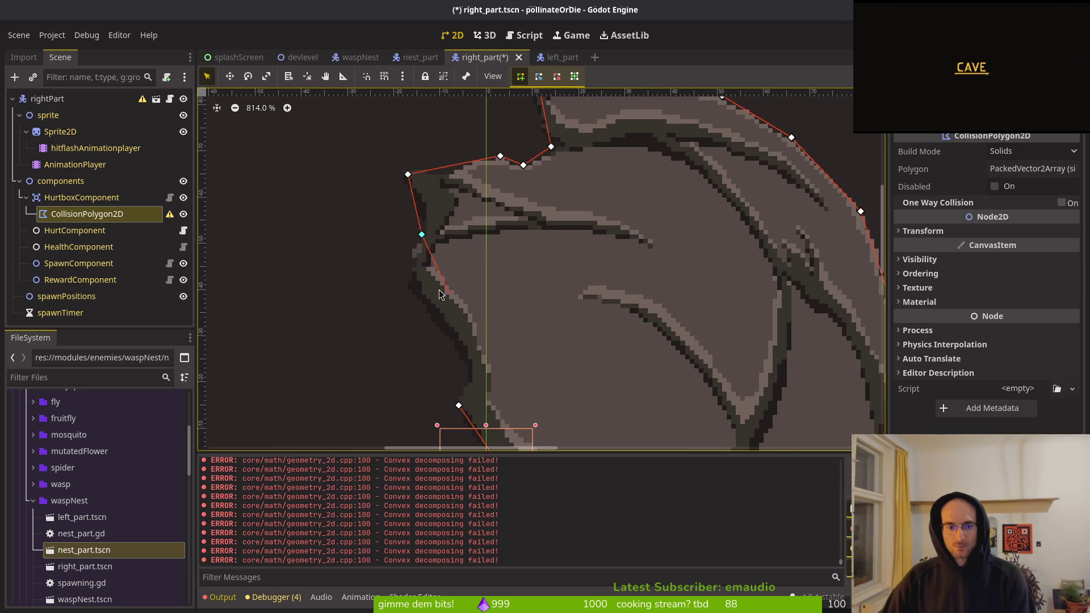
pyautogui.click(407, 290)
pyautogui.click(468, 369)
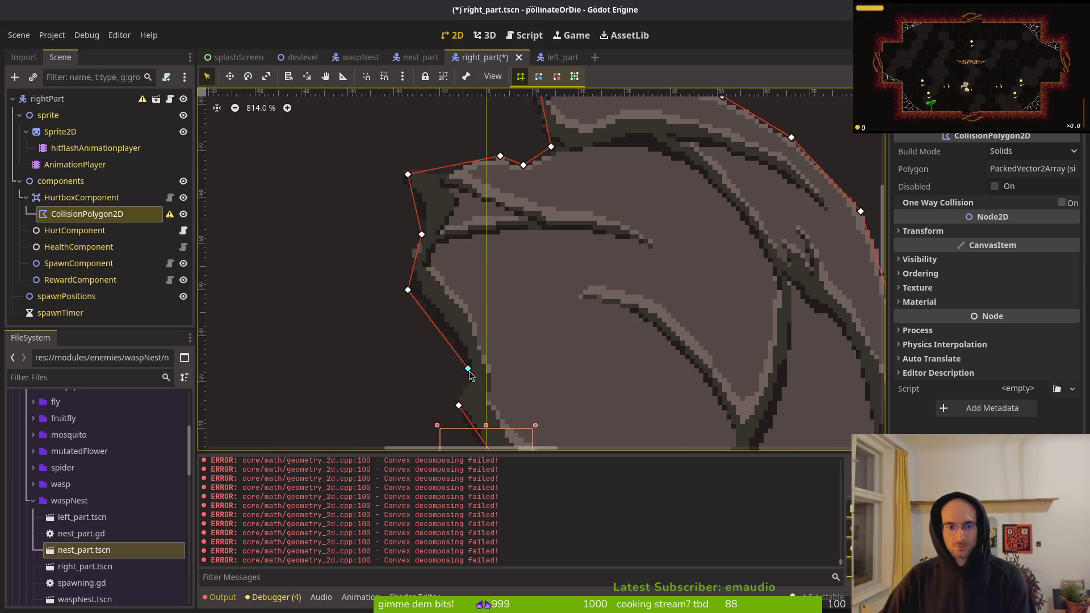
pyautogui.click(459, 405)
pyautogui.scroll(-5, 464, 409)
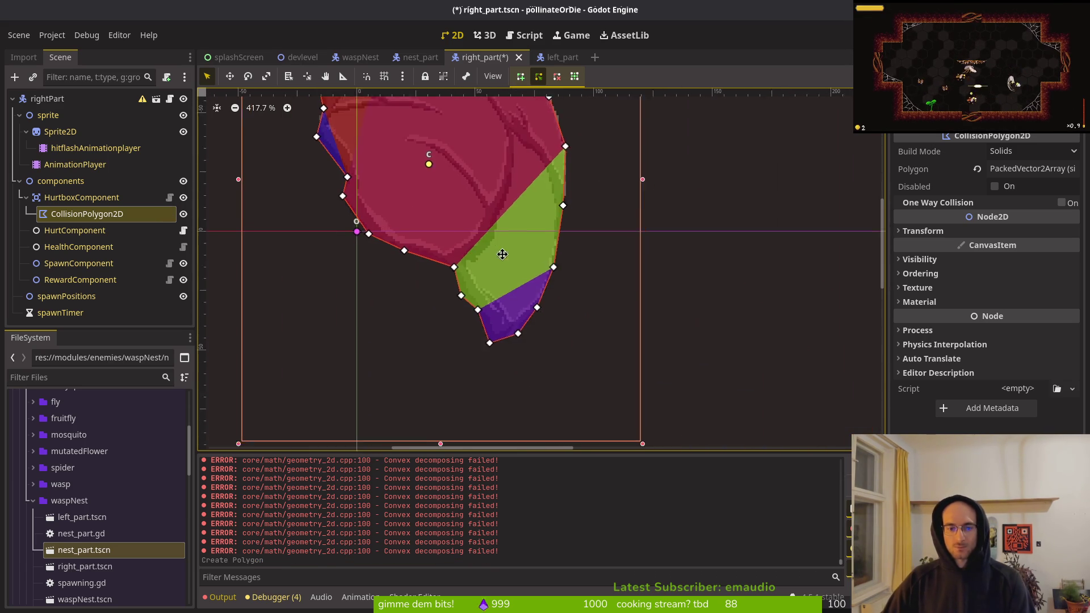
pyautogui.hotkey('ctrl', 's')
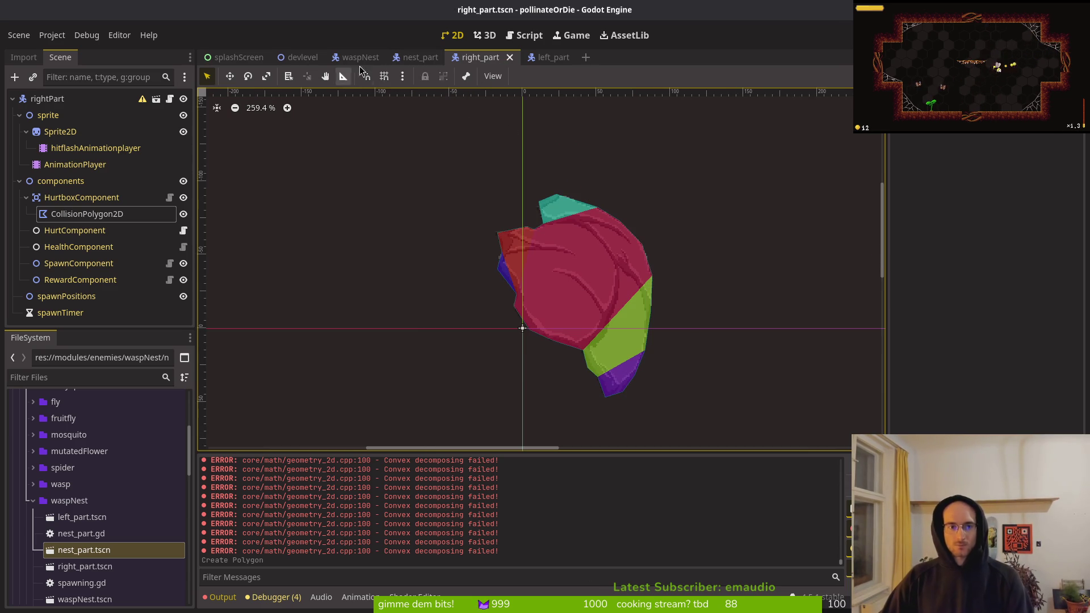
# - Collapse the right_part node tree, select the rightPart root, and save the scene
pyautogui.click(20, 181)
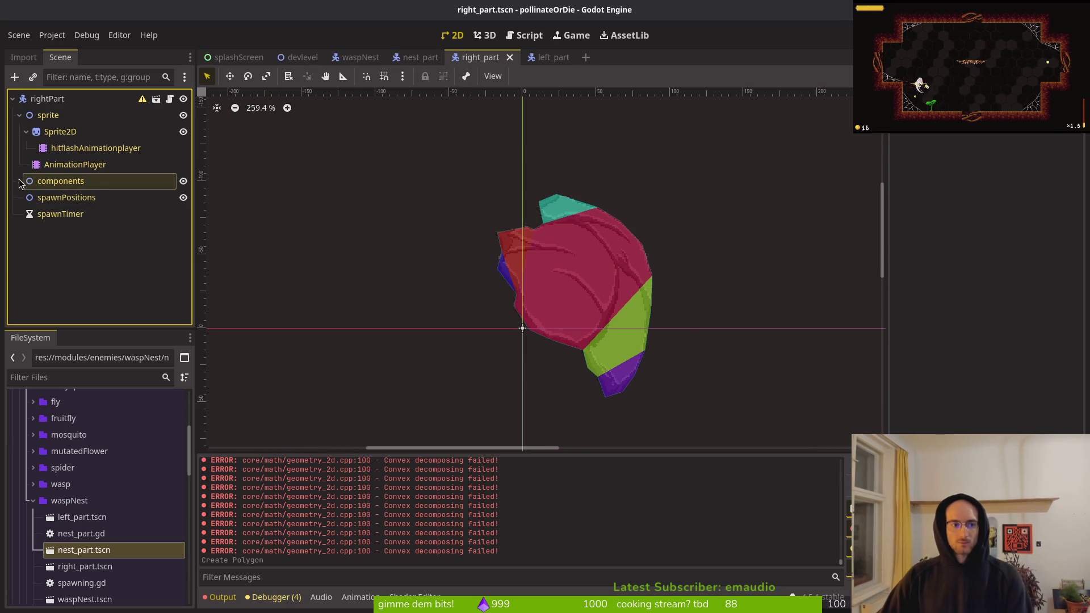
pyautogui.click(19, 115)
pyautogui.click(47, 99)
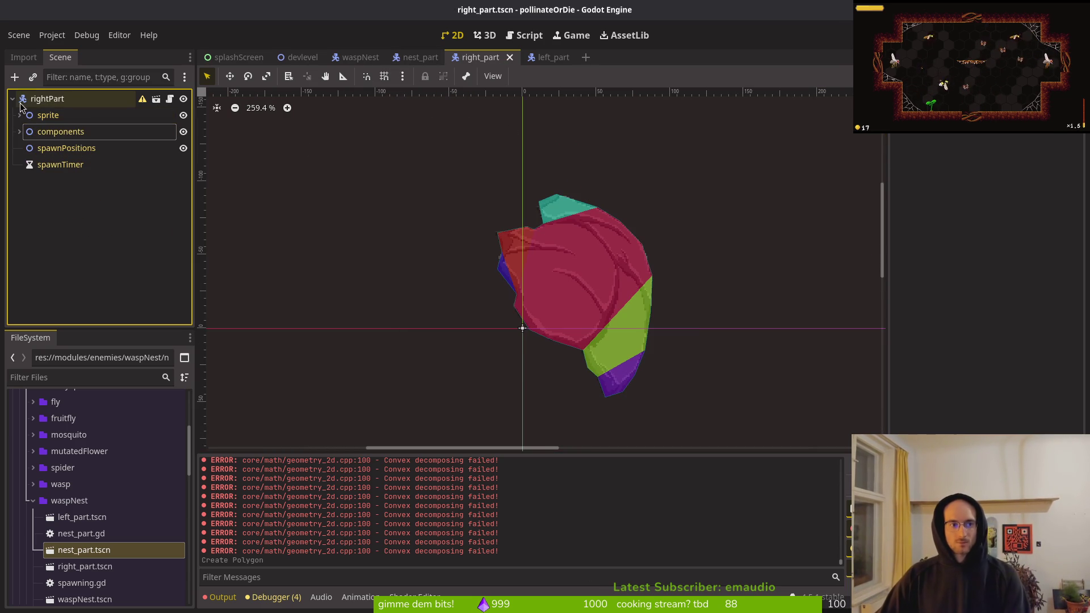
pyautogui.hotkey('ctrl', 's')
# - Create a new scene inherited from nest_part.tscn and save it as bottom_part.tscn
pyautogui.click(531, 57)
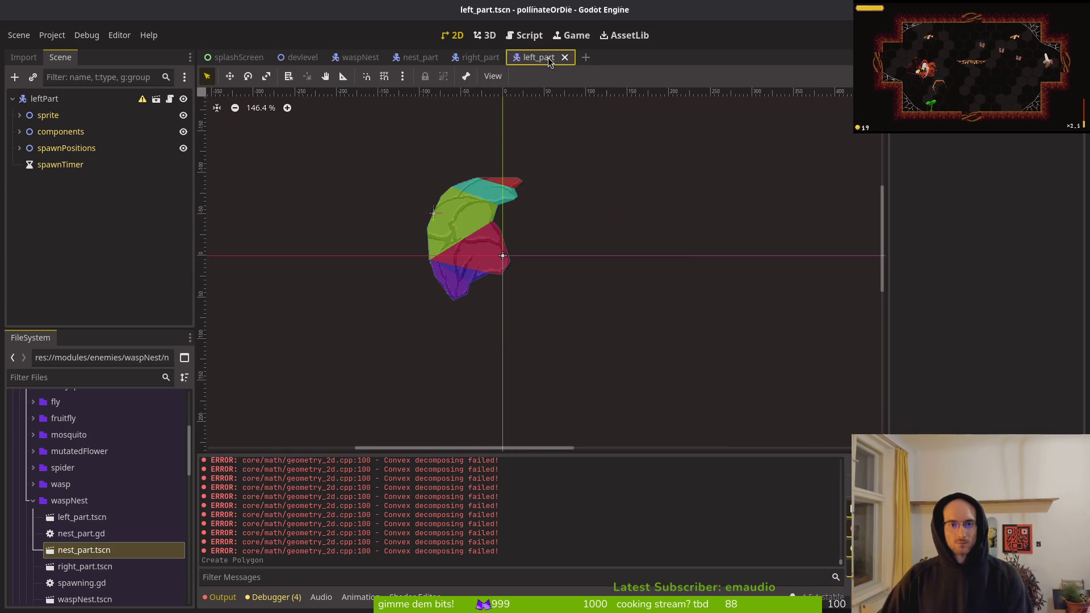
pyautogui.hotkey('ctrl', 'shift', 'o')
pyautogui.write('bubble')
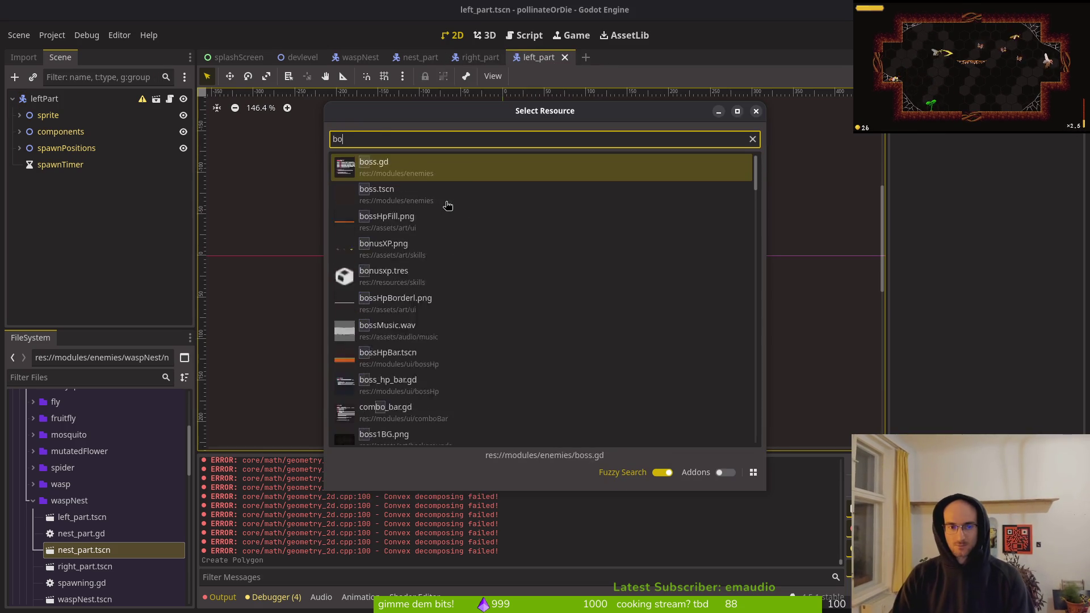
pyautogui.press('Escape')
pyautogui.click(419, 57)
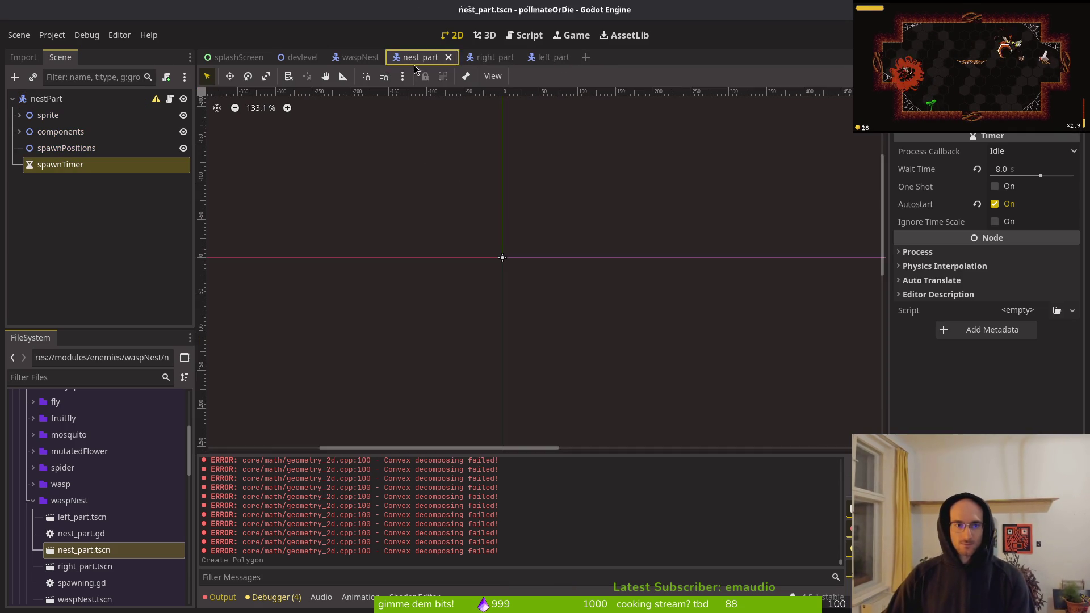
pyautogui.rightClick(91, 549)
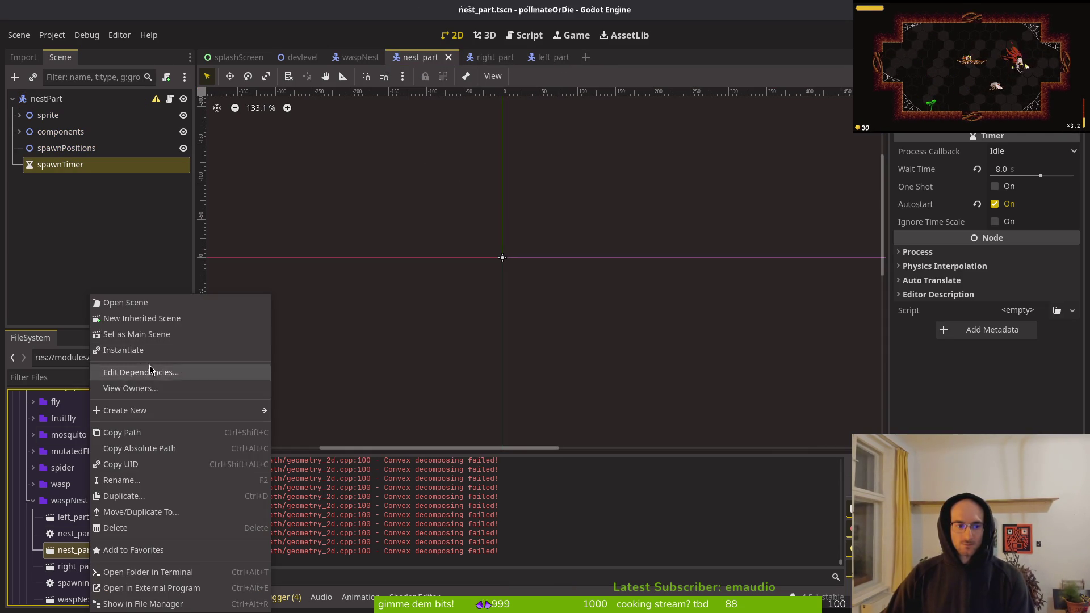
pyautogui.click(136, 318)
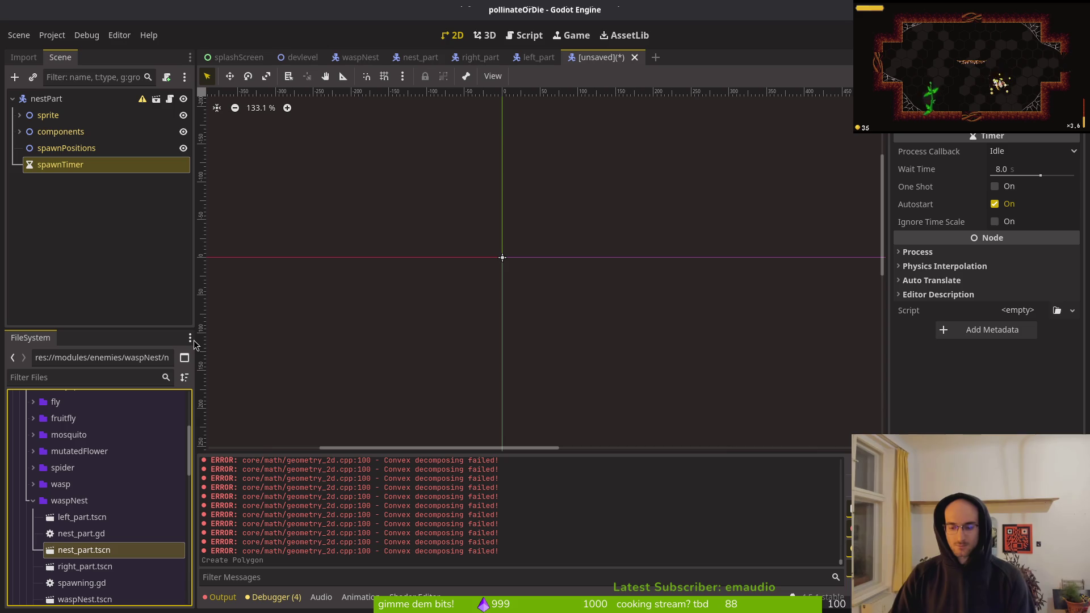
pyautogui.hotkey('ctrl', 's')
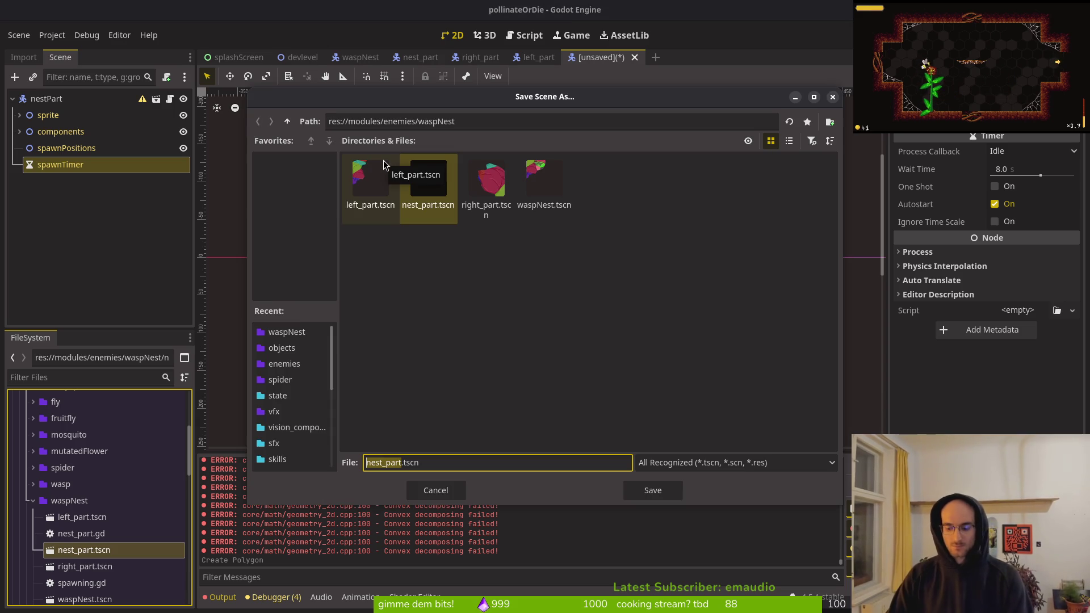
pyautogui.write('bottom_')
pyautogui.press('Return')
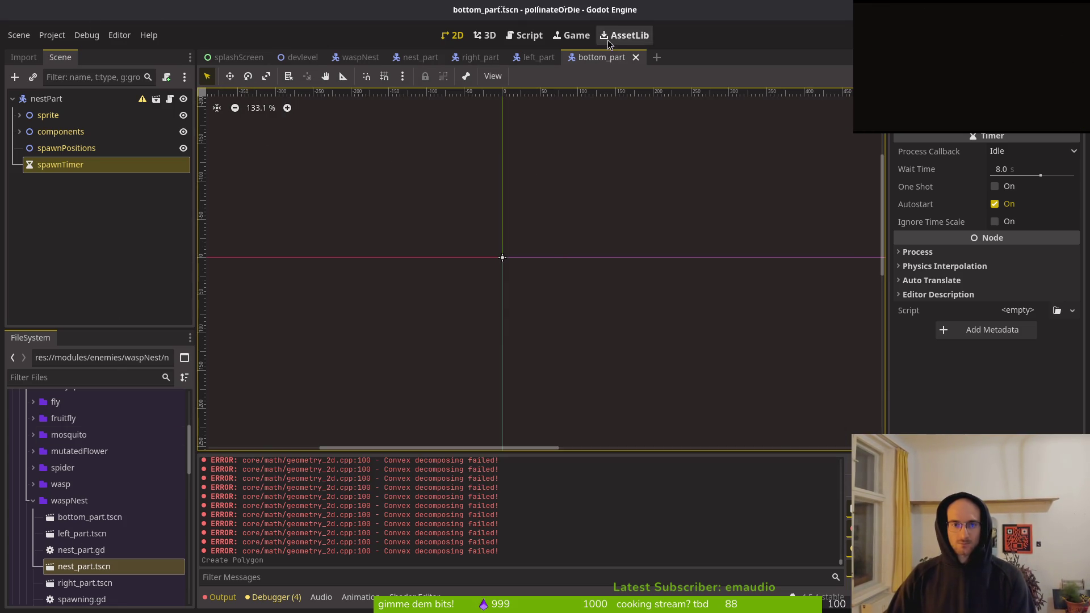
# - Set bottom_part's Sprite2D texture to hiveBottom.png via Quick Load and save
pyautogui.click(19, 131)
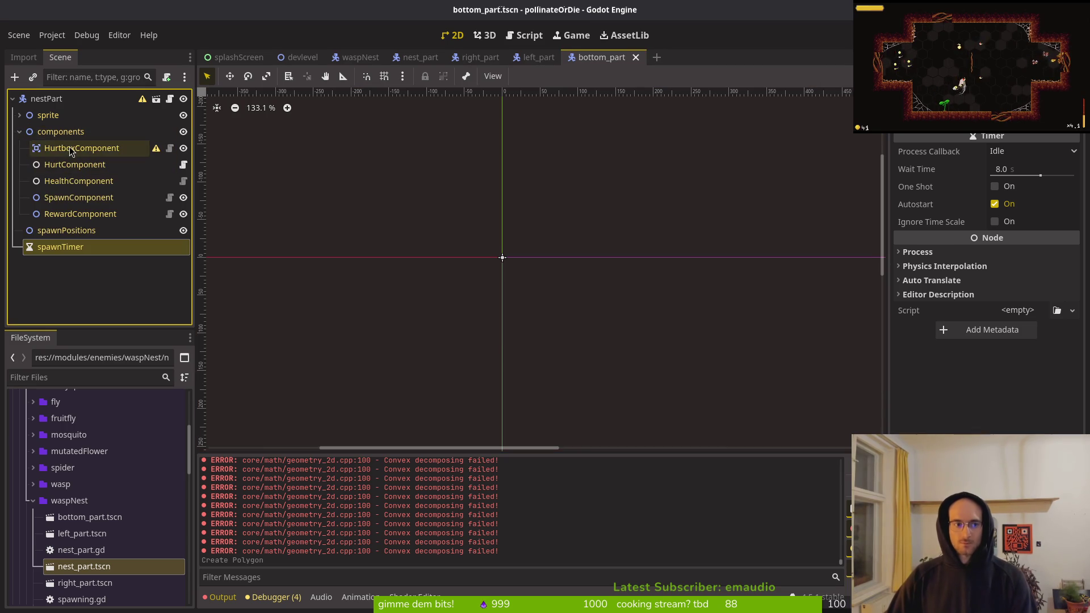
pyautogui.click(56, 147)
pyautogui.click(19, 115)
pyautogui.click(60, 132)
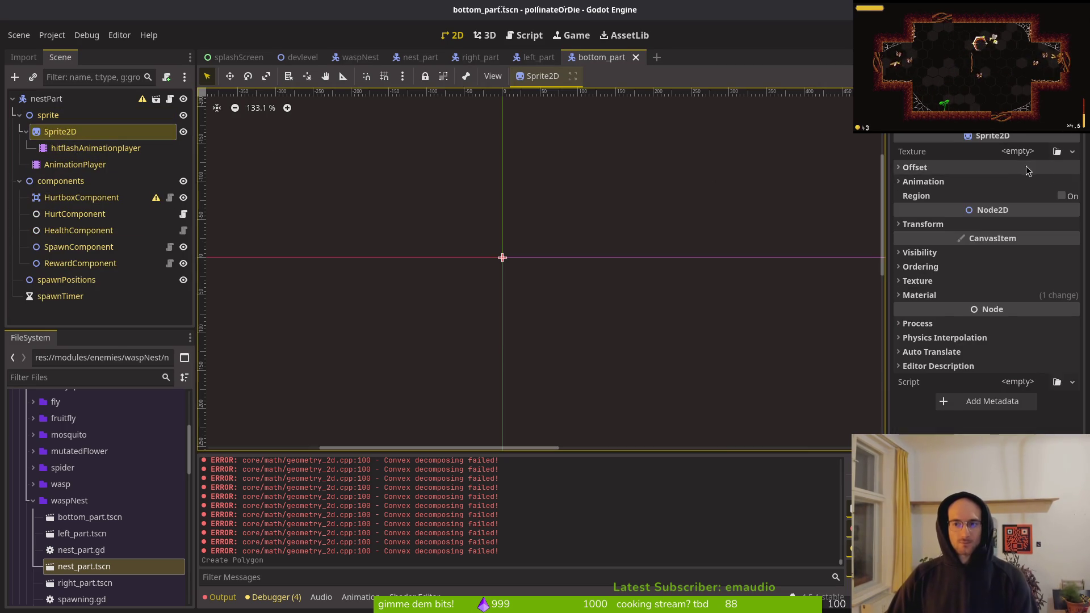
pyautogui.click(1022, 151)
pyautogui.click(985, 471)
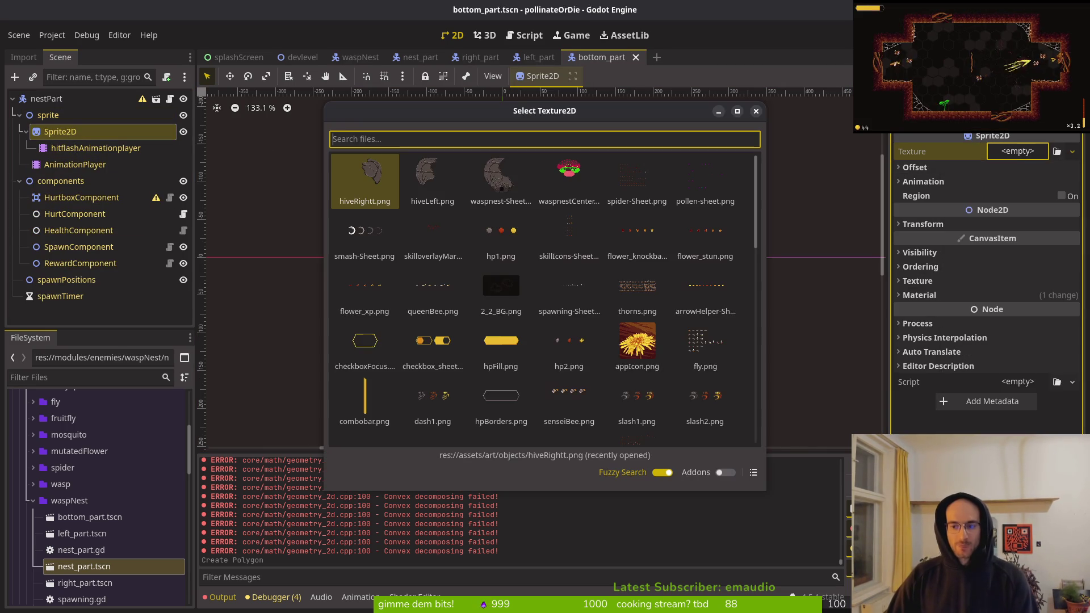
pyautogui.write('bott')
pyautogui.press('Return')
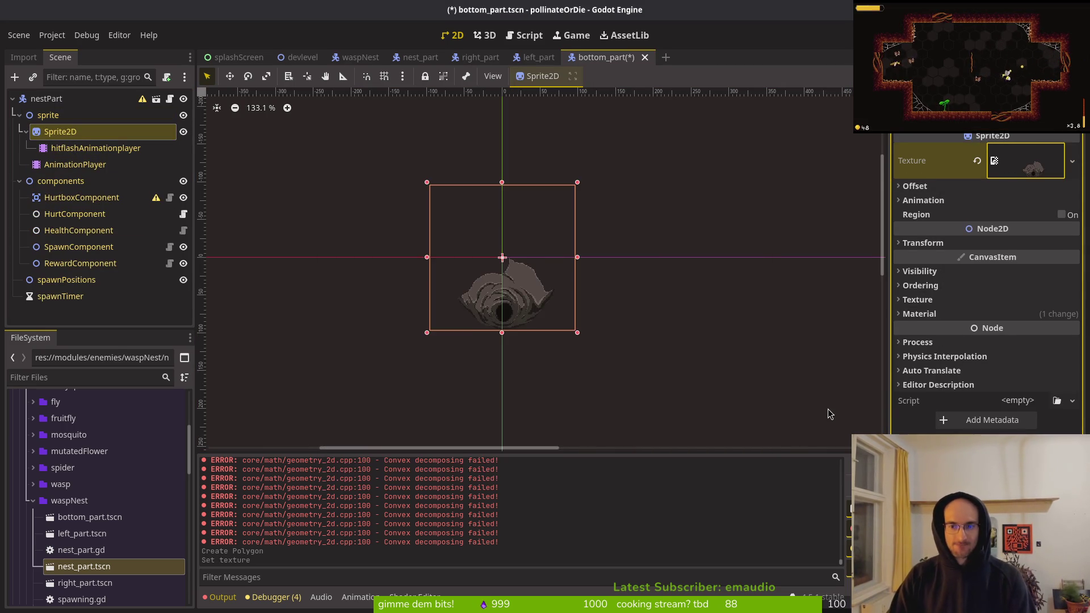
pyautogui.scroll(3, 516, 274)
pyautogui.scroll(-3, 516, 274)
pyautogui.hotkey('ctrl', 's')
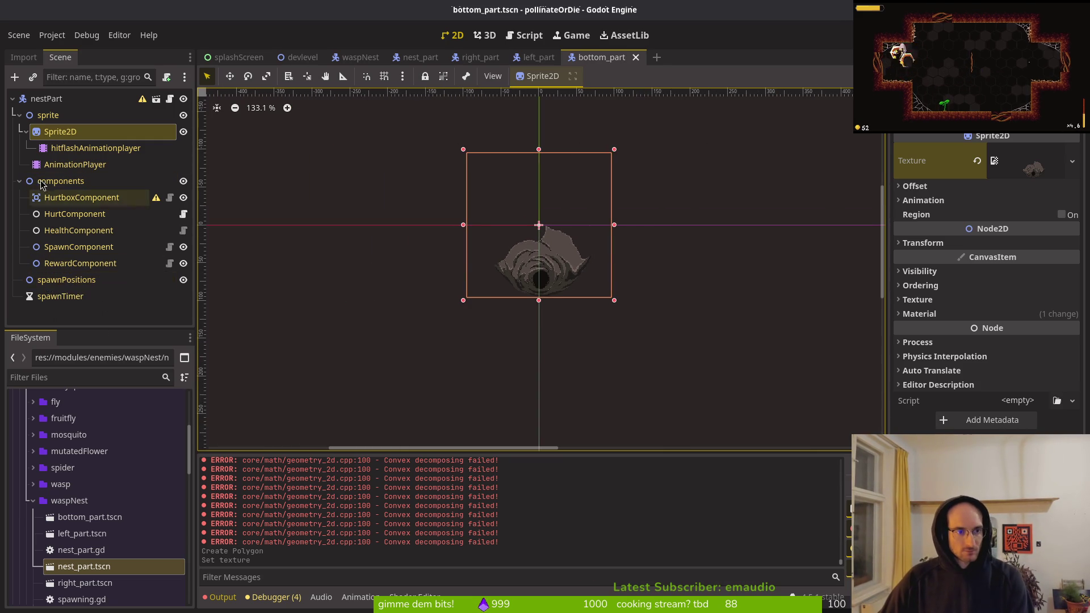
# - Collapse the sprite branch and select HurtboxComponent under components
pyautogui.click(19, 181)
pyautogui.click(18, 116)
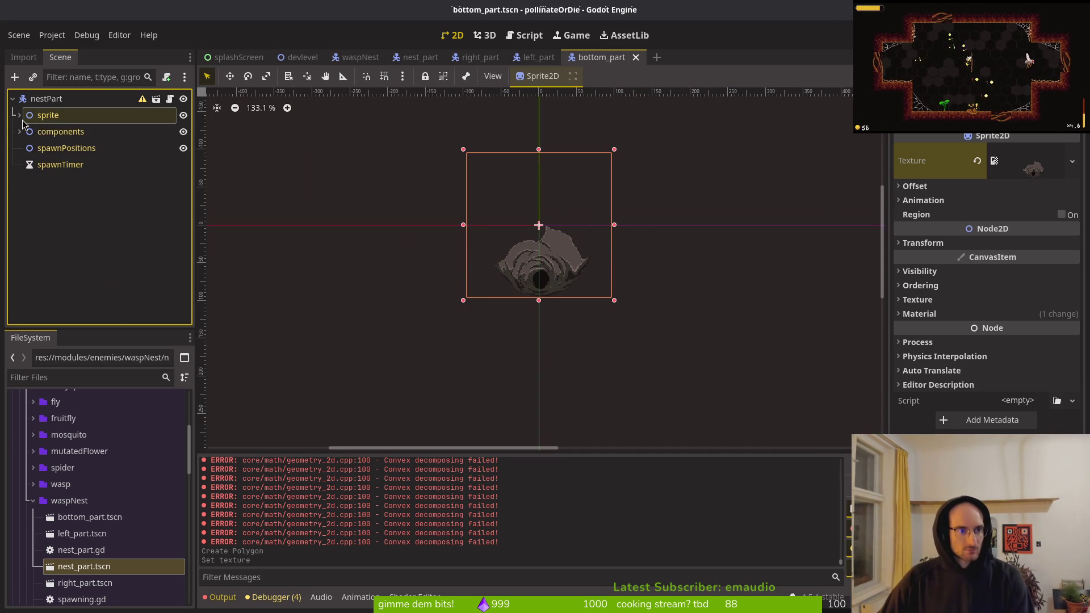
pyautogui.click(19, 131)
pyautogui.click(77, 149)
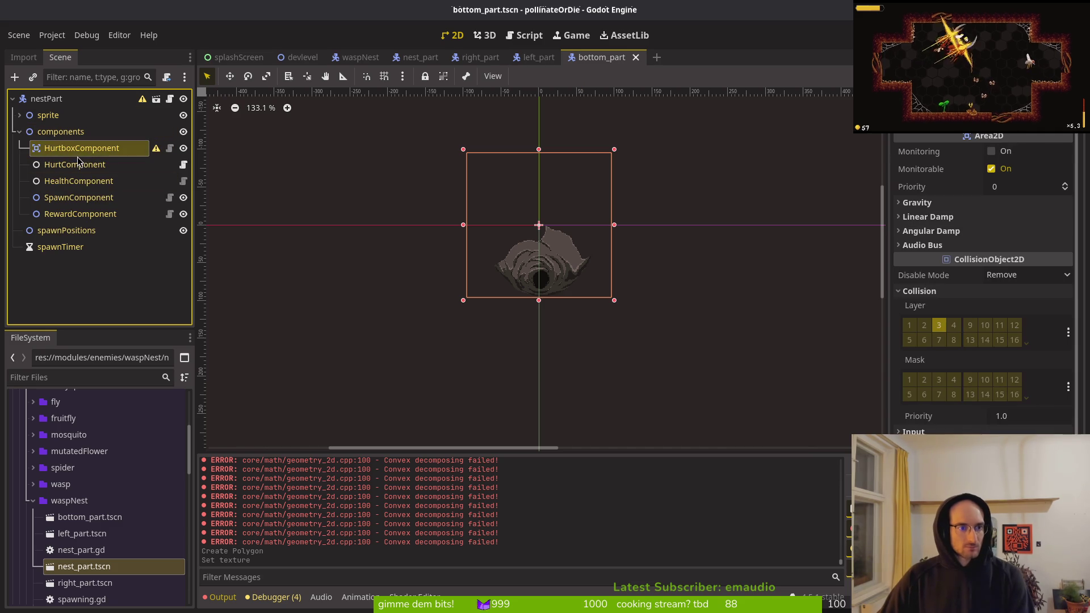
# - Add a CollisionPolygon2D under bottom_part's HurtboxComponent
pyautogui.hotkey('ctrl', 'a')
pyautogui.write('colpoly')
pyautogui.press('Return')
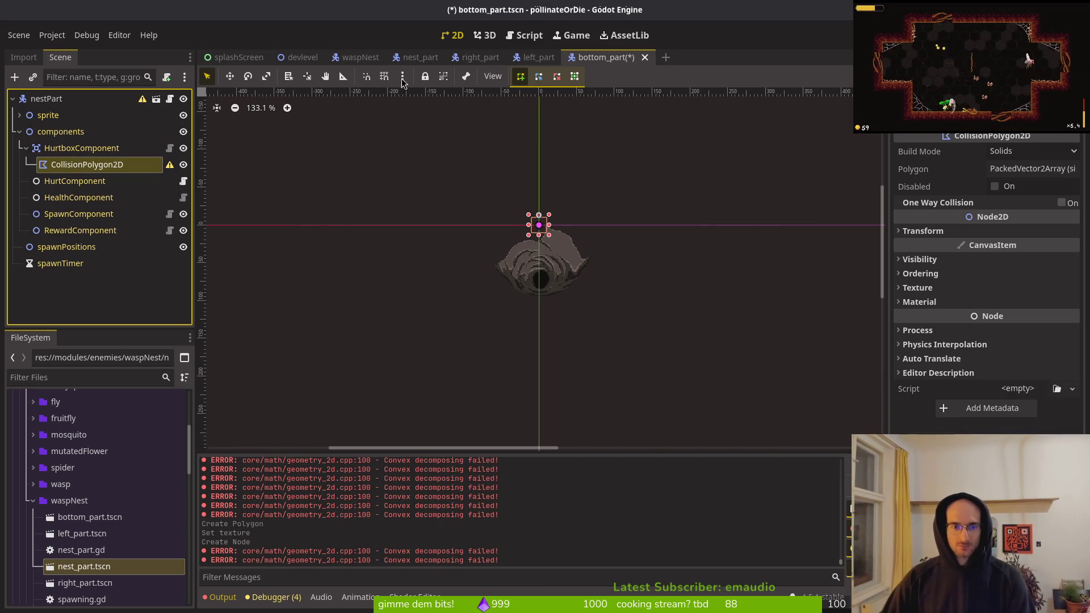
pyautogui.scroll(7, 549, 237)
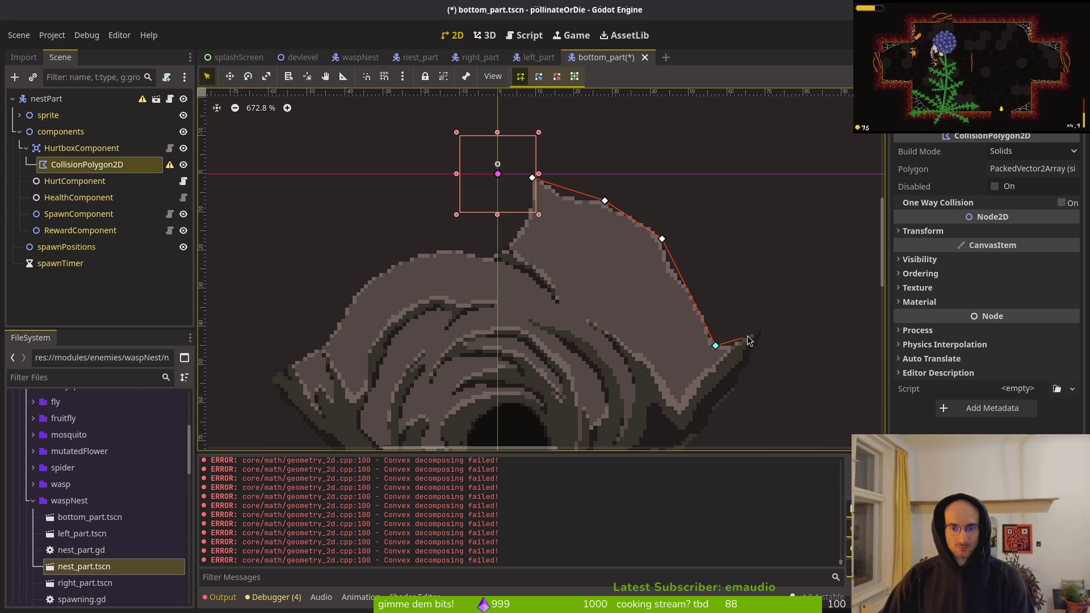
pyautogui.scroll(-4, 738, 369)
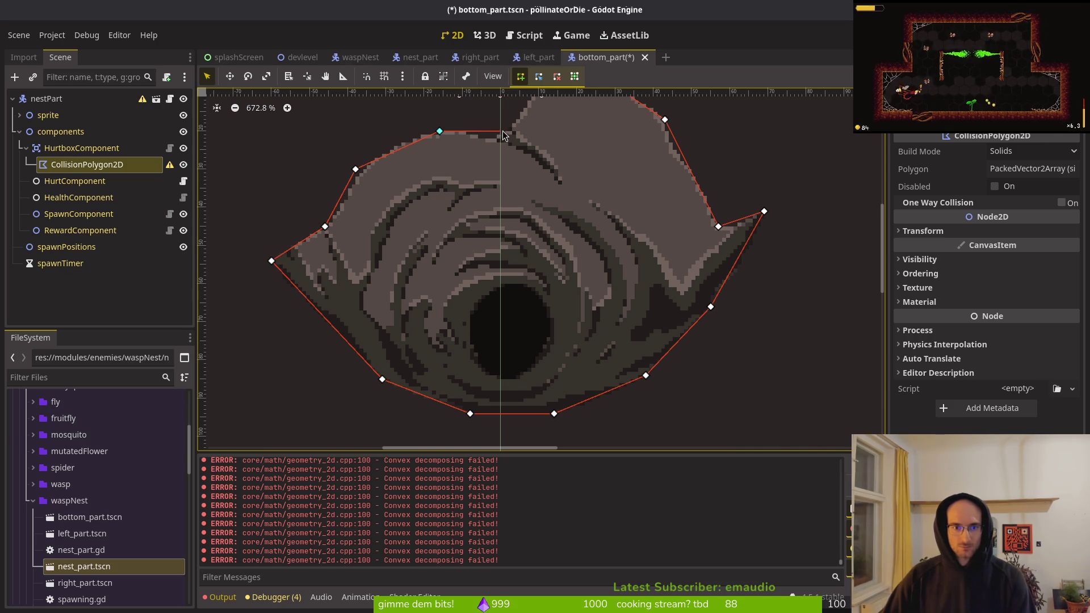
pyautogui.scroll(5, 518, 322)
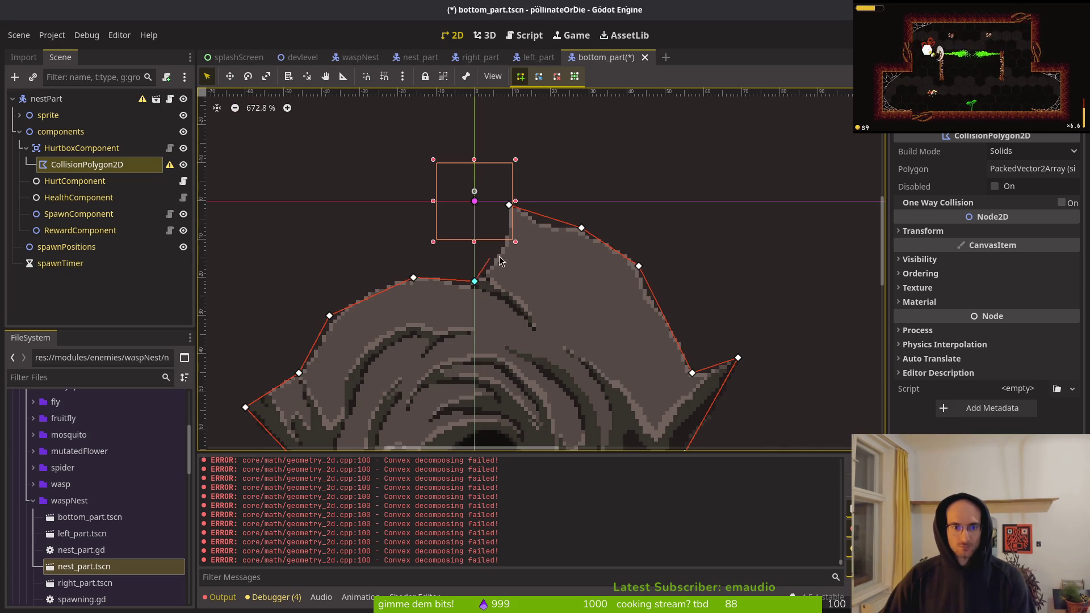
# - Close the polygon, pull vertices onto the nest's edge, and save bottom_part
pyautogui.click(508, 205)
pyautogui.moveTo(333, 320); pyautogui.dragTo(333, 320)
pyautogui.moveTo(416, 276)
pyautogui.mouseDown()
pyautogui.moveTo(366, 317)
pyautogui.moveTo(396, 281)
pyautogui.mouseUp()
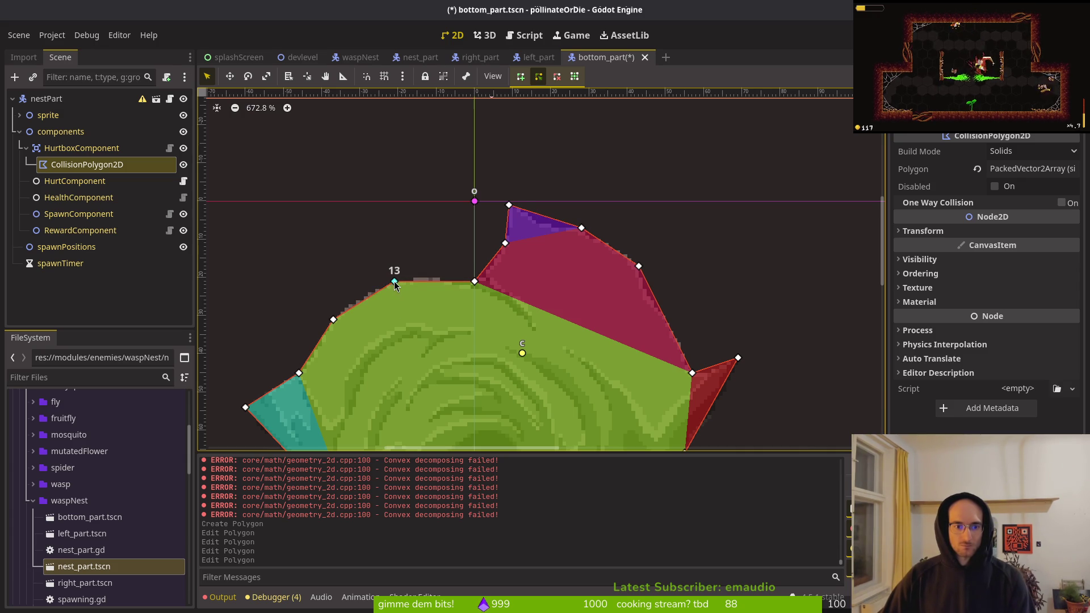
pyautogui.press('Escape')
pyautogui.hotkey('ctrl', 's')
pyautogui.scroll(-5, 514, 251)
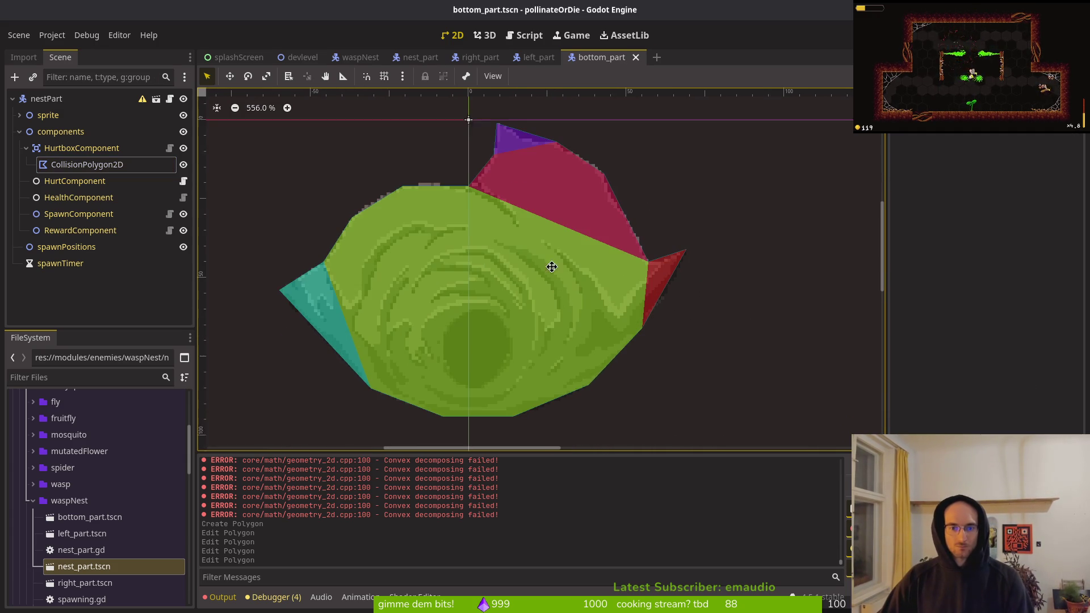
# - Collapse the components node in the scene tree
pyautogui.hscroll(2, 509, 297)
pyautogui.scroll(-1, 509, 296)
pyautogui.click(61, 131)
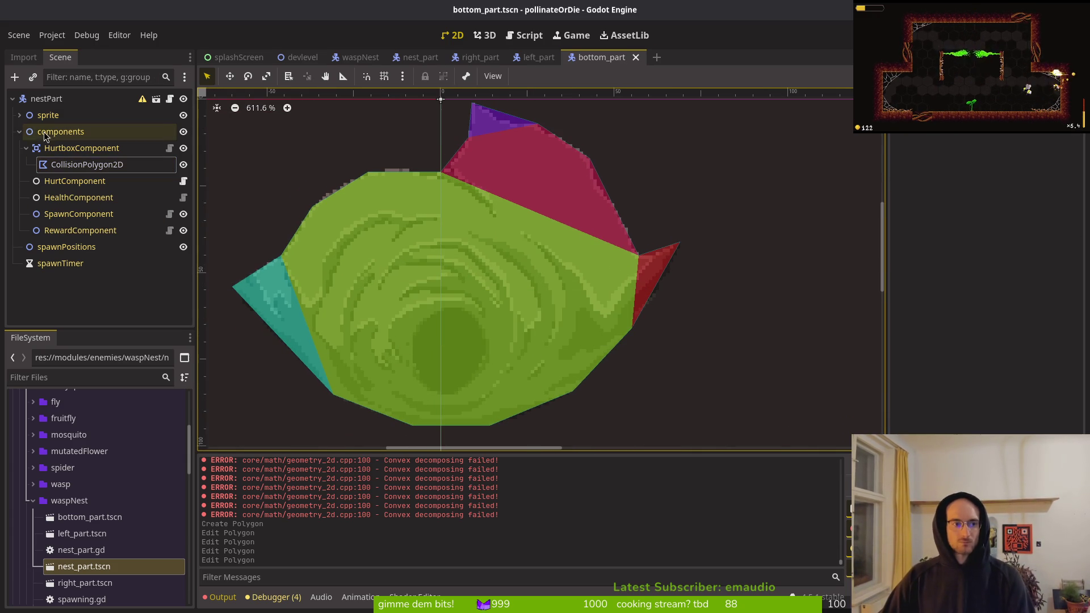
pyautogui.click(19, 131)
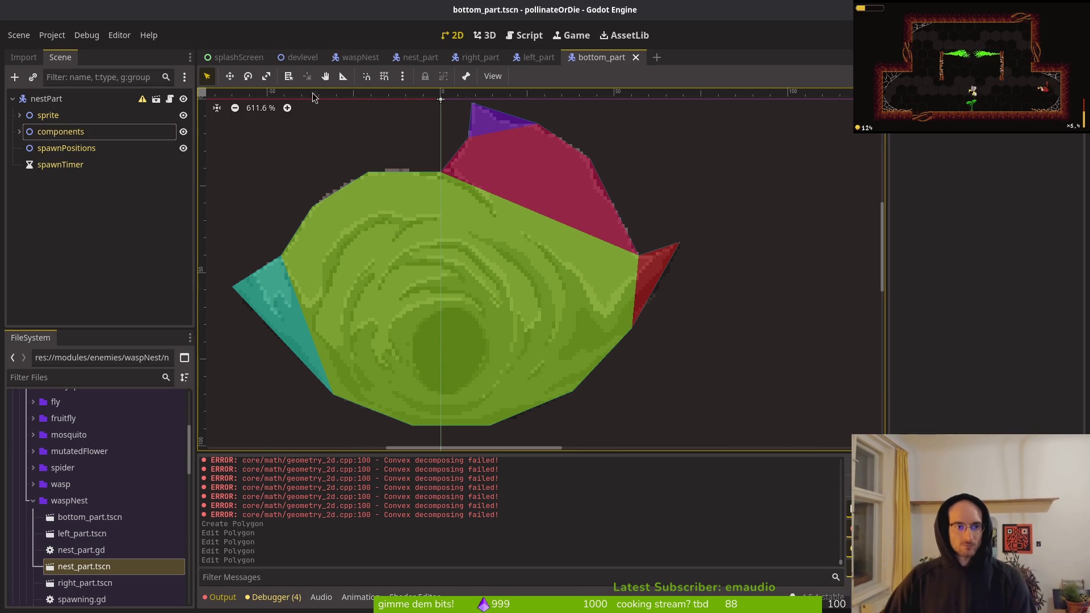
# - Add a bottom_part instance to the waspNest scene and move it up into place
pyautogui.click(355, 57)
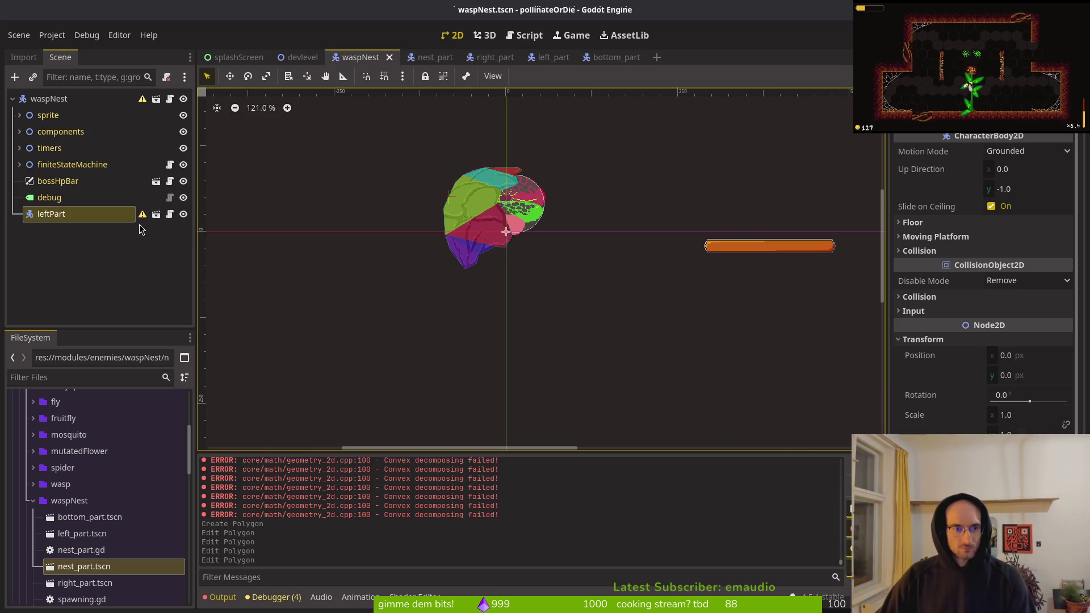
pyautogui.click(84, 532)
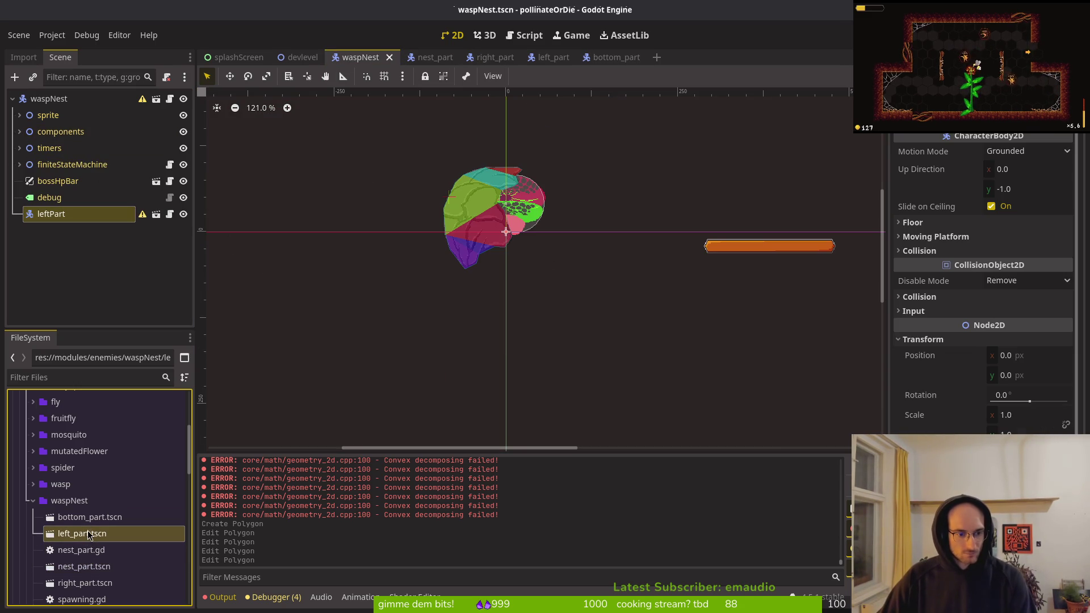
pyautogui.moveTo(87, 518)
pyautogui.mouseDown()
pyautogui.moveTo(337, 234)
pyautogui.moveTo(570, 258)
pyautogui.moveTo(223, 235)
pyautogui.moveTo(526, 263)
pyautogui.mouseUp()
pyautogui.scroll(10, 522, 272)
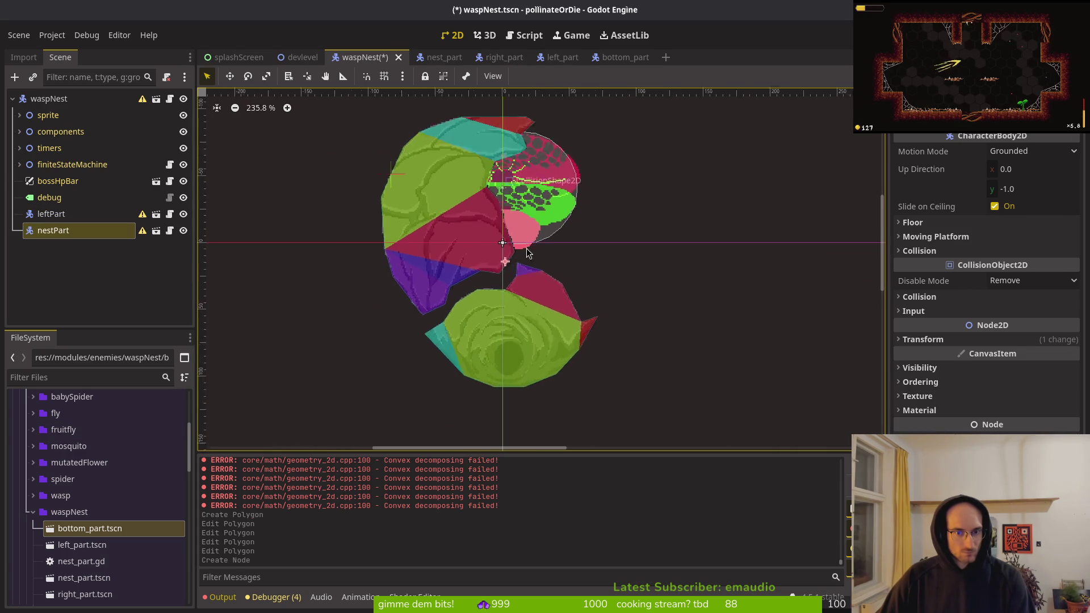
pyautogui.moveTo(526, 360); pyautogui.dragTo(520, 316)
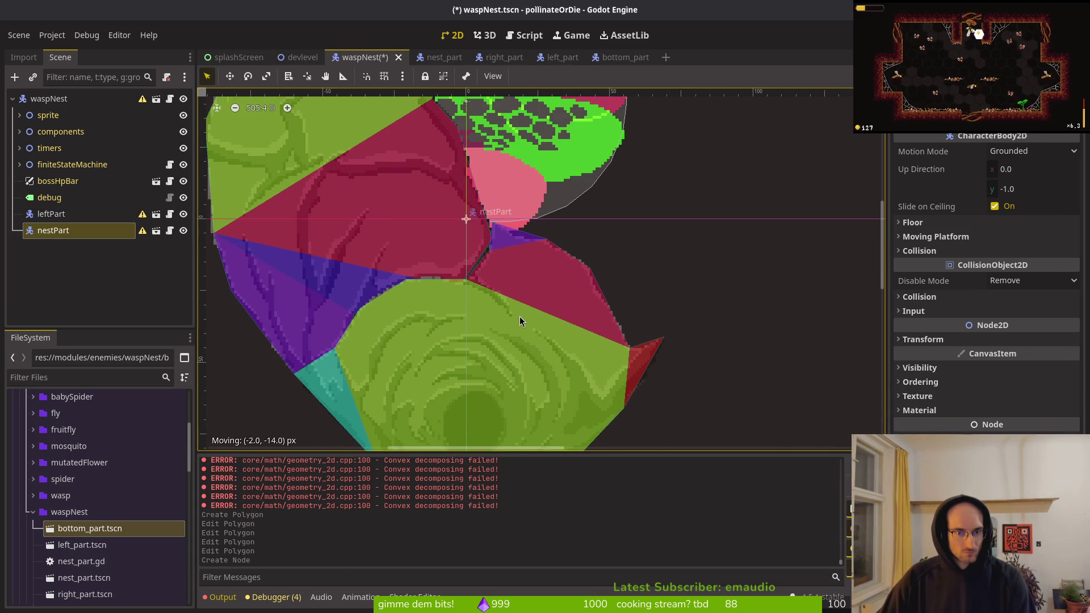
pyautogui.click(49, 234)
# - Rename the new node bottomPart, move it above leftPart, and save waspNest
pyautogui.doubleClick(45, 238)
pyautogui.write('bottomPart')
pyautogui.press('Return')
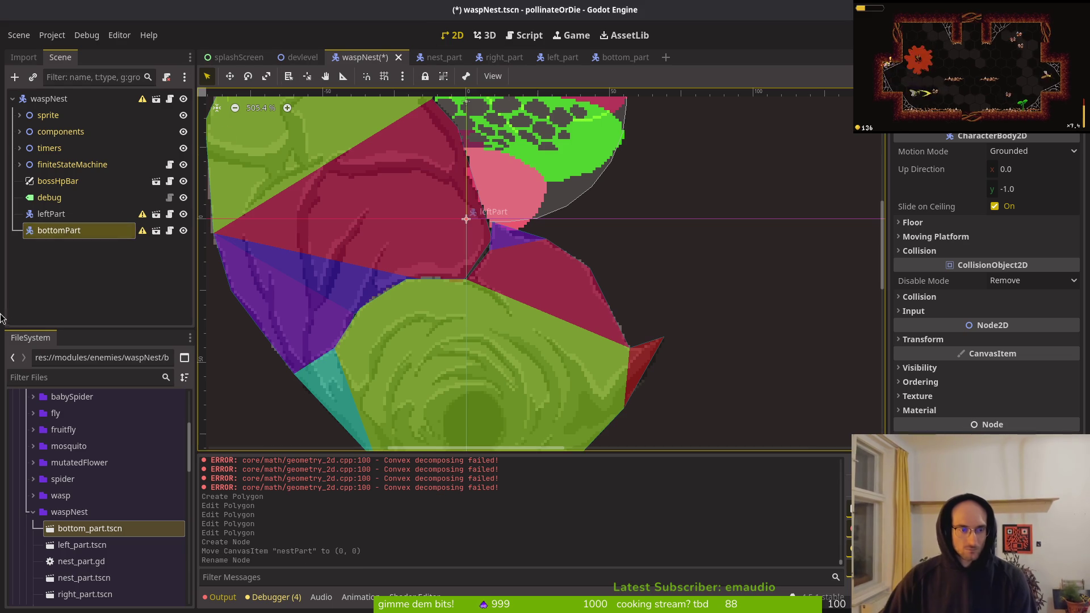
pyautogui.moveTo(67, 239); pyautogui.dragTo(57, 209)
pyautogui.hotkey('ctrl', 's')
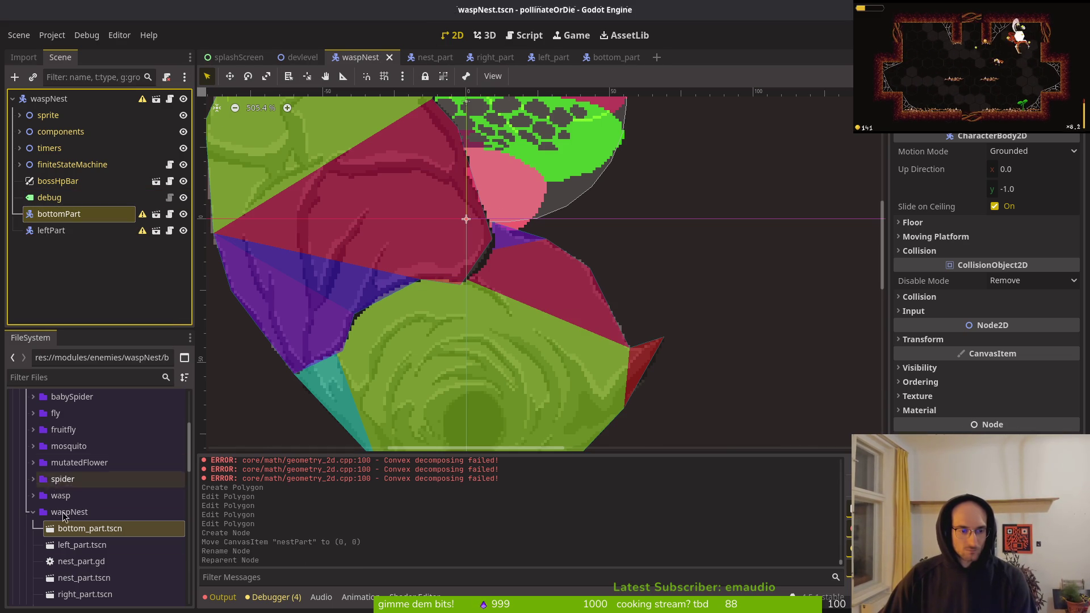
# - Add a right_part instance to waspNest, reset its position to align the parts, and save
pyautogui.scroll(-2, 82, 544)
pyautogui.moveTo(83, 544)
pyautogui.mouseDown()
pyautogui.moveTo(159, 297)
pyautogui.moveTo(99, 243)
pyautogui.mouseUp()
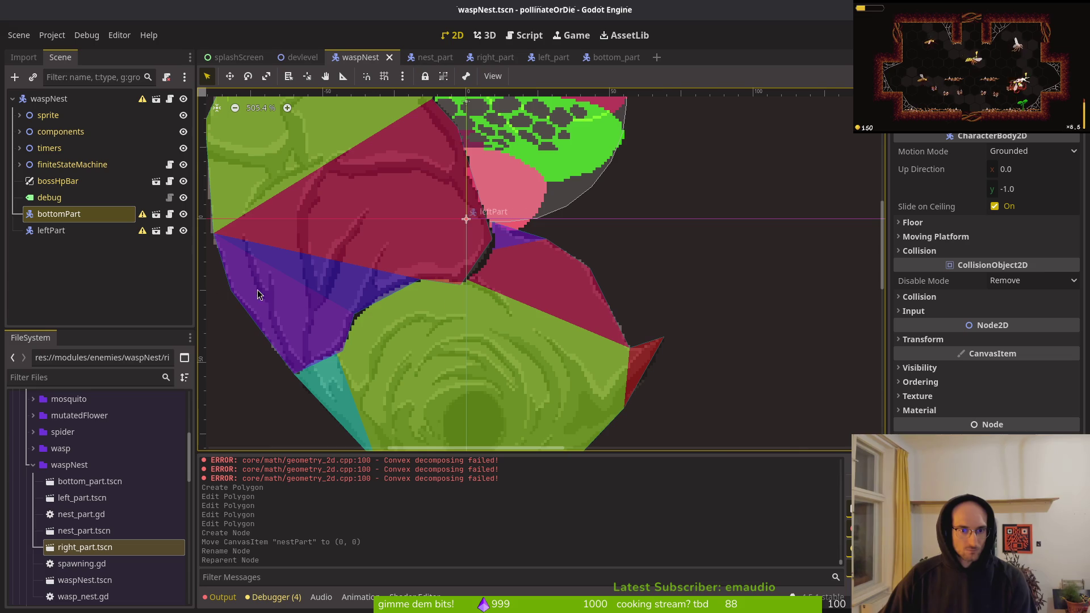
pyautogui.scroll(-10, 474, 332)
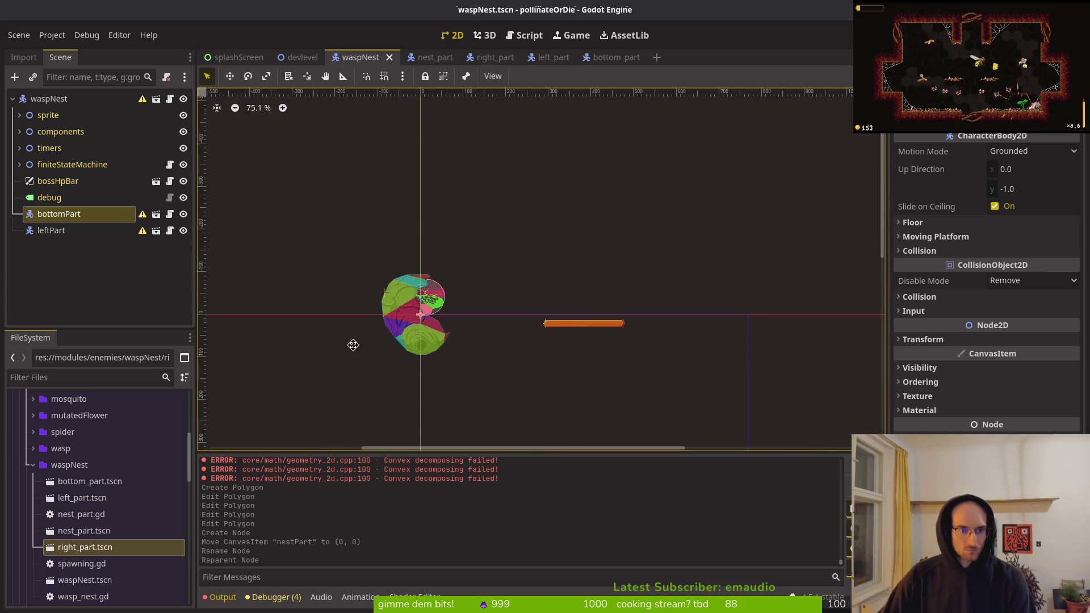
pyautogui.scroll(-1, 353, 345)
pyautogui.moveTo(114, 547); pyautogui.dragTo(553, 334)
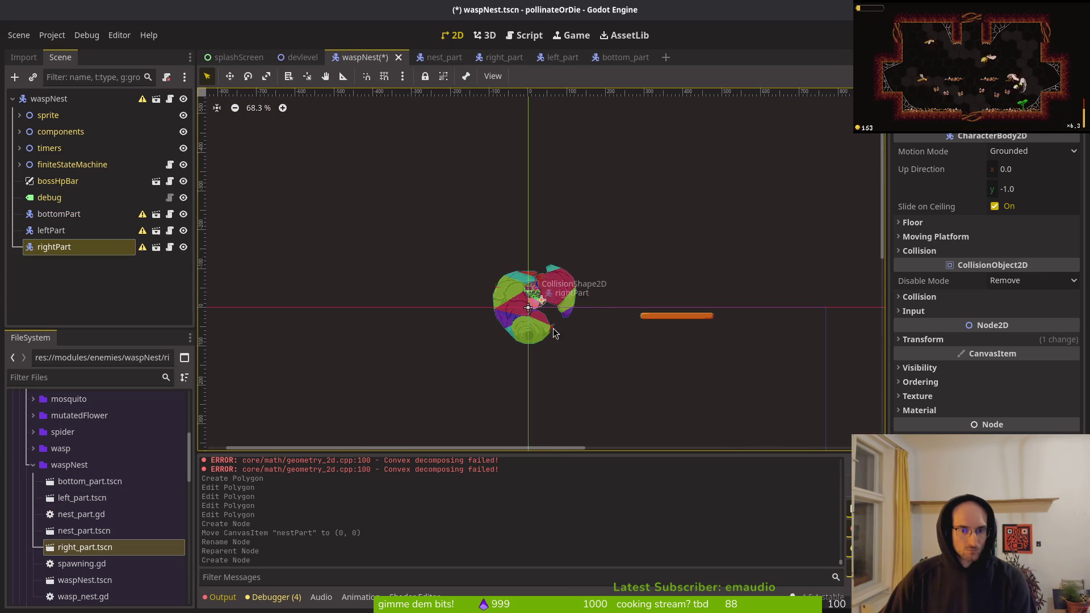
pyautogui.scroll(9, 557, 310)
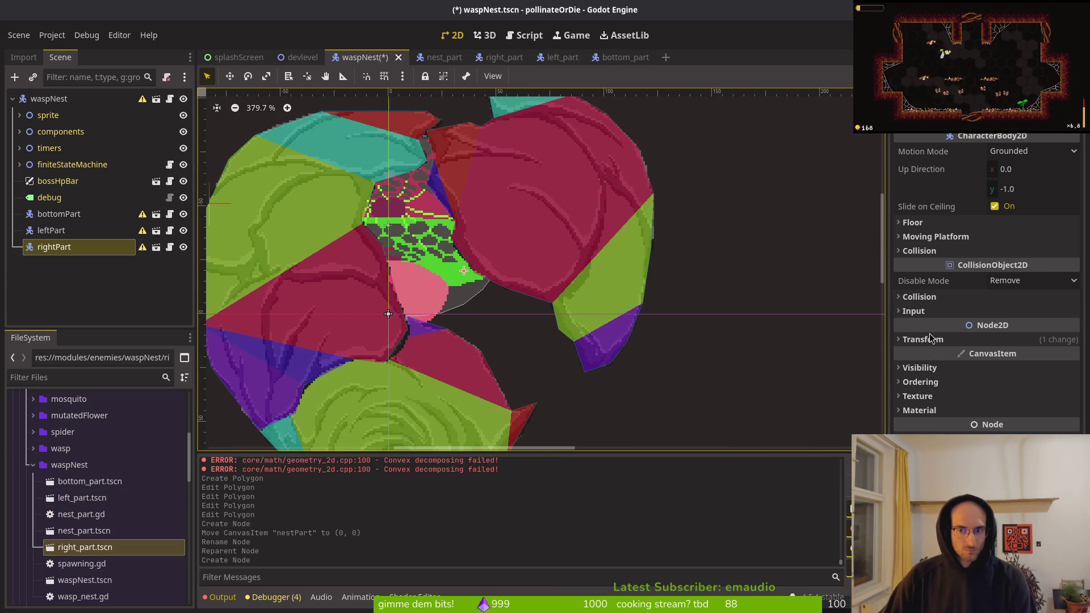
pyautogui.click(931, 339)
pyautogui.click(981, 354)
pyautogui.click(412, 320)
pyautogui.hotkey('ctrl', 's')
pyautogui.click(318, 253)
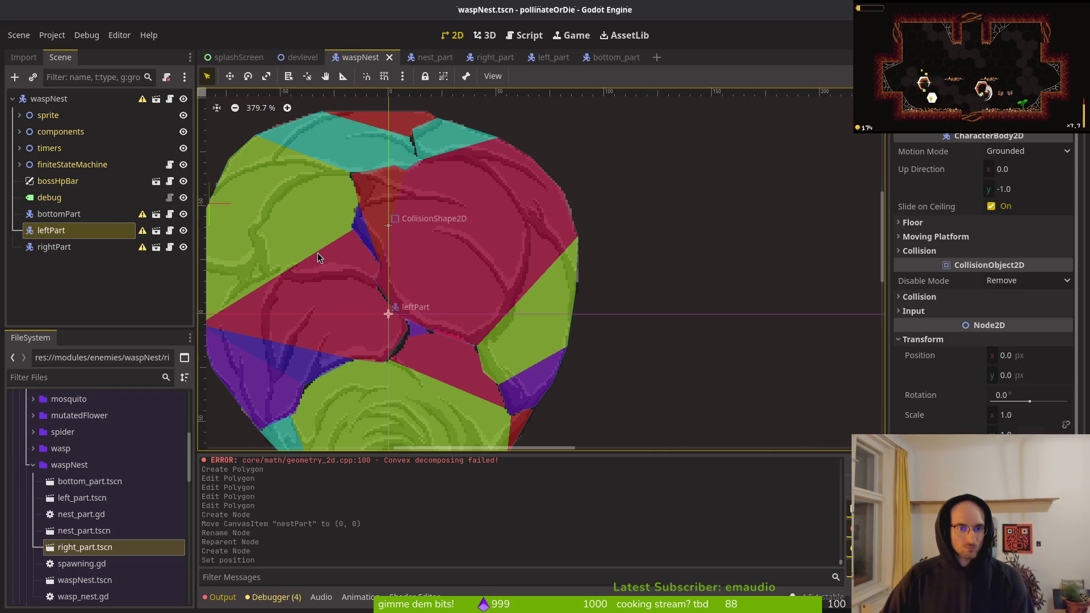
pyautogui.click(440, 234)
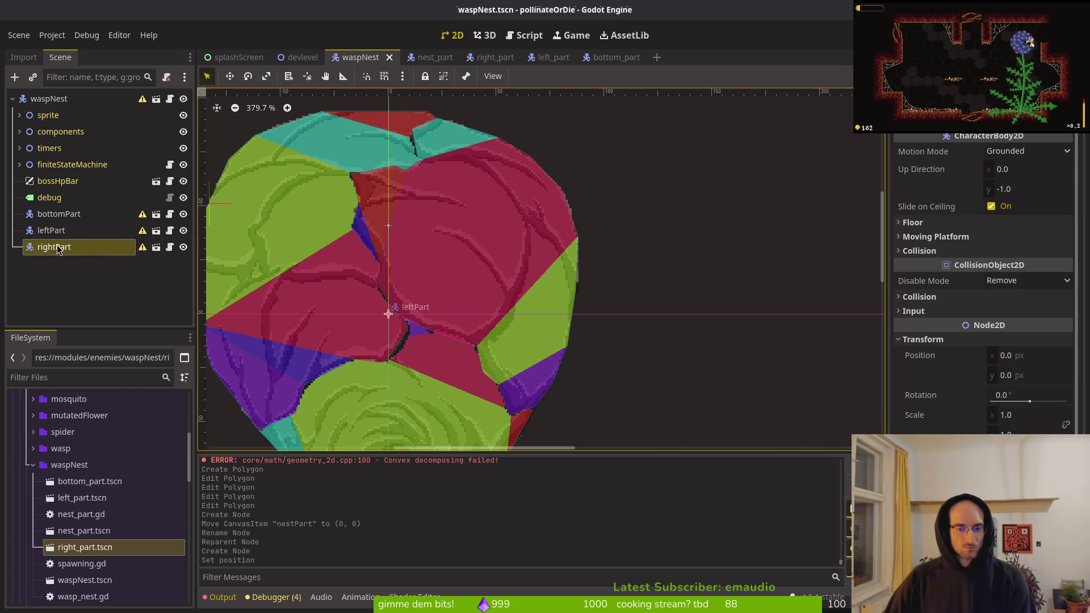
# - In the bottom_part scene, rename the root node to bottomPart, save, and compare the left_part and right_part tabs
pyautogui.click(616, 57)
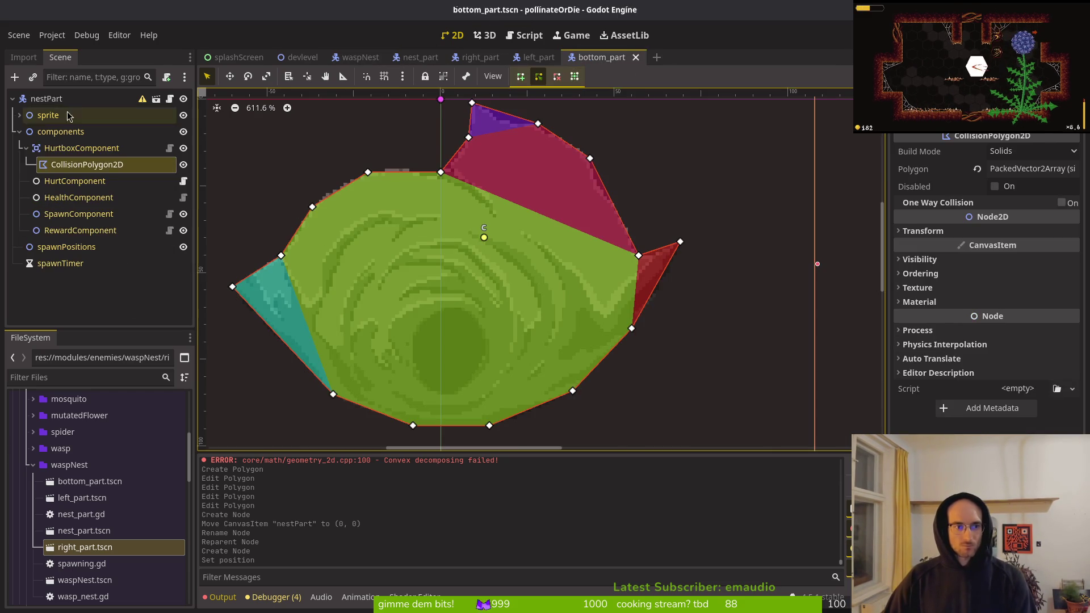
pyautogui.doubleClick(43, 101)
pyautogui.write('bottom')
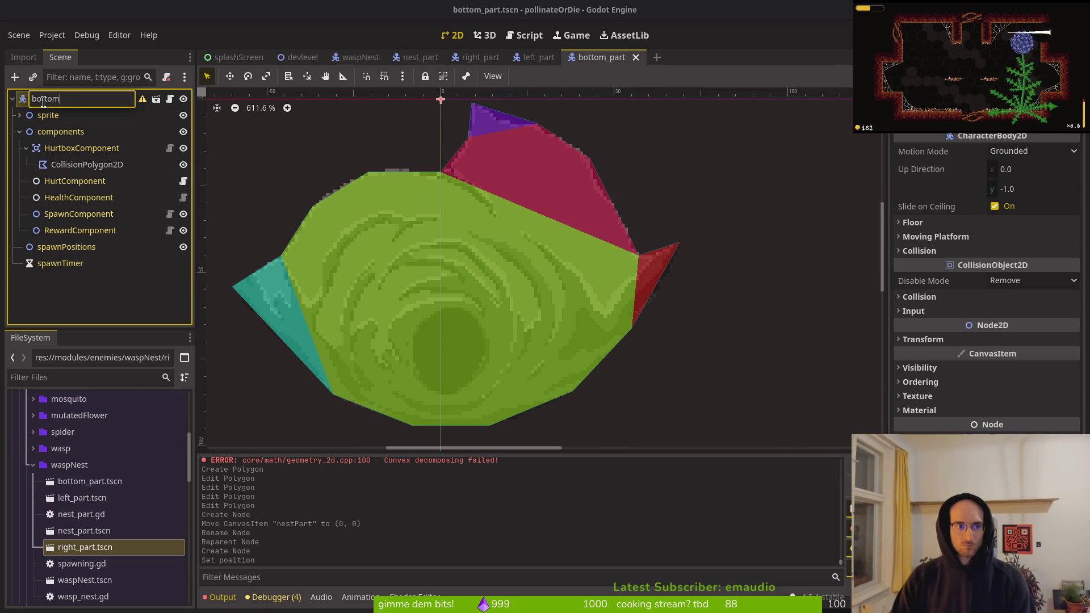
pyautogui.press('Return')
pyautogui.hotkey('ctrl', 's')
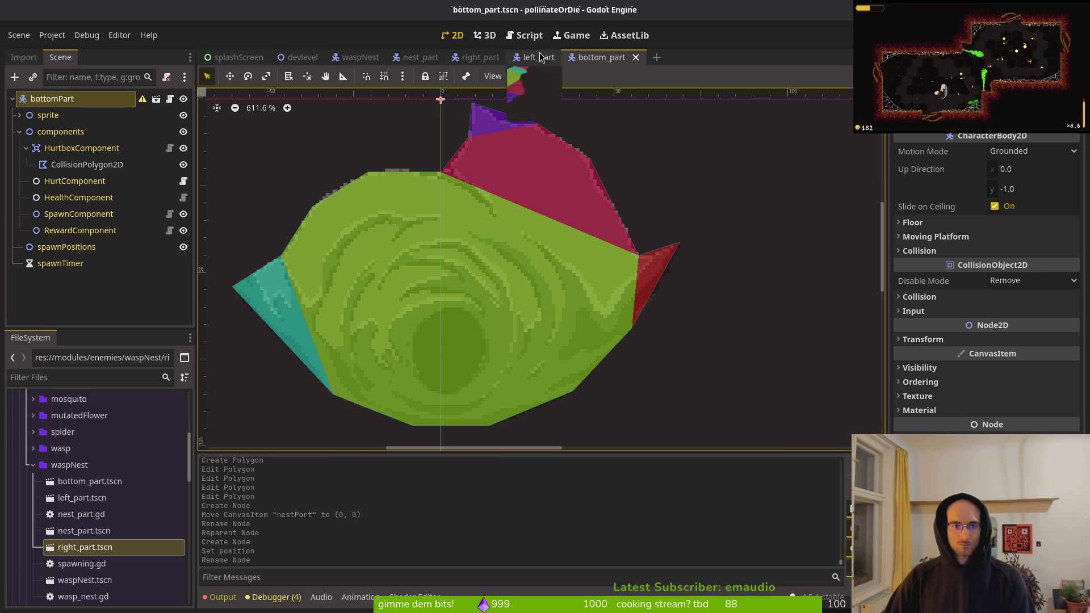
pyautogui.click(538, 57)
pyautogui.click(480, 57)
pyautogui.click(602, 57)
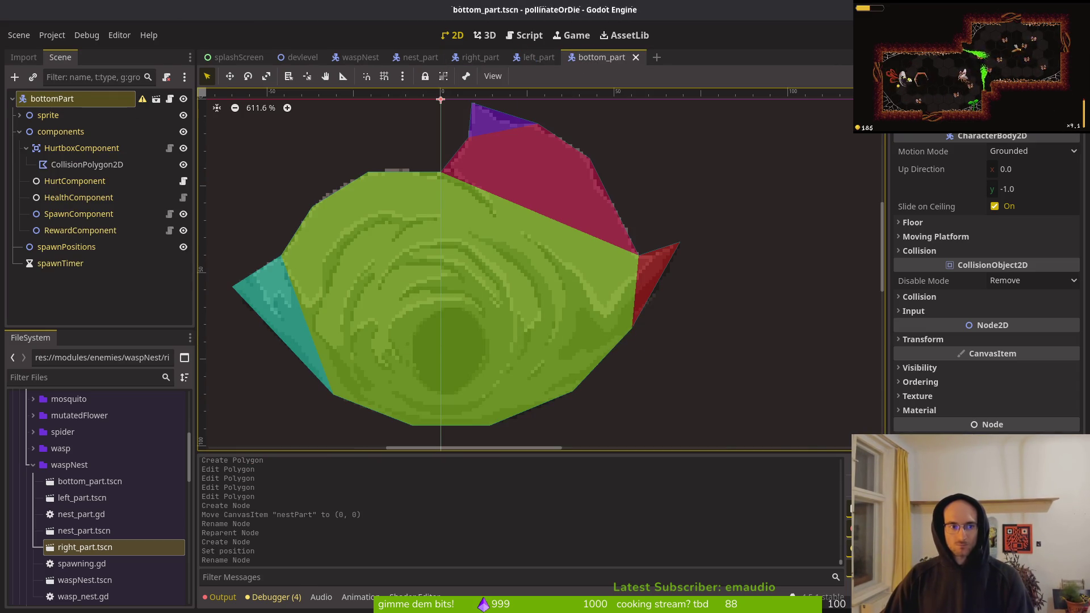
# - Run the game, fly the bee to the wasp nest and attack it, then stop the game and quit Godot
pyautogui.press('F5')
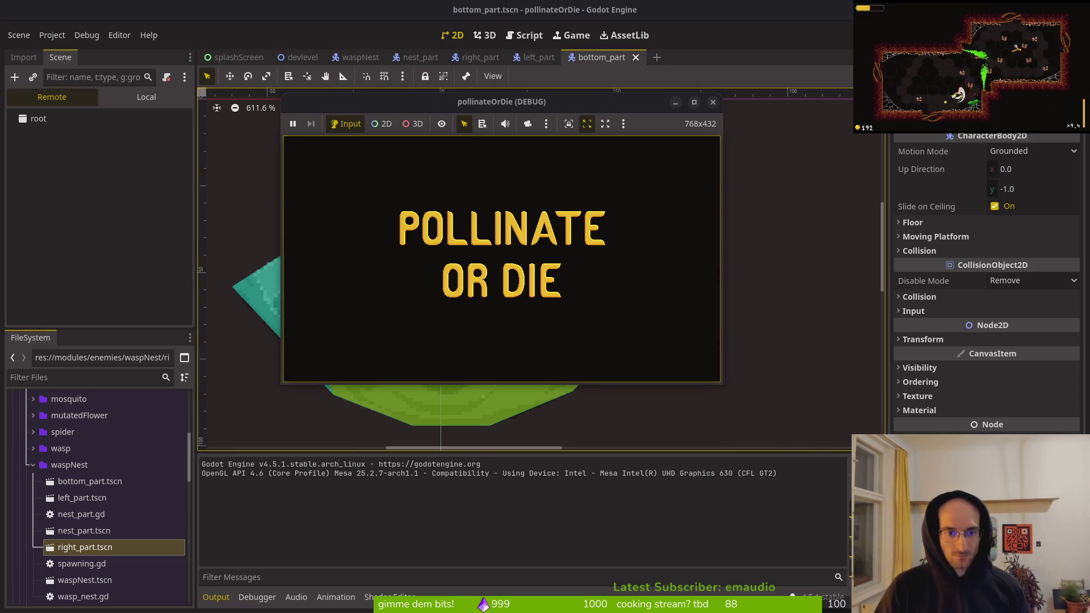
pyautogui.press('w')
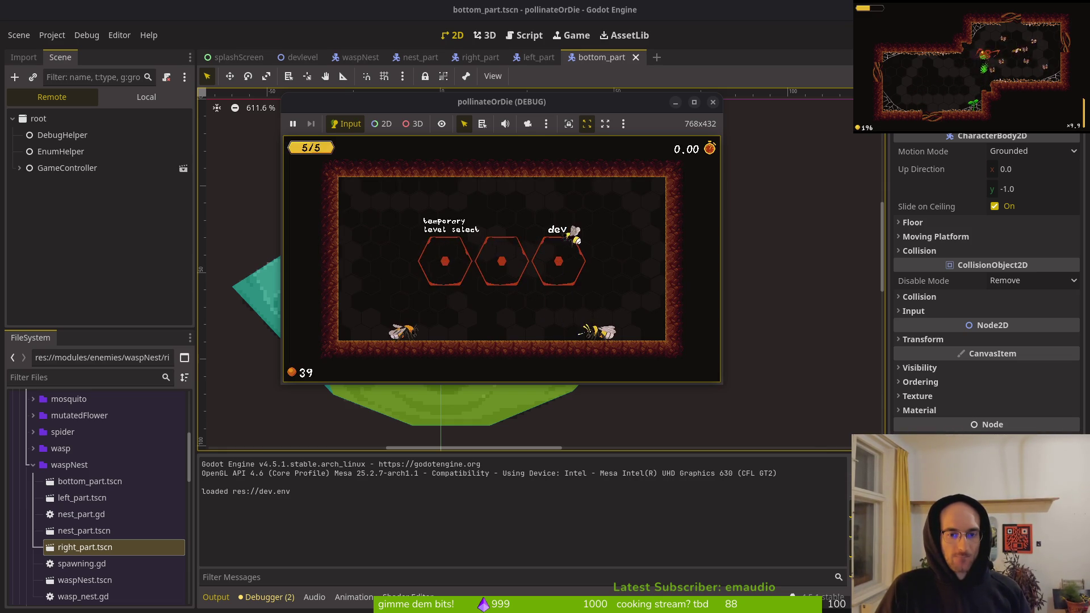
pyautogui.press('d')
pyautogui.press('w')
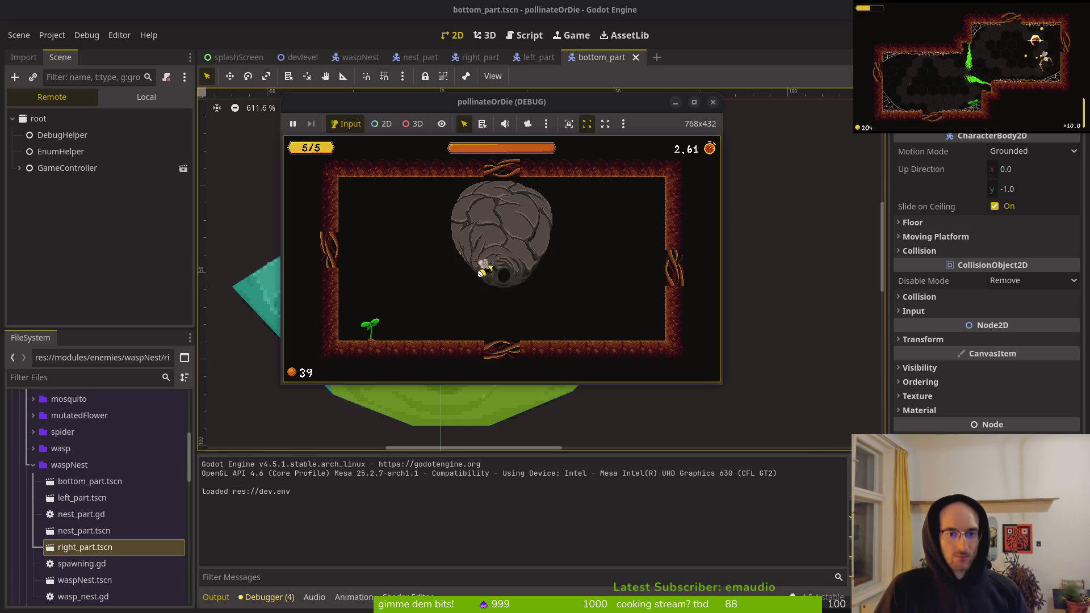
pyautogui.press('d')
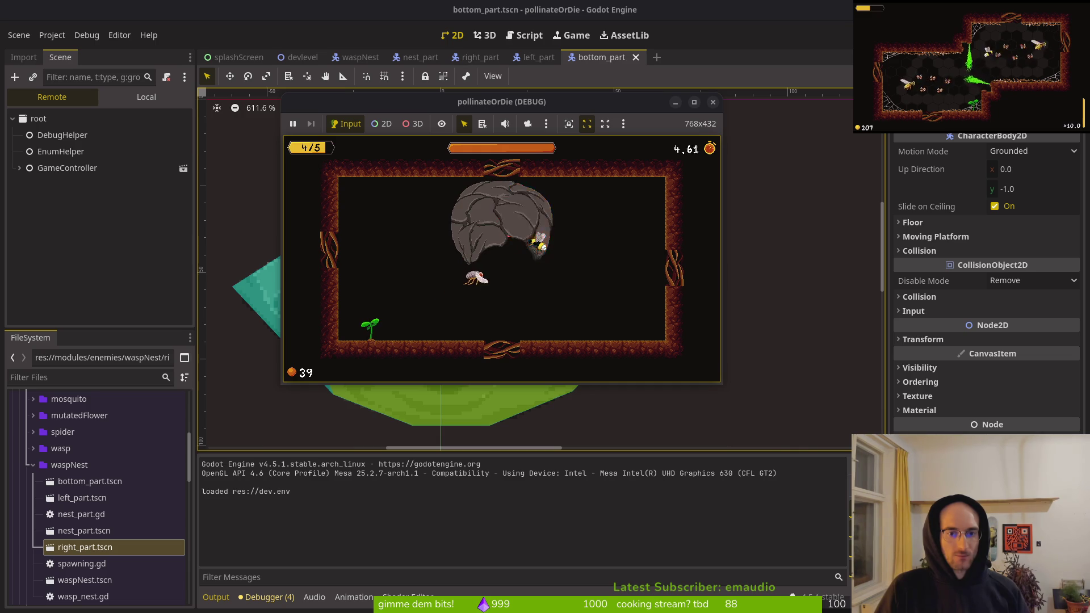
pyautogui.press('w')
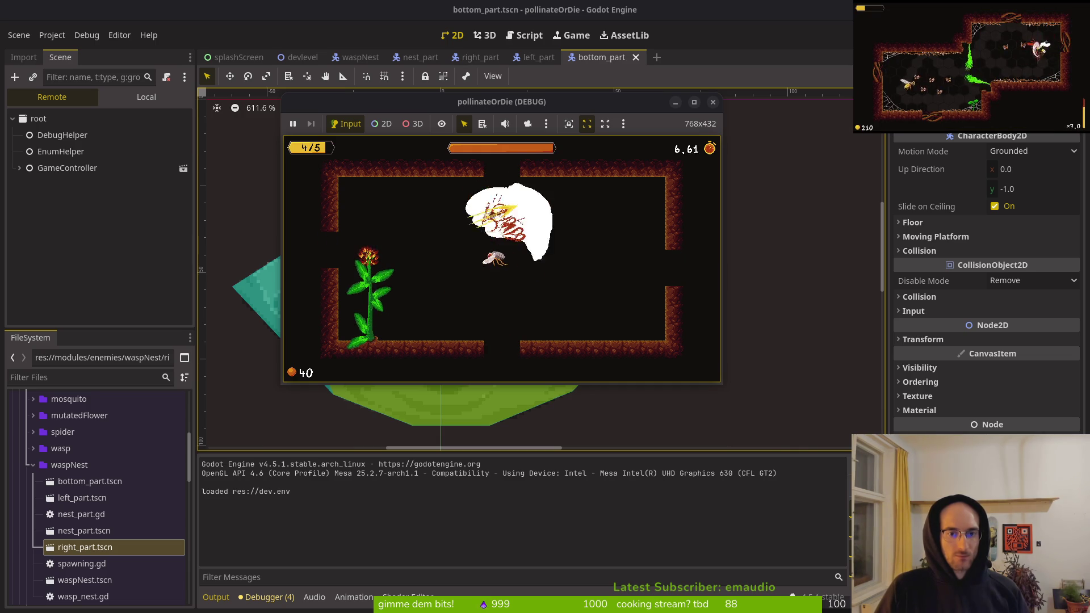
pyautogui.press('d')
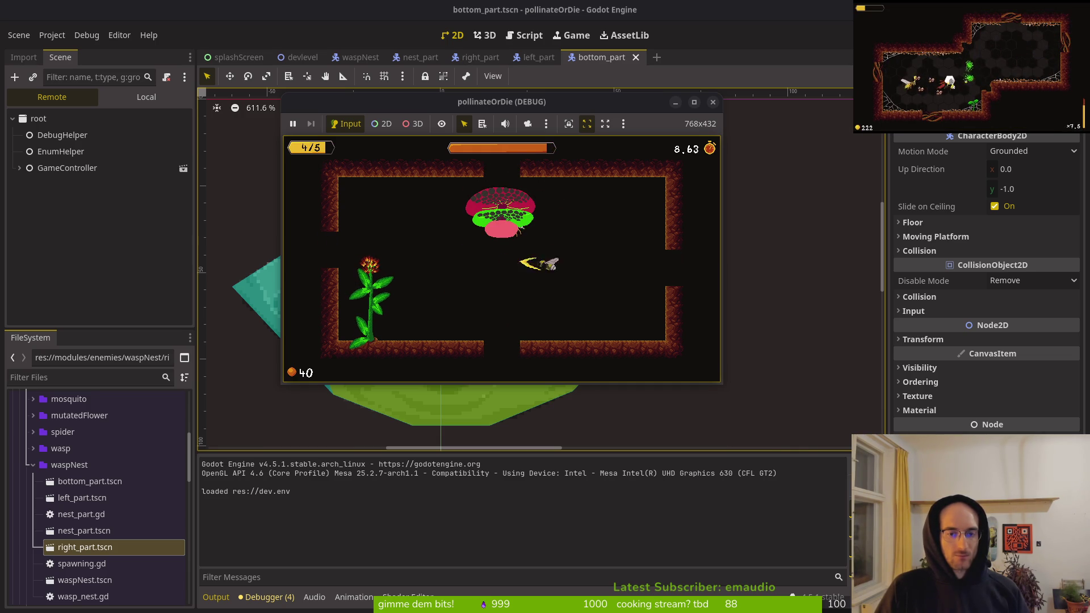
pyautogui.press('a')
pyautogui.press('w')
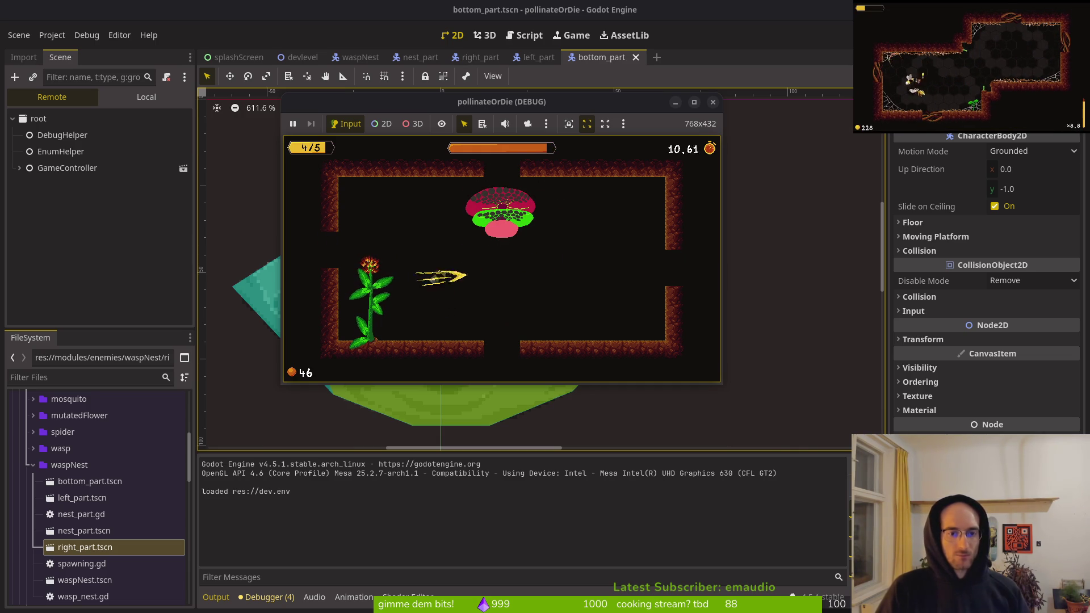
pyautogui.click(714, 103)
pyautogui.hotkey('ctrl', 'q')
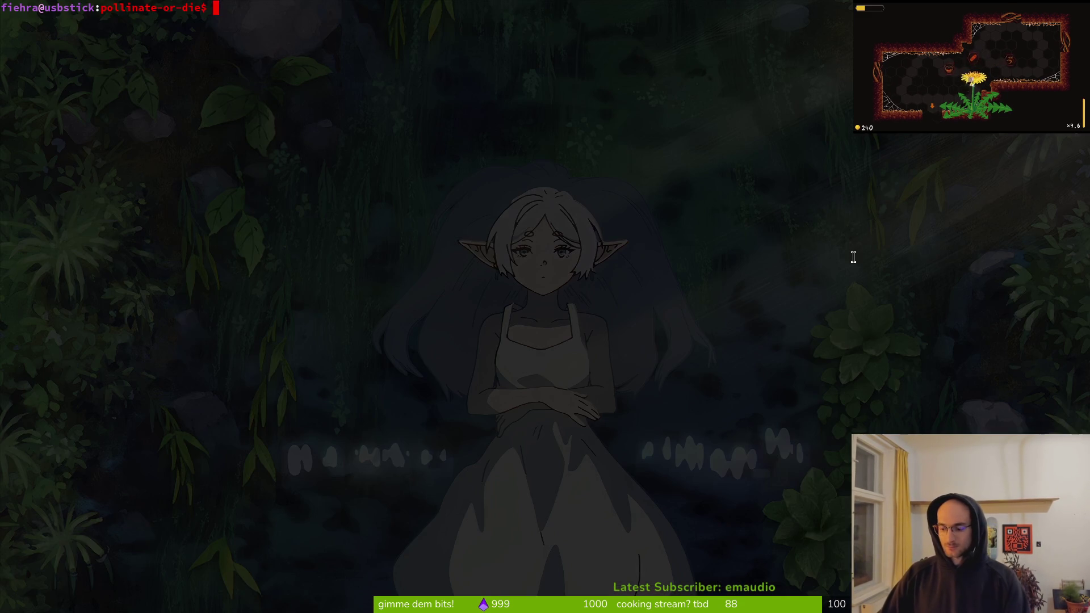
# - Launch vim on the project and open wasp_nest.gd through the fuzzy file finder
pyautogui.write('vim.')
pyautogui.press('Return')
pyautogui.press('space')
pyautogui.press('f')
pyautogui.press('f')
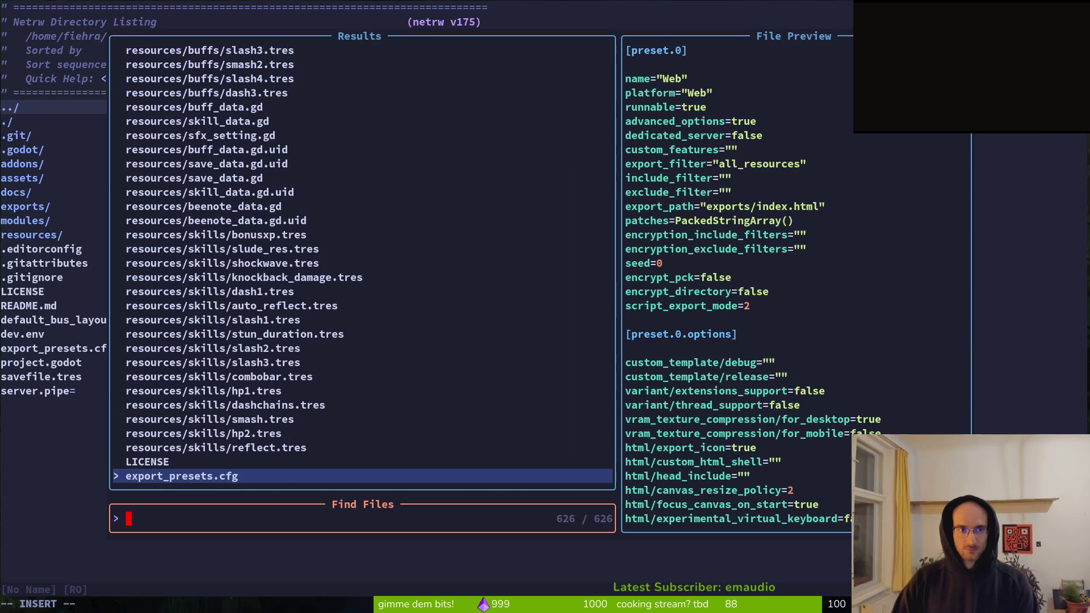
pyautogui.write('wasnest')
pyautogui.press('Up')
pyautogui.press('Up')
pyautogui.press('Up')
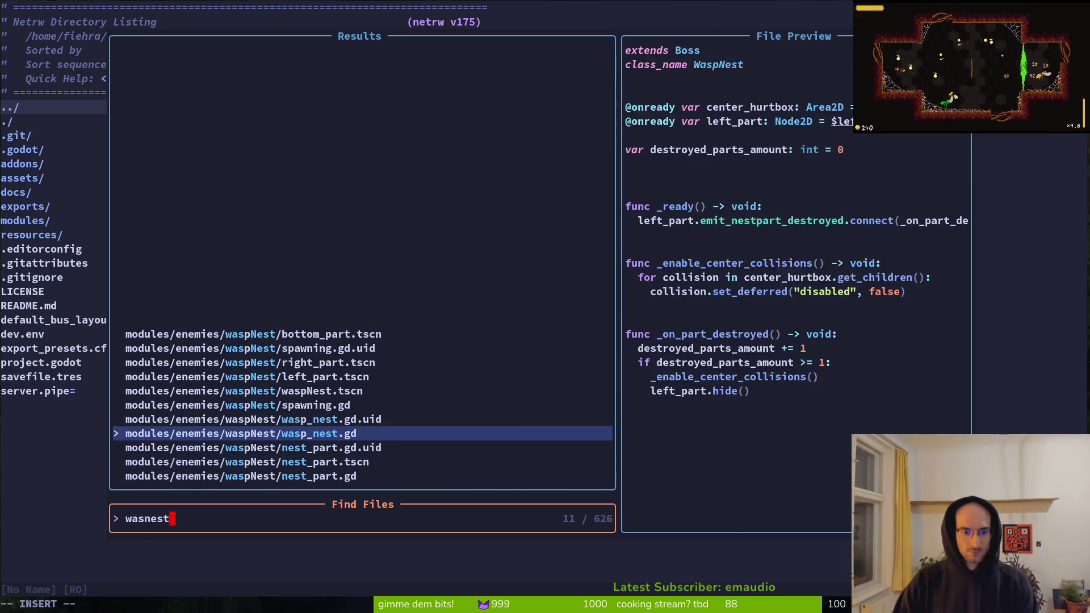
pyautogui.press('Down')
pyautogui.press('Down')
pyautogui.press('Down')
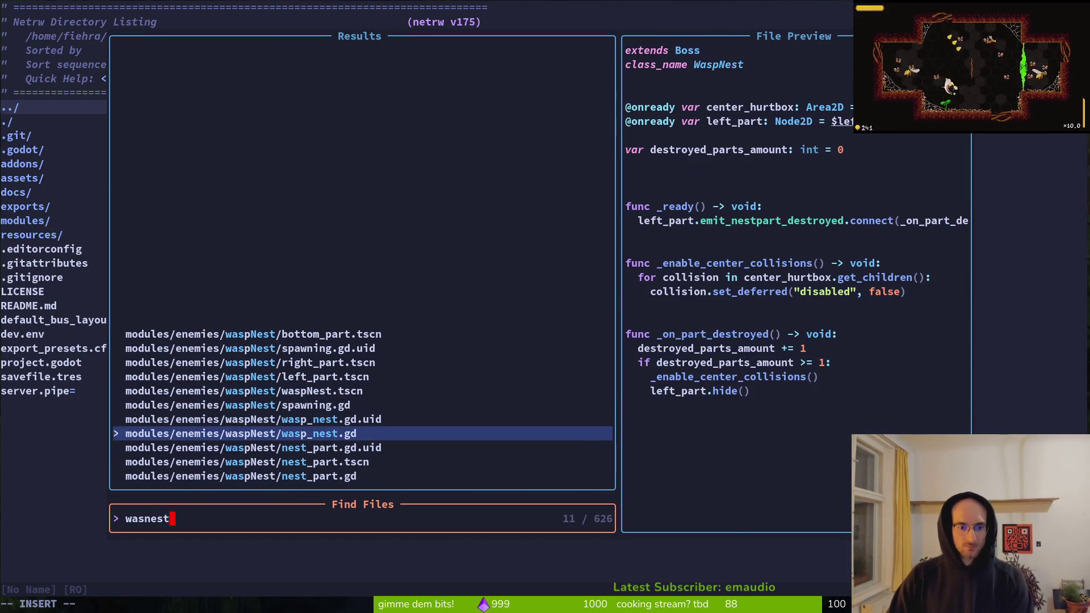
pyautogui.press('Return')
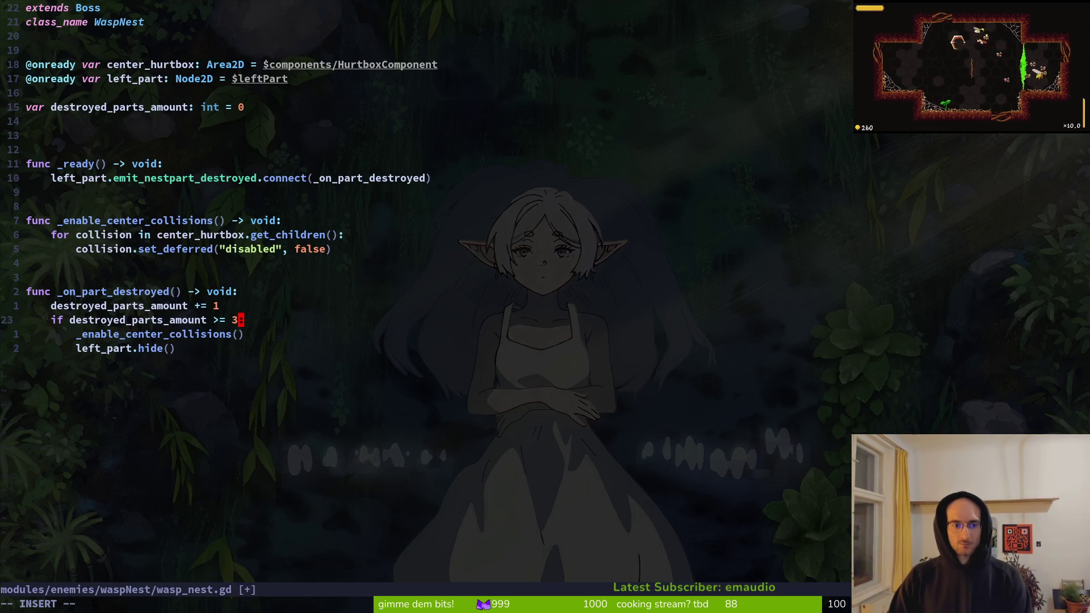
# - Change the destroyed-parts threshold from 1 to 3, save with :w, and relaunch the game
pyautogui.write(':w')
pyautogui.press('Return')
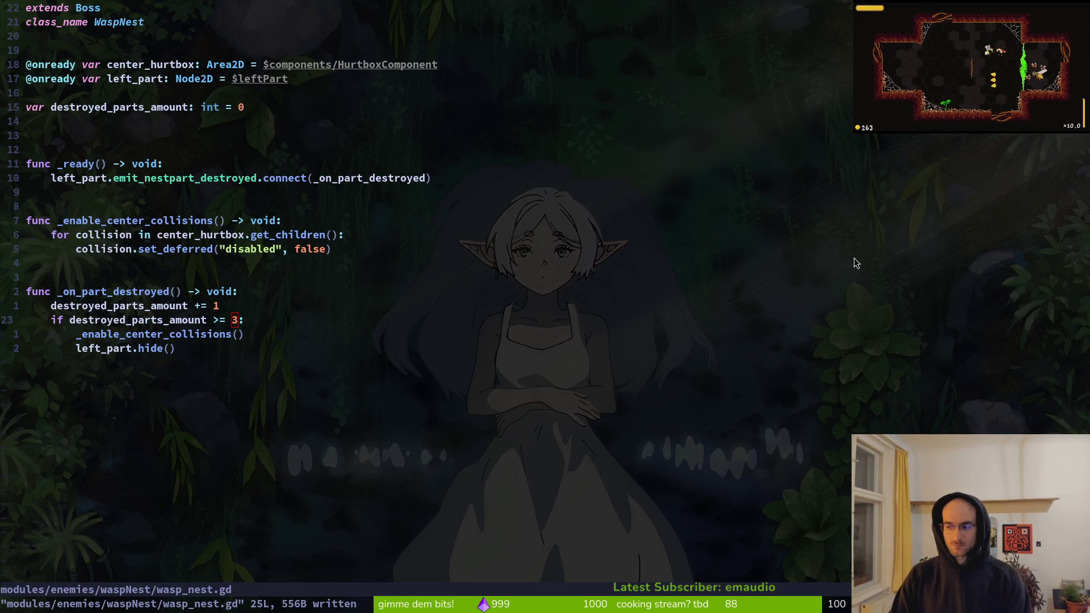
pyautogui.hotkey('alt', 'Tab')
pyautogui.press('F5')
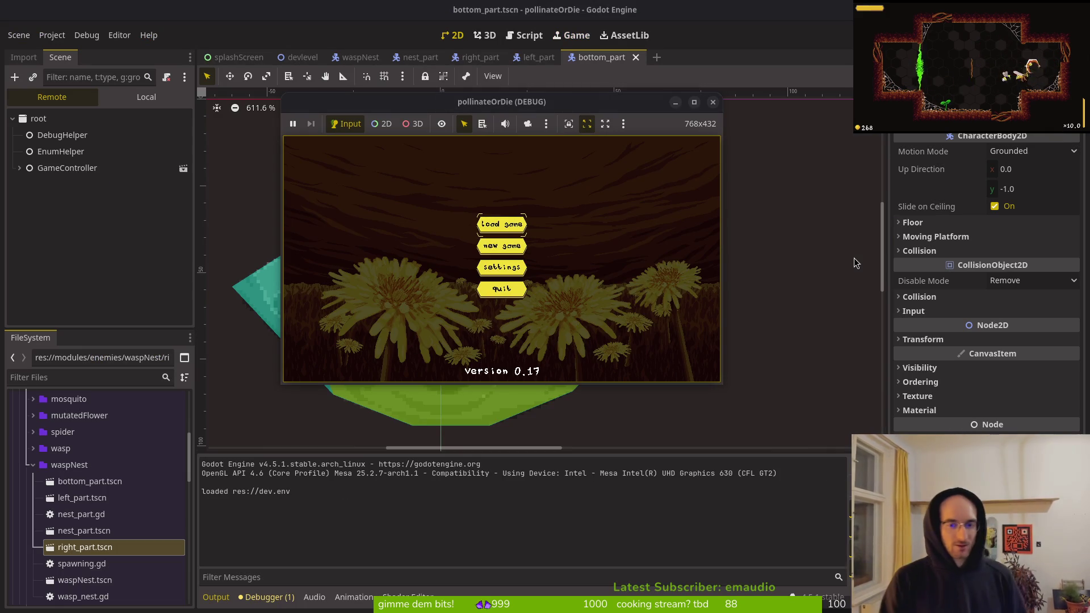
# - Start a game, fly the bee into the wasp-nest room and hit the nest until it breaks, then stop the game
pyautogui.press('Return')
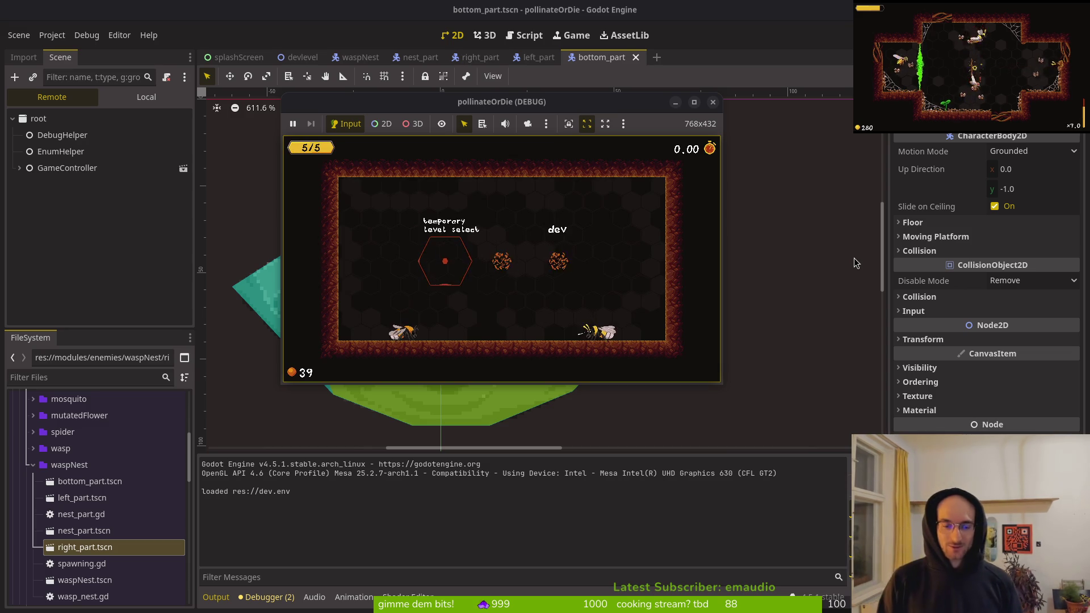
pyautogui.press('super+Up')
pyautogui.press('Up')
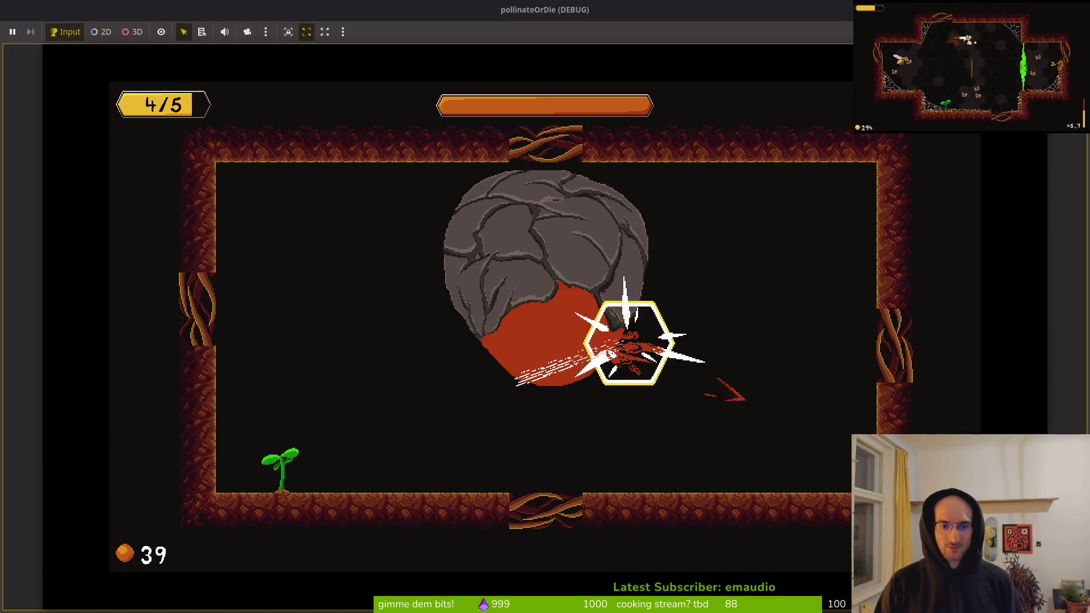
pyautogui.press('Up')
pyautogui.press('Down')
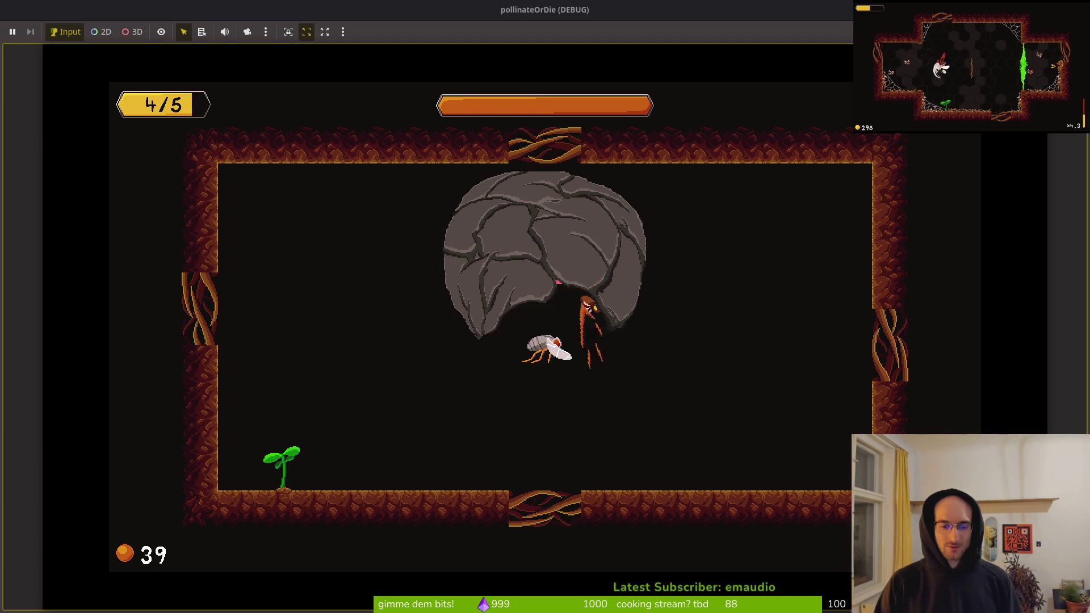
pyautogui.press('Up')
pyautogui.press('Right')
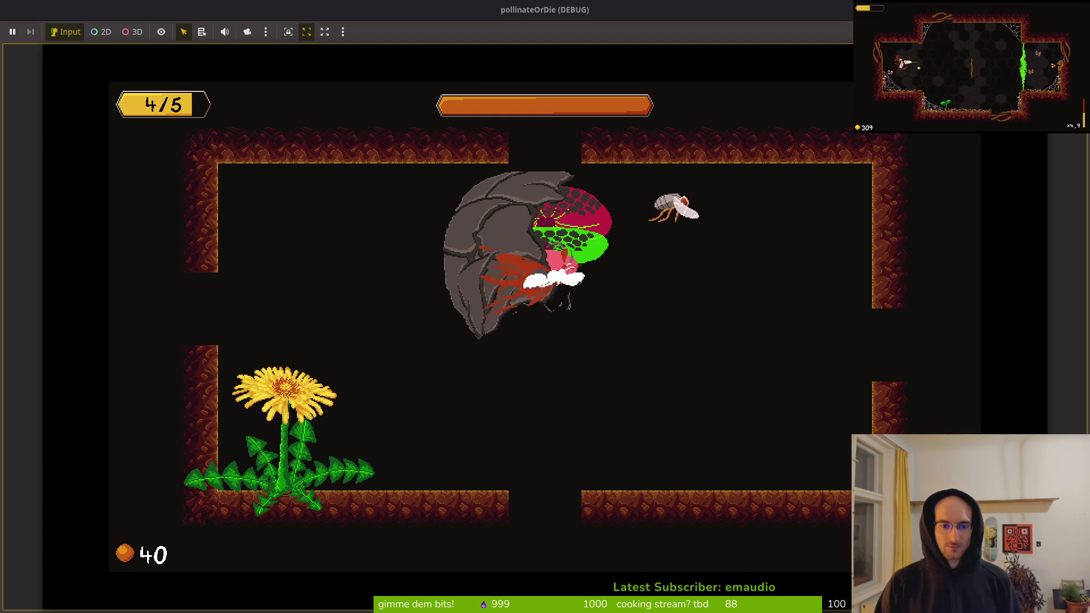
pyautogui.press('Down')
pyautogui.press('Left')
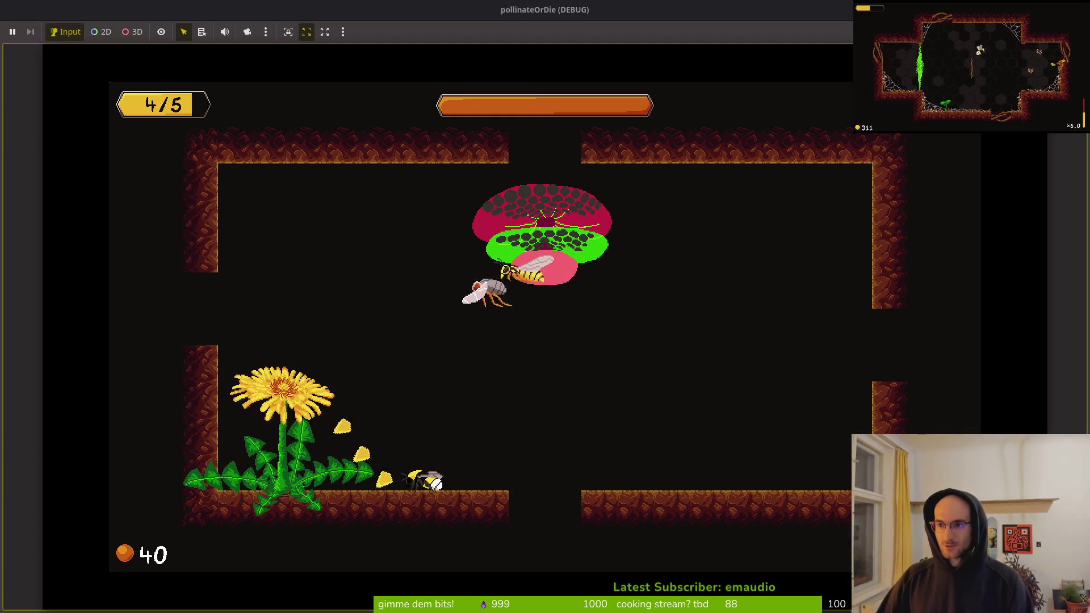
pyautogui.press('F8')
pyautogui.hotkey('alt', 'Tab')
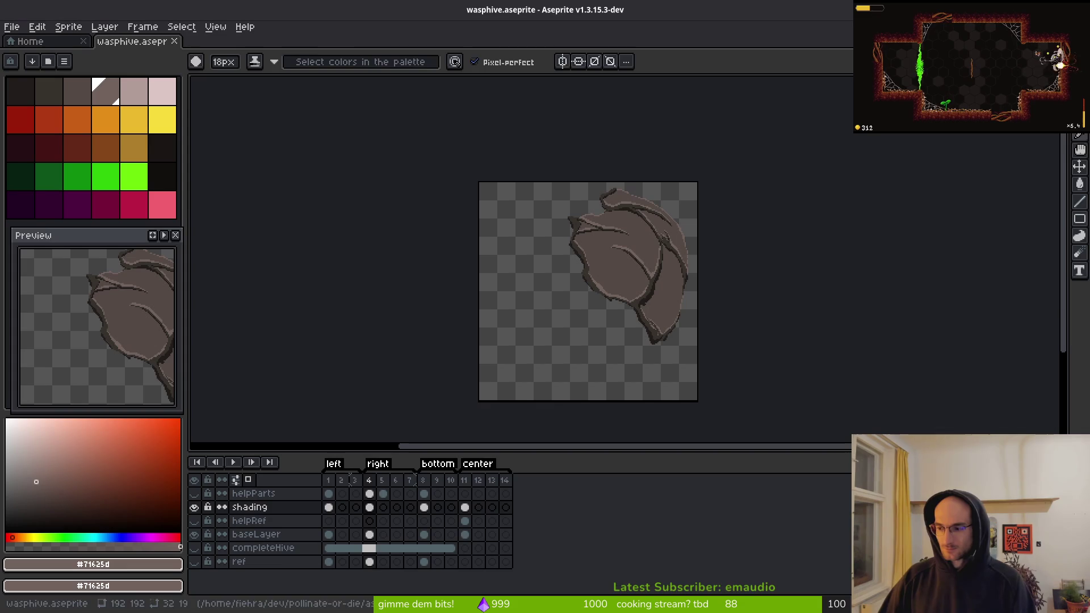
# - Run the game once more in Godot to check the hive, then close it
pyautogui.scroll(4, 613, 274)
pyautogui.hotkey('alt', 'Tab')
pyautogui.press('F5')
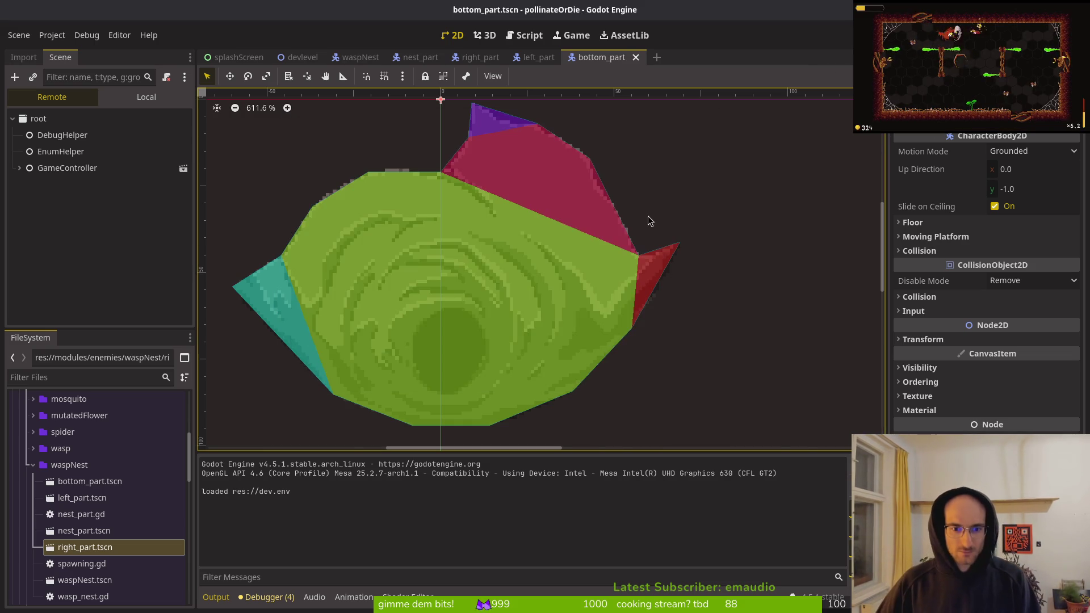
pyautogui.click(763, 286)
pyautogui.hotkey('alt', 'Tab')
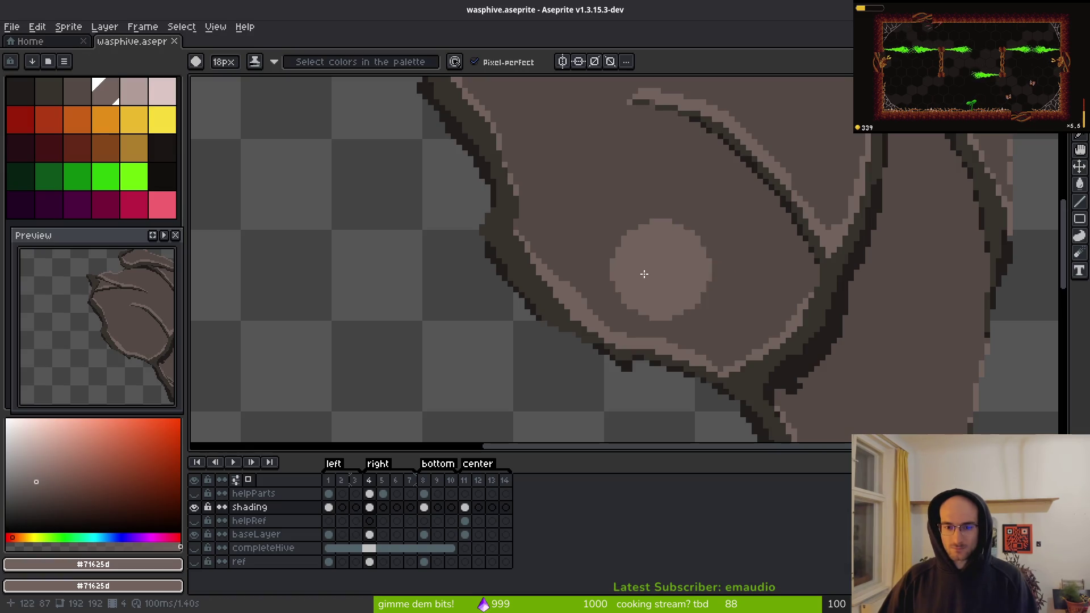
# - Paint dark #201c1a outline pixels along the hive edge with a 1-pixel brush
pyautogui.press('-')
pyautogui.press('-')
pyautogui.press('-')
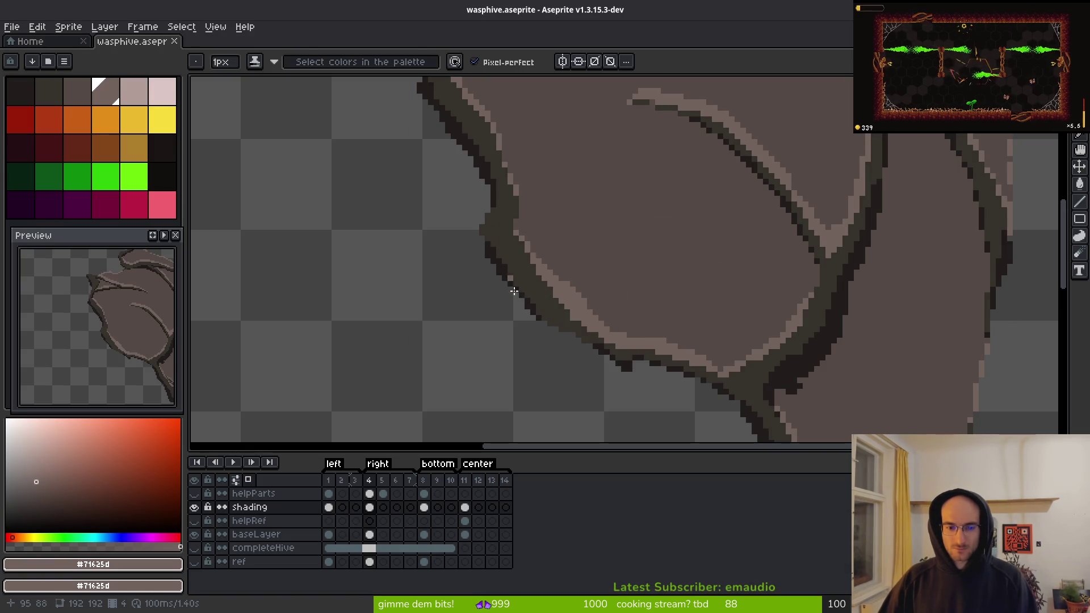
pyautogui.keyDown('alt'); pyautogui.click(539, 303); pyautogui.keyUp('alt')
pyautogui.scroll(5, 536, 305)
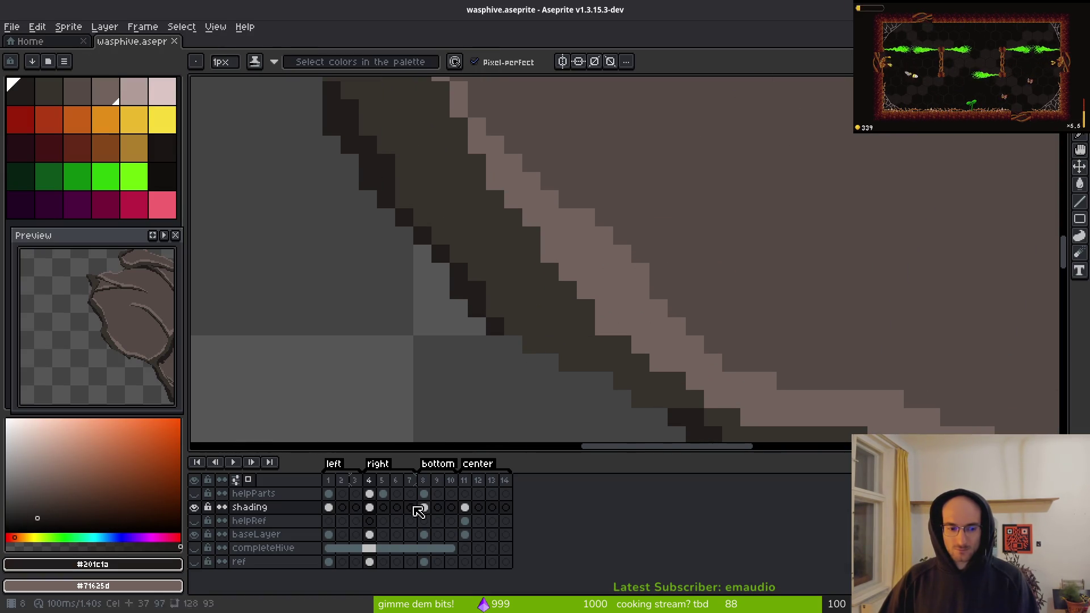
pyautogui.moveTo(508, 343)
pyautogui.mouseDown()
pyautogui.moveTo(593, 380)
pyautogui.moveTo(550, 360)
pyautogui.mouseUp()
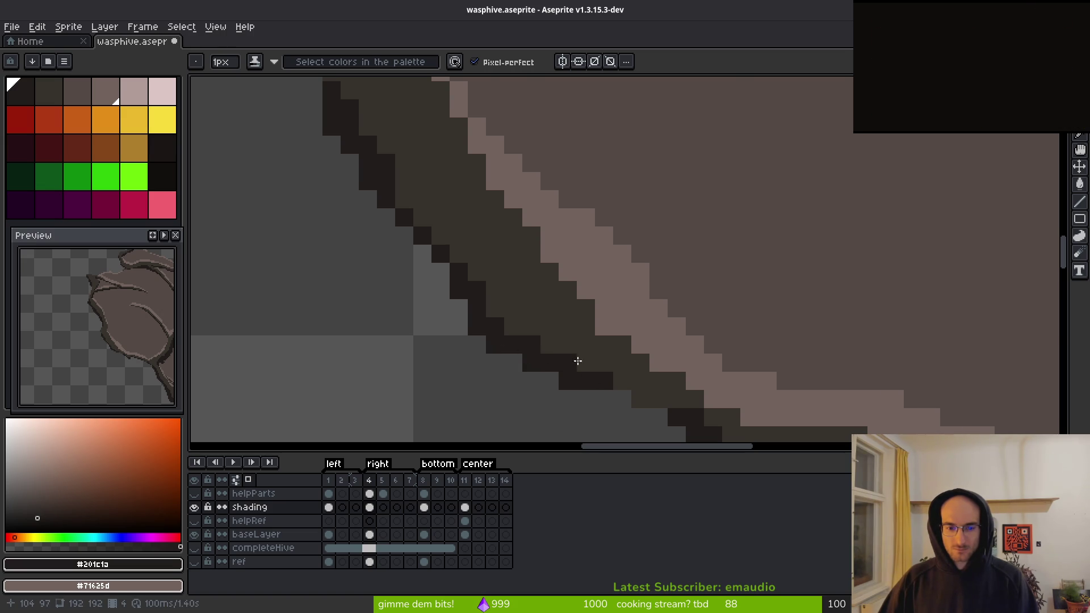
pyautogui.scroll(-4, 577, 360)
pyautogui.scroll(3, 591, 377)
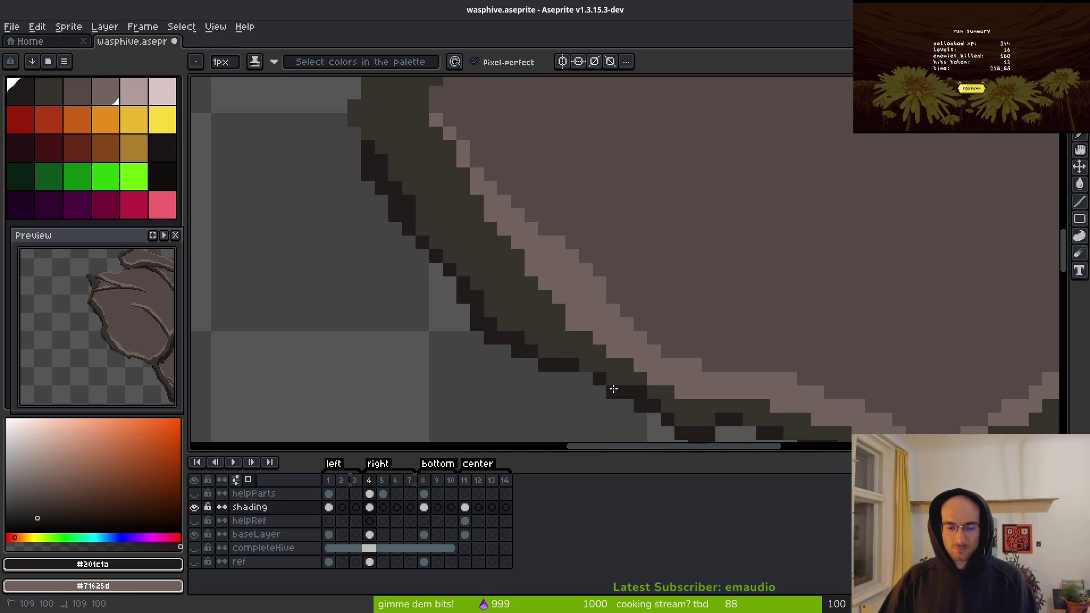
pyautogui.scroll(-3, 687, 398)
pyautogui.scroll(3, 578, 316)
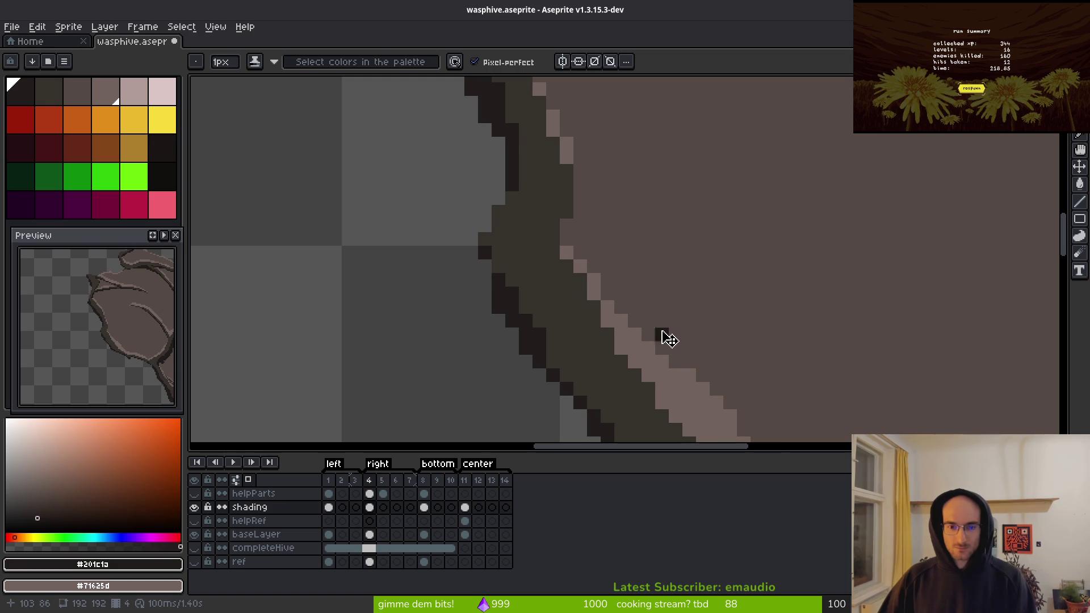
pyautogui.scroll(-2, 624, 319)
# - Export the sprite sheet to art/objects/hiveRightt.png, confirming the overwrite
pyautogui.hotkey('ctrl', 'e')
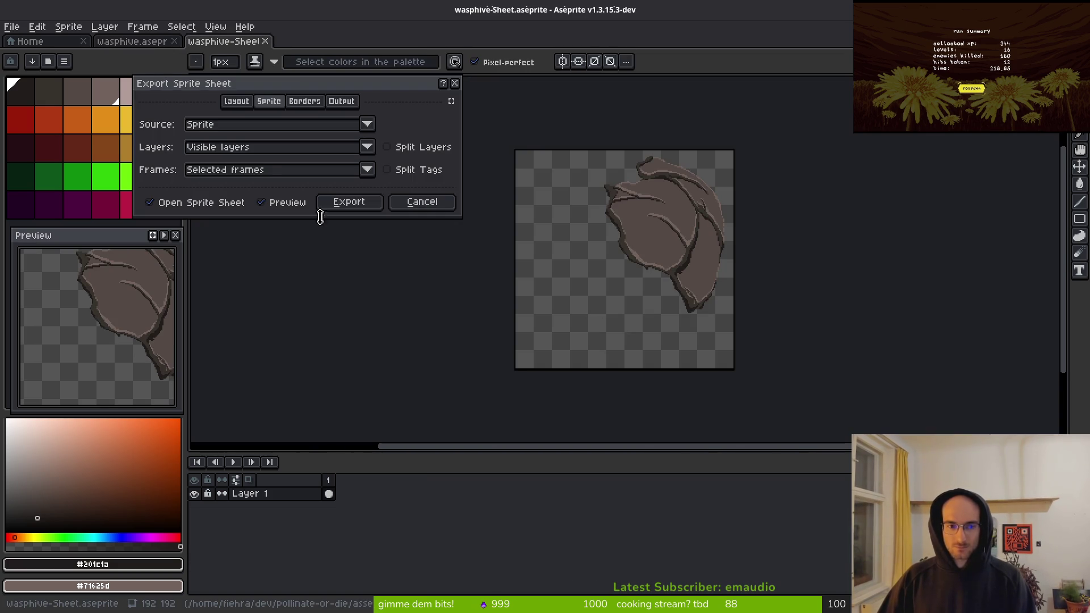
pyautogui.click(356, 204)
pyautogui.hotkey('ctrl', 'shift', 'e')
pyautogui.click(271, 52)
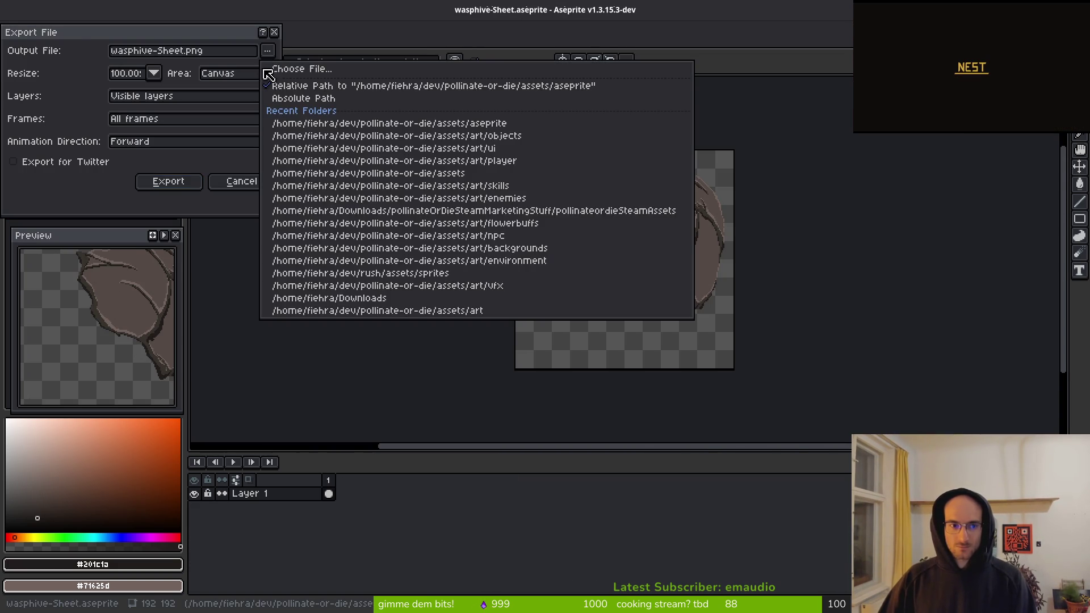
pyautogui.click(284, 73)
pyautogui.click(59, 55)
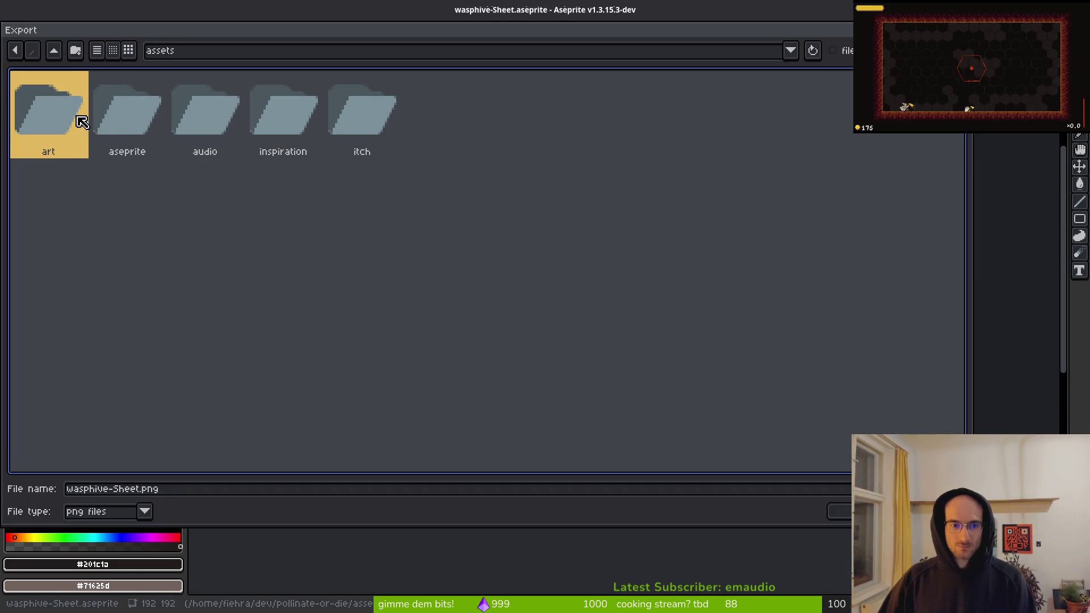
pyautogui.doubleClick(80, 113)
pyautogui.click(435, 118)
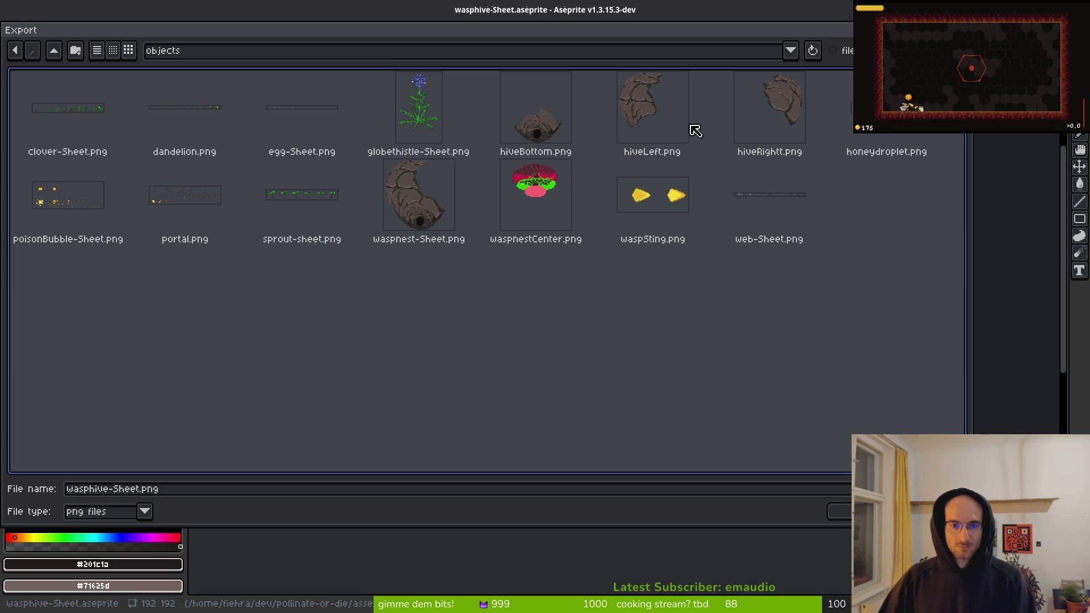
pyautogui.click(769, 111)
pyautogui.click(840, 510)
pyautogui.click(457, 344)
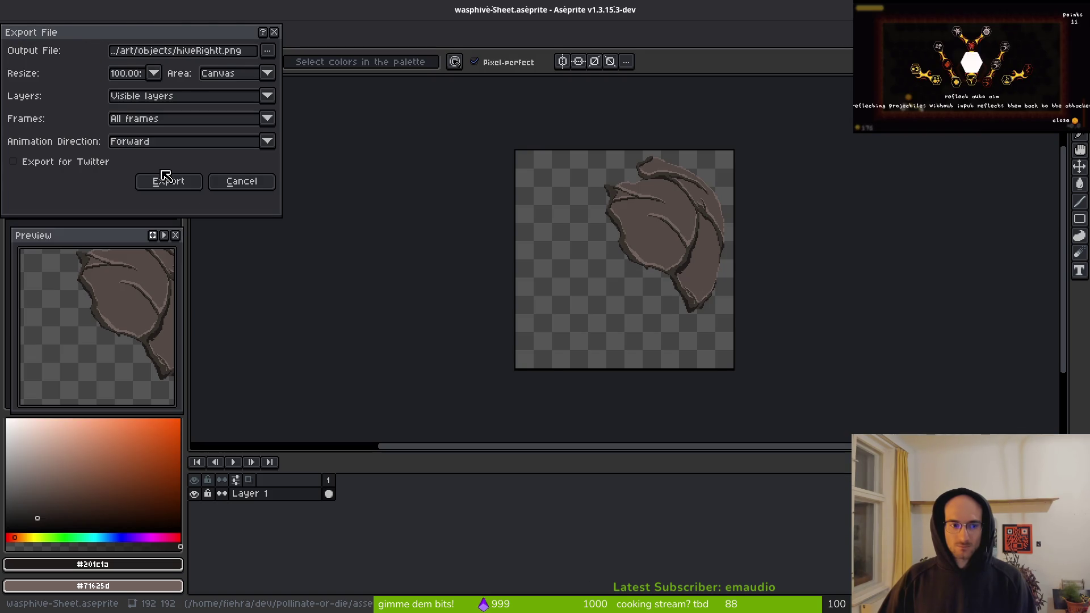
pyautogui.click(165, 181)
pyautogui.hotkey('alt', 'Tab')
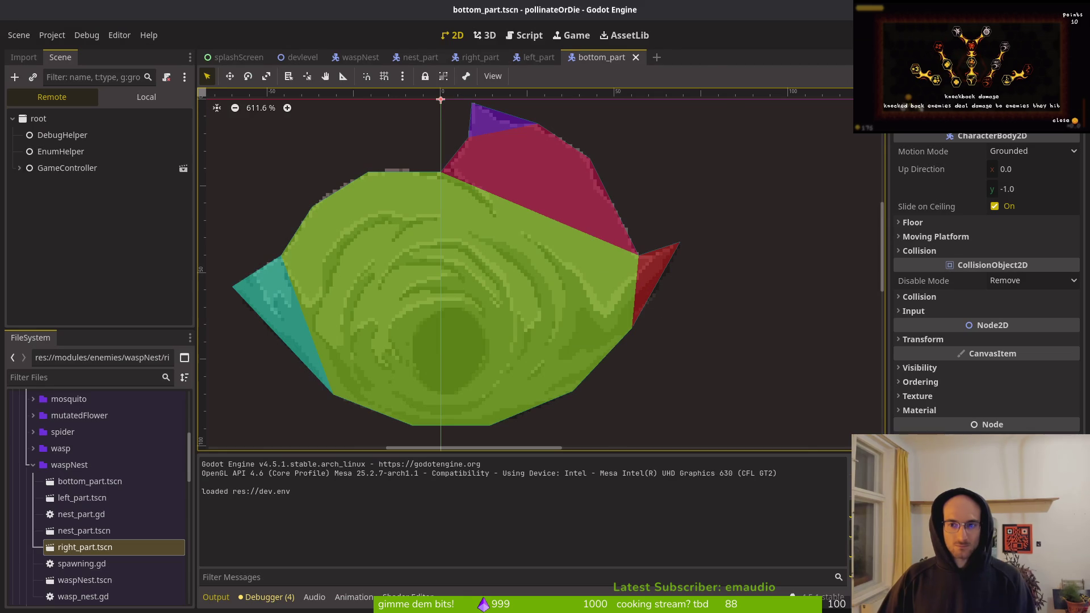
# - Run the game, maximize its window, and dash from the hub into the dev level
pyautogui.press('F5')
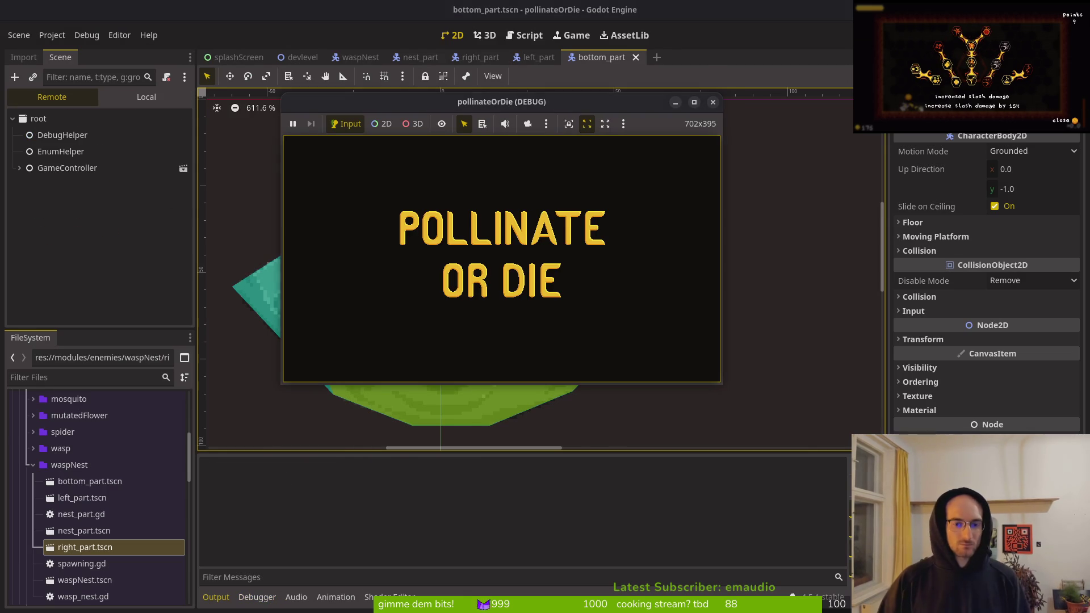
pyautogui.doubleClick(499, 102)
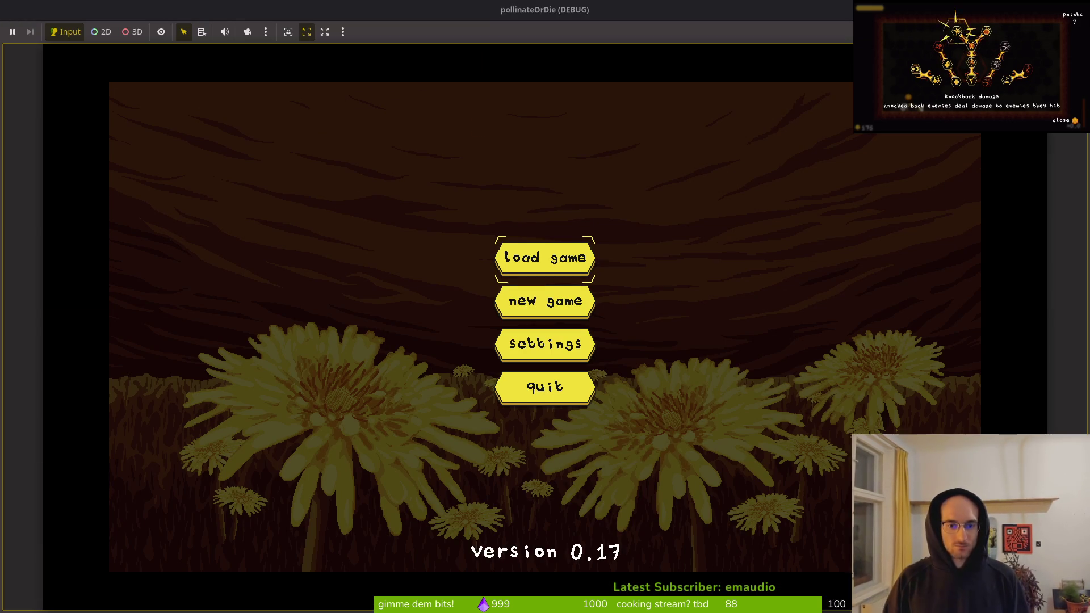
pyautogui.press('Return')
pyautogui.press('space')
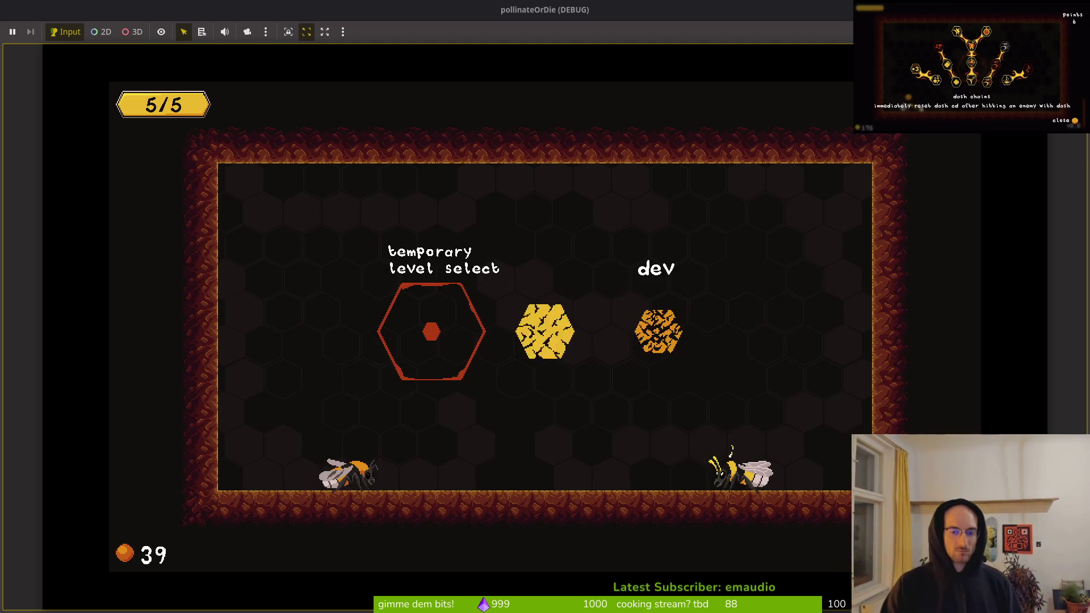
# - Kill the mosquito, then dash into the hive to smash open its outer shell
pyautogui.press('a')
pyautogui.press('space')
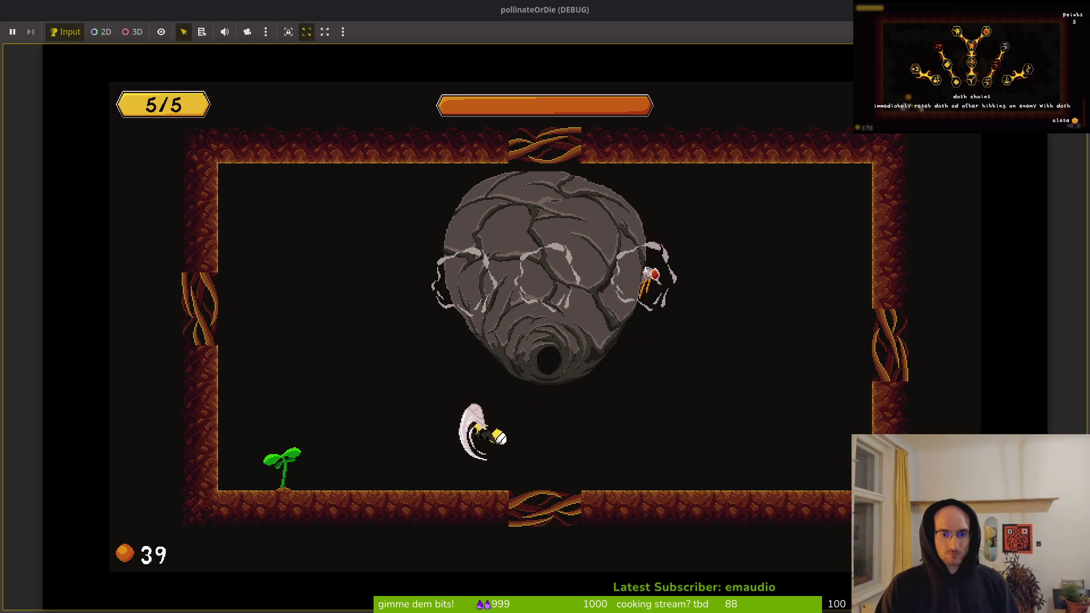
pyautogui.press('a')
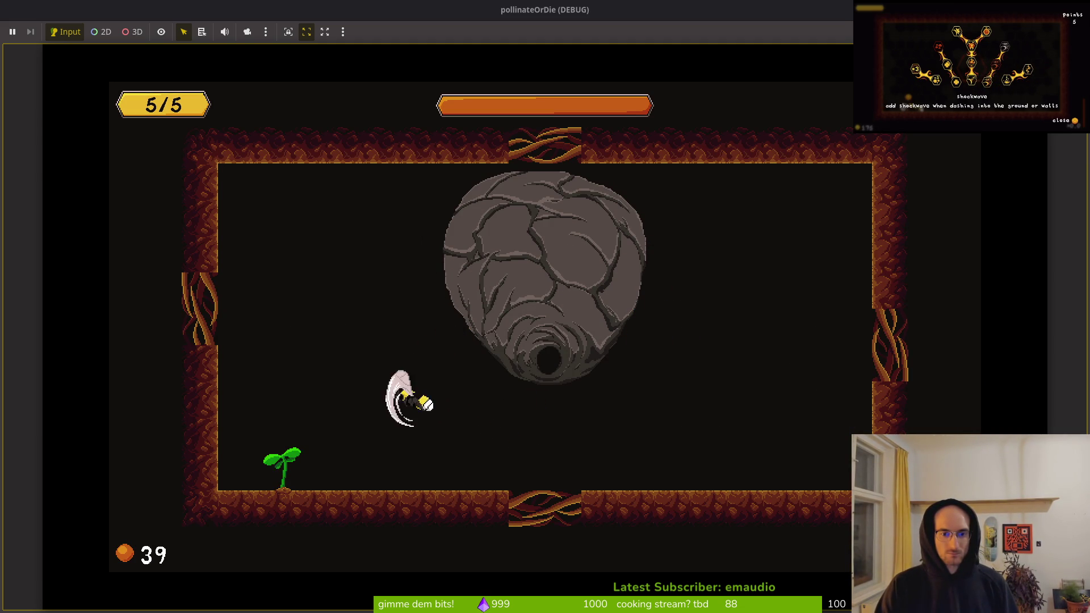
pyautogui.press('w')
pyautogui.press('s')
pyautogui.press('space')
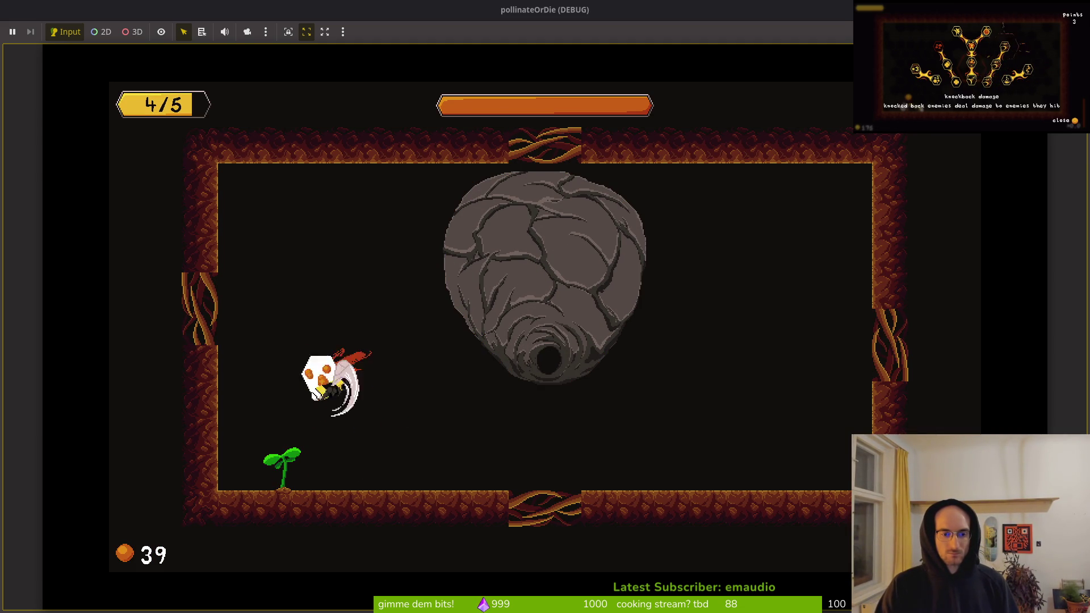
pyautogui.press('d')
pyautogui.press('space')
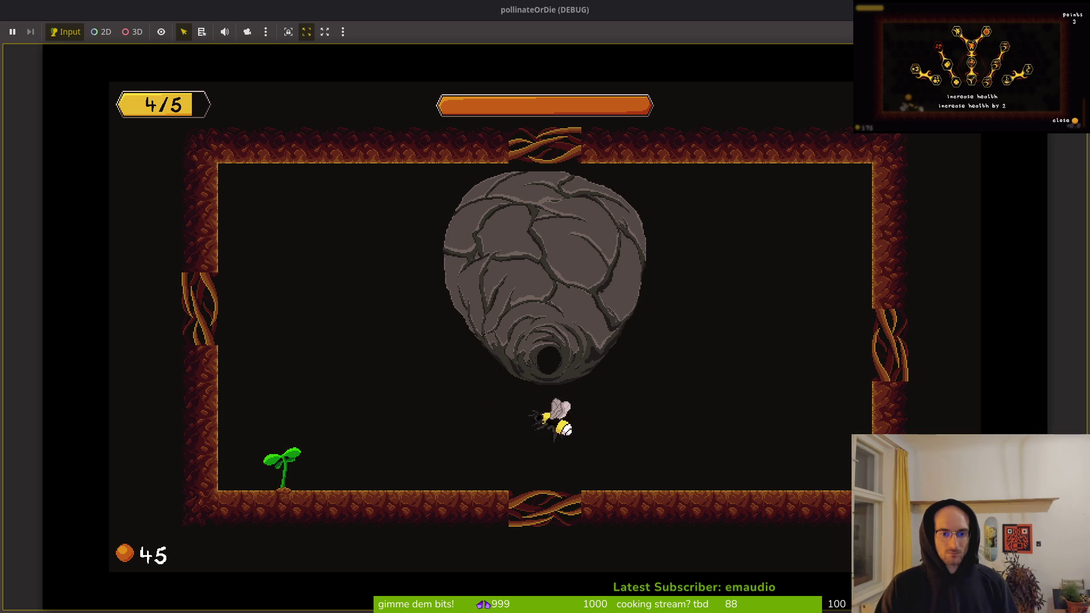
pyautogui.press('d')
pyautogui.press('space')
pyautogui.press('w')
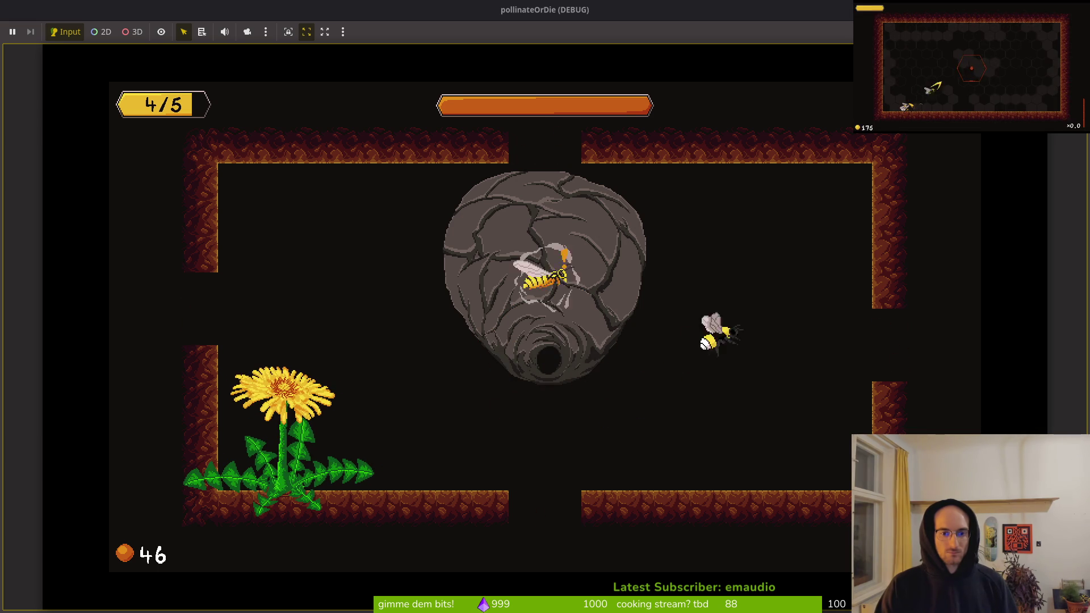
pyautogui.press('a')
pyautogui.press('space')
pyautogui.press('d')
pyautogui.press('a')
pyautogui.press('space')
# - Keep circling and striking the hive, slash the enemy wasp, and dash back into the hive
pyautogui.press('s')
pyautogui.press('w')
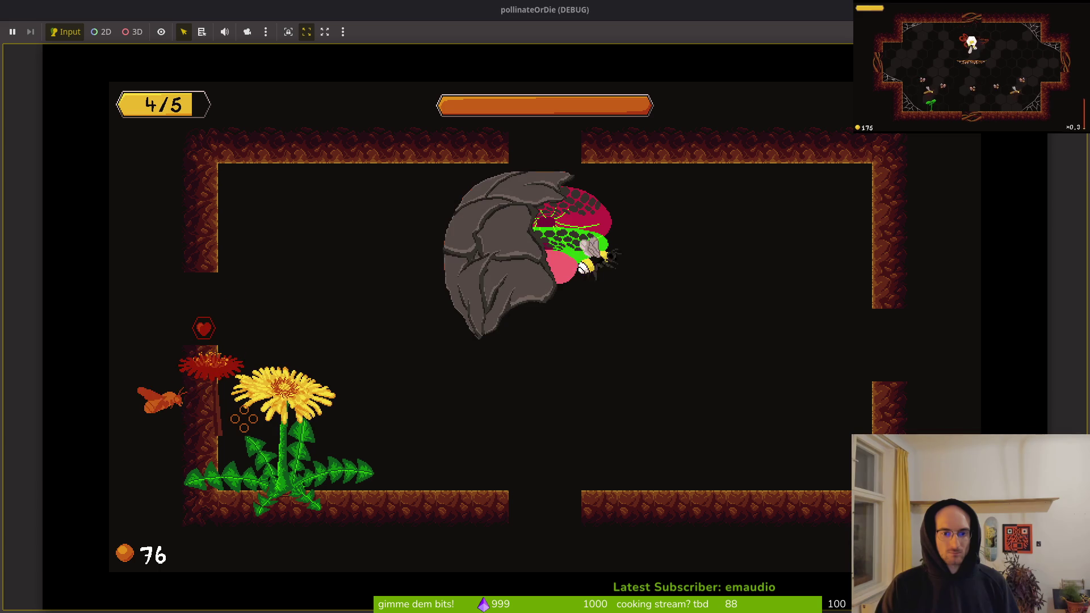
pyautogui.press('a')
pyautogui.press('space')
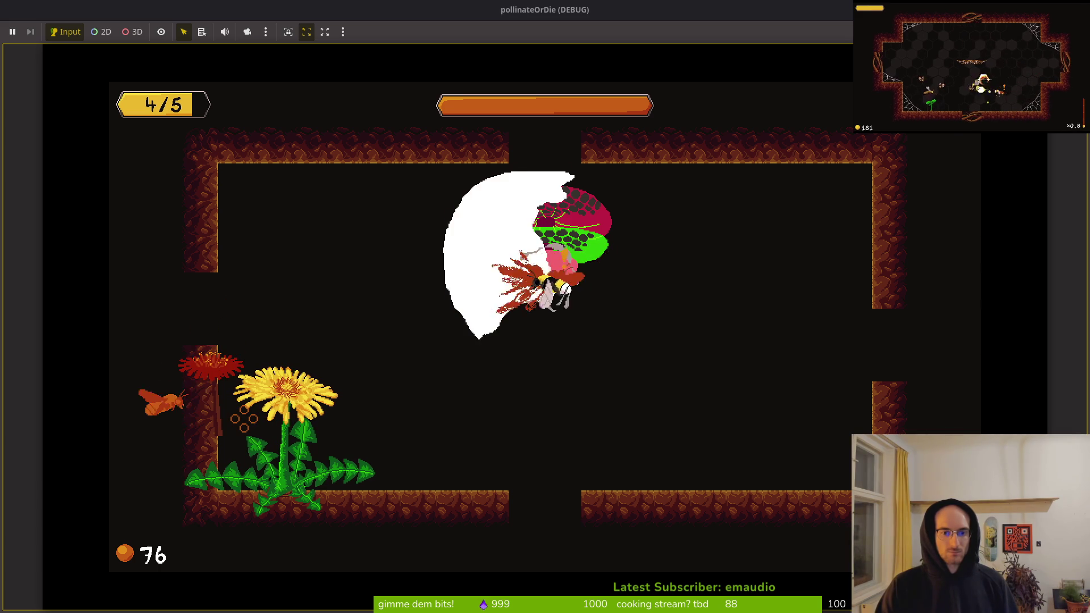
pyautogui.press('a')
pyautogui.press('s')
pyautogui.press('d')
pyautogui.press('w')
pyautogui.press('space')
pyautogui.press('w')
pyautogui.press('a')
pyautogui.press('d')
pyautogui.press('s')
pyautogui.press('a')
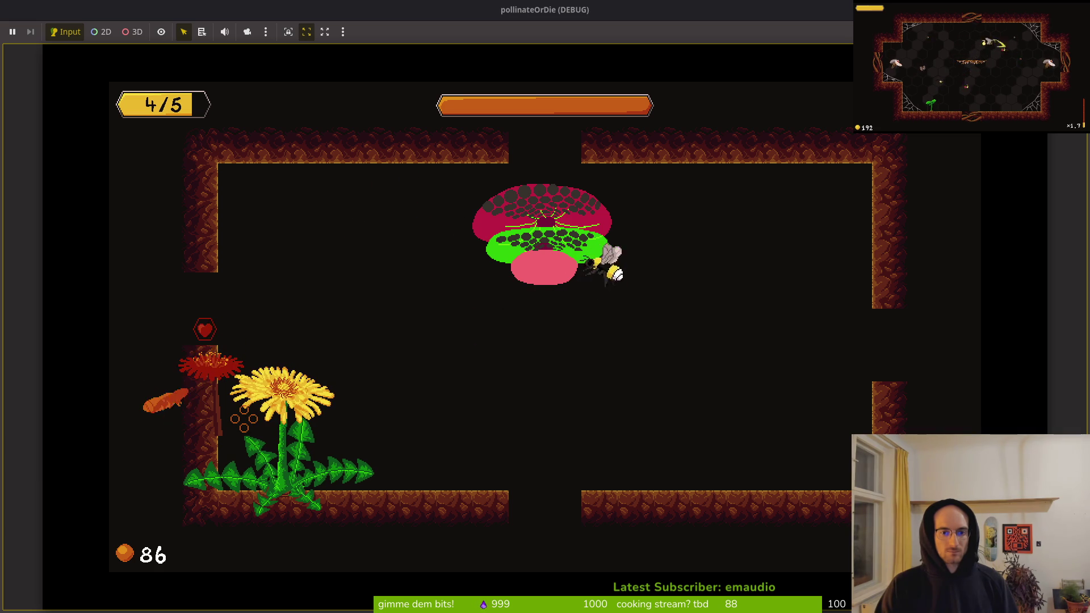
pyautogui.press('a')
pyautogui.press('s')
pyautogui.press('d')
pyautogui.press('a')
pyautogui.press('space')
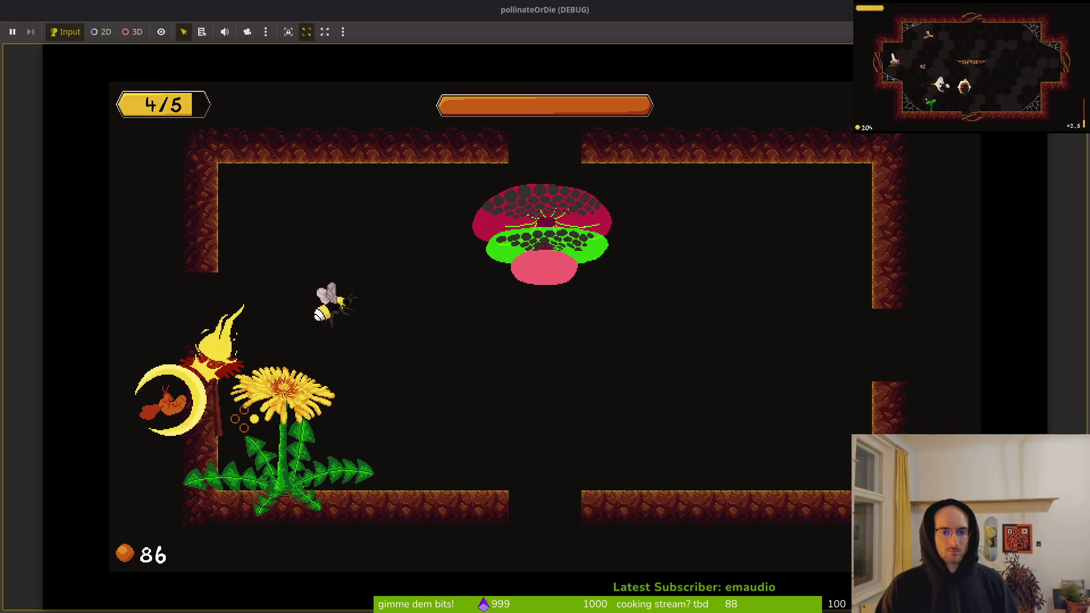
pyautogui.hotkey('w', 'd')
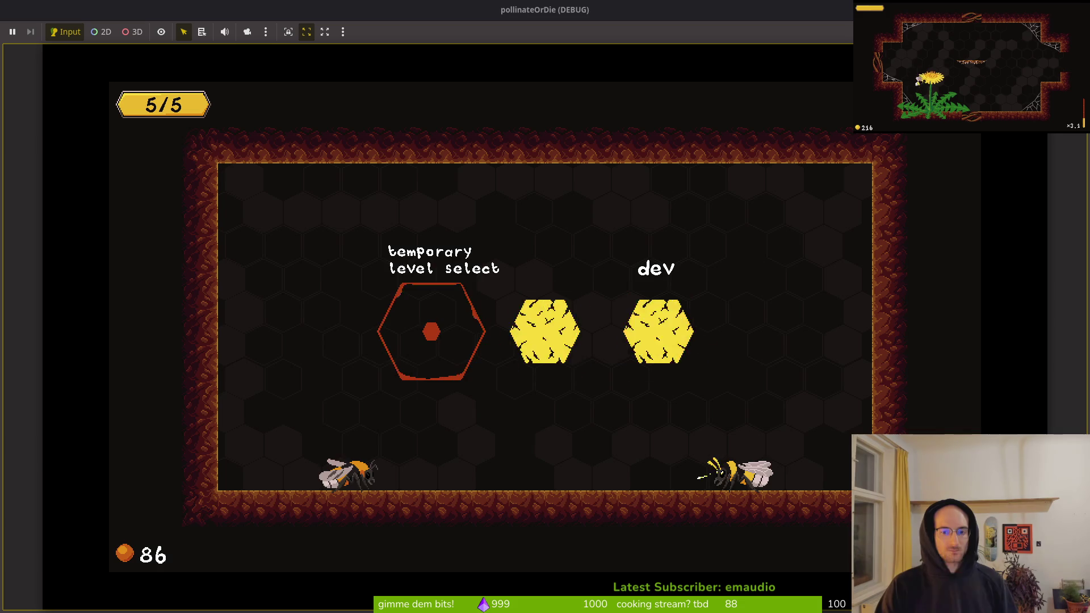
pyautogui.hotkey('alt', 'Tab')
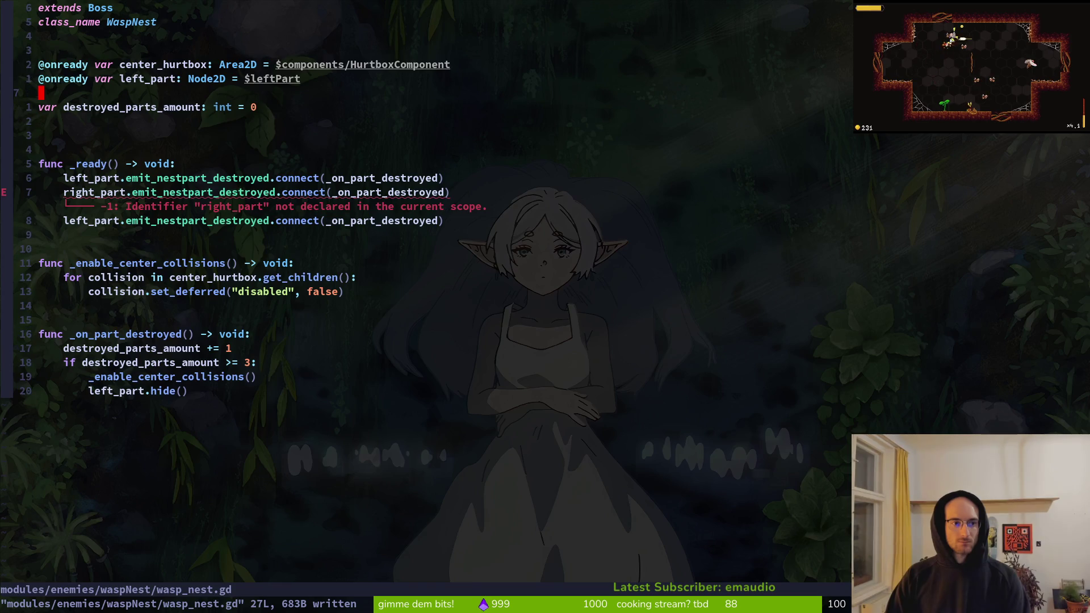
# - Duplicate the left_part declaration twice, rename the first copy right_part, type it NestPart, and save
pyautogui.press('y')
pyautogui.press('y')
pyautogui.press('P')
pyautogui.press('P')
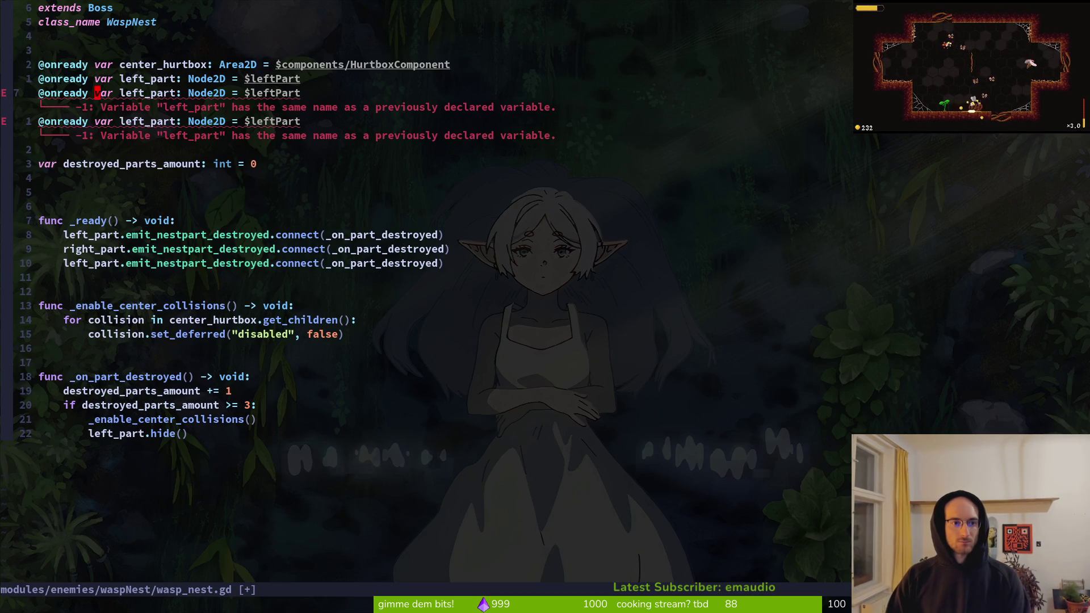
pyautogui.write('cwri')
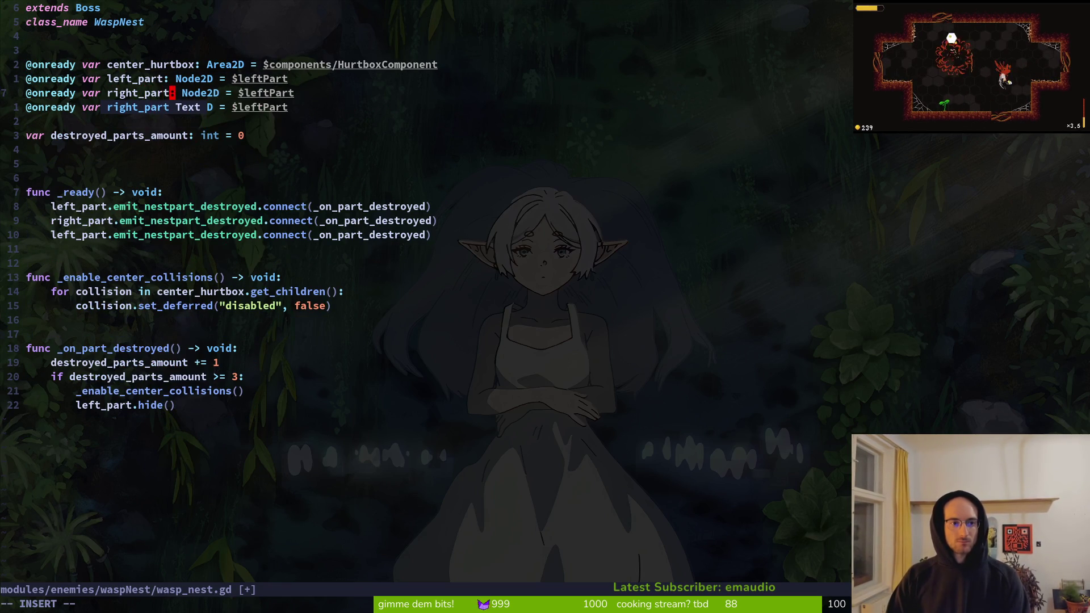
pyautogui.press('Escape')
pyautogui.write(':w')
pyautogui.press('Return')
pyautogui.write('jciwgot')
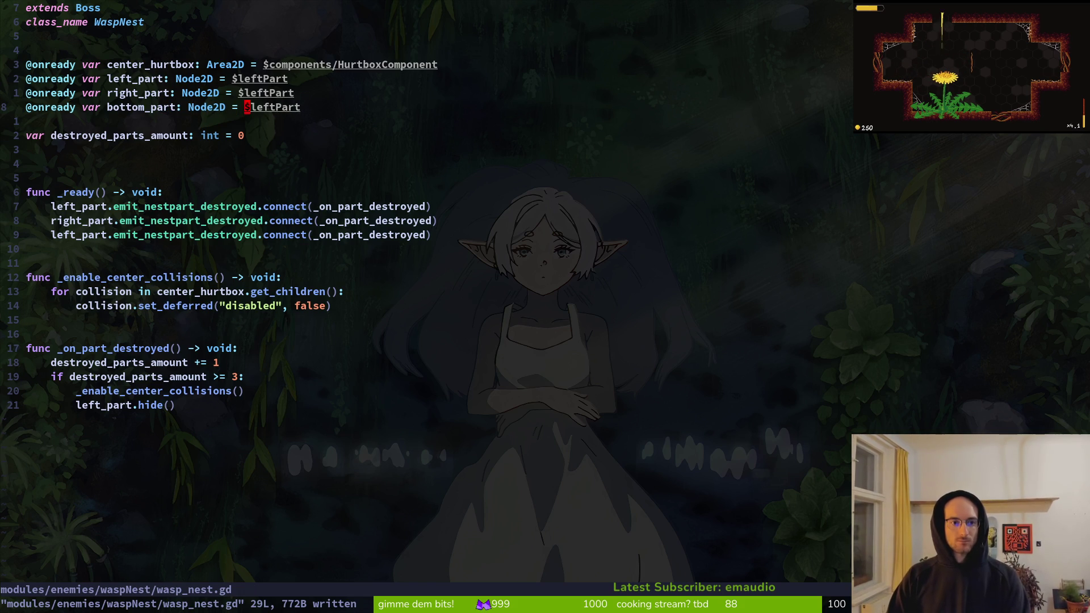
pyautogui.write('cb')
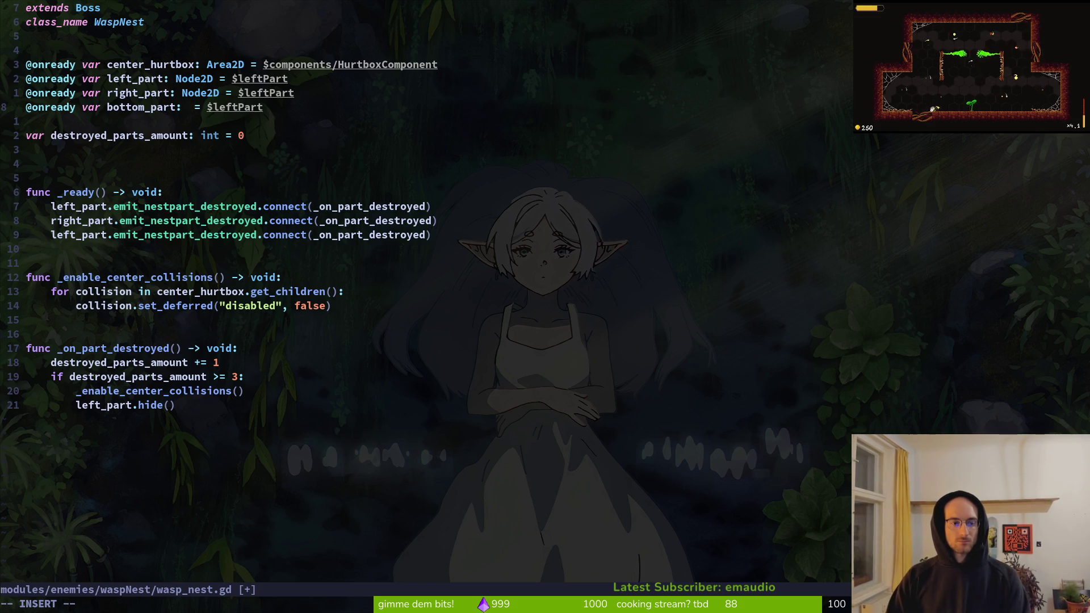
pyautogui.write('Ne')
pyautogui.press('Tab')
pyautogui.press('Escape')
pyautogui.write(':w')
pyautogui.press('Return')
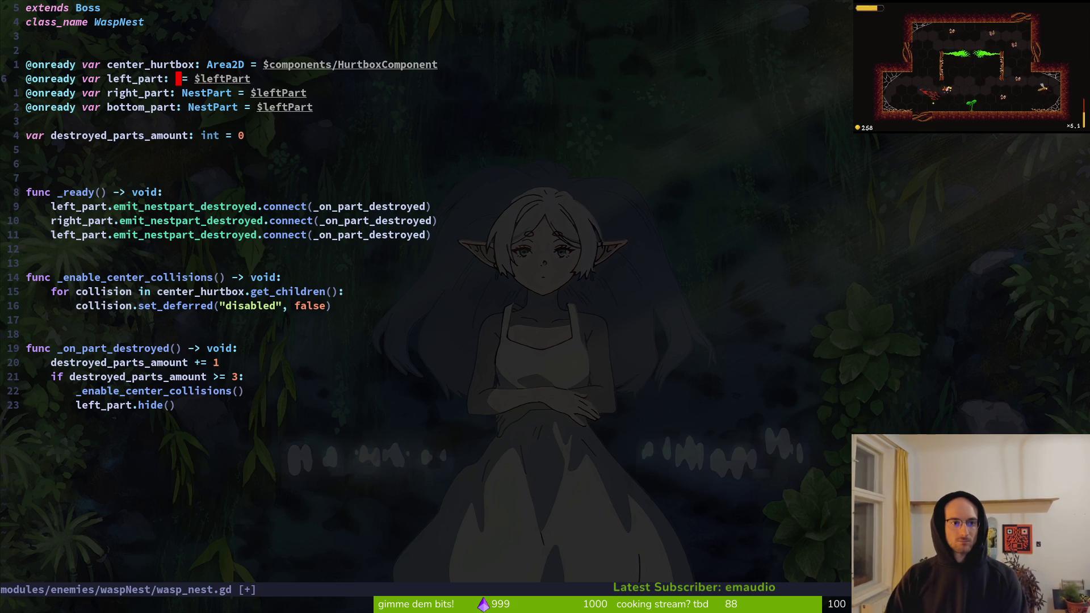
# - Point the new declarations at the $rightPart and $bottomPart nodes
pyautogui.write('lceri')
pyautogui.press('Tab')
pyautogui.press('Escape')
pyautogui.write('jbcestPart ')
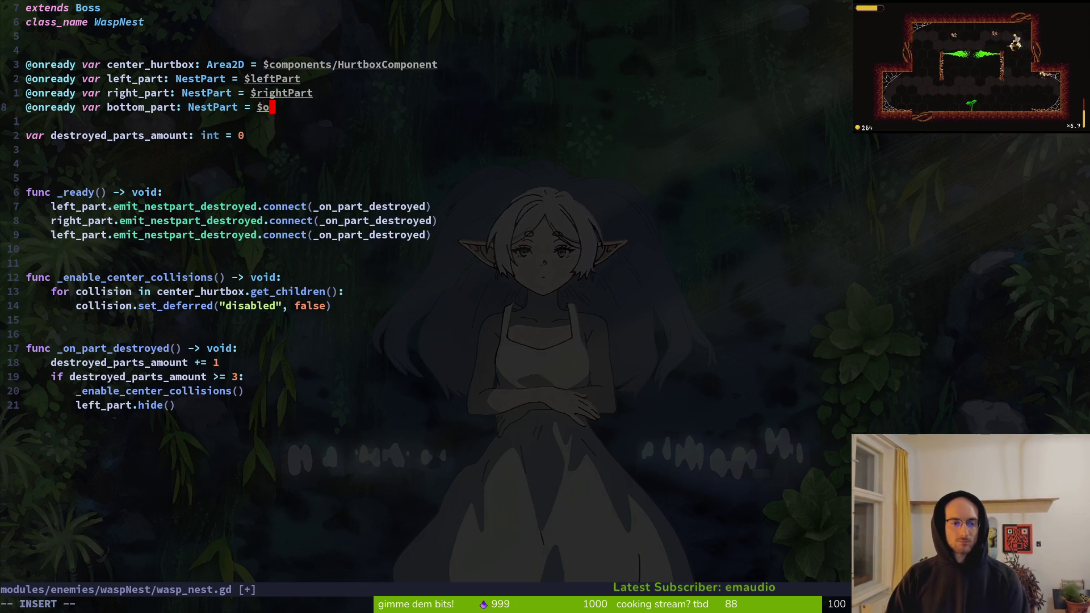
pyautogui.write('ot')
pyautogui.press('Tab')
pyautogui.press('Escape')
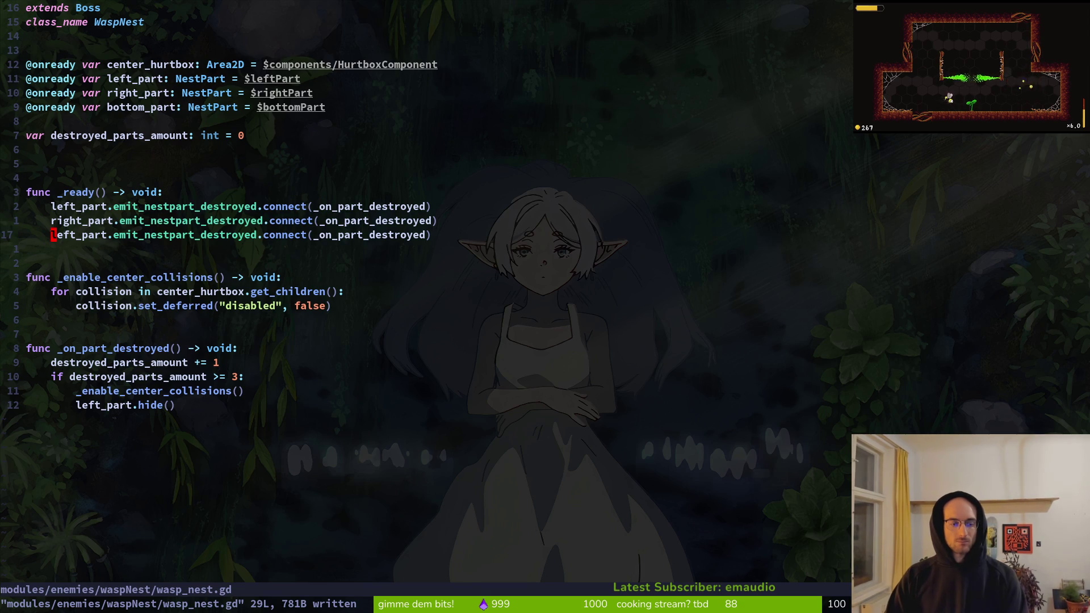
# - Rename the second copy to bottom_part and delete the blank line above func _ready
pyautogui.write('cebottom_part')
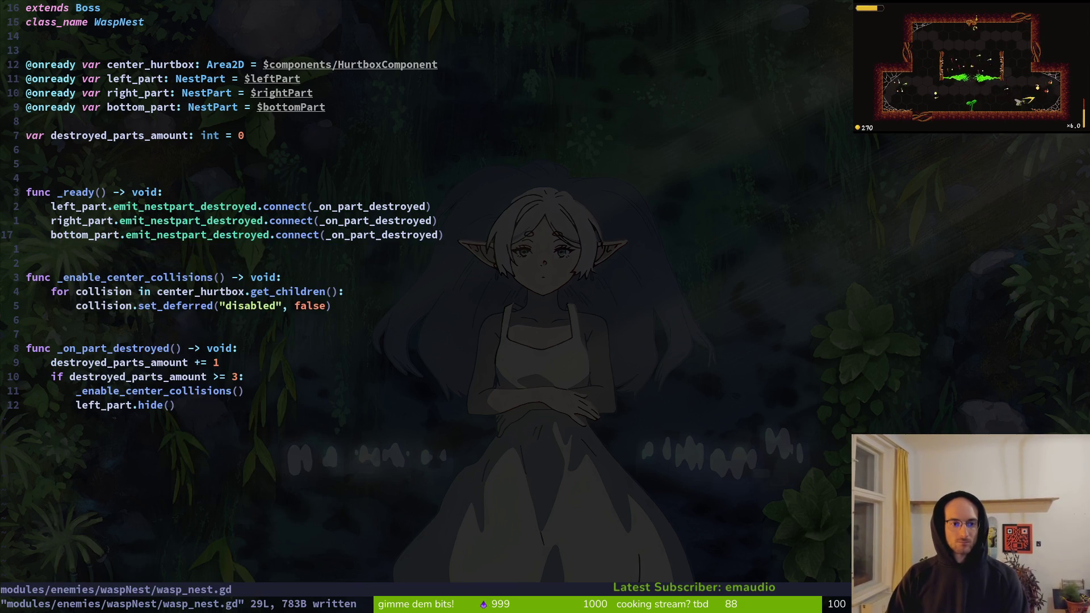
pyautogui.write('4kV')
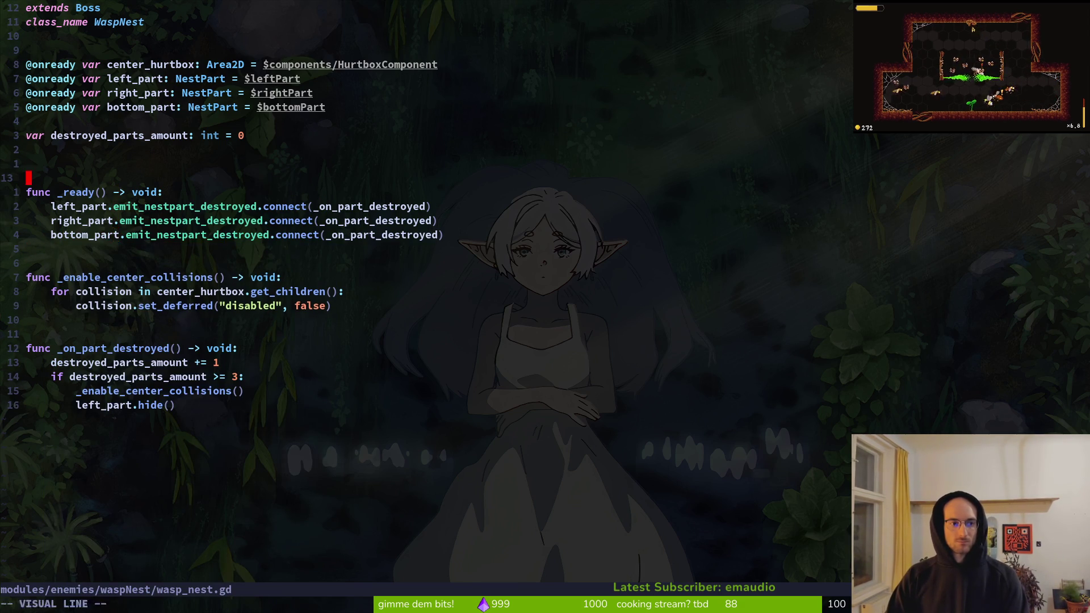
pyautogui.write('d:w')
pyautogui.press('Return')
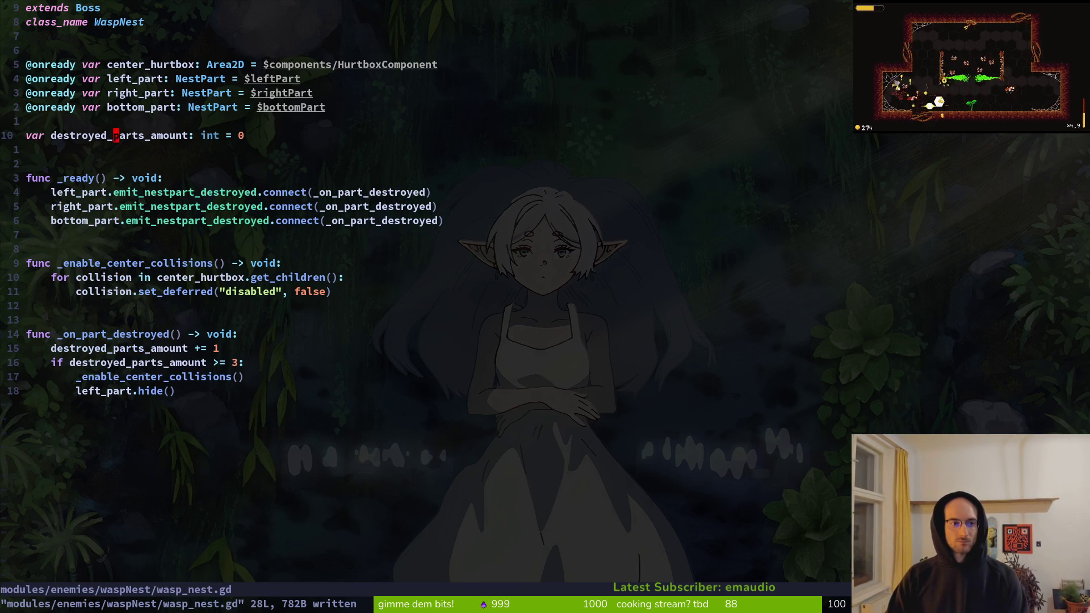
pyautogui.press('V')
pyautogui.press('K')
pyautogui.press('Escape')
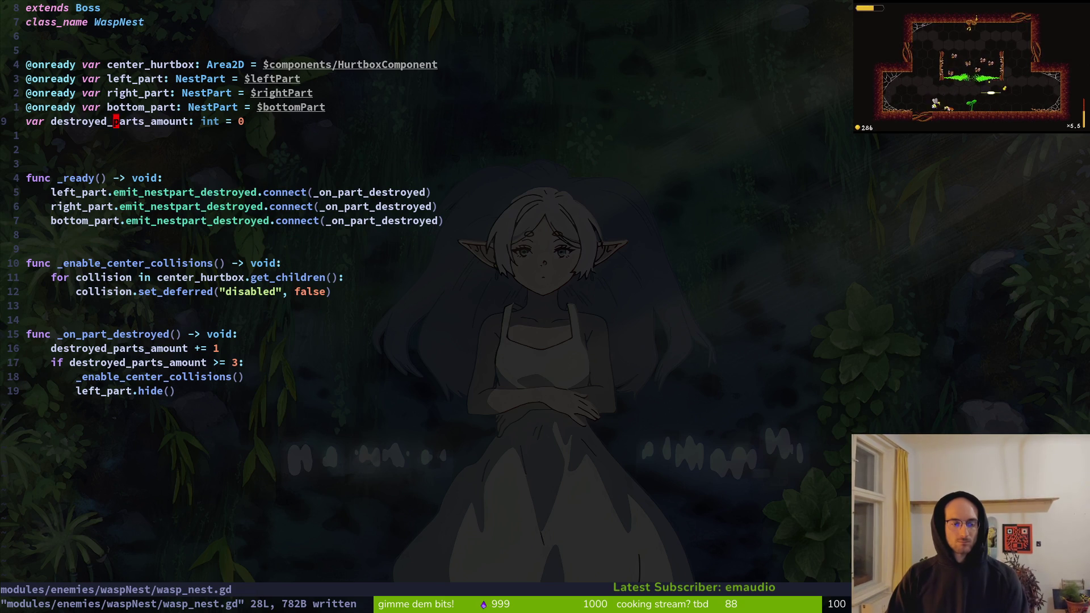
pyautogui.hotkey('alt', 'Tab')
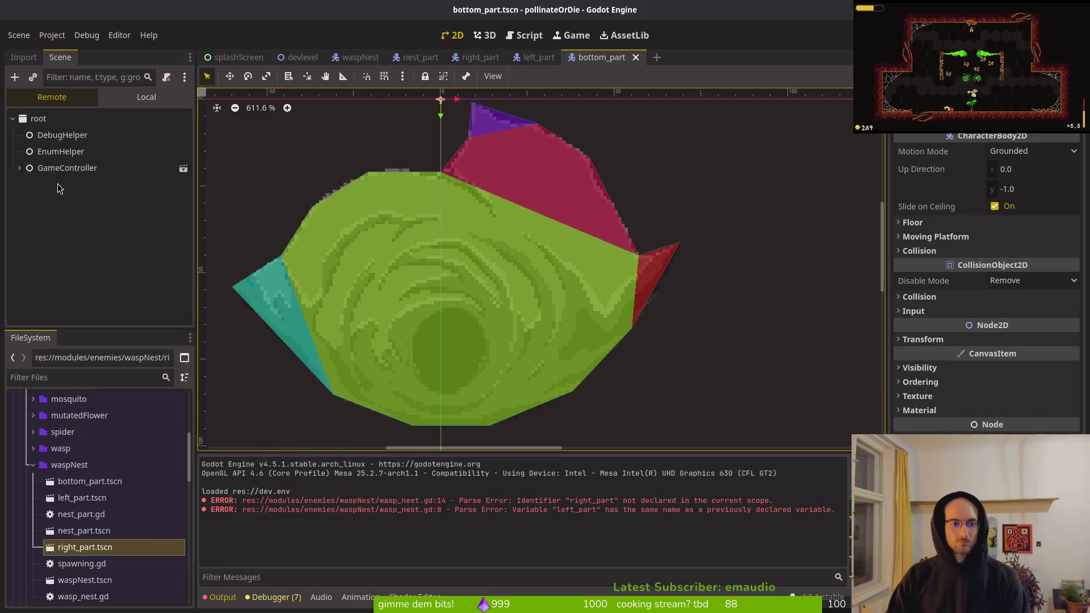
# - Run the game with F5, test it maximized, then stop it with F8
pyautogui.press('F5')
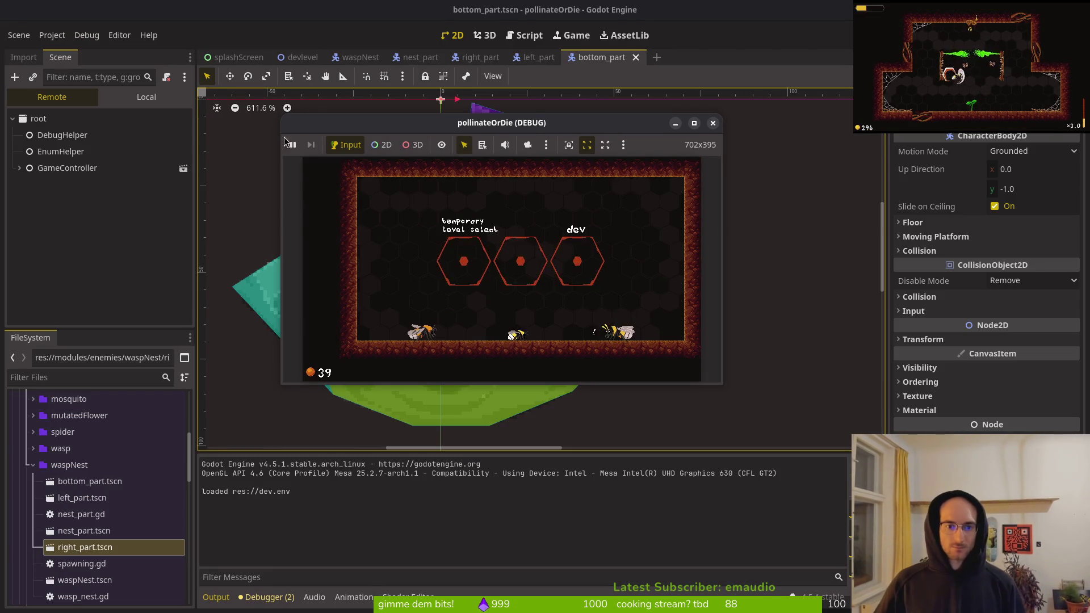
pyautogui.doubleClick(471, 129)
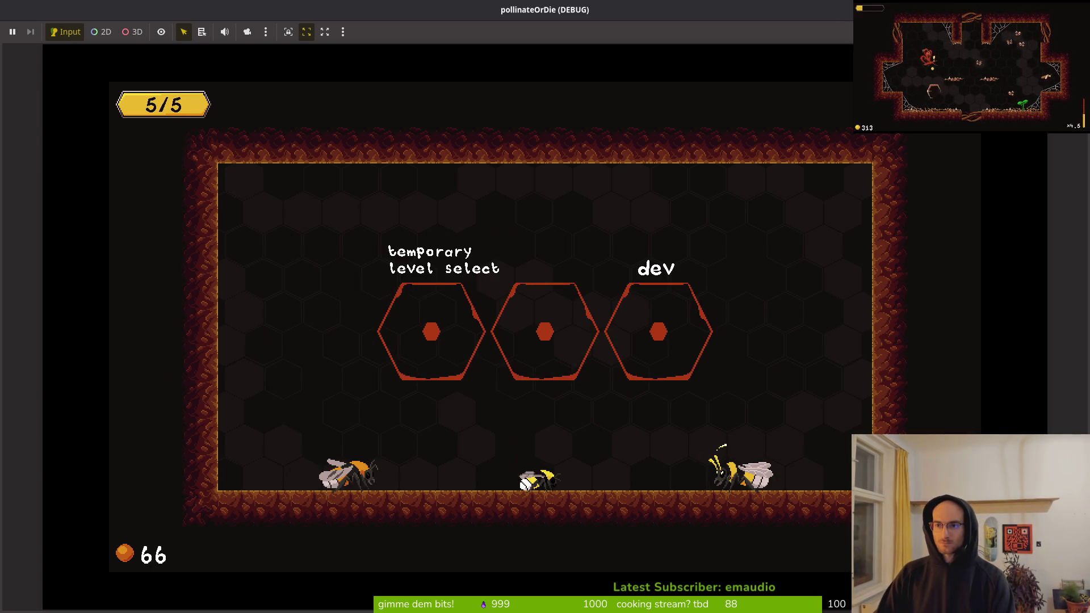
pyautogui.press('F8')
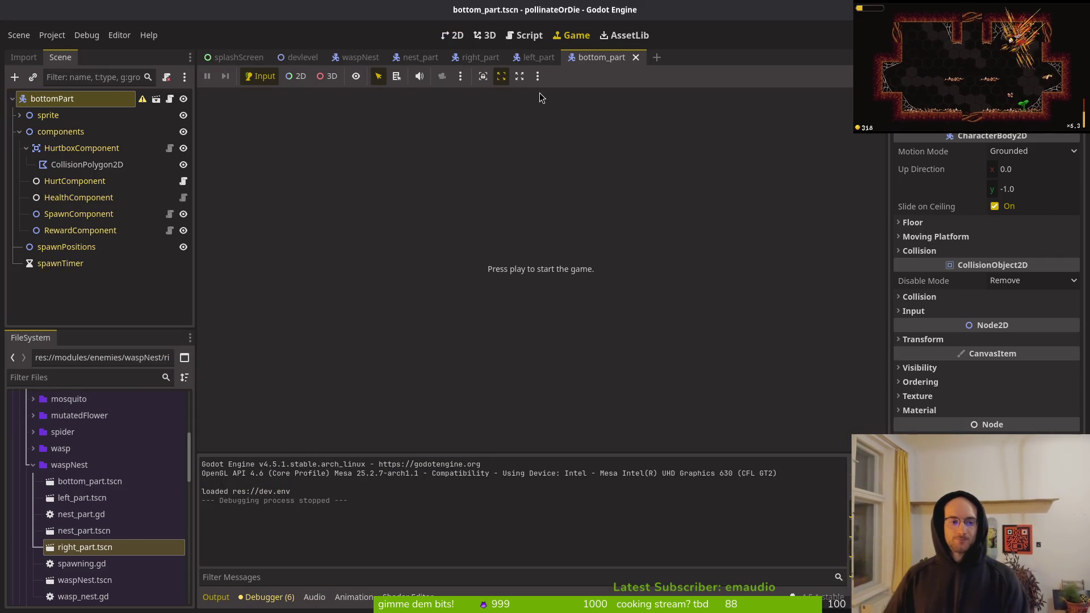
# - Close the part, waspNest and devlevel scene tabs, keeping only splashScreen
pyautogui.click(19, 132)
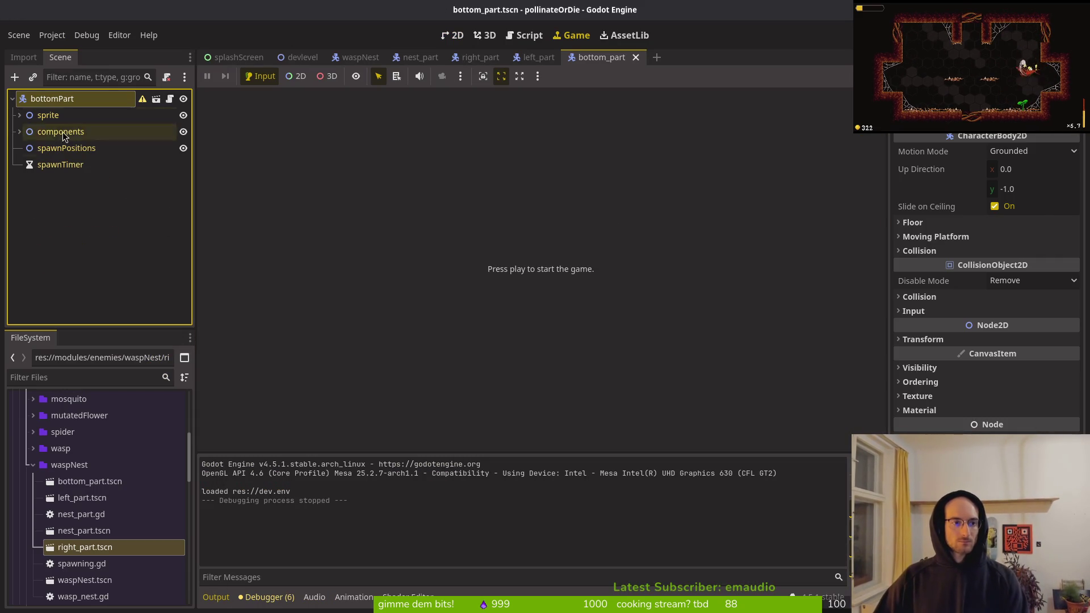
pyautogui.middleClick(587, 62)
pyautogui.middleClick(520, 63)
pyautogui.middleClick(472, 62)
pyautogui.middleClick(416, 63)
pyautogui.middleClick(357, 59)
pyautogui.middleClick(299, 59)
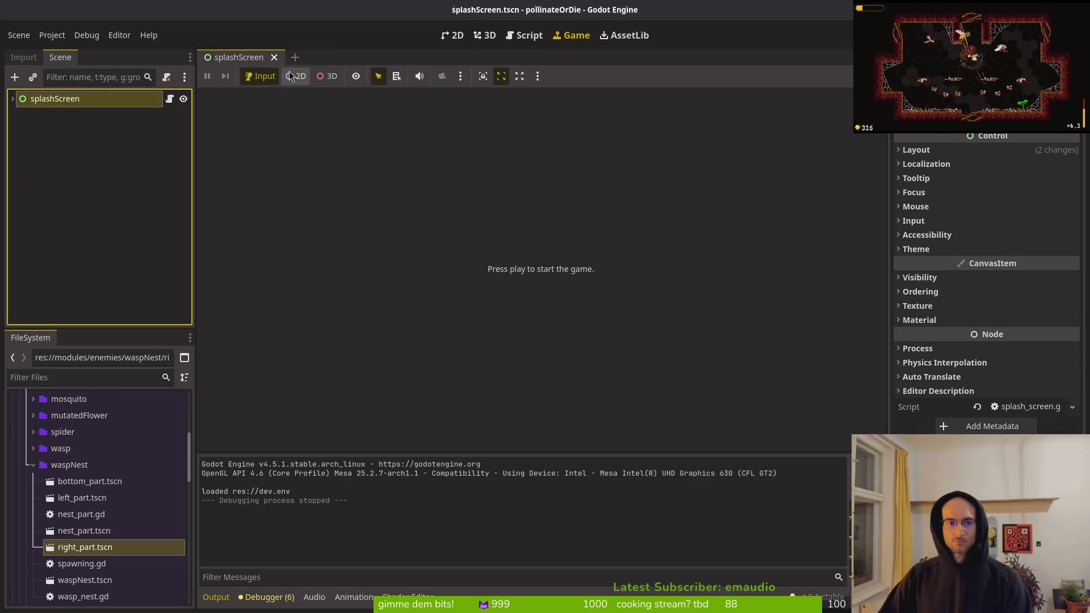
# - Show splashScreen in the 2D view with nothing selected, then return to the terminal
pyautogui.click(454, 35)
pyautogui.scroll(-2, 469, 213)
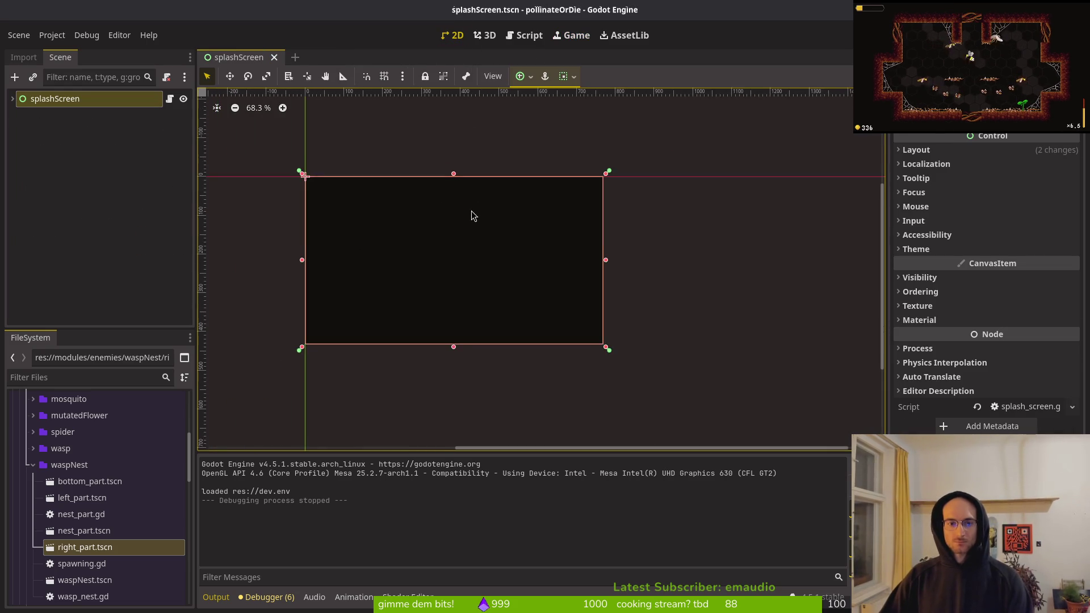
pyautogui.hscroll(-3, 497, 220)
pyautogui.click(289, 180)
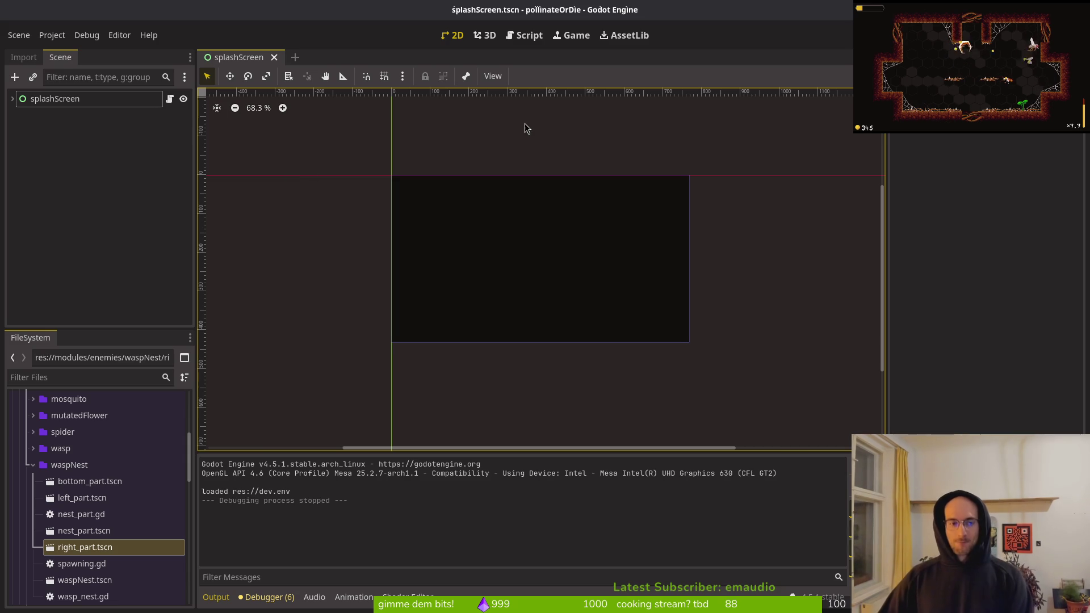
pyautogui.hotkey('alt', 'Tab')
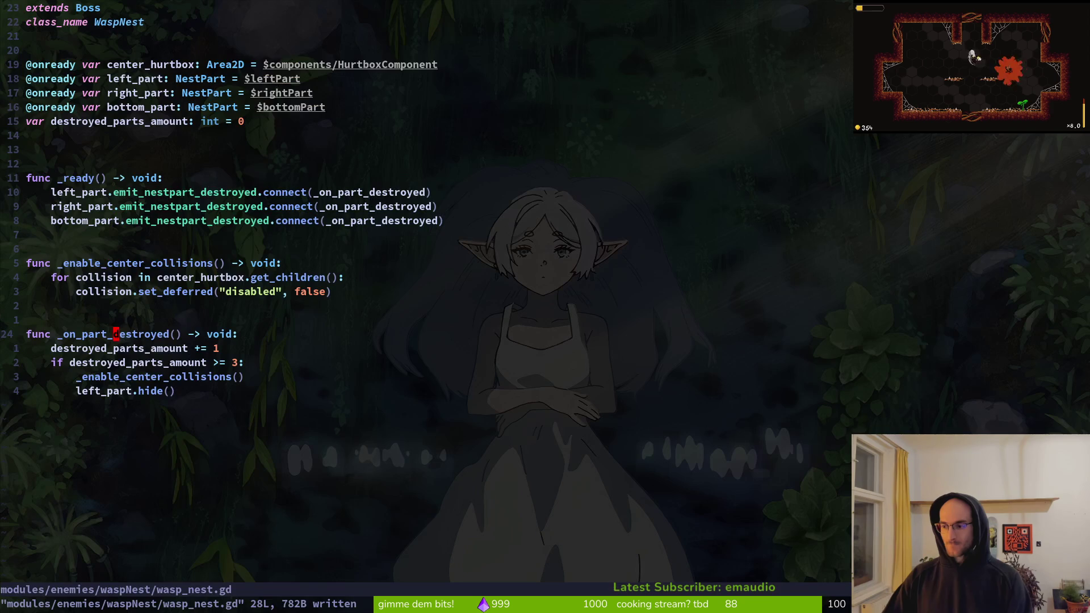
# - Leave Vim and stage every changed wasp-nest file in tig status
pyautogui.press('Return')
pyautogui.press('s')
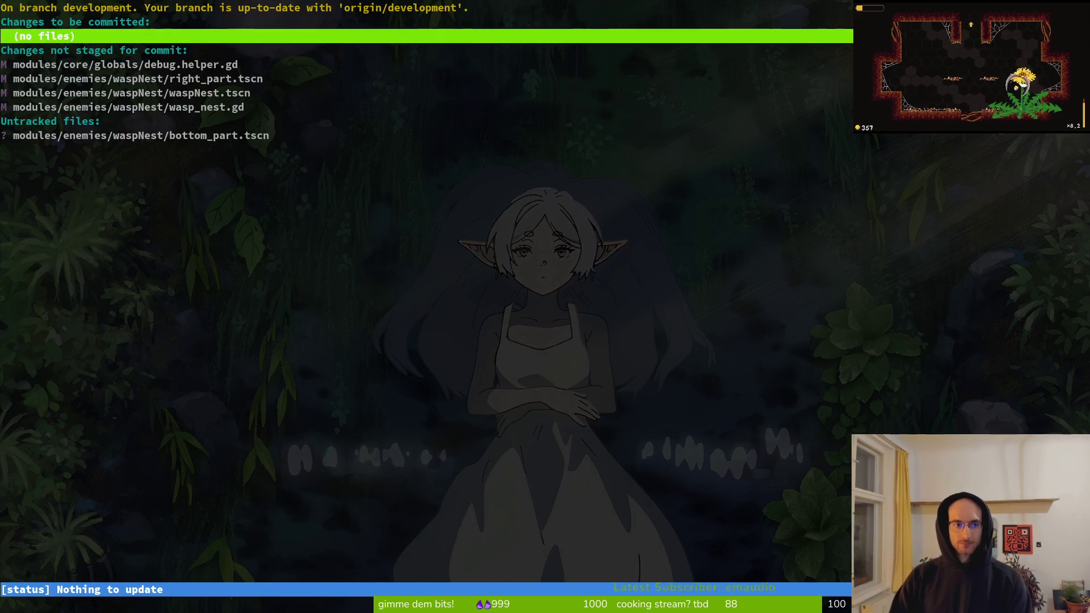
pyautogui.press('j')
pyautogui.press('j')
pyautogui.press('j')
pyautogui.press('Return')
pyautogui.press('u')
pyautogui.press('k')
pyautogui.press('u')
pyautogui.press('u')
pyautogui.press('u')
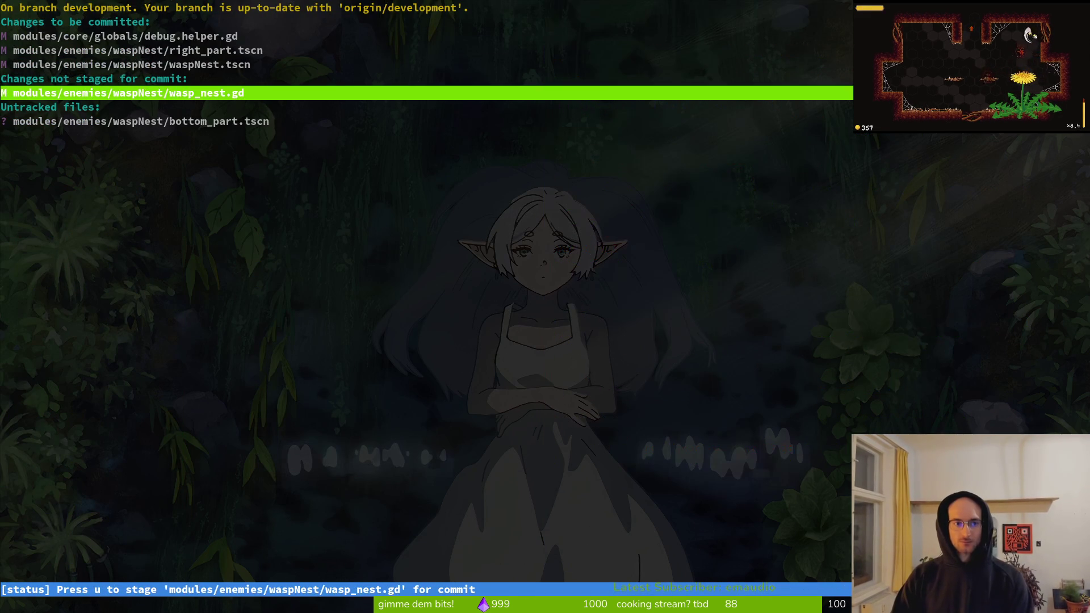
pyautogui.press('k')
pyautogui.press('k')
pyautogui.press('k')
pyautogui.press('q')
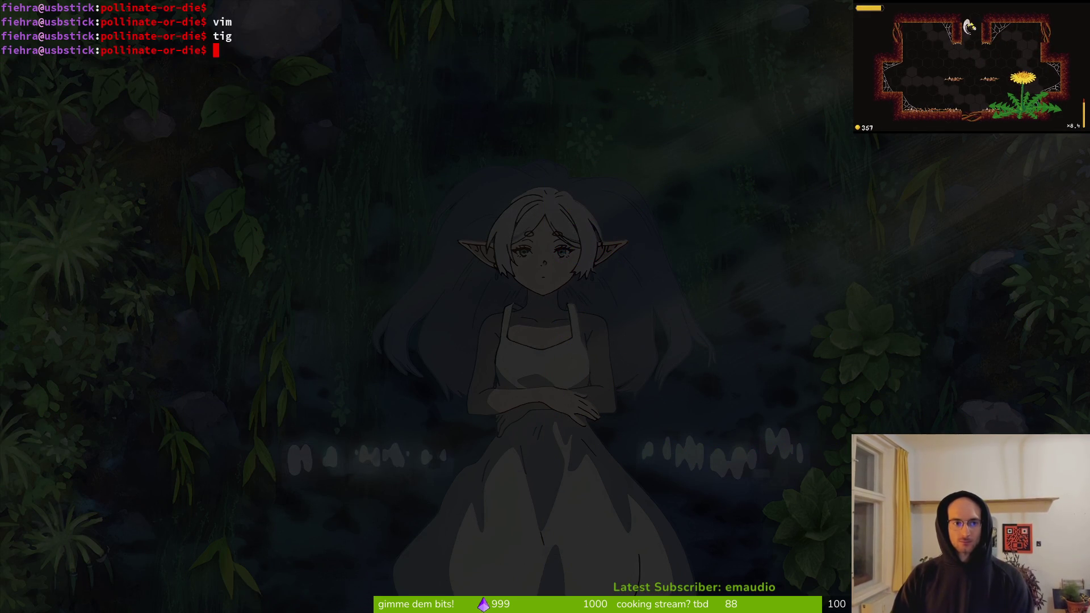
# - Commit the changes as "added more parts to the wasp hive" and push
pyautogui.press('BackSpace')
pyautogui.press('BackSpace')
pyautogui.write('mi')
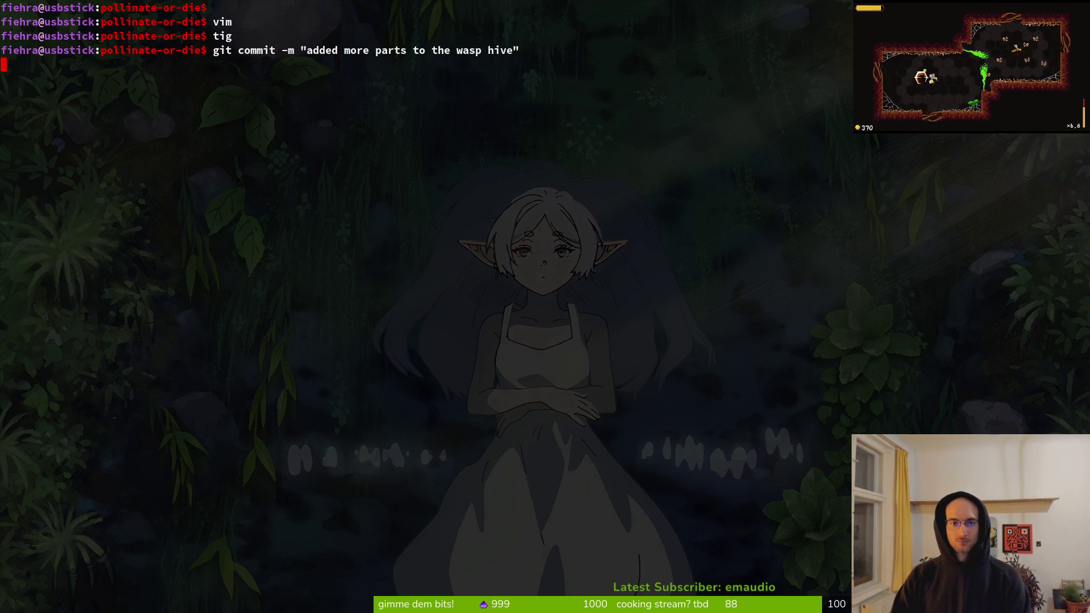
pyautogui.write('git push')
pyautogui.press('super+2')
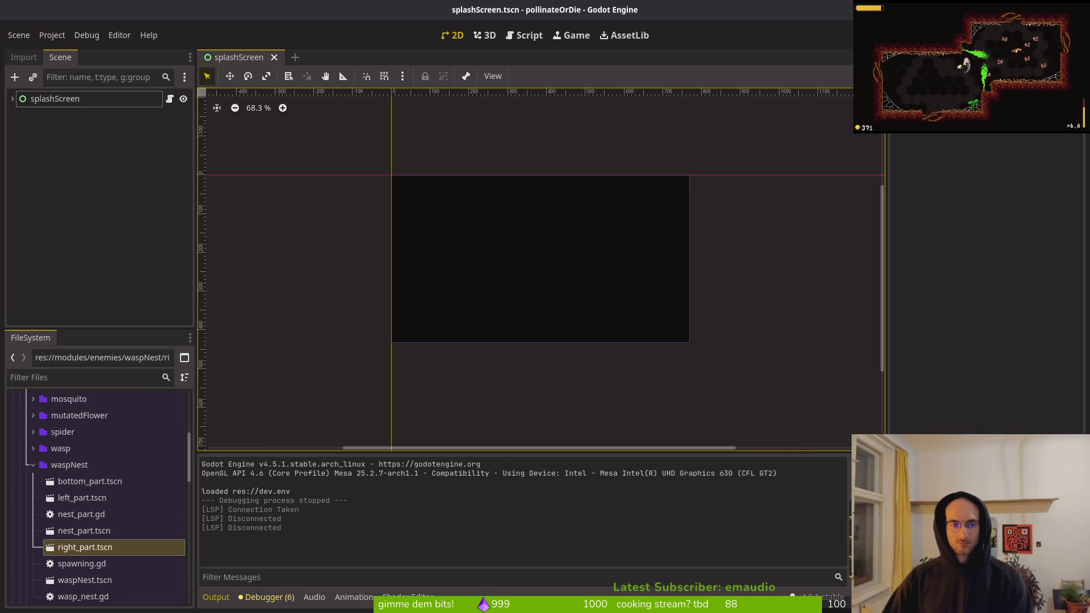
# - Open the waspNest, bottom_part and left_part scenes and inspect left_part's spawn Marker2D
pyautogui.hotkey('shift', 'alt', 'o')
pyautogui.write('was')
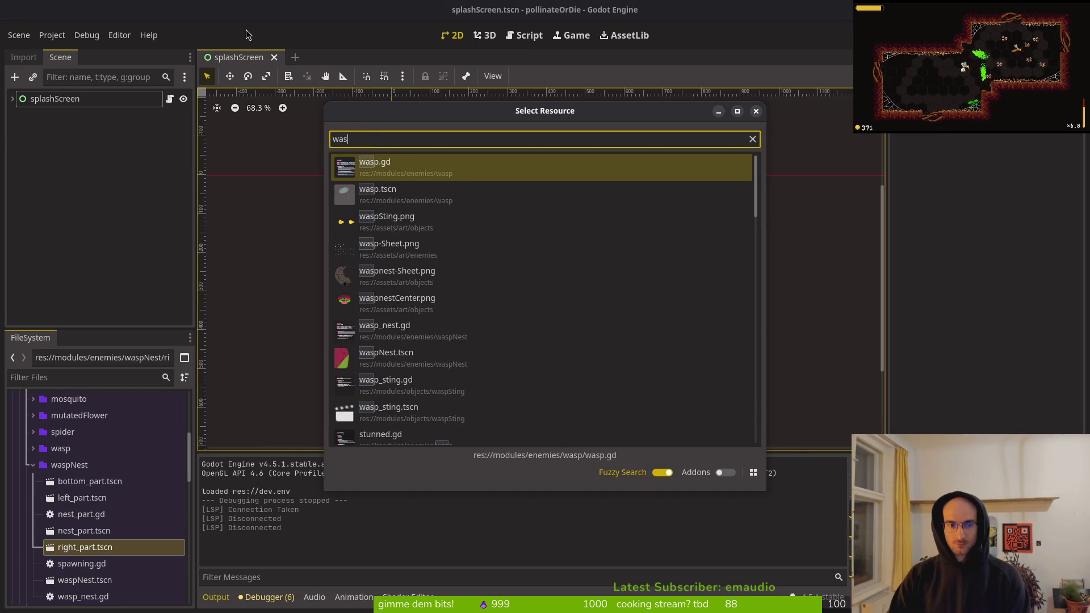
pyautogui.write('nes.tscn')
pyautogui.press('Return')
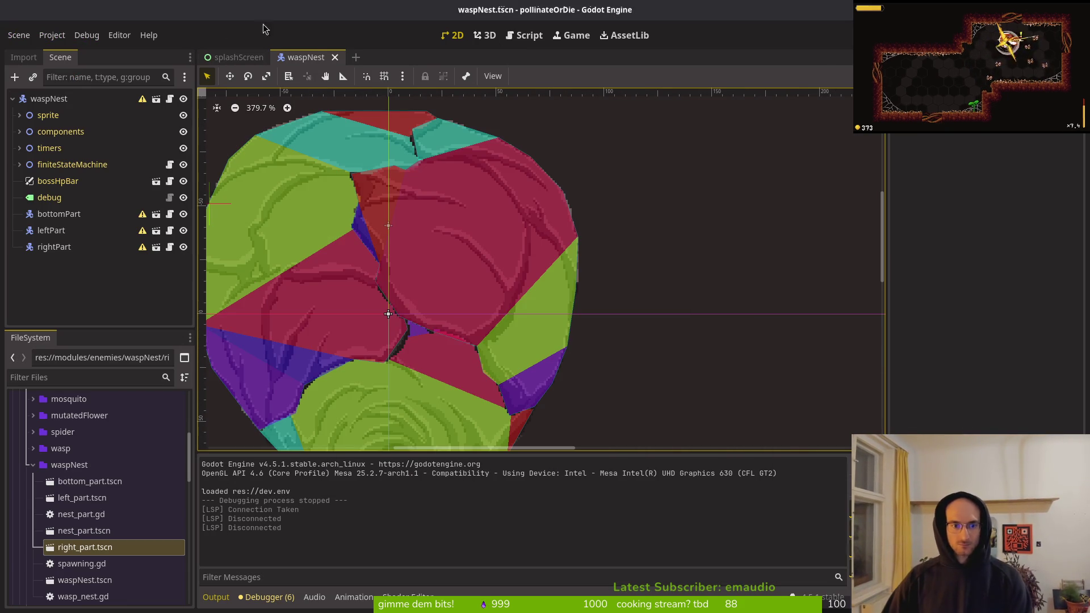
pyautogui.hotkey('shift', 'alt', 'o')
pyautogui.write('bottom_part.tscn')
pyautogui.press('Return')
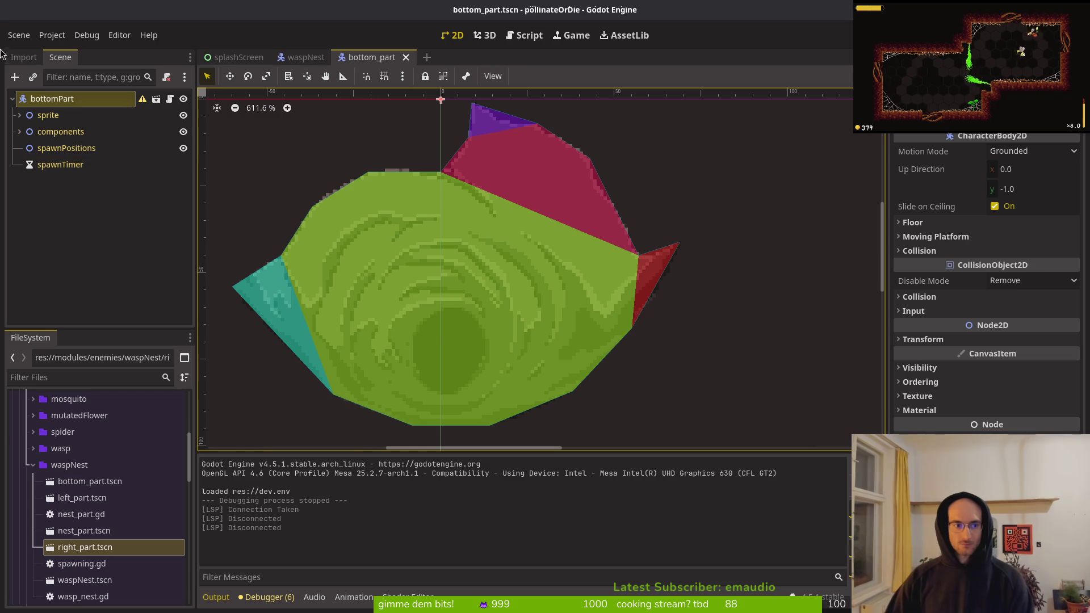
pyautogui.click(69, 152)
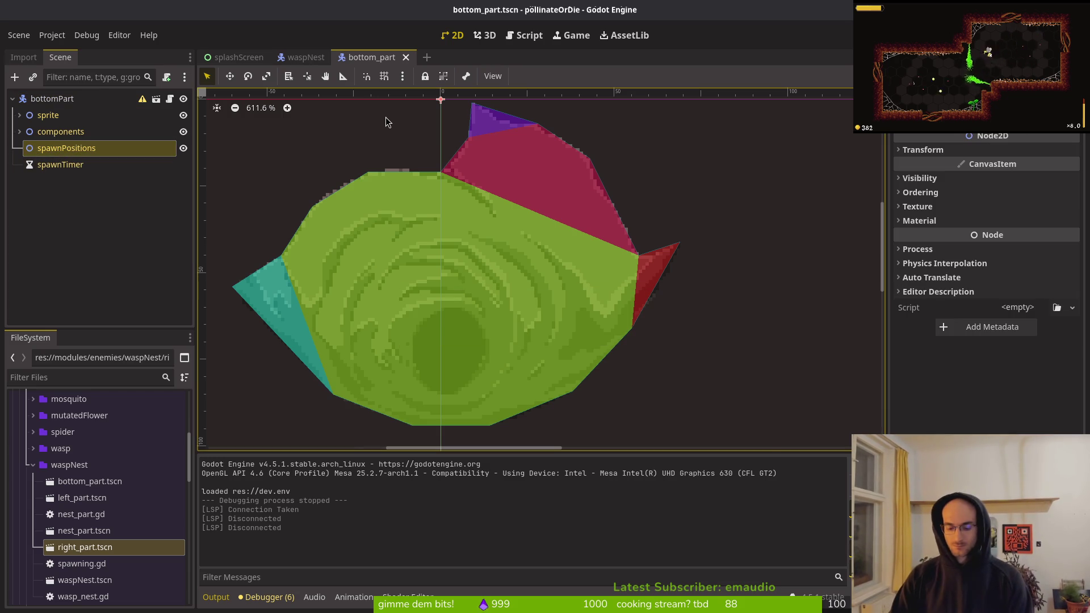
pyautogui.hotkey('shift', 'alt', 'o')
pyautogui.write('left')
pyautogui.press('Return')
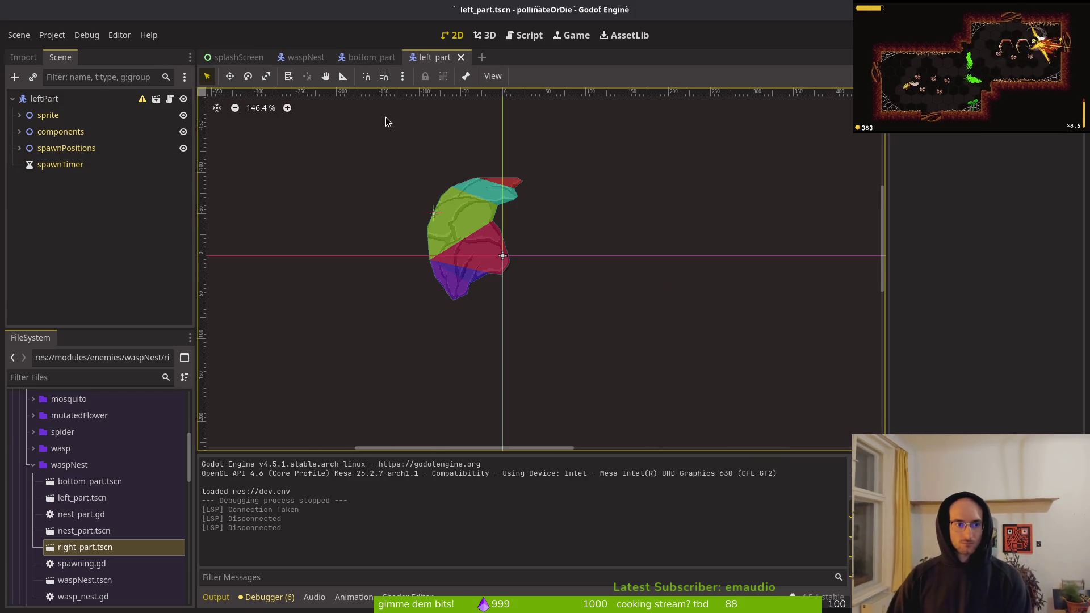
pyautogui.click(19, 147)
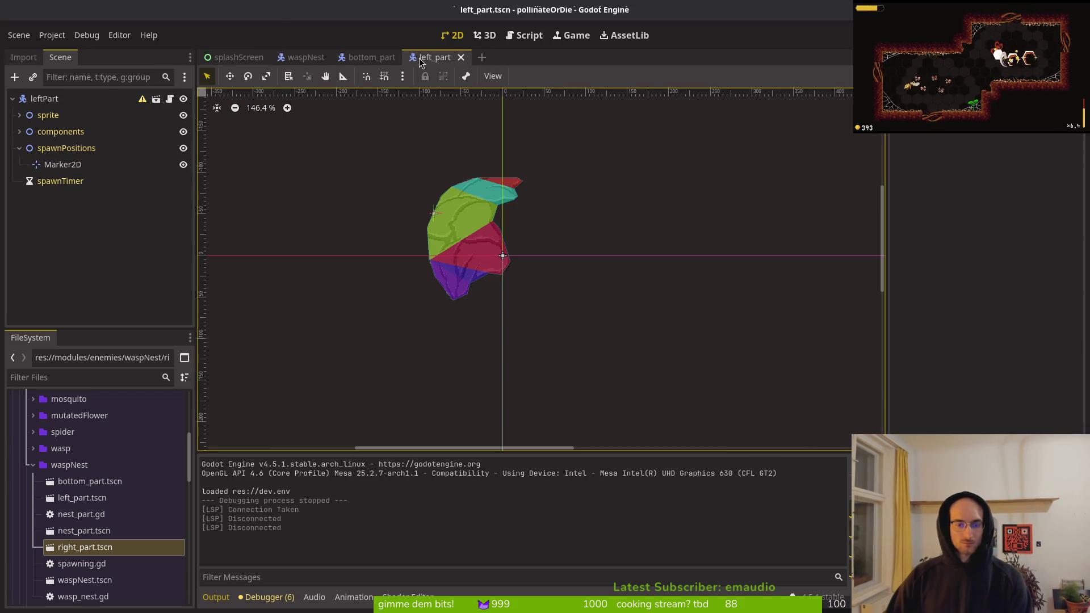
# - Add a Marker2D under bottom_part's spawnPositions, place it inside the nest body, and save
pyautogui.click(369, 58)
pyautogui.click(86, 148)
pyautogui.hotkey('ctrl', 'a')
pyautogui.write('mark')
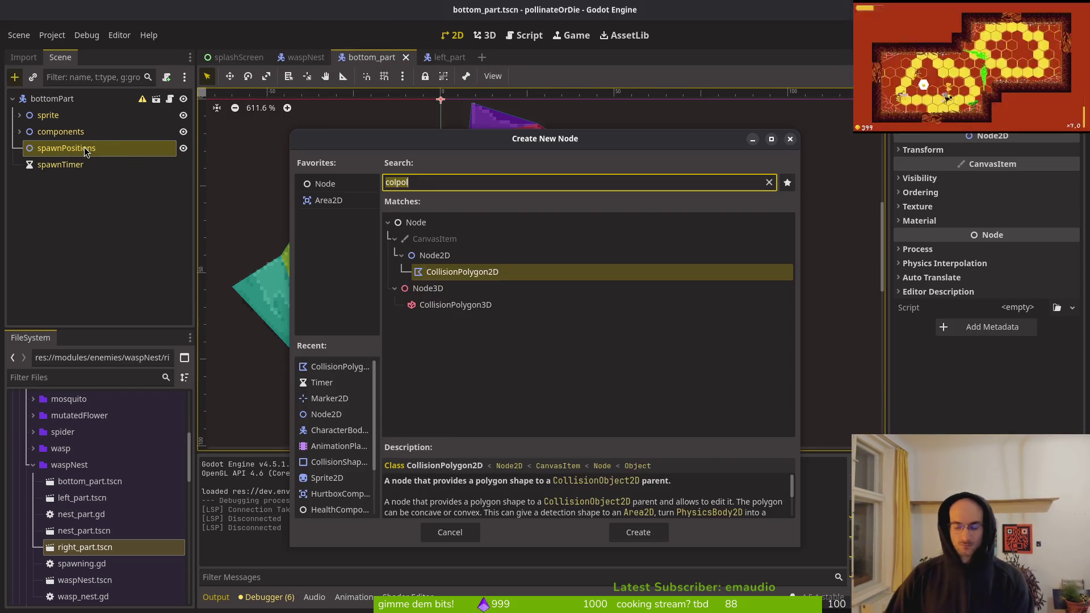
pyautogui.press('Return')
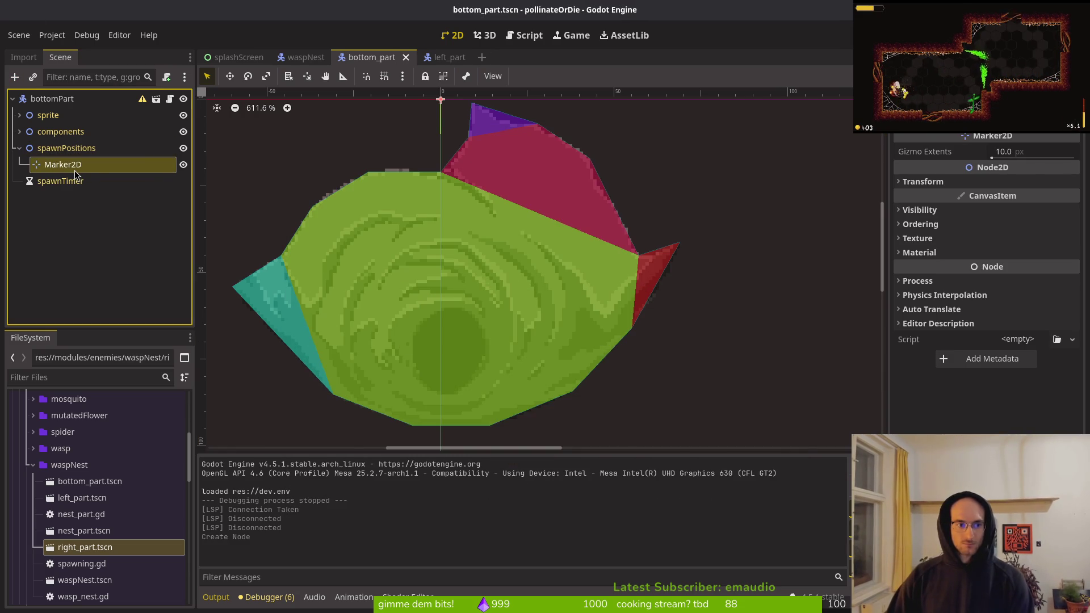
pyautogui.scroll(-4, 418, 237)
pyautogui.moveTo(434, 182)
pyautogui.mouseDown()
pyautogui.moveTo(449, 304)
pyautogui.moveTo(431, 312)
pyautogui.mouseUp()
pyautogui.scroll(3, 433, 290)
pyautogui.hotkey('ctrl', 's')
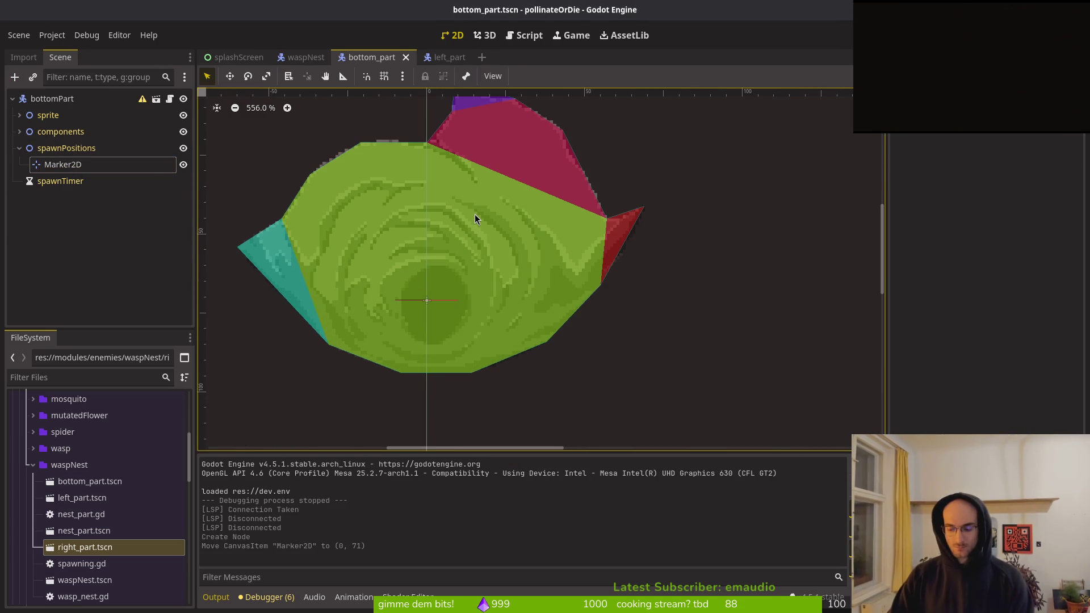
# - Add a Marker2D spawn position to right_part at (82, -52) and save
pyautogui.hotkey('shift', 'alt', 'o')
pyautogui.write('right')
pyautogui.press('Return')
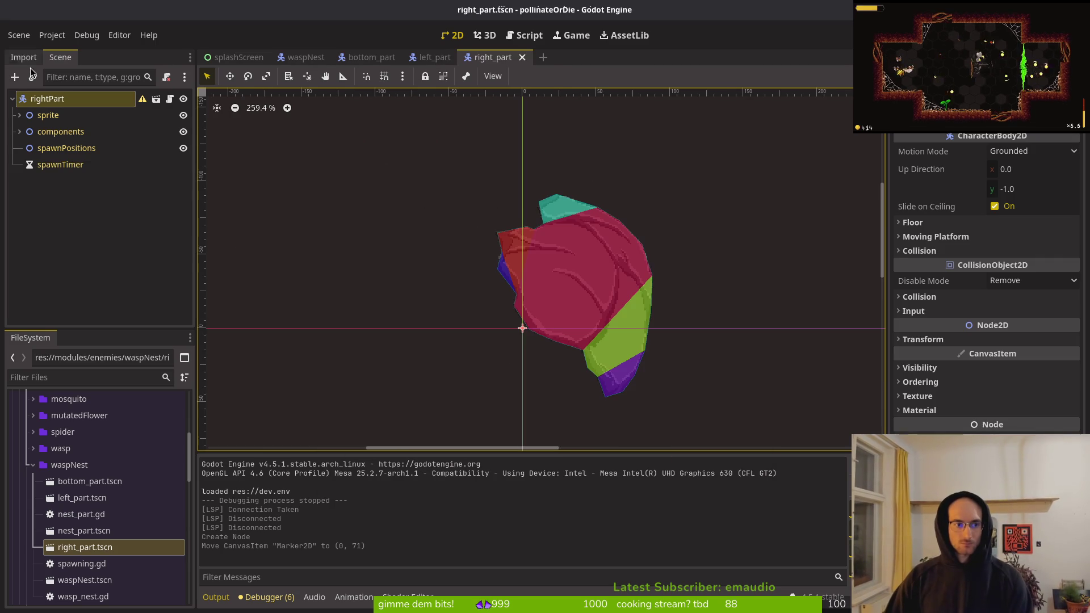
pyautogui.click(63, 158)
pyautogui.hotkey('ctrl', 'a')
pyautogui.write('mar')
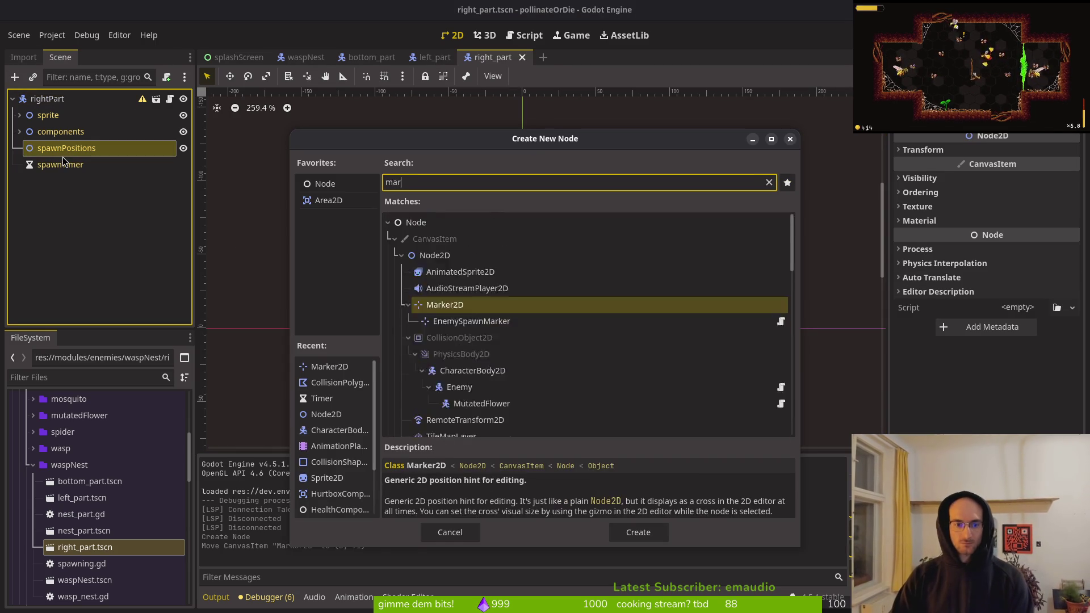
pyautogui.press('Return')
pyautogui.moveTo(524, 333)
pyautogui.mouseDown()
pyautogui.moveTo(587, 342)
pyautogui.moveTo(685, 210)
pyautogui.moveTo(679, 200)
pyautogui.mouseUp()
pyautogui.scroll(3, 588, 342)
pyautogui.scroll(2, 679, 199)
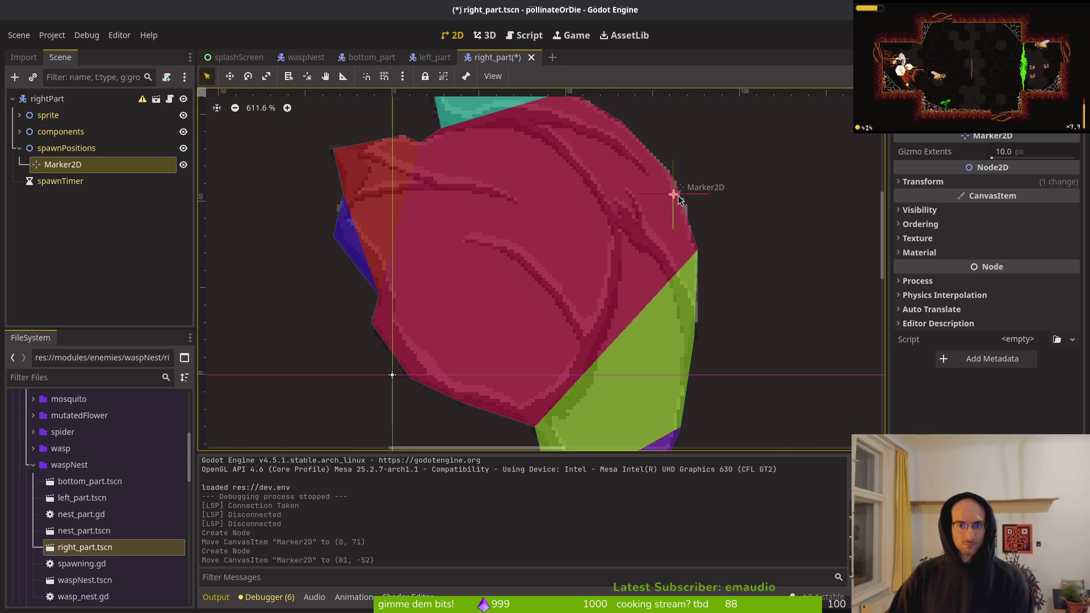
pyautogui.moveTo(679, 199); pyautogui.dragTo(679, 198)
pyautogui.press('Escape')
pyautogui.hotkey('ctrl', 's')
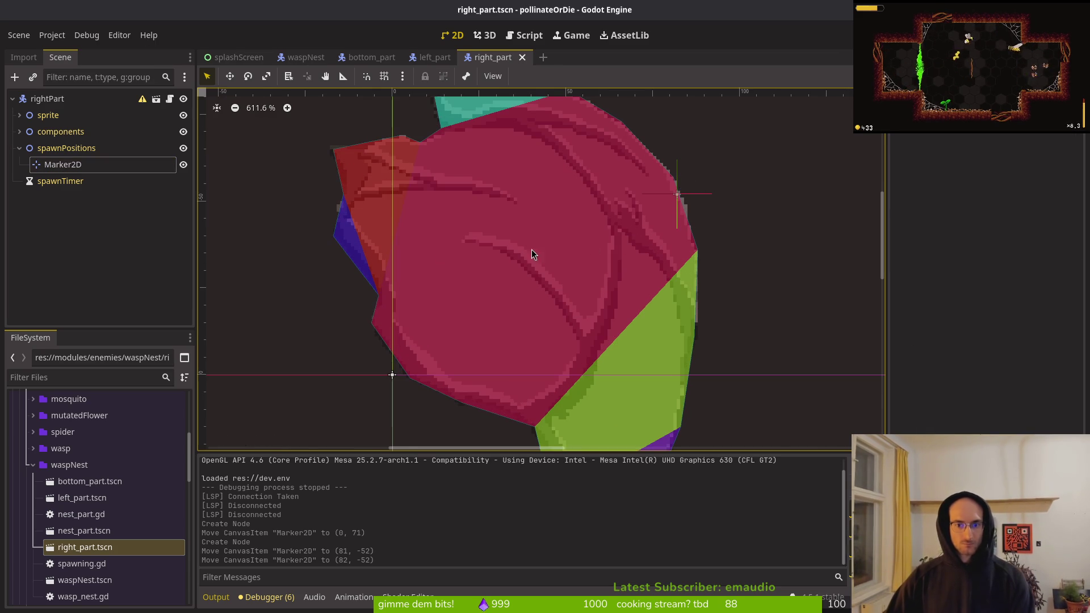
# - Close the right_part, left_part, bottom_part and waspNest scene tabs
pyautogui.click(20, 149)
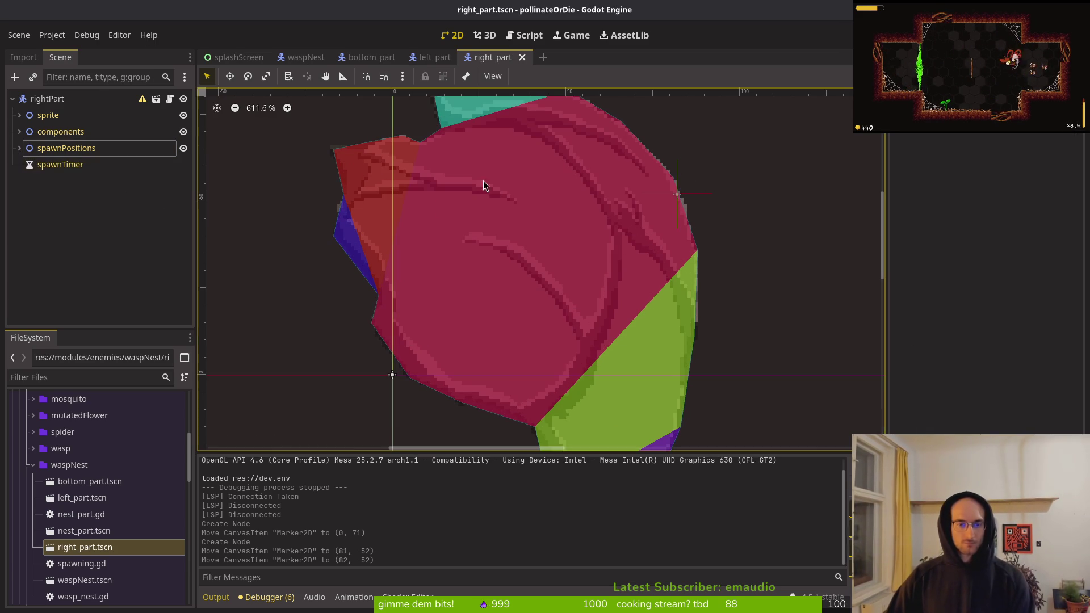
pyautogui.click(522, 57)
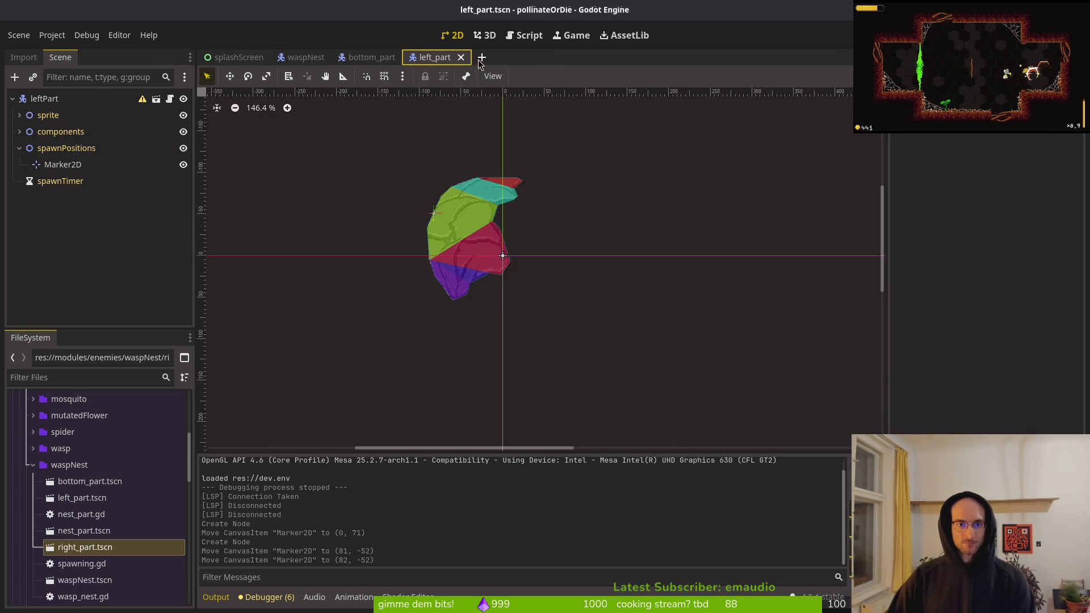
pyautogui.click(462, 57)
pyautogui.click(404, 56)
pyautogui.click(339, 57)
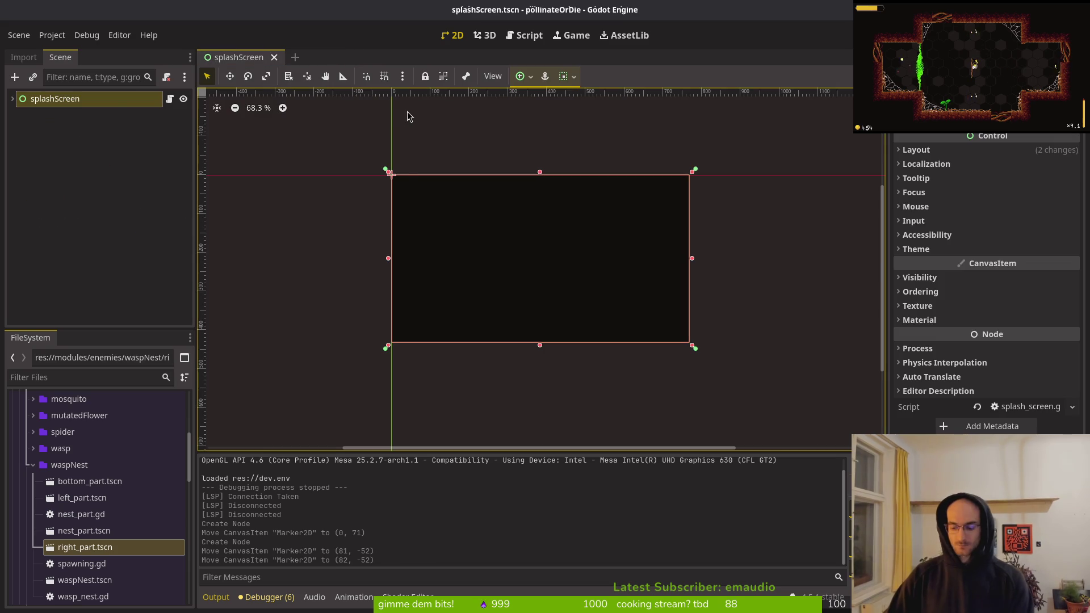
# - Stage the changed wasp nest scene files in tig status
pyautogui.press('super+1')
pyautogui.write('ti')
pyautogui.press('Return')
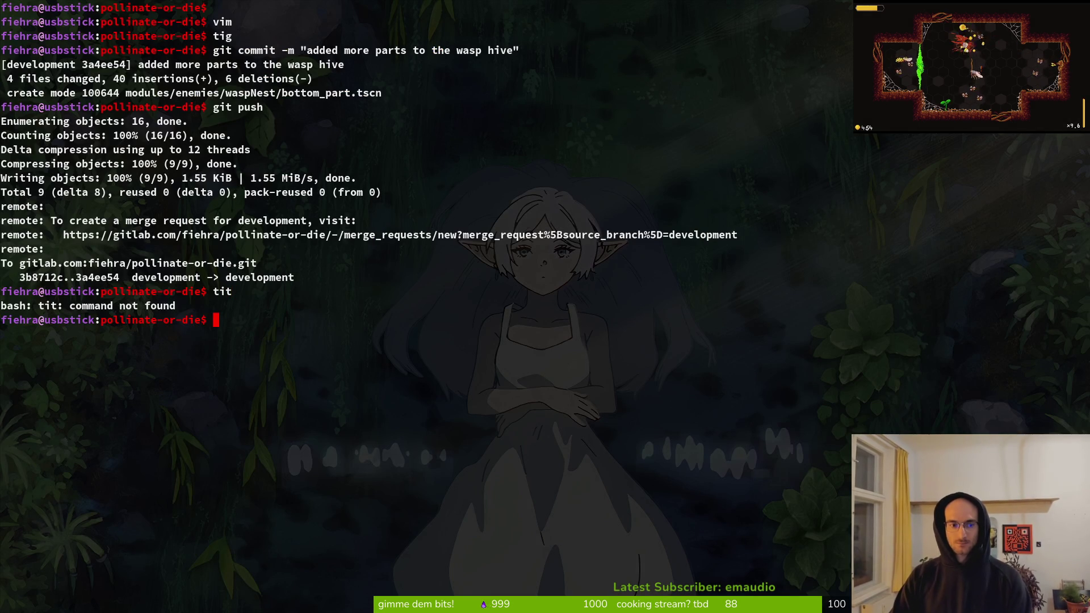
pyautogui.write('g')
pyautogui.press('Return')
pyautogui.press('Down')
pyautogui.press('Down')
pyautogui.press('Down')
pyautogui.press('u')
pyautogui.press('u')
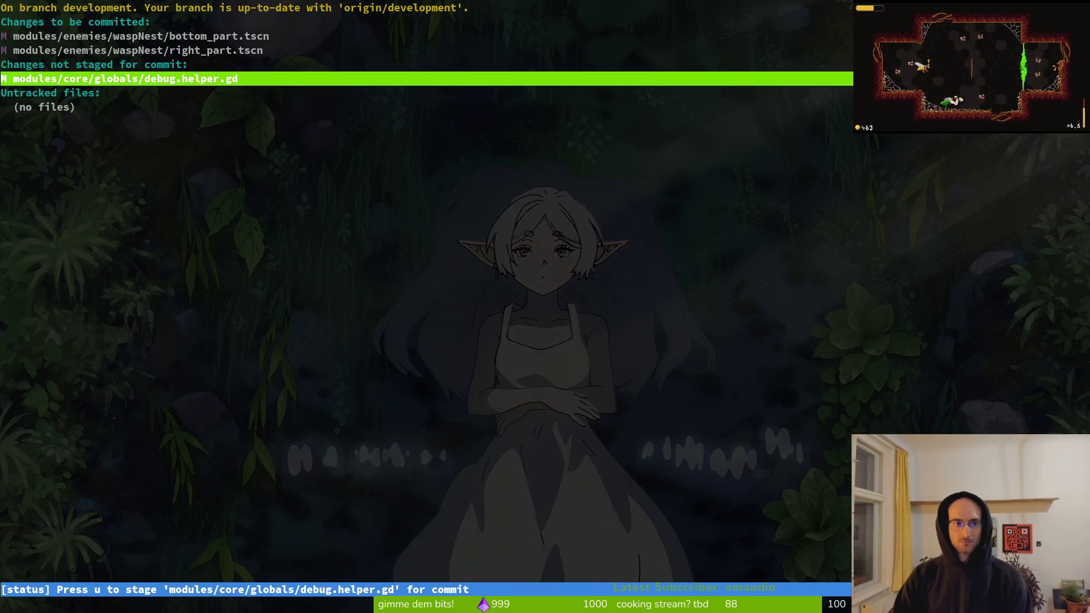
# - Commit as "added spawn markers to other nest parts" and push to development
pyautogui.write('qig')
pyautogui.press('BackSpace')
pyautogui.press('BackSpace')
pyautogui.write('git commi')
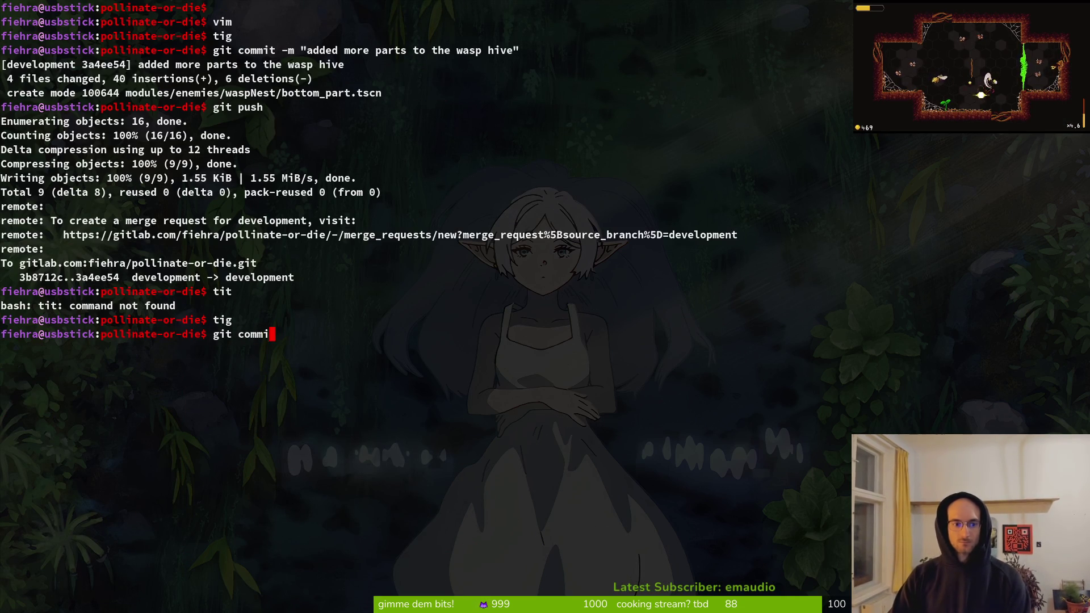
pyautogui.press('BackSpace')
pyautogui.press('BackSpace')
pyautogui.write('m "')
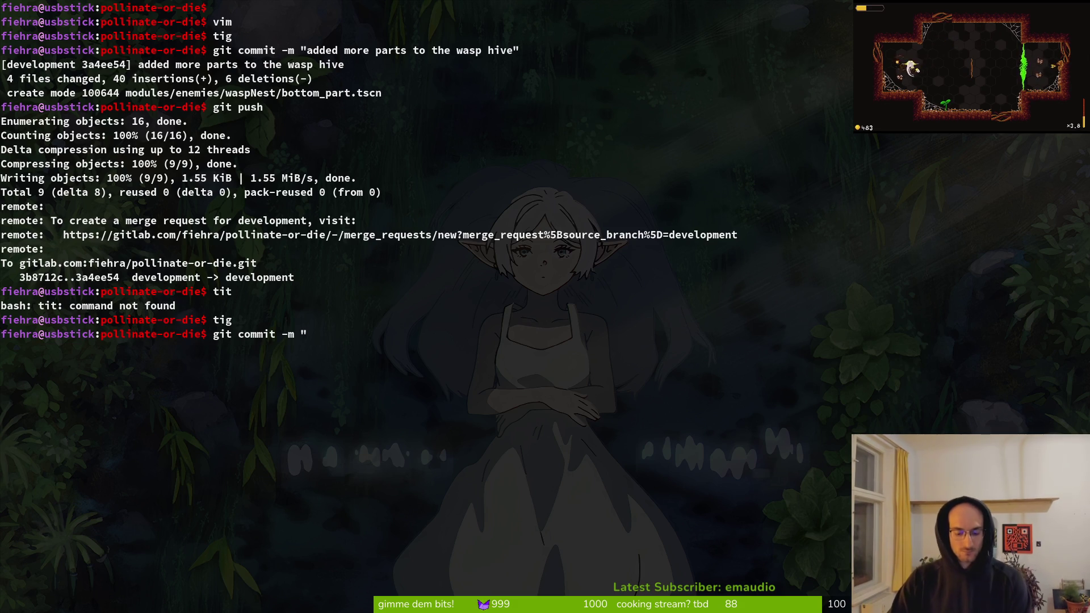
pyautogui.write('added')
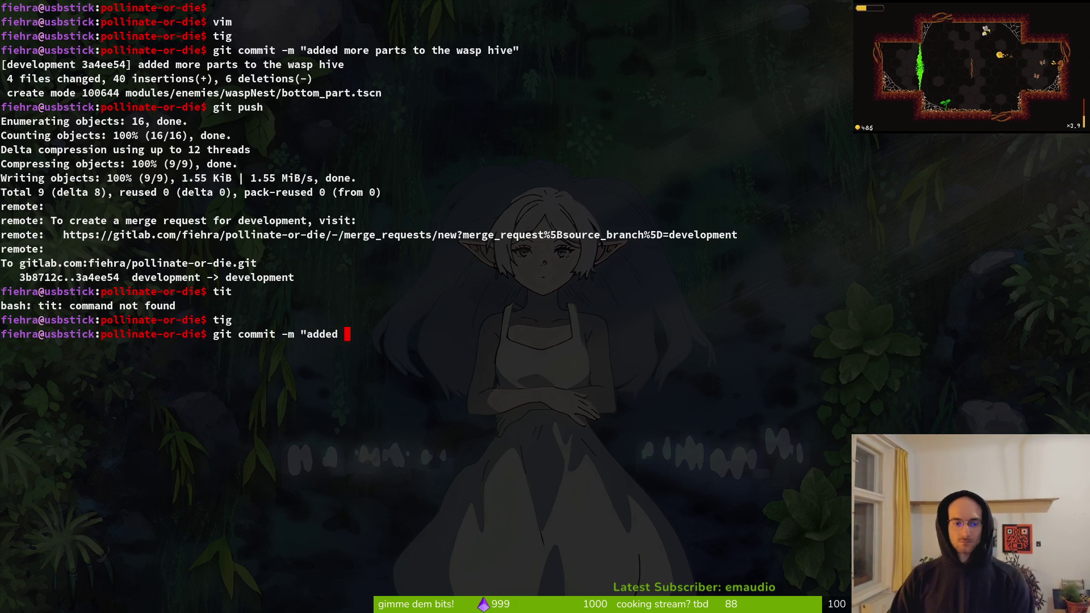
pyautogui.write(' marke')
pyautogui.press('BackSpace')
pyautogui.write('spawn markers')
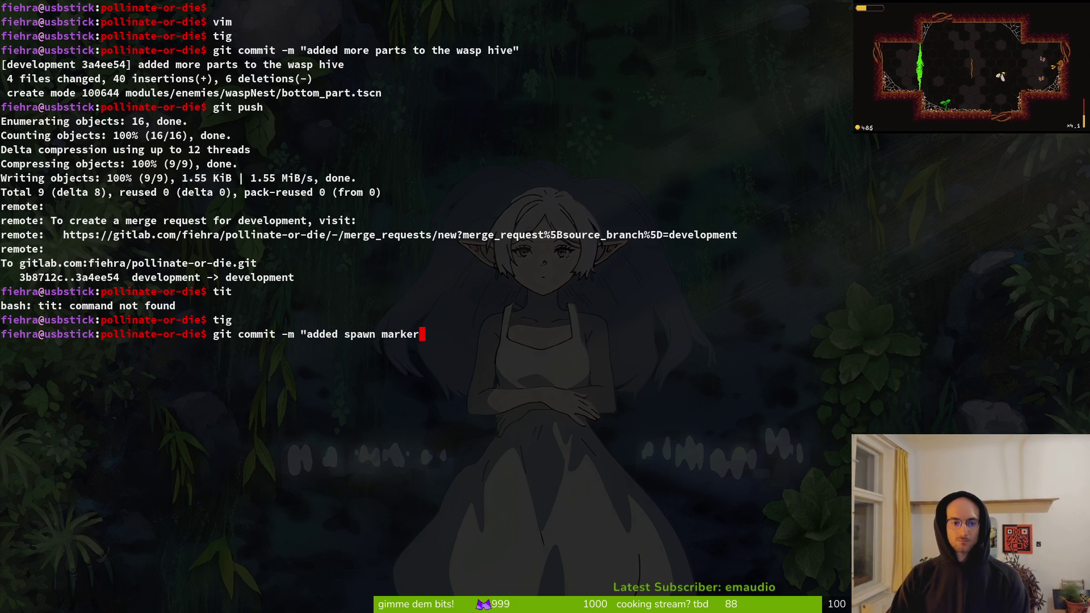
pyautogui.press('BackSpace')
pyautogui.press('BackSpace')
pyautogui.press('BackSpace')
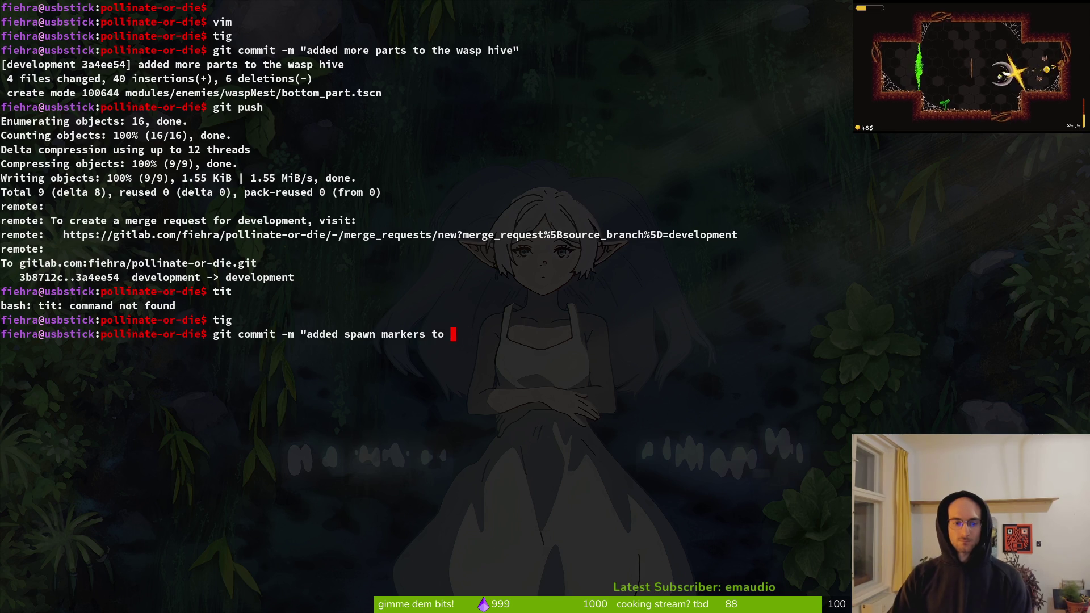
pyautogui.write('other ')
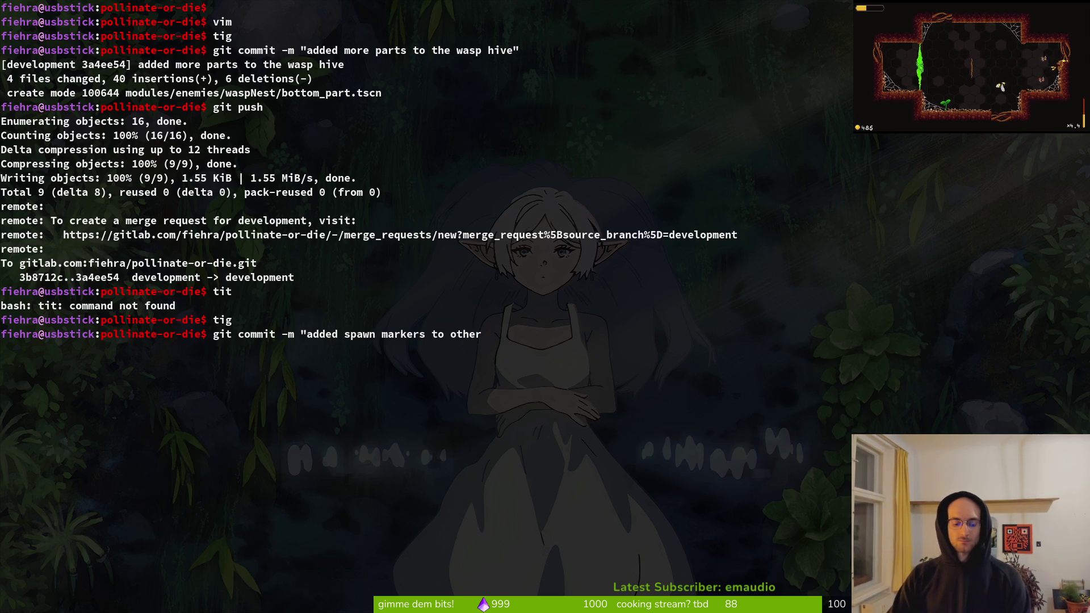
pyautogui.write('nest parts')
pyautogui.press('Return')
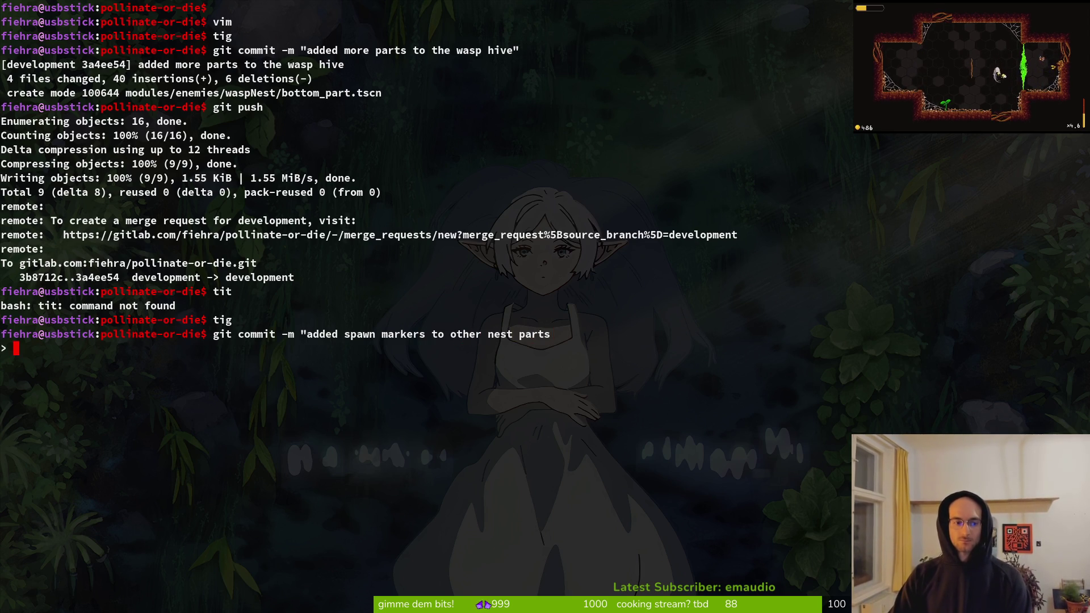
pyautogui.write('"')
pyautogui.press('Return')
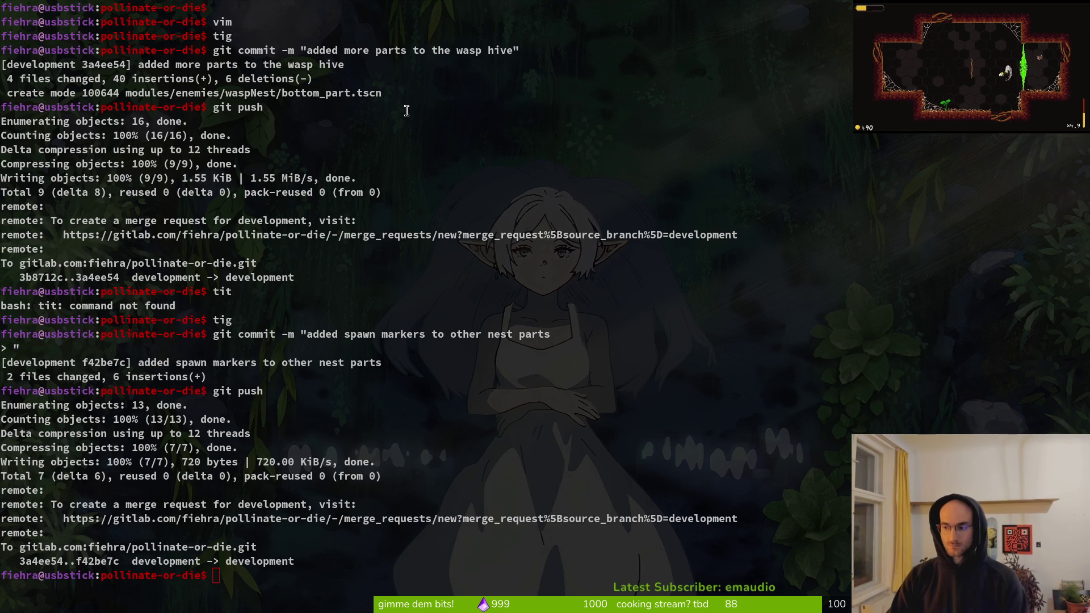
pyautogui.write('git push')
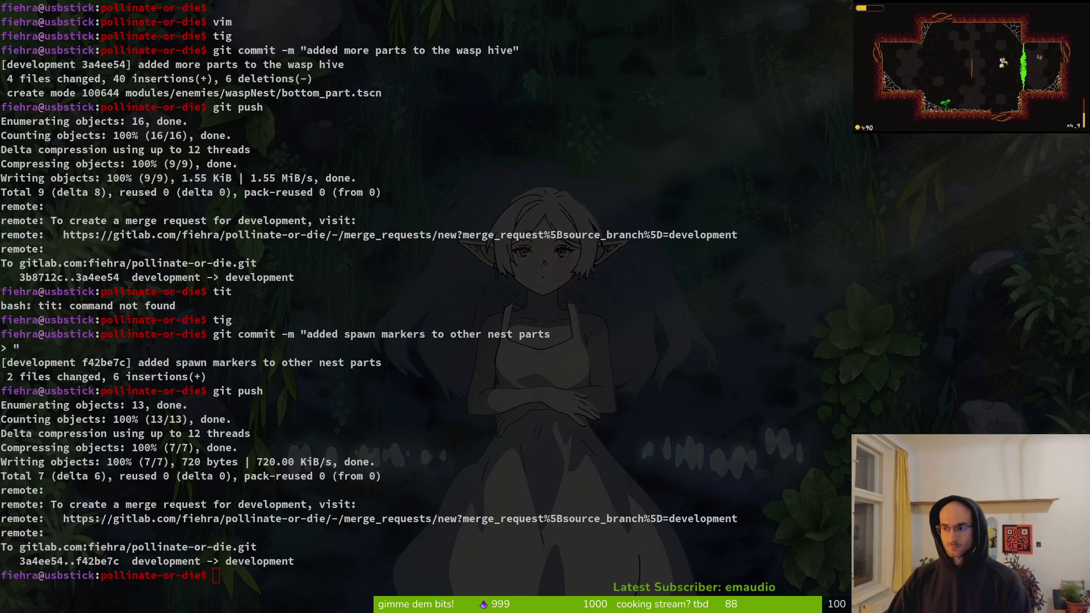
pyautogui.hotkey('alt', 'Tab')
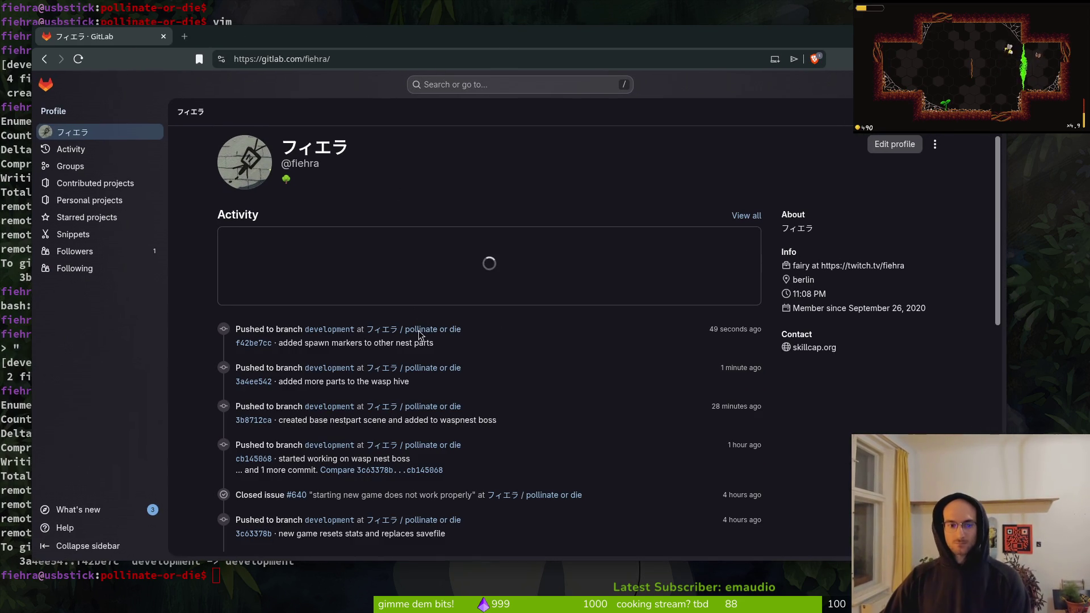
# - Go to the pollinate-or-die project and bring up the New issue form
pyautogui.click(420, 331)
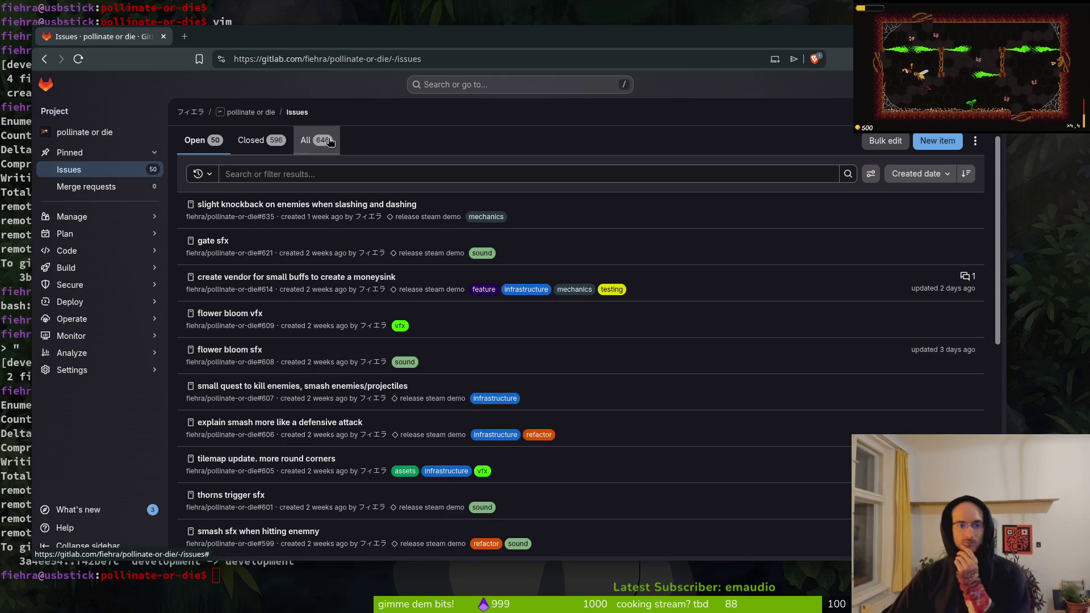
pyautogui.click(937, 141)
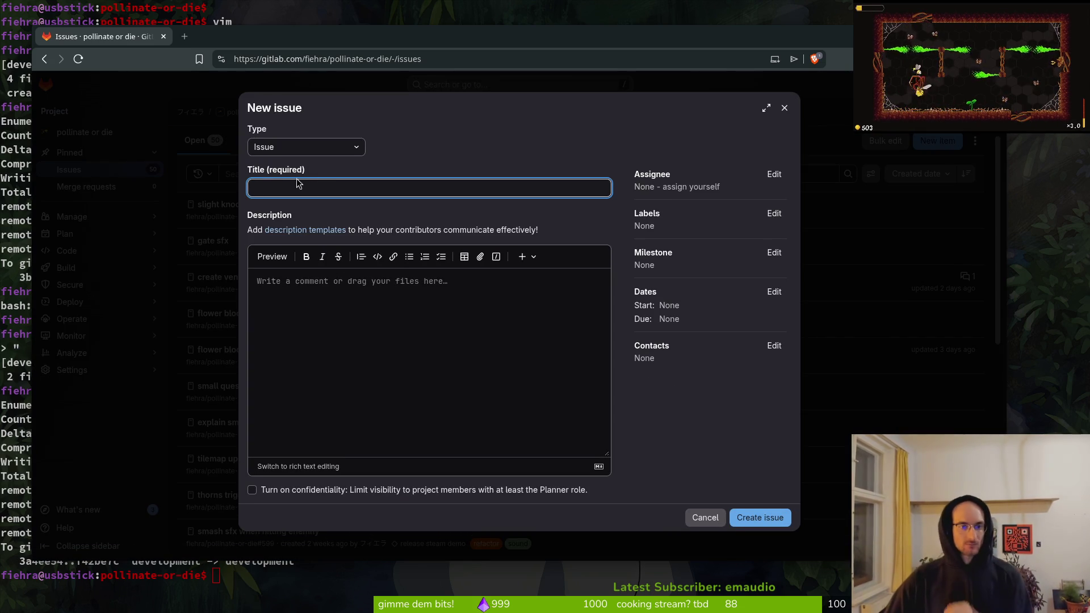
# - Title the new issue "wasp nest boss"
pyautogui.write('wasp boss')
pyautogui.click(773, 216)
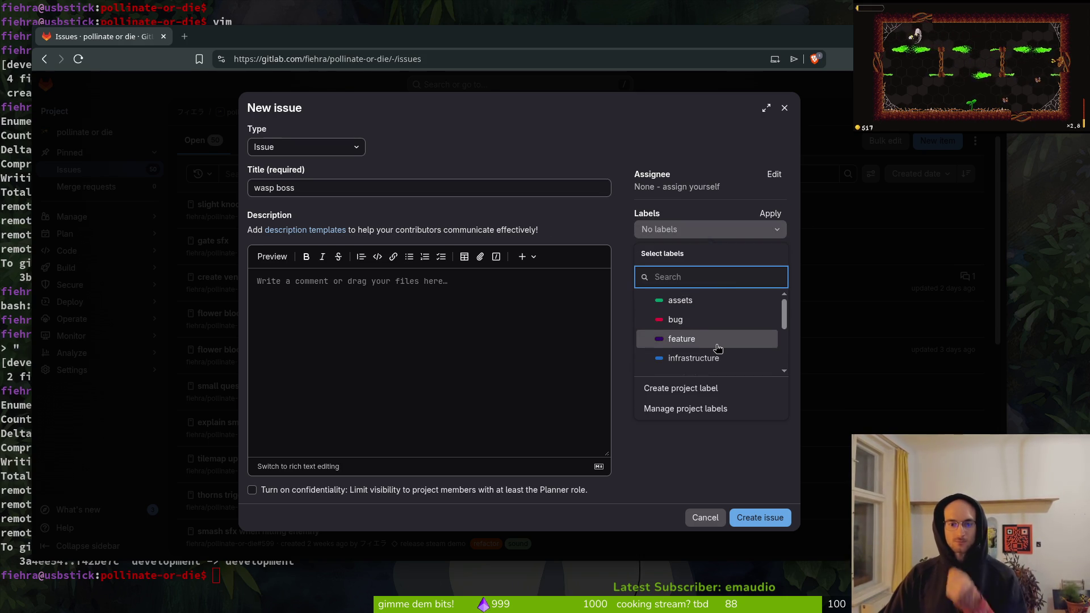
pyautogui.scroll(-3, 709, 329)
pyautogui.click(280, 192)
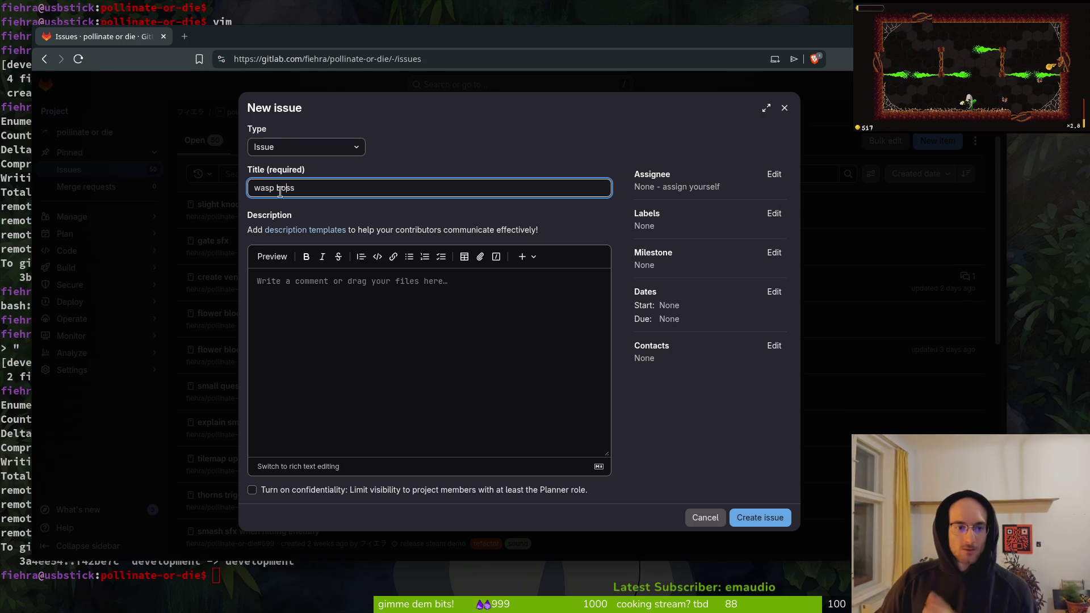
pyautogui.write('nest')
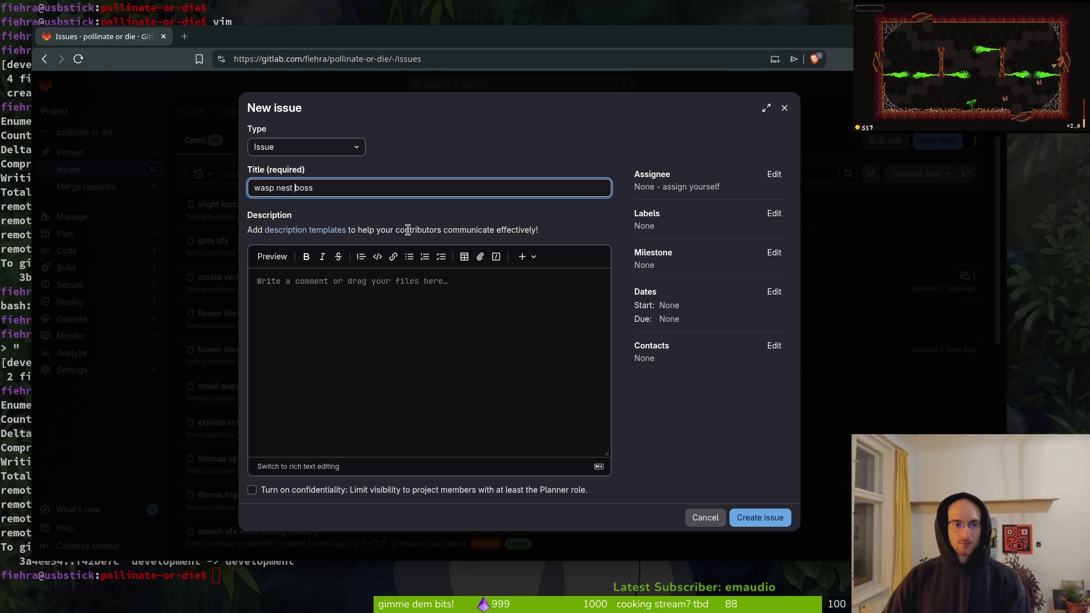
pyautogui.click(777, 223)
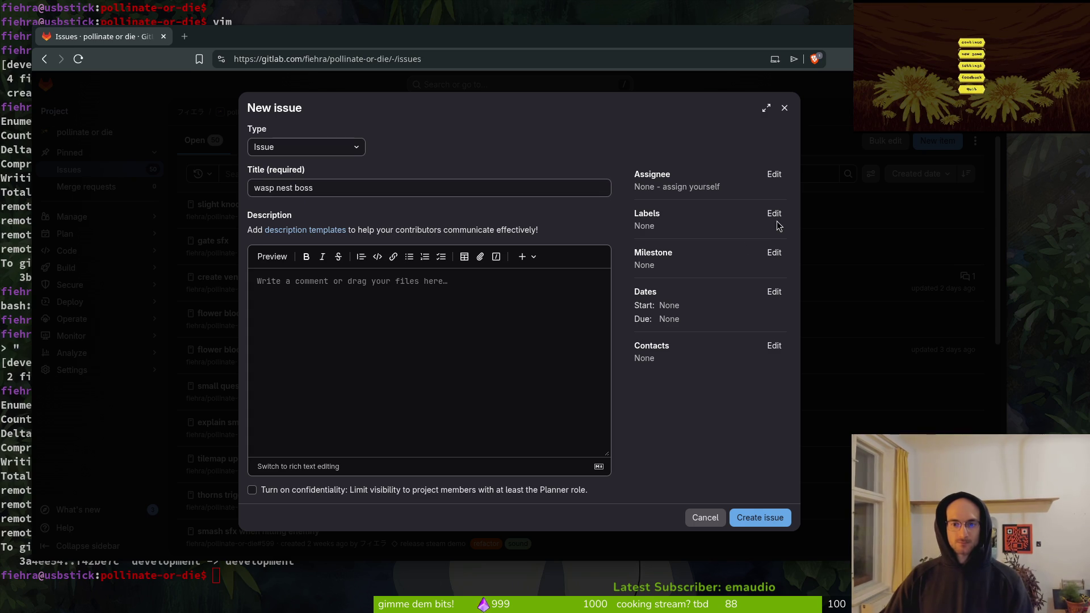
# - Label the issue feature and mechanics and create it as #649
pyautogui.click(775, 215)
pyautogui.click(707, 339)
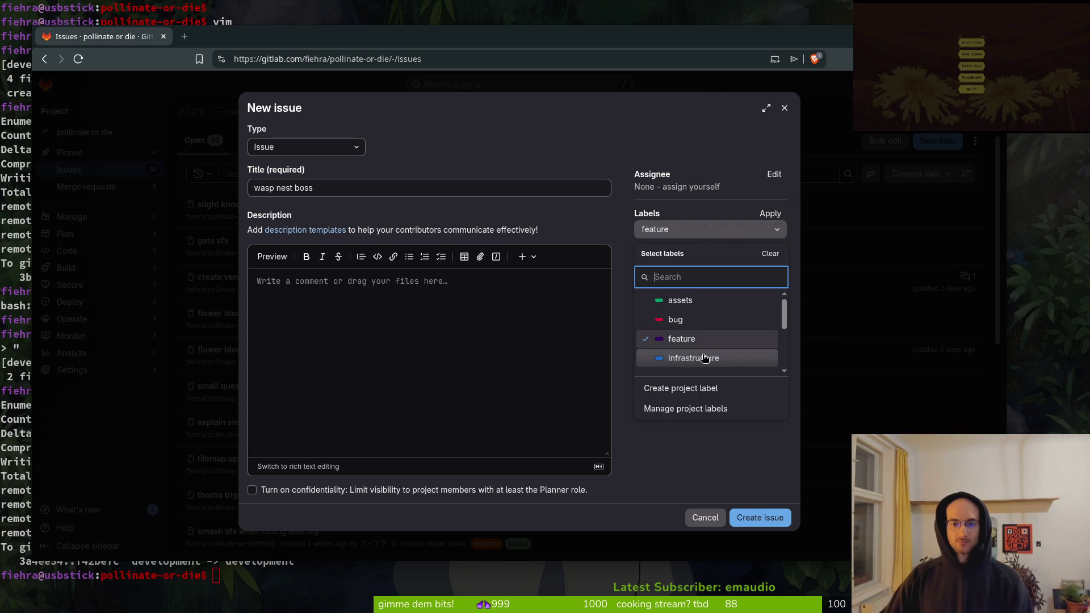
pyautogui.scroll(-2, 713, 340)
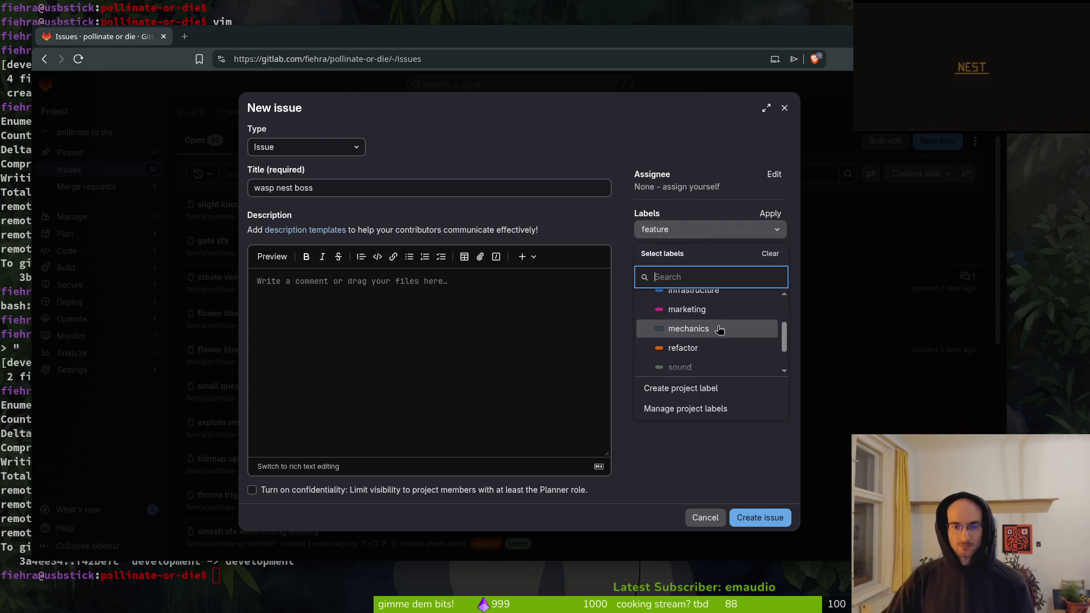
pyautogui.scroll(-2, 713, 316)
pyautogui.scroll(5, 715, 324)
pyautogui.click(695, 356)
pyautogui.click(760, 517)
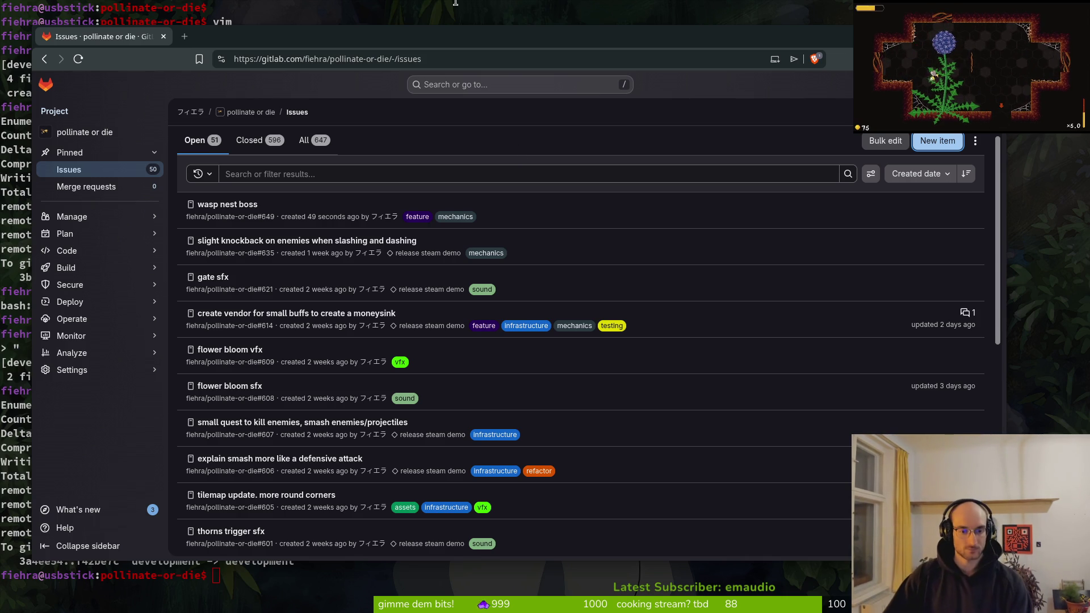
# - Review issue #607 about the smash quest, then return to Godot
pyautogui.click(390, 421)
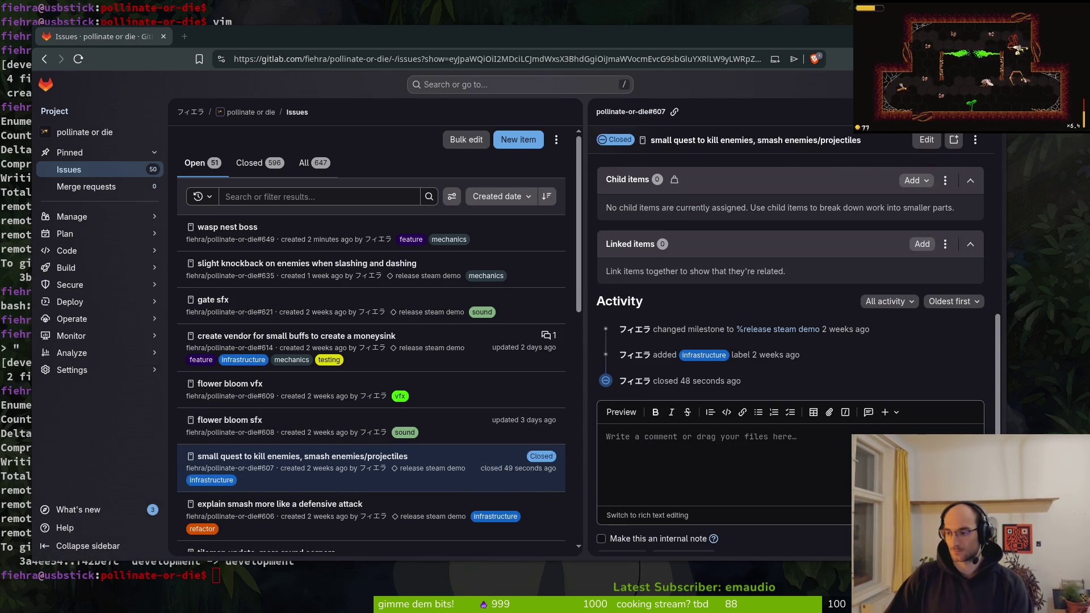
pyautogui.hotkey('alt', 'Tab')
pyautogui.hotkey('shift', 'alt', 'o')
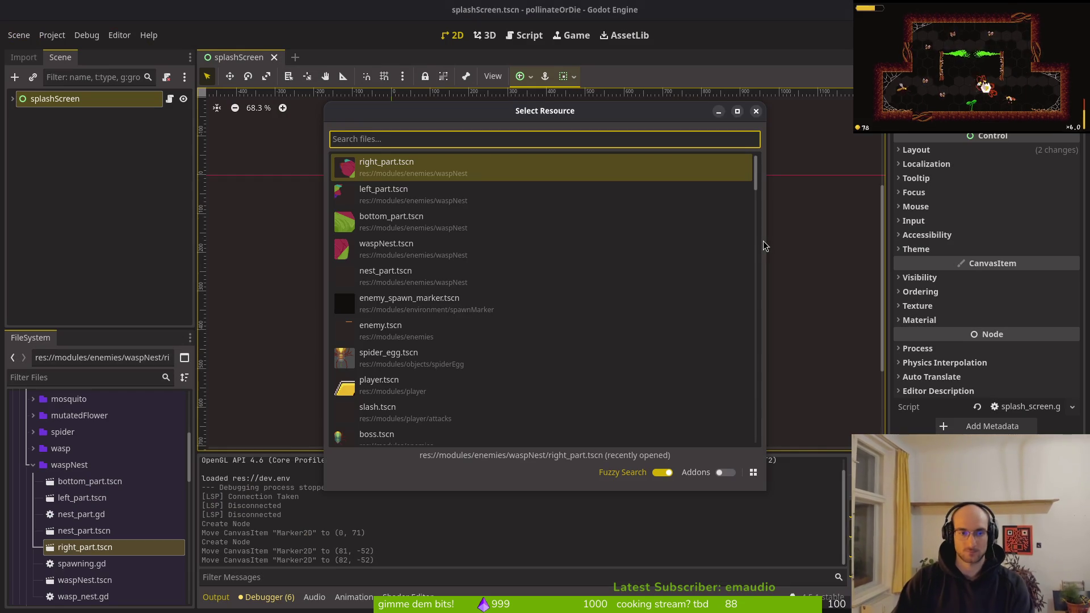
# - Open the tutorial_4 scene and frame its level in the canvas
pyautogui.write('tutorial_4')
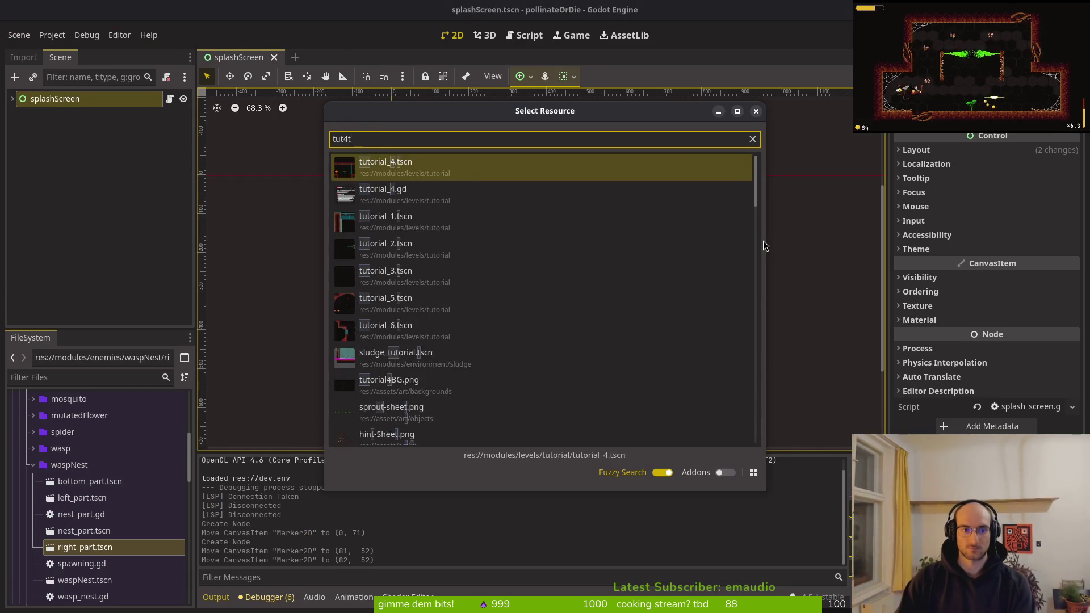
pyautogui.press('Return')
pyautogui.scroll(8, 574, 287)
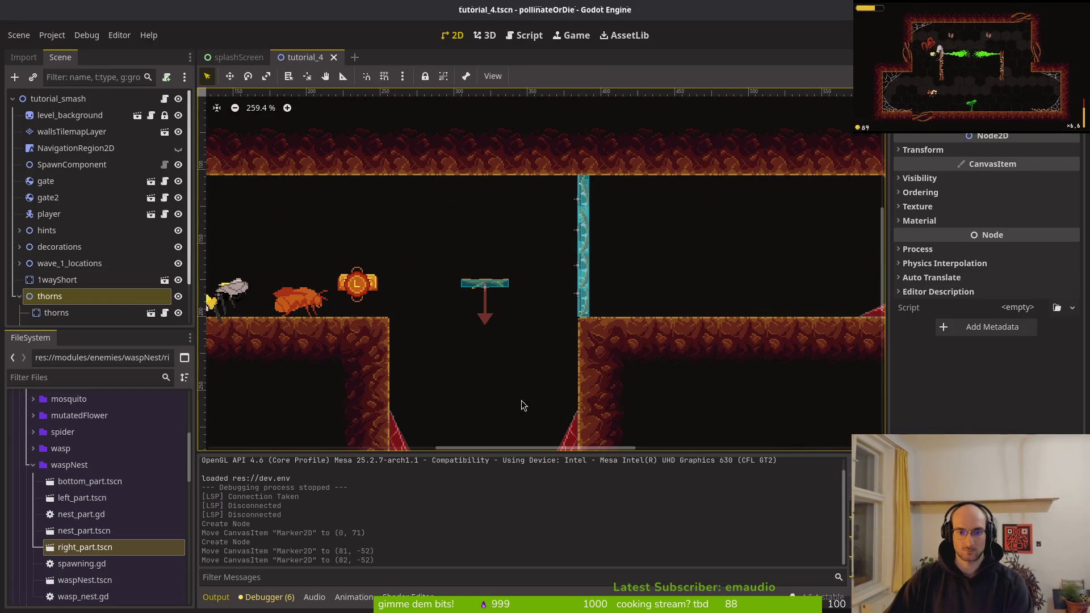
pyautogui.scroll(1, 611, 305)
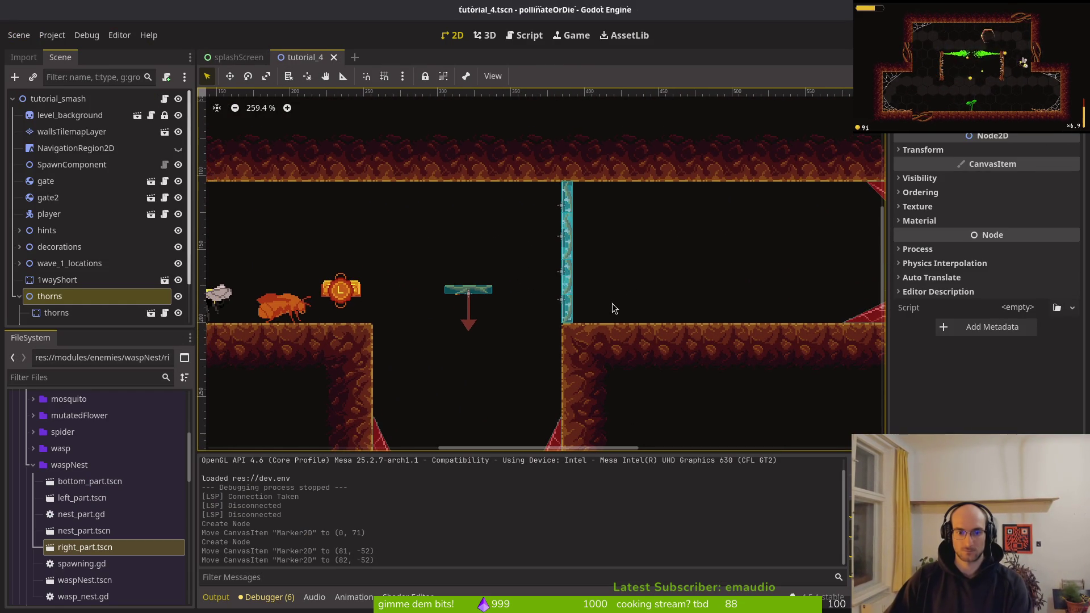
pyautogui.scroll(-2, 602, 307)
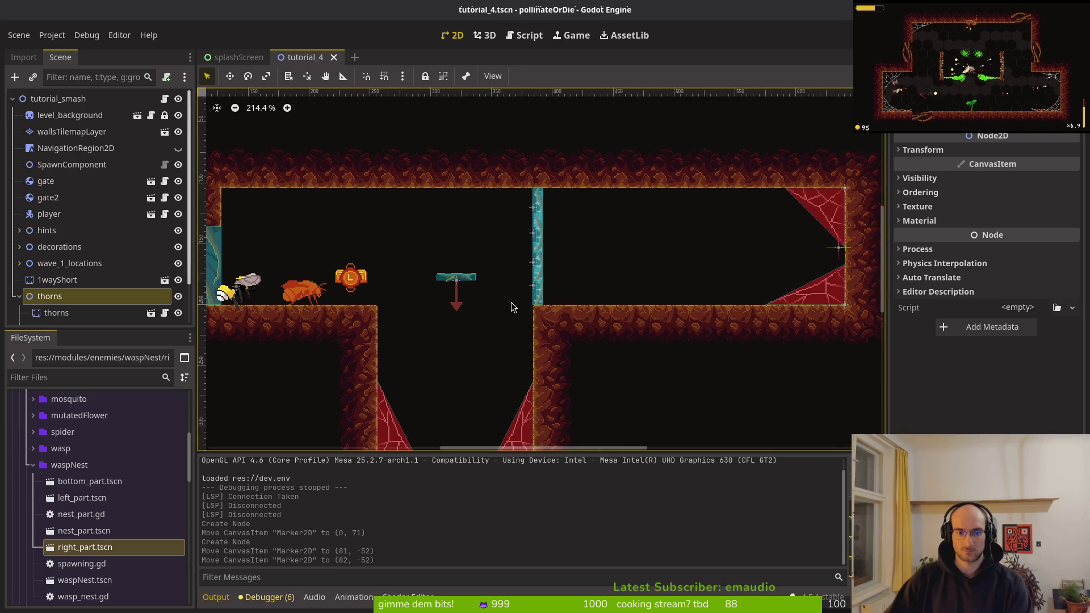
pyautogui.scroll(-2, 511, 307)
pyautogui.hscroll(1, 511, 307)
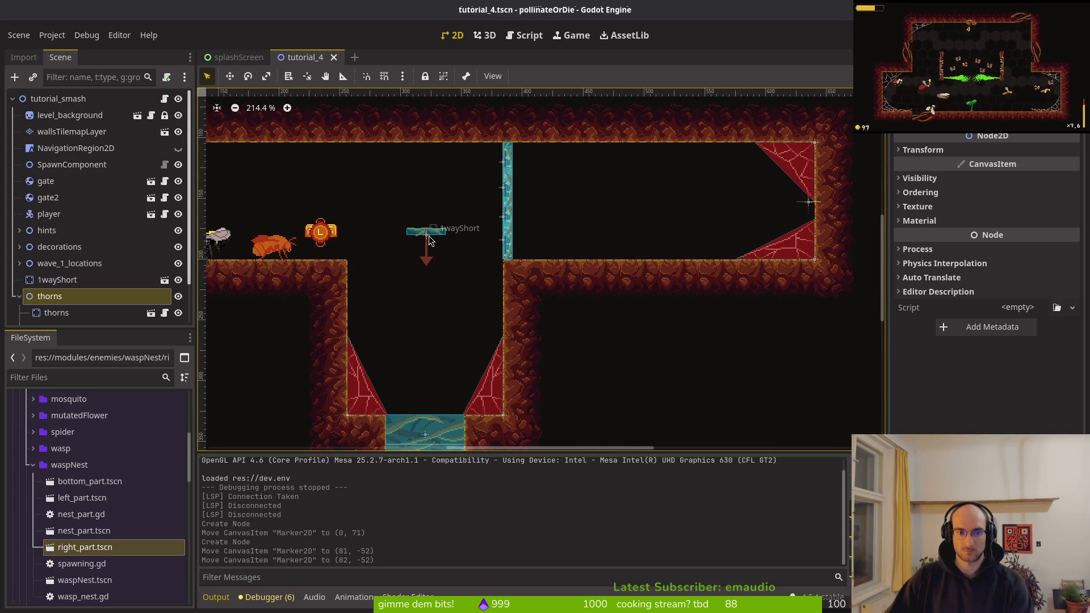
# - Check the push in the terminal, zoom the tutorial_4 canvas out, then return to the terminal
pyautogui.hotkey('alt', 'Tab')
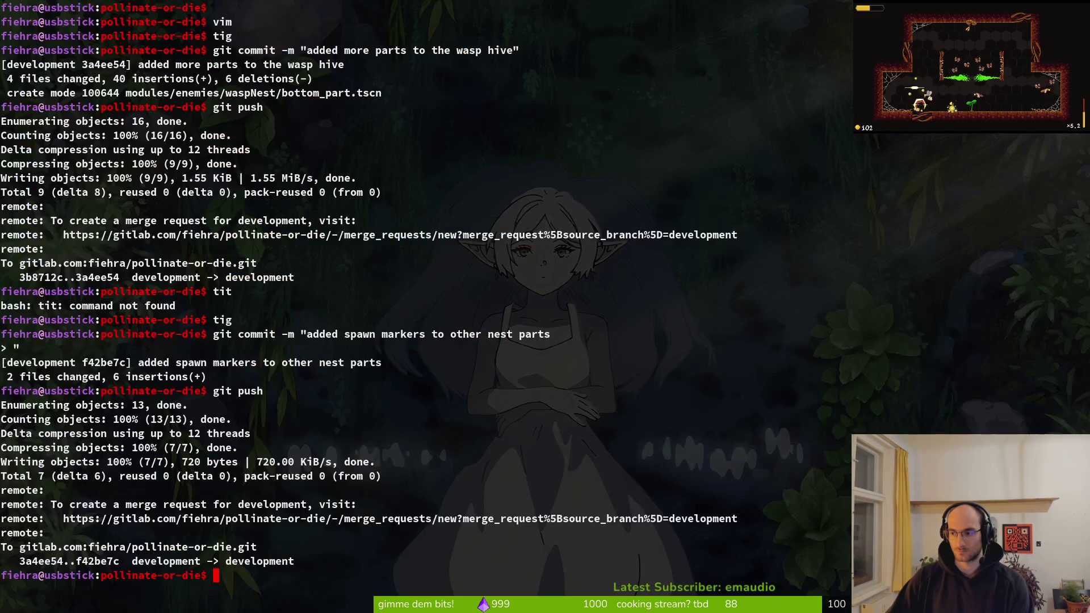
pyautogui.hotkey('alt', 'Tab')
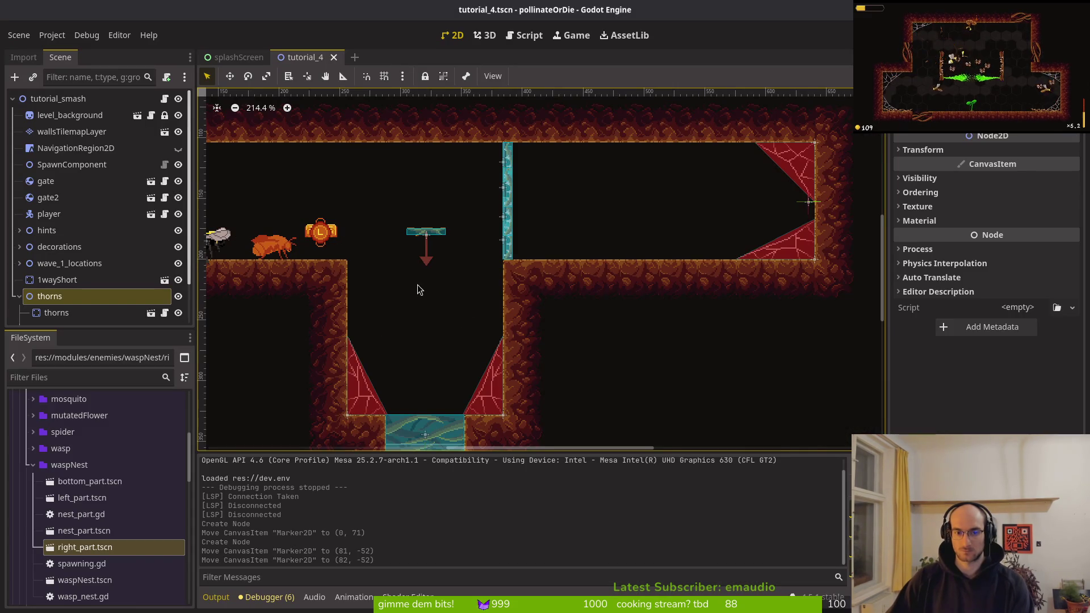
pyautogui.scroll(-3, 420, 307)
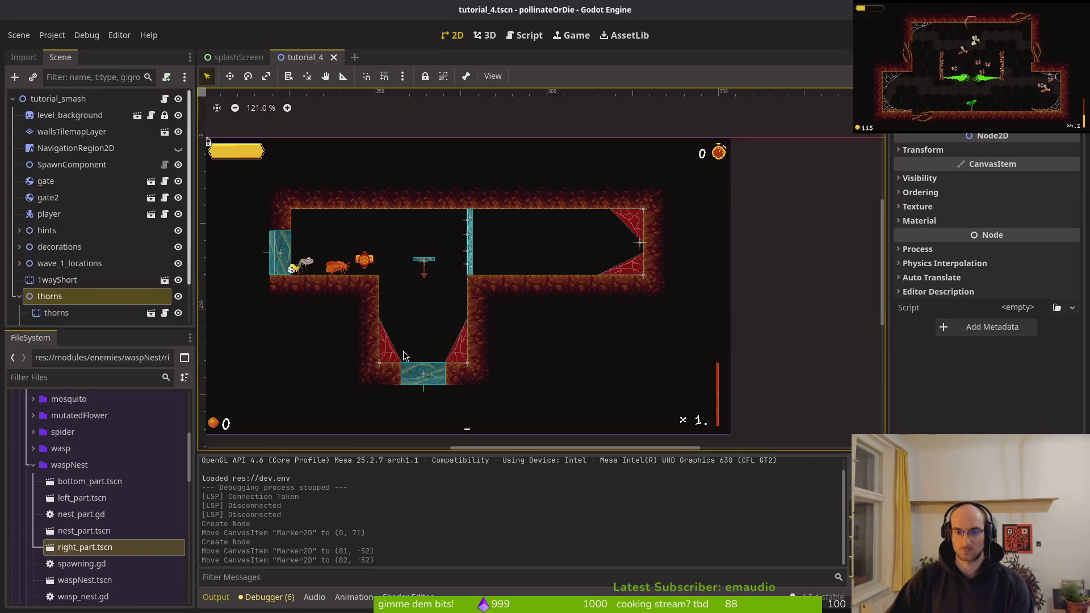
pyautogui.scroll(-1, 443, 332)
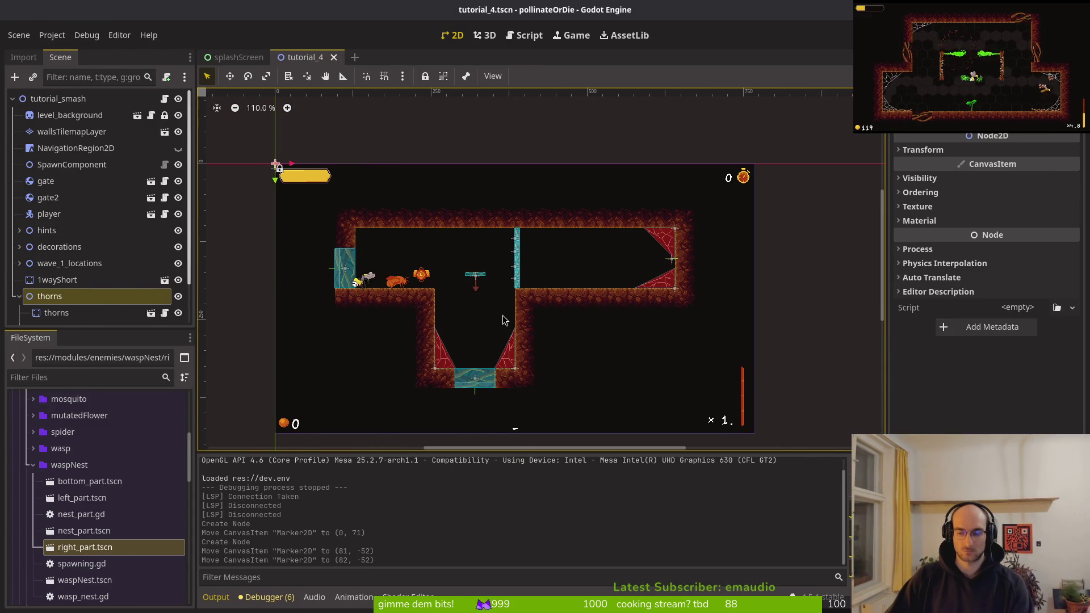
pyautogui.hotkey('alt', 'Tab')
# - Launch Neovim in the project folder and open tutorial_4.gd through the fuzzy file finder
pyautogui.write('c')
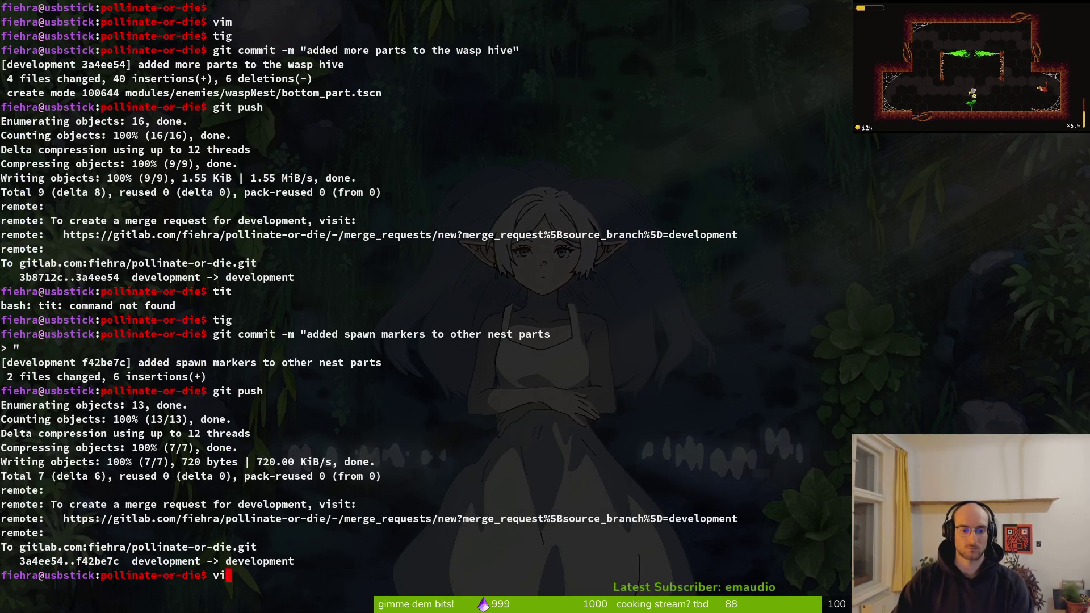
pyautogui.write('m .')
pyautogui.press('Return')
pyautogui.press('space')
pyautogui.press('f')
pyautogui.press('f')
pyautogui.write('tut4')
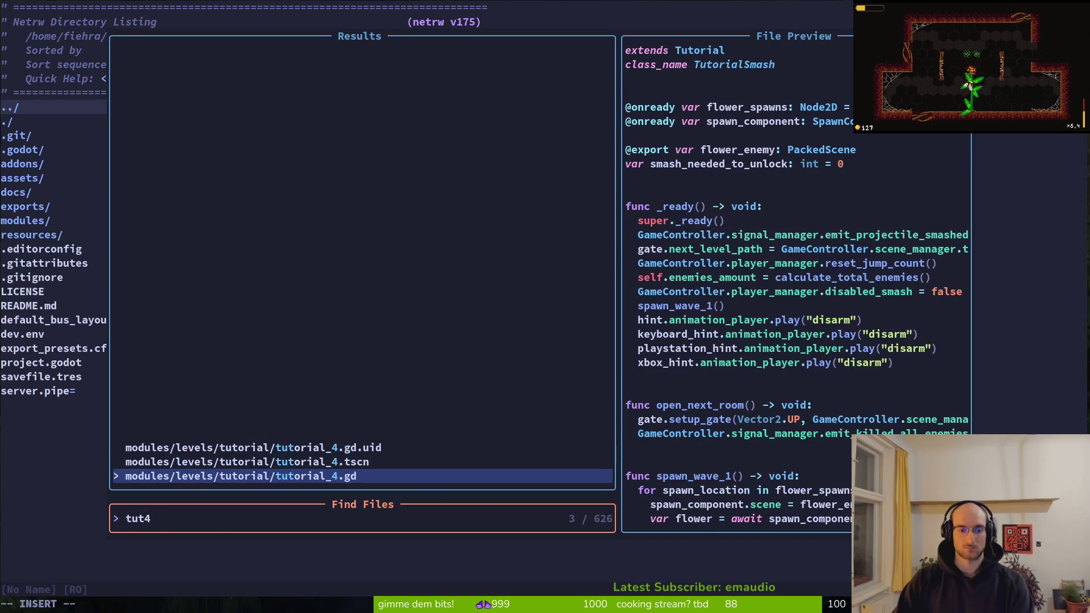
pyautogui.press('Return')
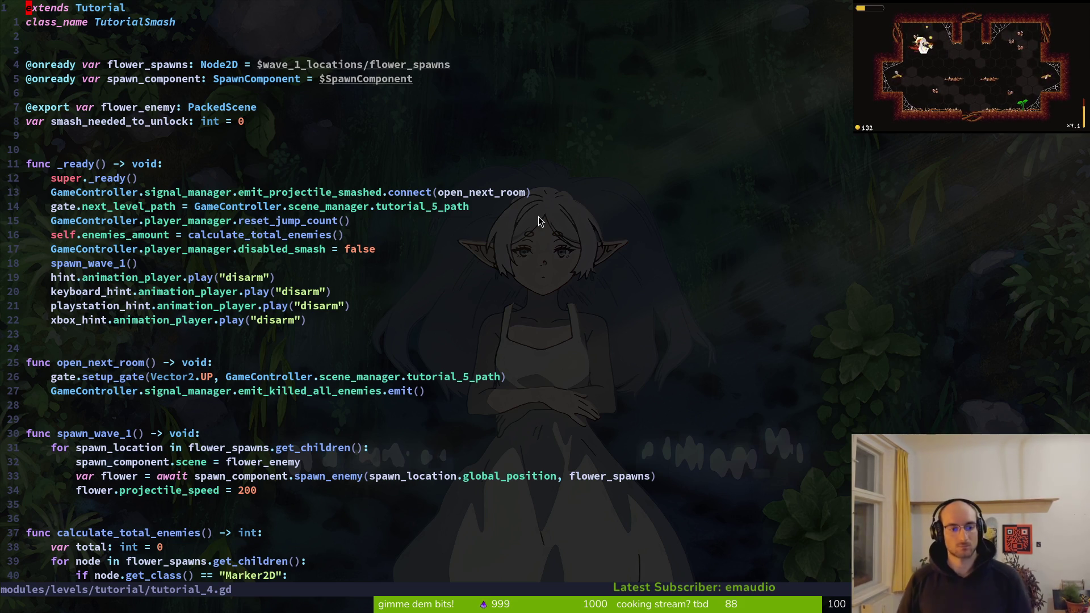
# - Declare func _on_projectile_smashed() -> void: below the _ready function
pyautogui.press('j')
pyautogui.press('j')
pyautogui.press('j')
pyautogui.press('1')
pyautogui.press('5')
pyautogui.press('j')
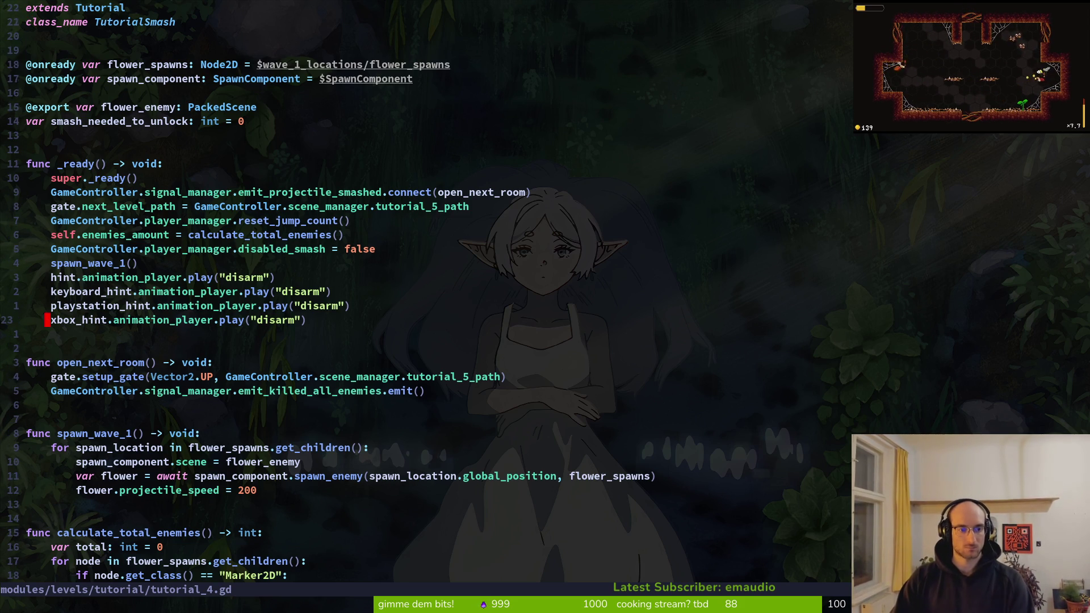
pyautogui.press('o')
pyautogui.press('Return')
pyautogui.press('Return')
pyautogui.write('func _')
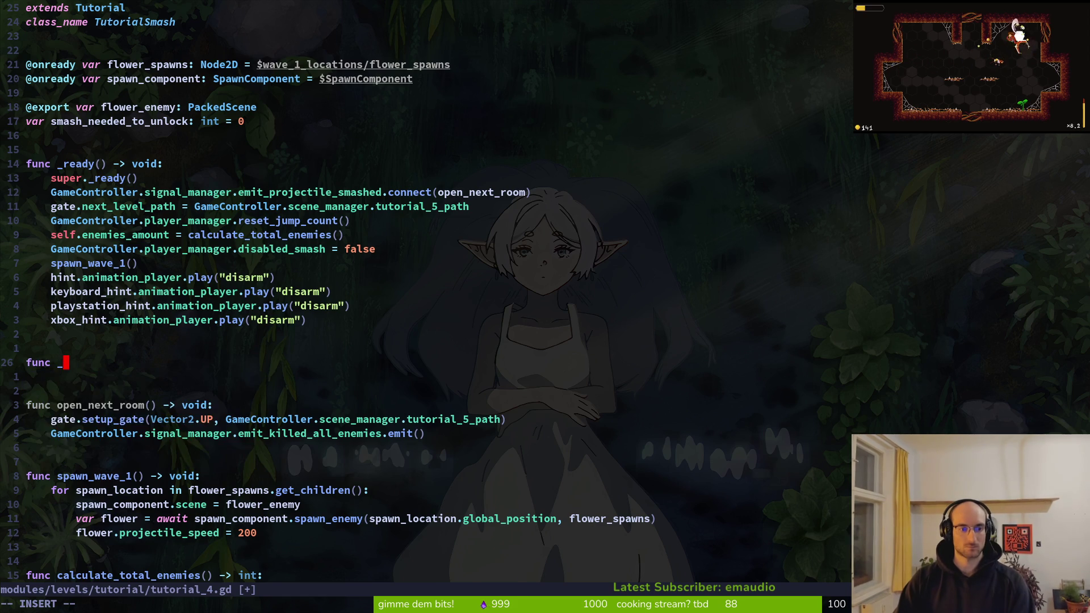
pyautogui.write('on_')
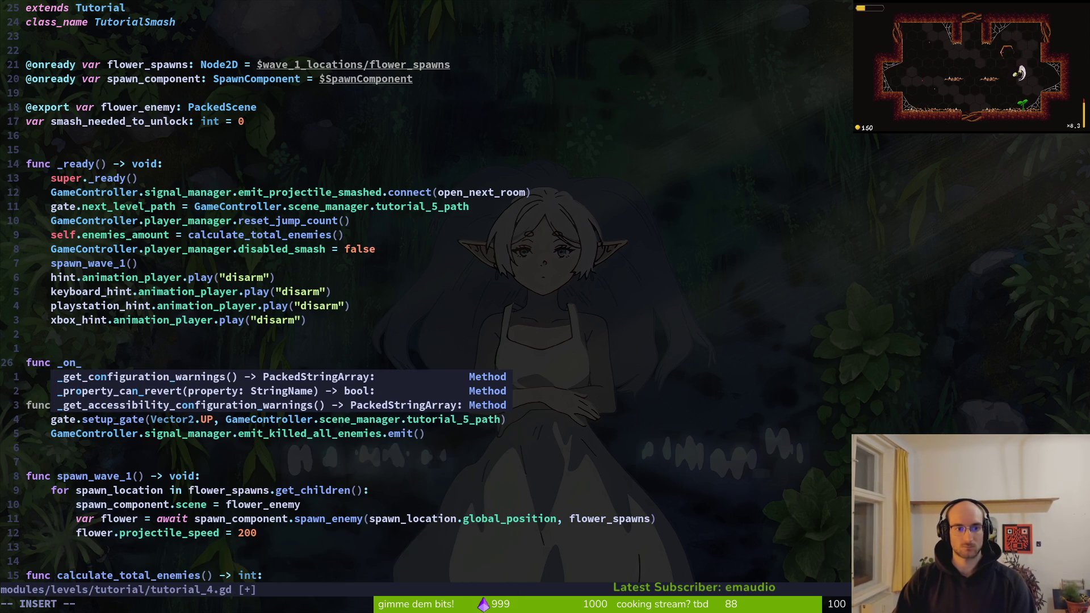
pyautogui.write('projectile')
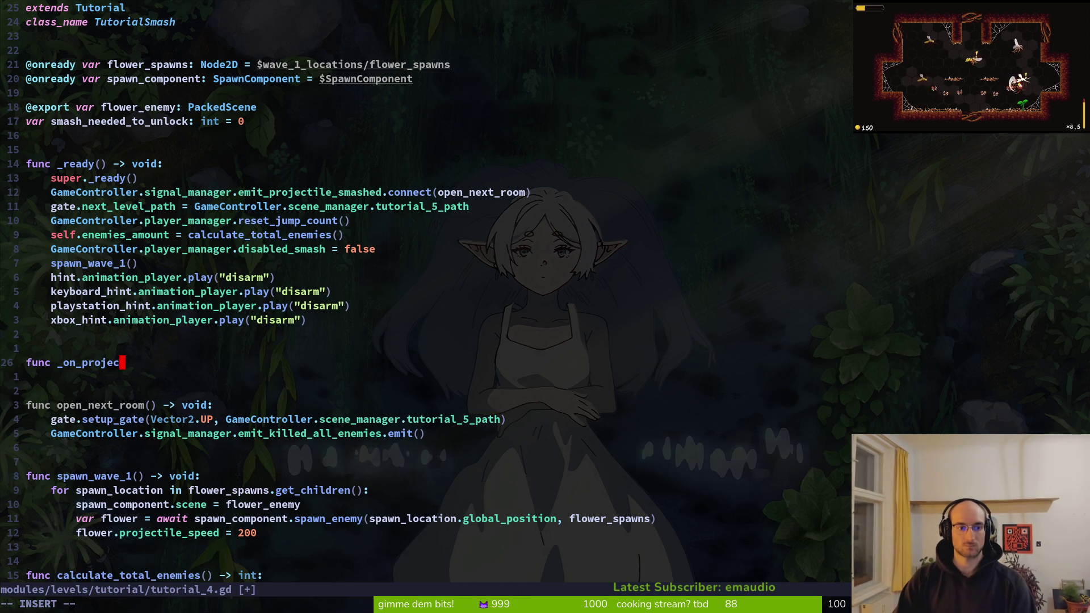
pyautogui.write('_smashed() -')
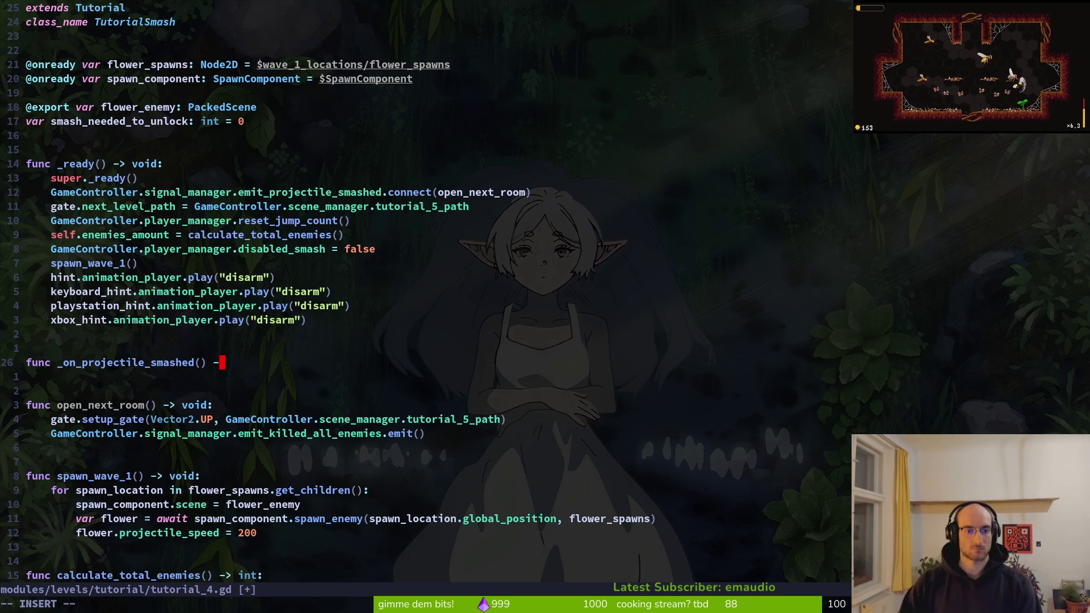
pyautogui.write('>')
pyautogui.press('Return')
pyautogui.press('BackSpace')
pyautogui.write('void:')
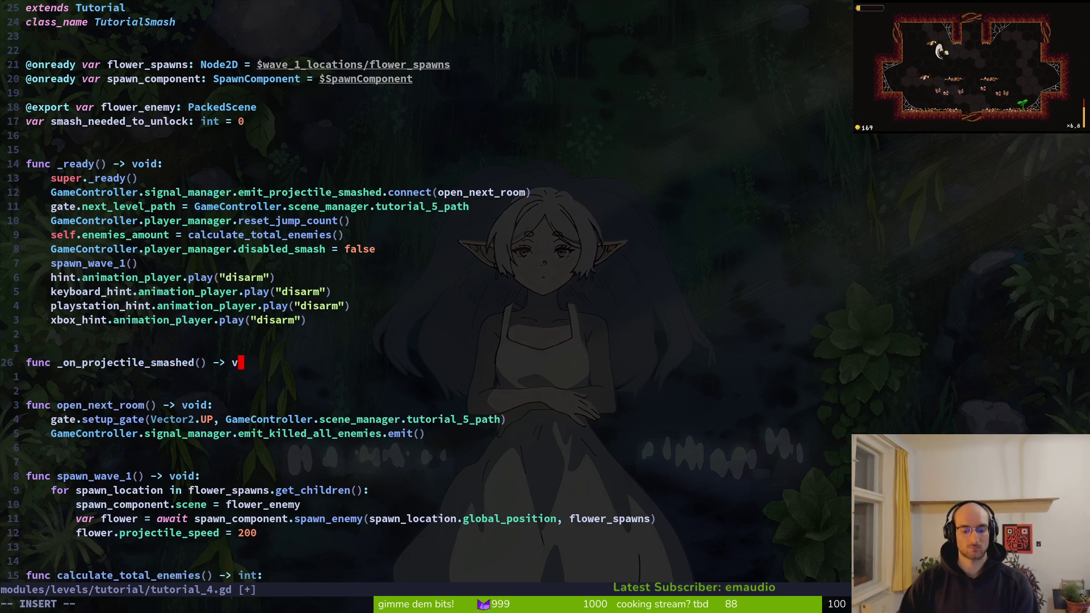
pyautogui.press('Return')
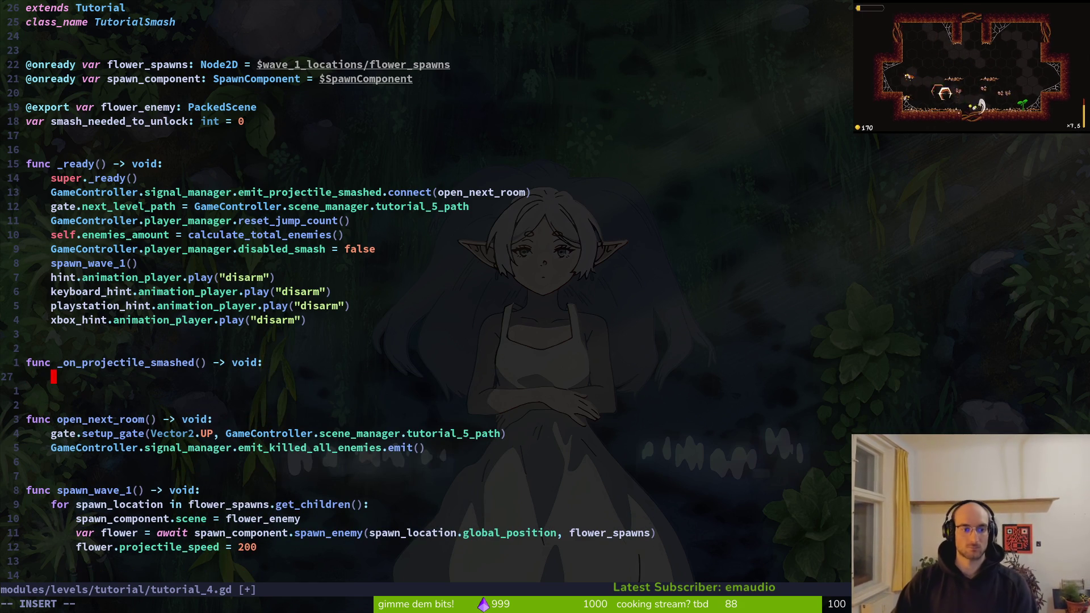
# - Connect the signal to _on_projectile_smashed instead of open_next_room, saving tutorial_4.gd
pyautogui.press('Escape')
pyautogui.hotkey('ctrl', 's')
pyautogui.press('k')
pyautogui.press('k')
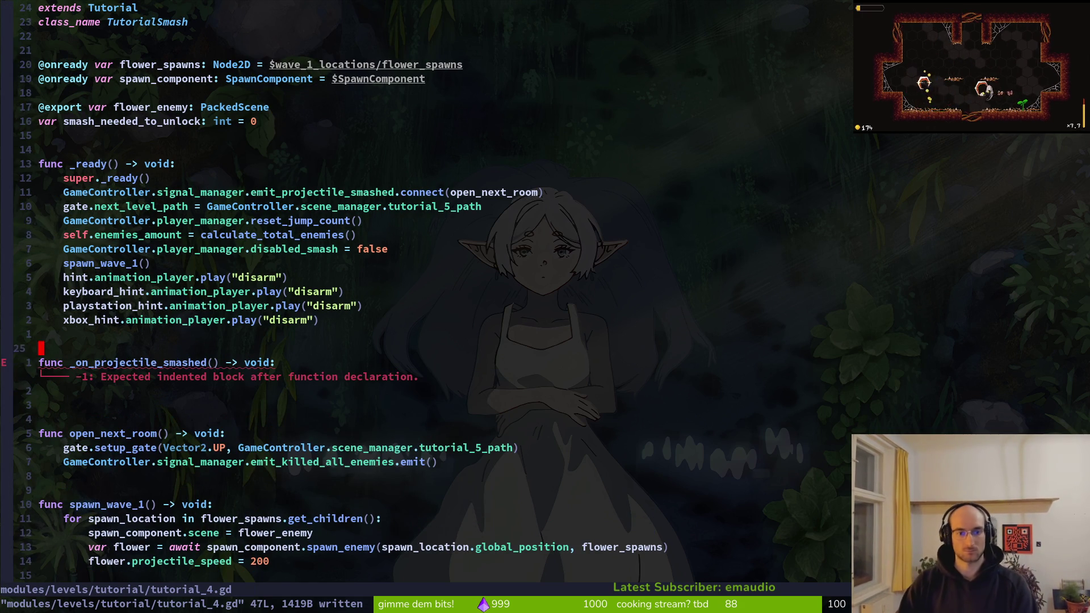
pyautogui.press('k')
pyautogui.press('k')
pyautogui.press('k')
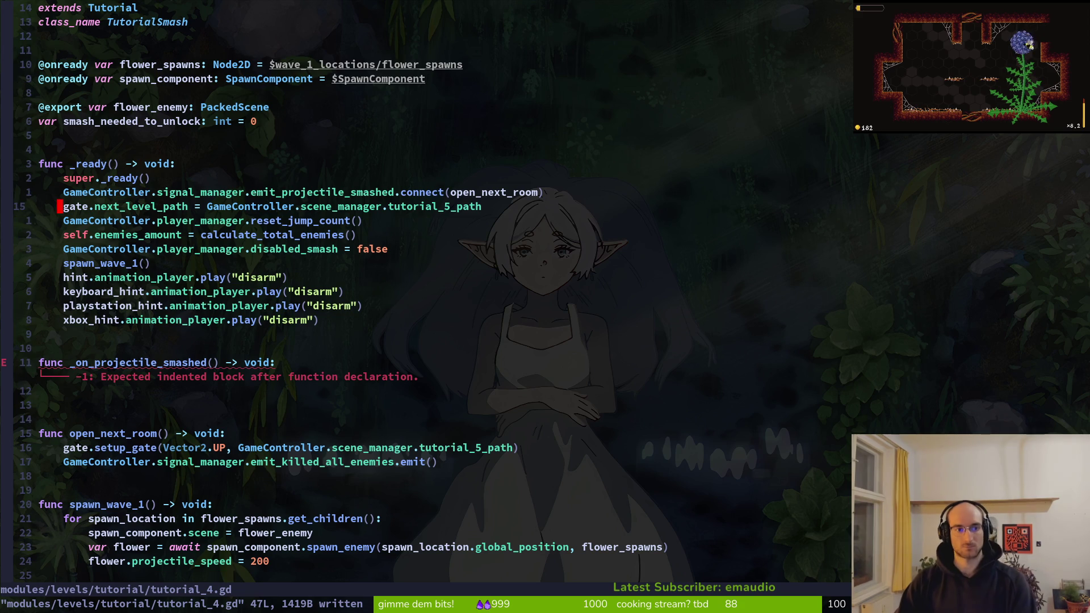
pyautogui.press('c')
pyautogui.press('i')
pyautogui.press('w')
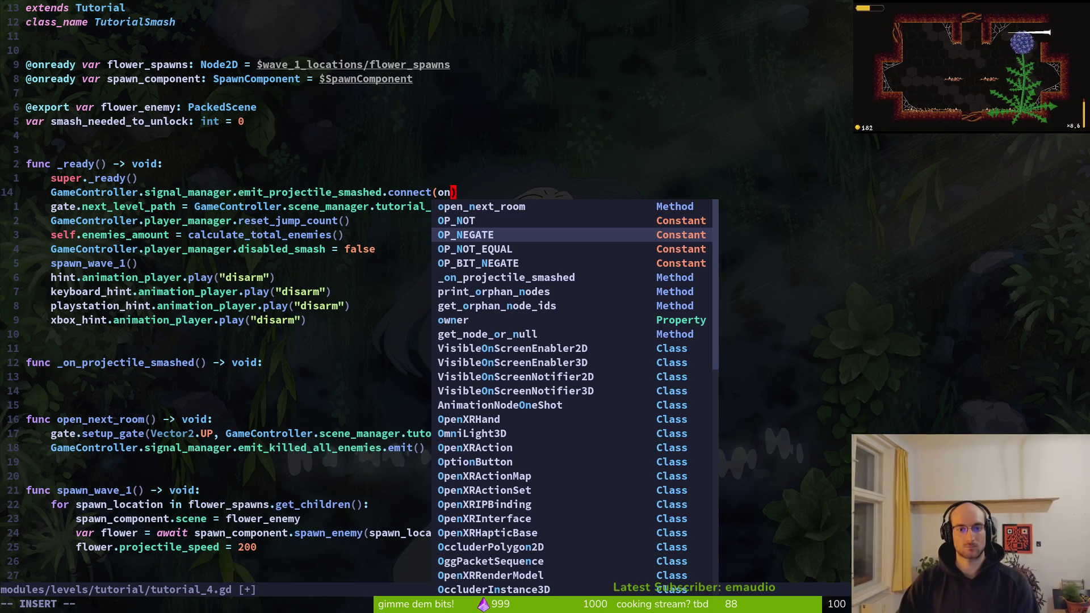
pyautogui.hotkey('ctrl', 'n')
pyautogui.hotkey('ctrl', 'n')
pyautogui.hotkey('ctrl', 'n')
pyautogui.press('Return')
pyautogui.press('Escape')
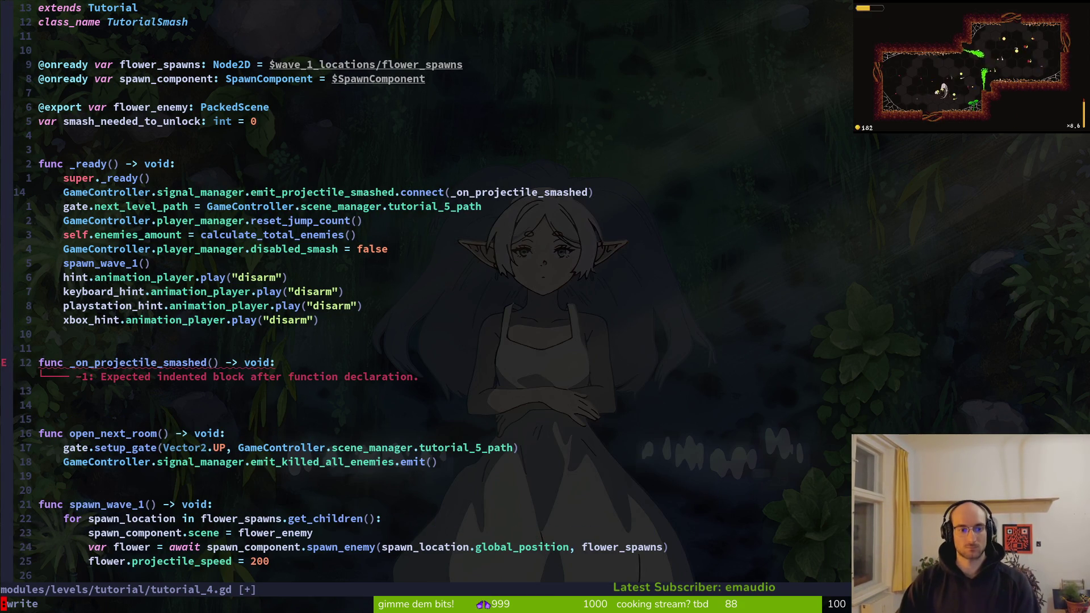
pyautogui.press('Return')
pyautogui.press('1')
# - Write smash_needed_to_unlock += 1 in the handler and begin an if check on smash_needed_to_unlock
pyautogui.press('2')
pyautogui.press('j')
pyautogui.press('o')
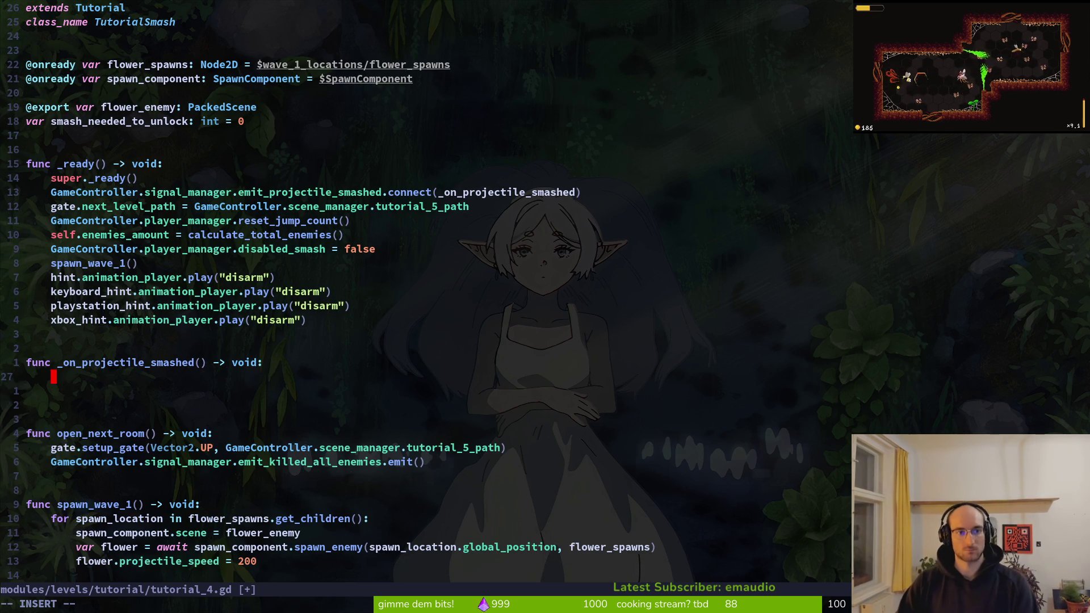
pyautogui.write('sm')
pyautogui.press('Return')
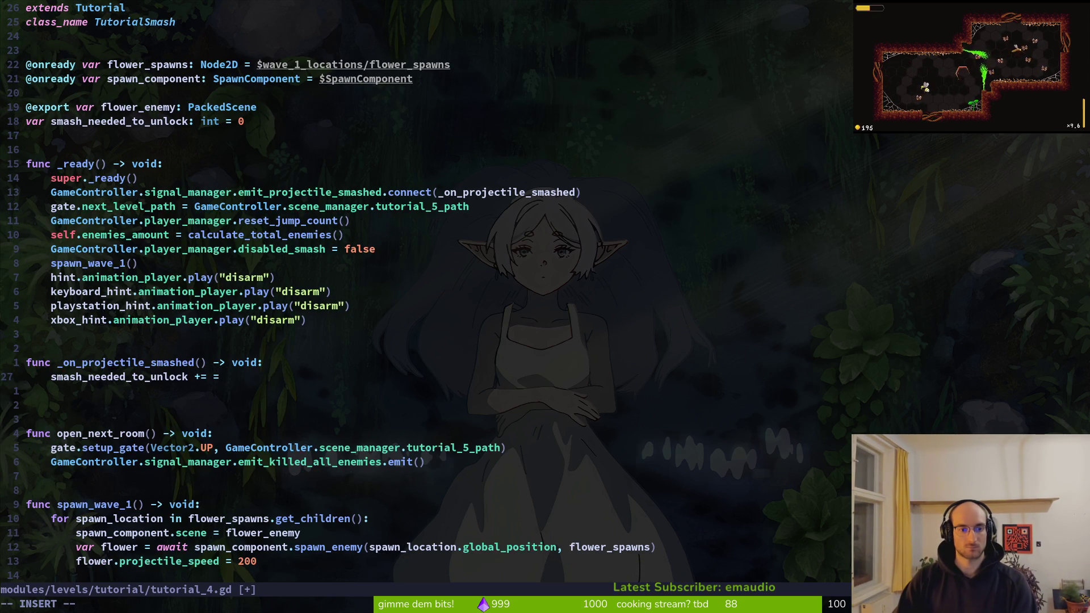
pyautogui.press('BackSpace')
pyautogui.write('wave_1_locations')
pyautogui.press('BackSpace')
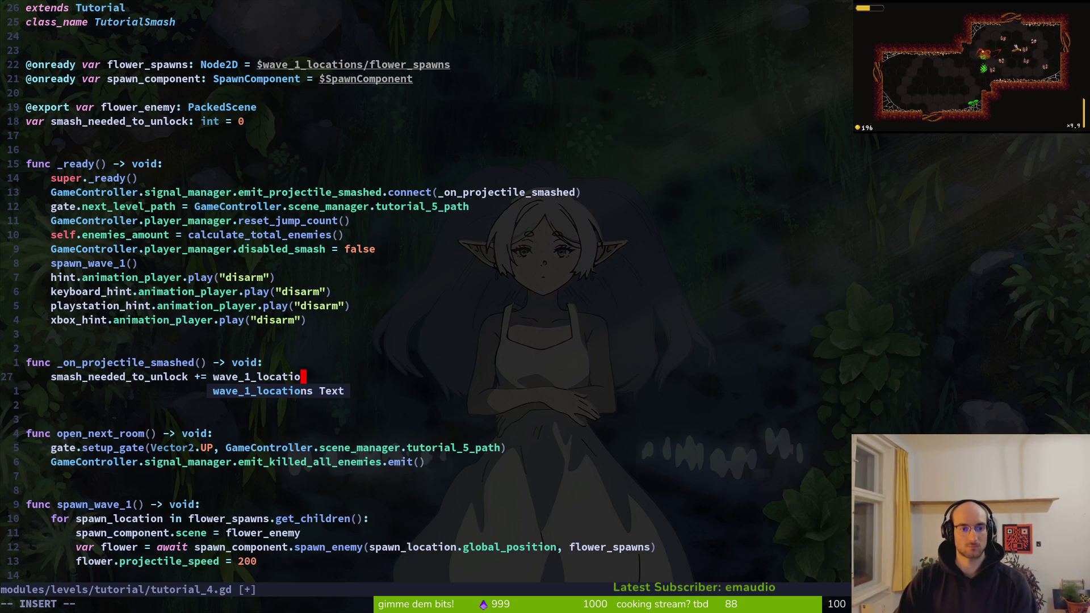
pyautogui.press('BackSpace')
pyautogui.press('BackSpace')
pyautogui.press('BackSpace')
pyautogui.write('1')
pyautogui.press('Return')
pyautogui.write('if sm')
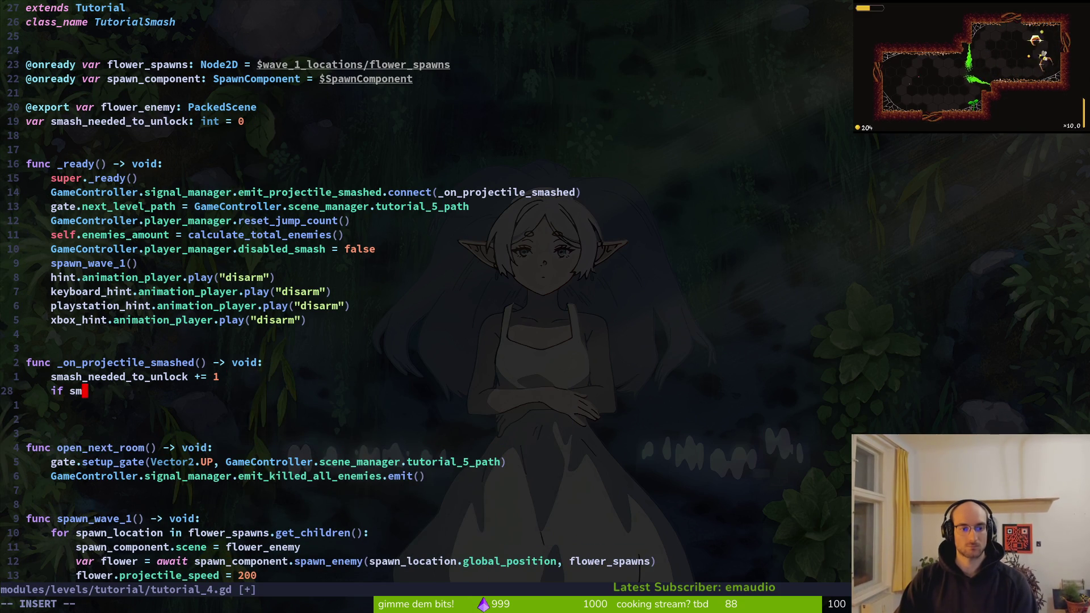
pyautogui.press('Tab')
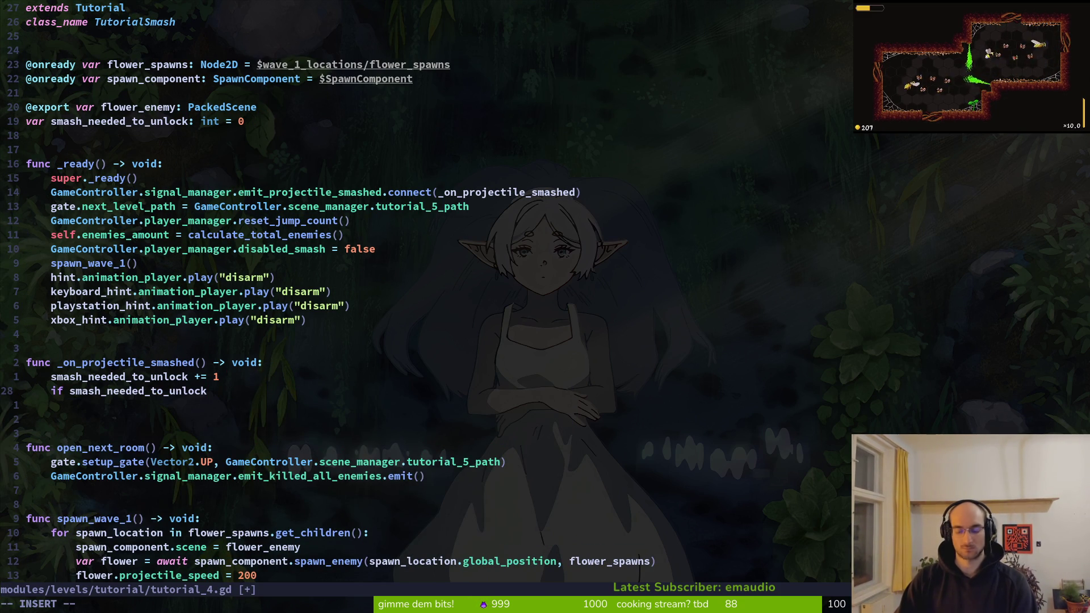
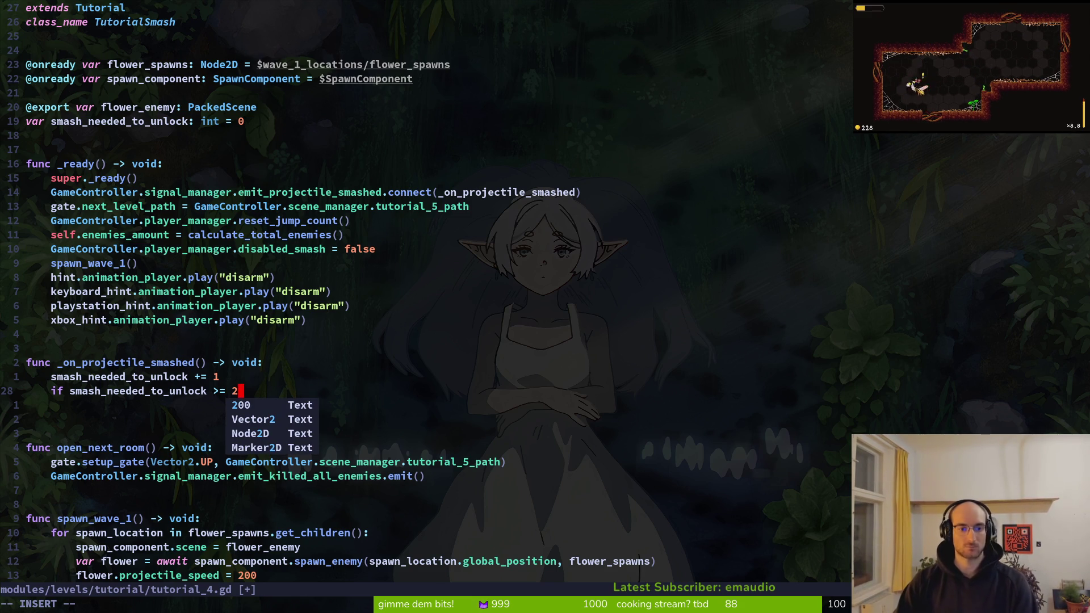
# - Add an open_next_room() call inside the if-block and remove the surplus blank line
pyautogui.write(':')
pyautogui.press('Return')
pyautogui.write('op')
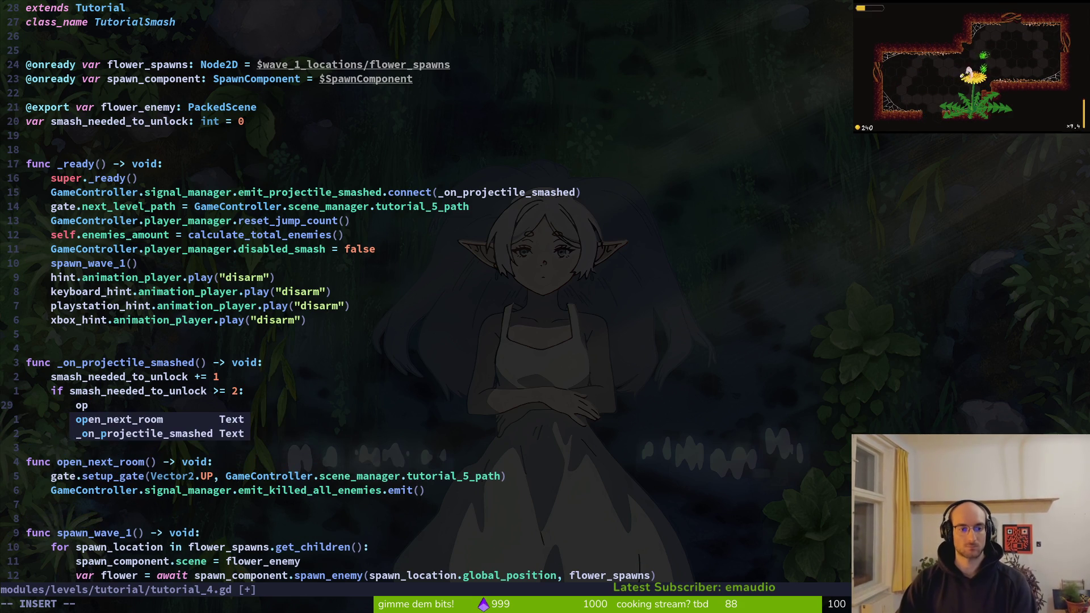
pyautogui.press('Return')
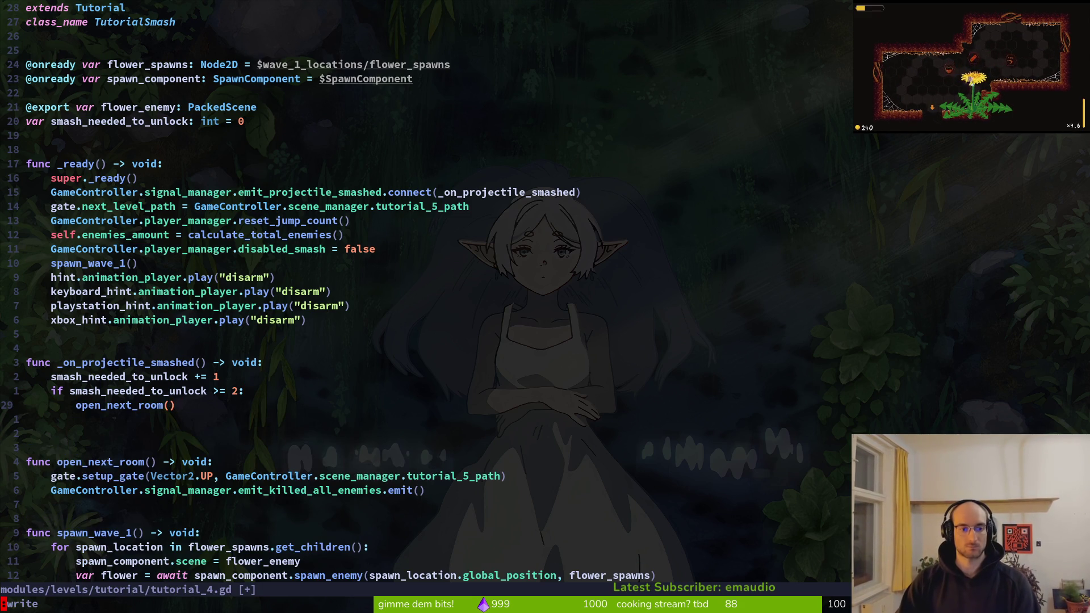
pyautogui.press('Escape')
pyautogui.press('j')
pyautogui.press('d')
pyautogui.press('d')
# - Rename the open_next_room call and definition to _open_next_room and save
pyautogui.write('i_')
pyautogui.press('Escape')
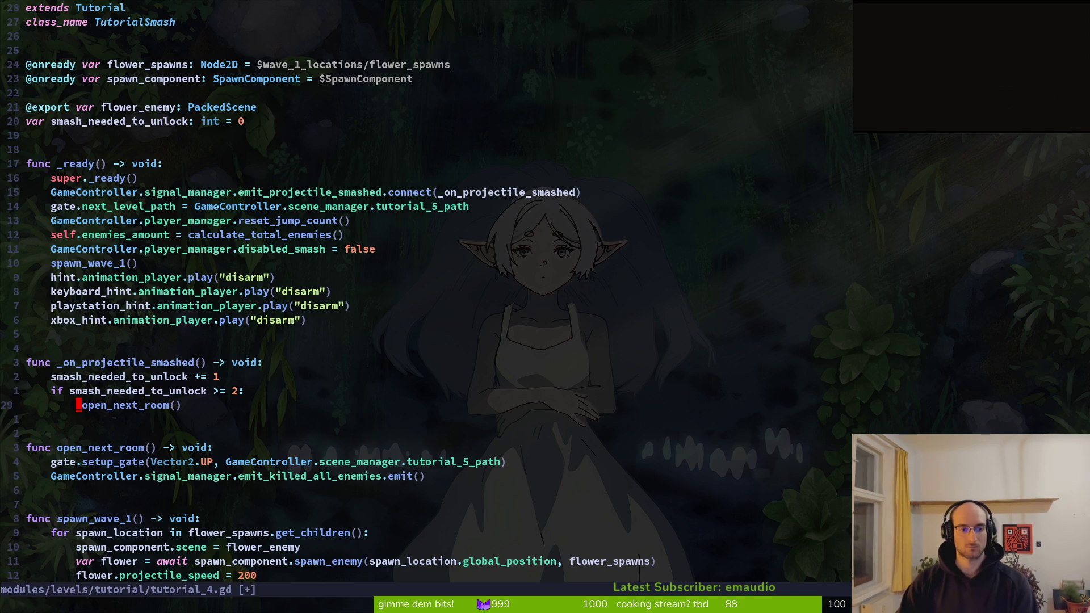
pyautogui.press('j')
pyautogui.press('j')
pyautogui.write(':w')
pyautogui.press('Return')
pyautogui.write('bi_')
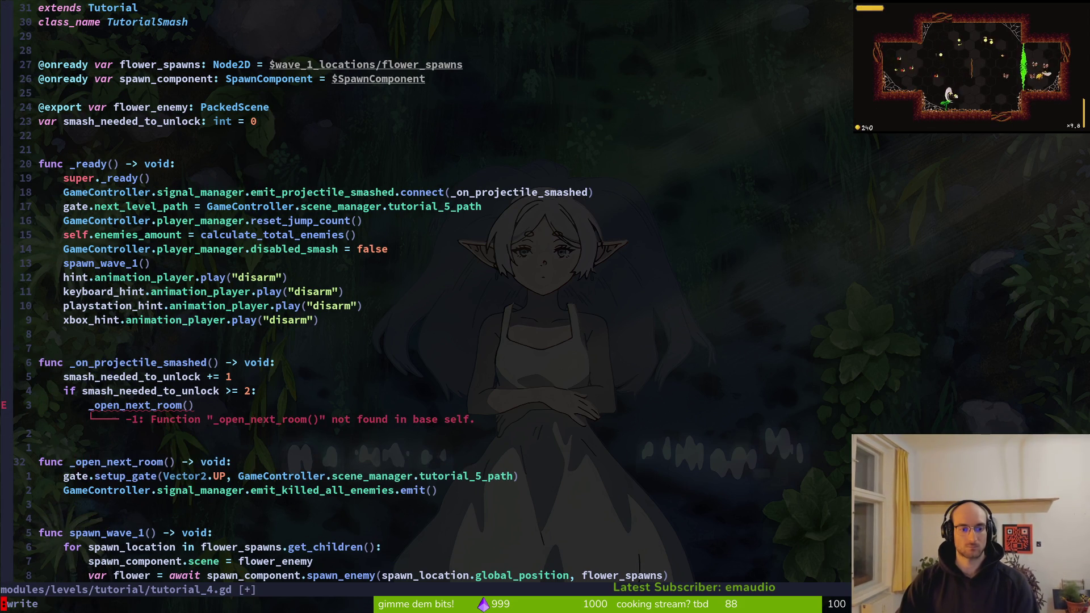
pyautogui.press('Escape')
pyautogui.write(':w')
pyautogui.press('Return')
# - Prefix the spawn_wave_1 definition and its call with an underscore, saving the script
pyautogui.press('j')
pyautogui.press('j')
pyautogui.press('j')
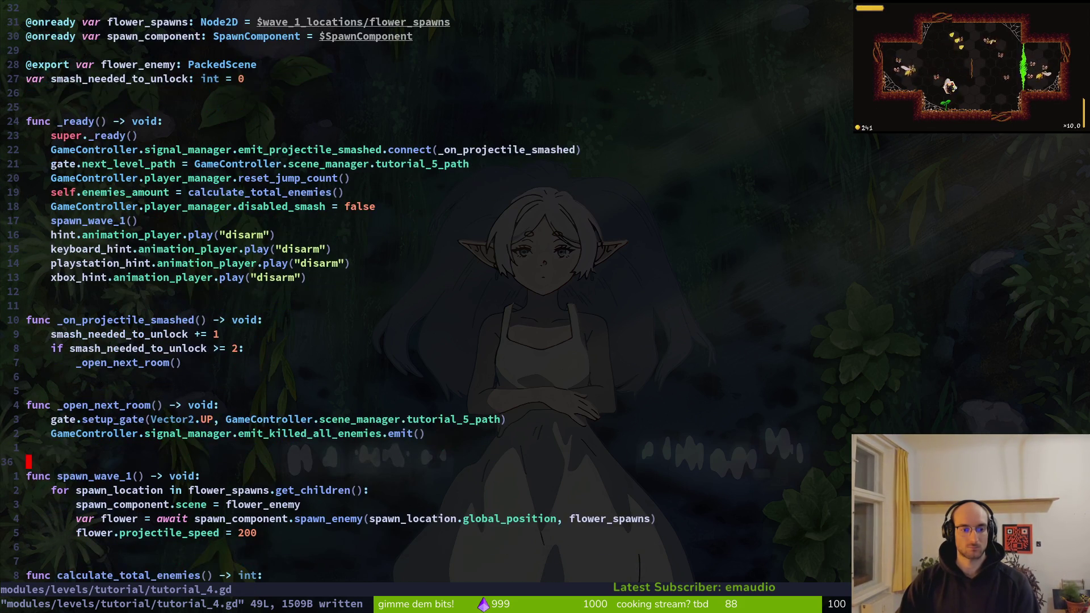
pyautogui.write('i_')
pyautogui.press('Escape')
pyautogui.write(':w')
pyautogui.press('Return')
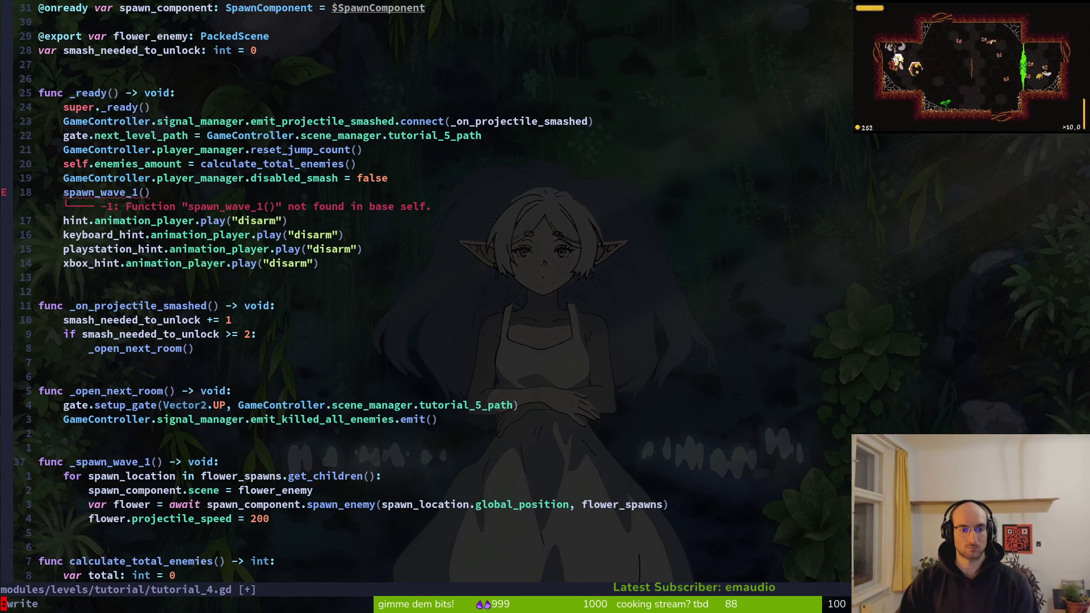
pyautogui.write('18k')
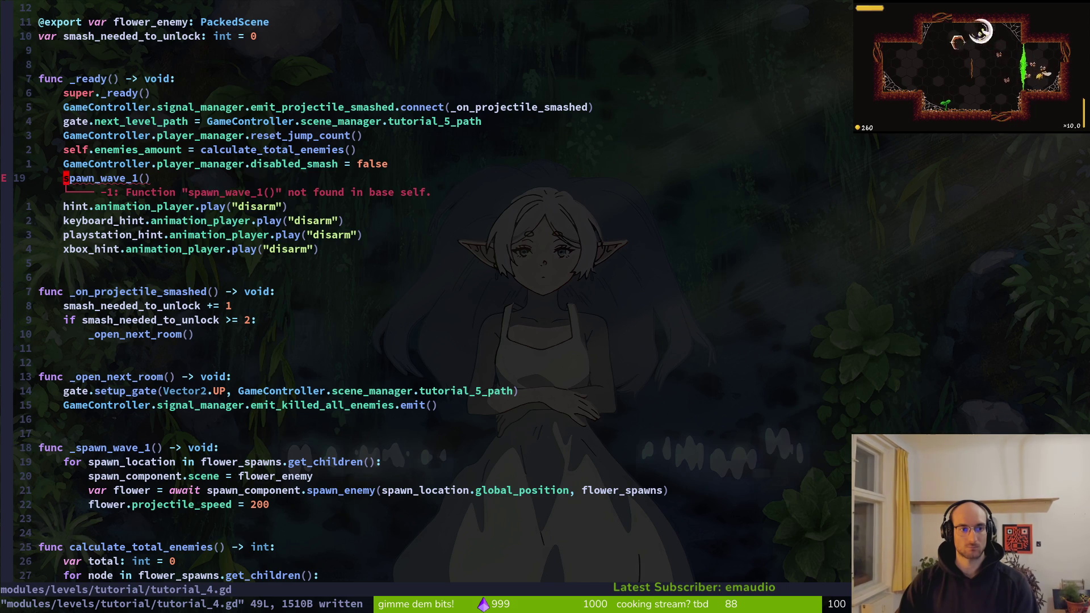
pyautogui.write('i_')
pyautogui.press('Return')
pyautogui.press('2')
pyautogui.press('0')
pyautogui.press('j')
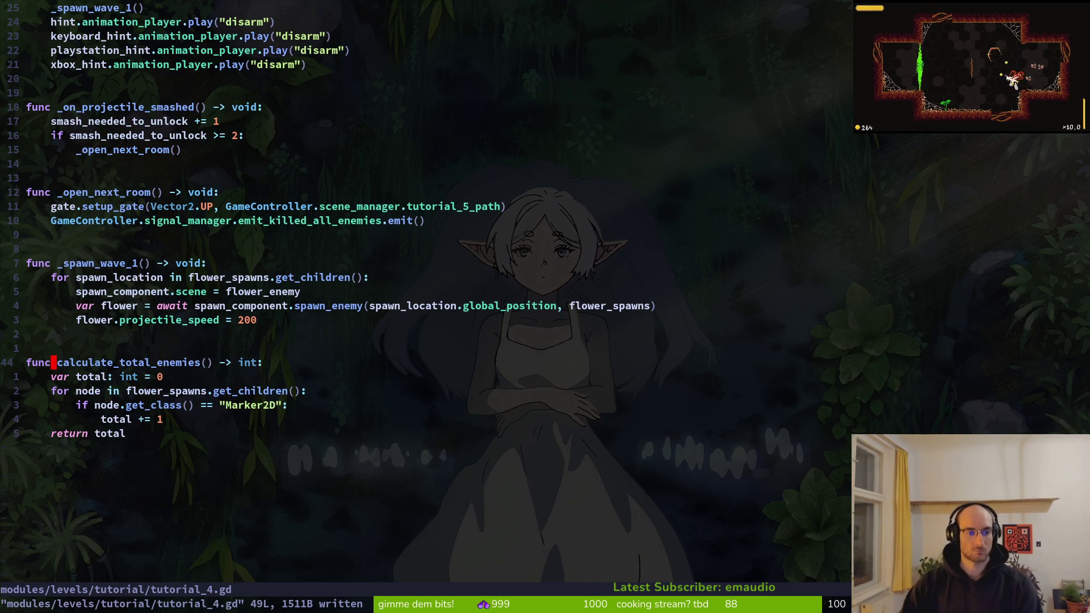
# - Rename calculate_total_enemies to _calculate_total_enemies in its definition and the _ready call, and save
pyautogui.write('al_')
pyautogui.press('Escape')
pyautogui.write(':w')
pyautogui.press('Return')
pyautogui.press('2')
pyautogui.press('0')
pyautogui.press('k')
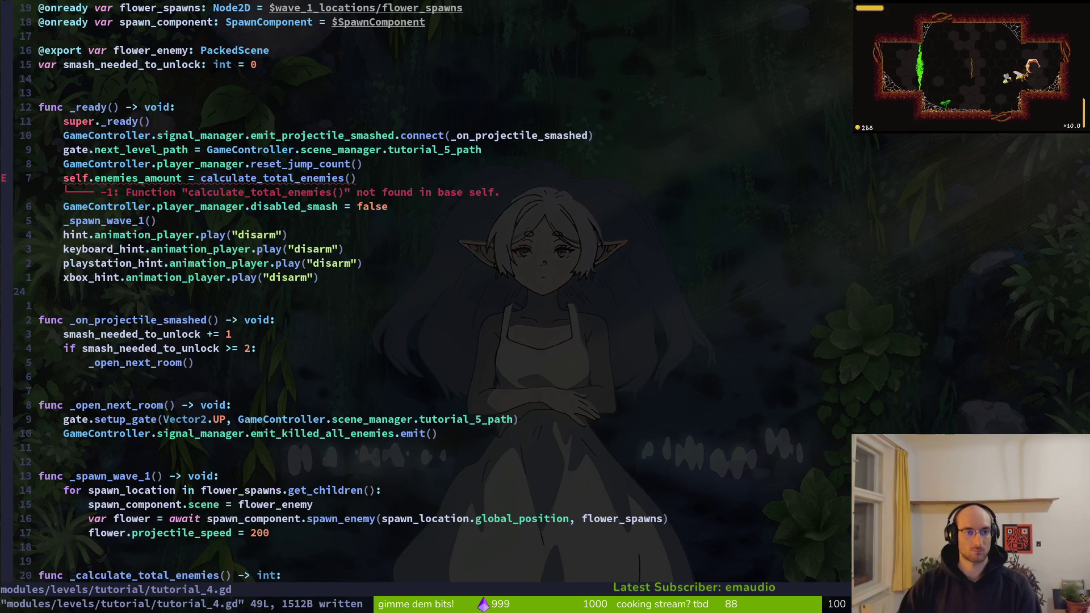
pyautogui.write('7kw')
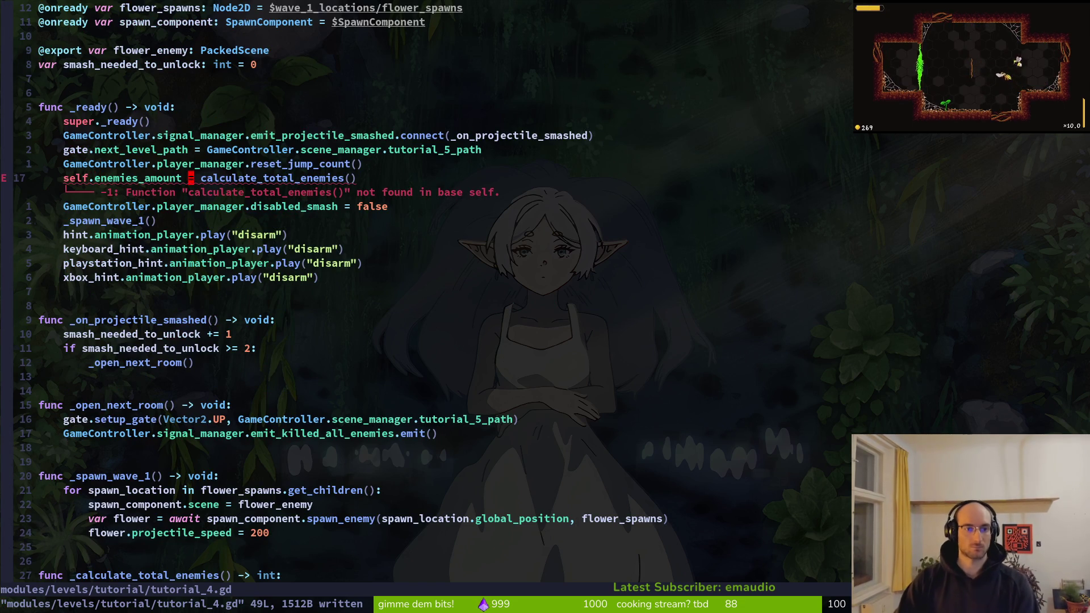
pyautogui.write('wi_')
pyautogui.press('Escape')
pyautogui.write(':w')
pyautogui.press('Return')
# - Move up to the variable declarations and save tutorial_4.gd again
pyautogui.press('4')
pyautogui.press('k')
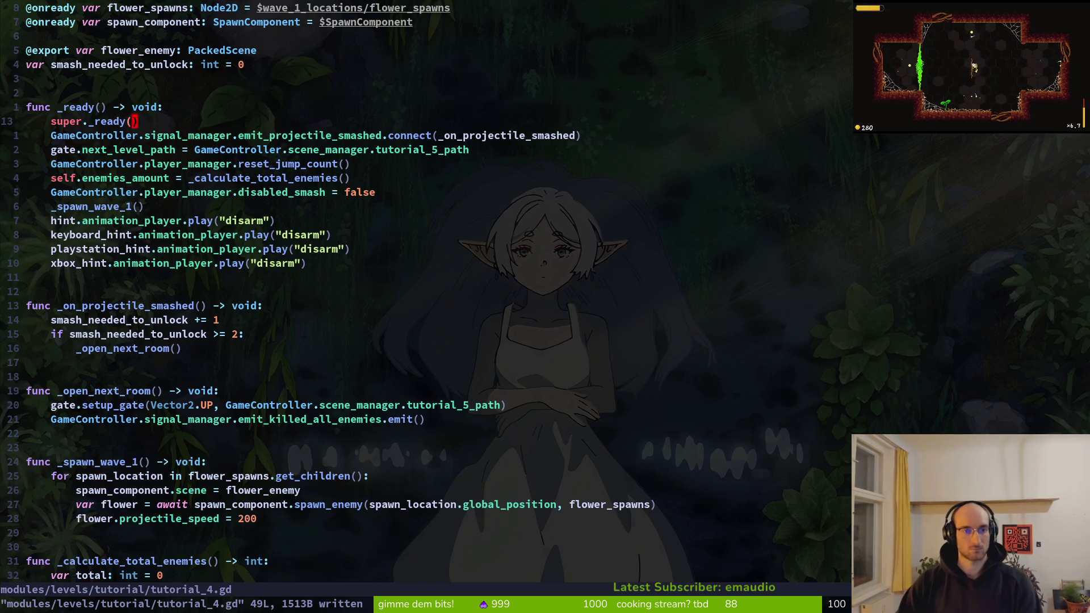
pyautogui.press('4')
pyautogui.press('k')
pyautogui.press('f')
pyautogui.press(':')
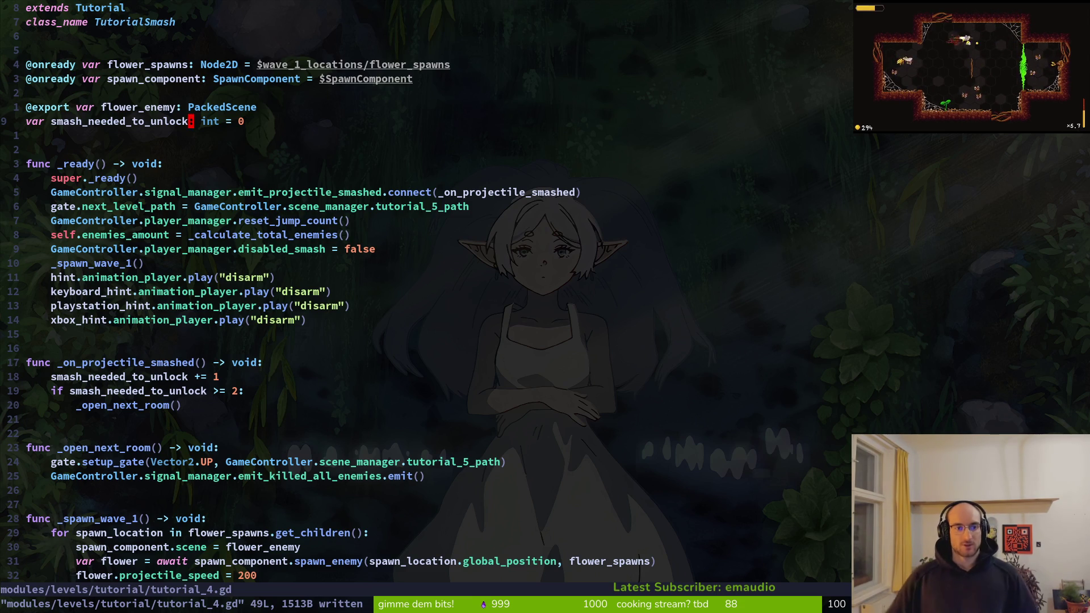
pyautogui.write(':write')
pyautogui.press('Return')
# - Save the script, then in Godot move every wallsTilemapLayer tile up one tile
pyautogui.write(':w')
pyautogui.press('Return')
pyautogui.hotkey('alt', 'Tab')
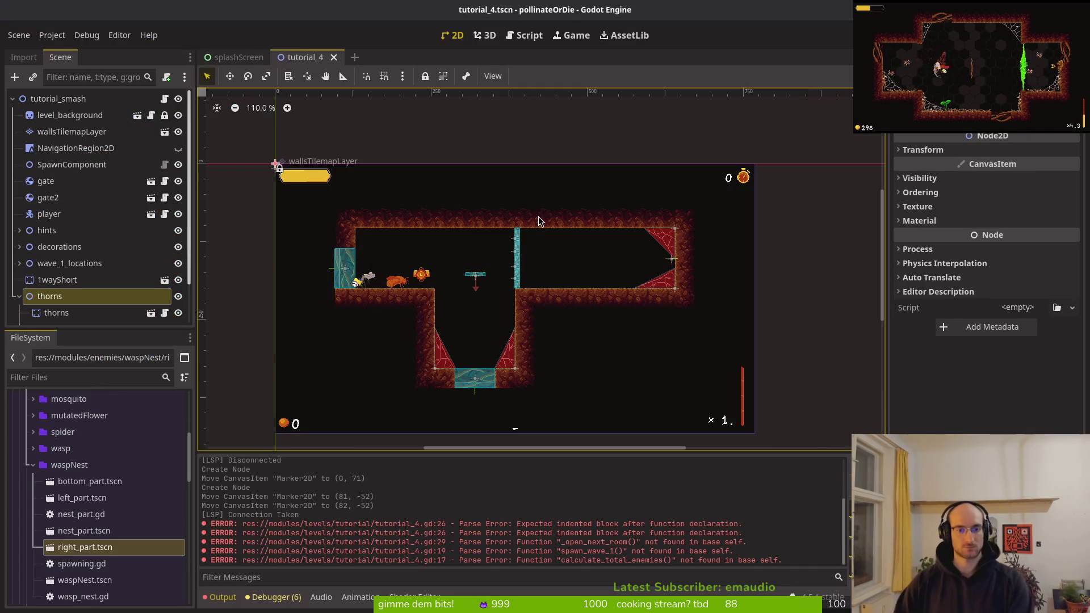
pyautogui.scroll(-2, 267, 201)
pyautogui.click(254, 192)
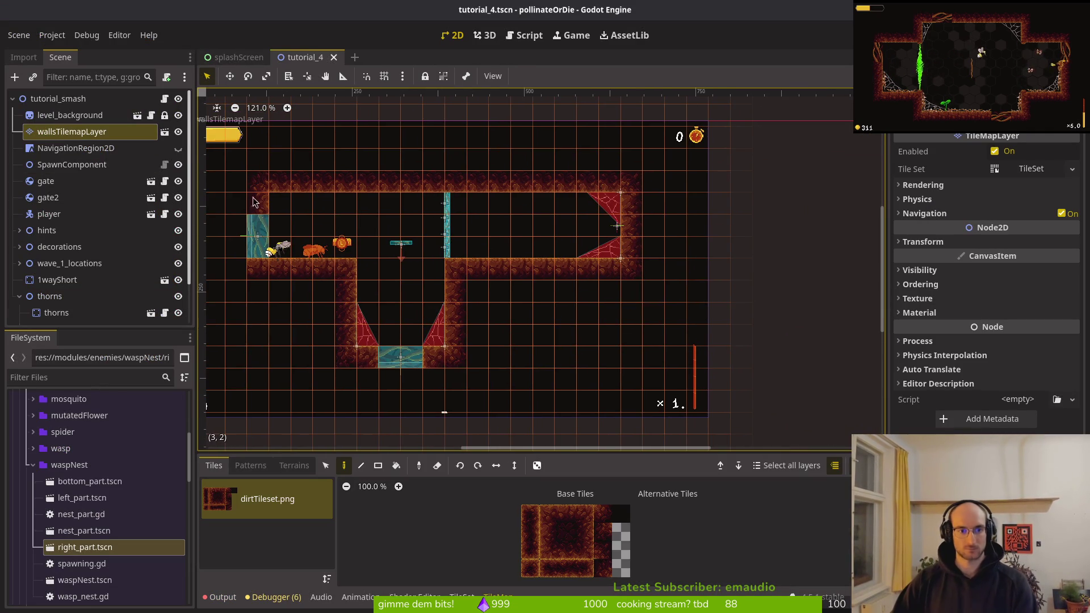
pyautogui.click(325, 466)
pyautogui.moveTo(208, 160); pyautogui.dragTo(707, 440)
pyautogui.moveTo(592, 271); pyautogui.dragTo(593, 250)
pyautogui.click(470, 276)
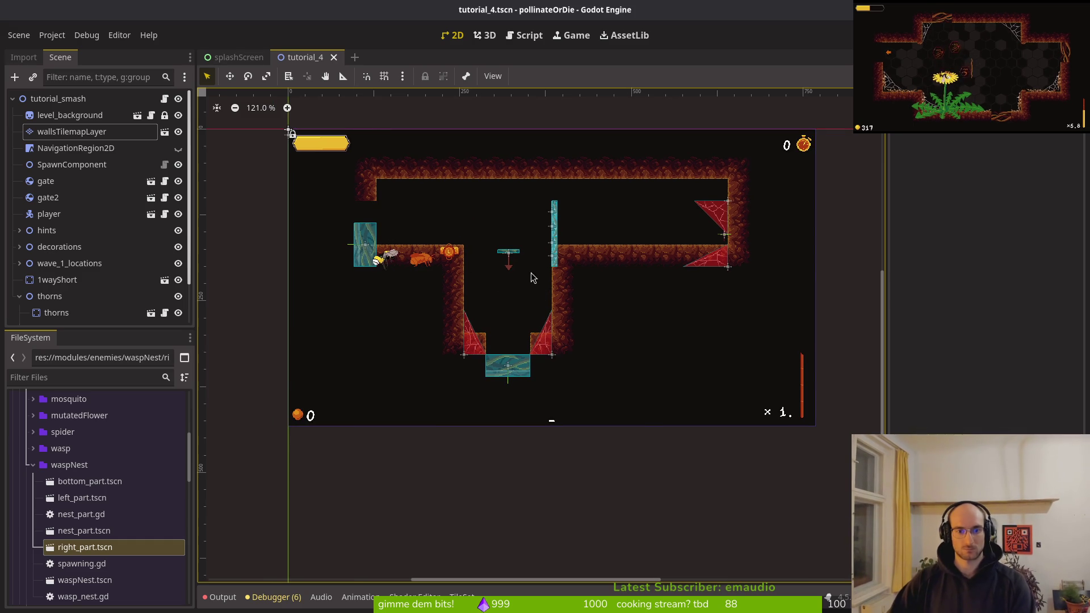
# - Erase the central shaft's dirt columns and part of the upper dirt band, then save the scene
pyautogui.click(52, 134)
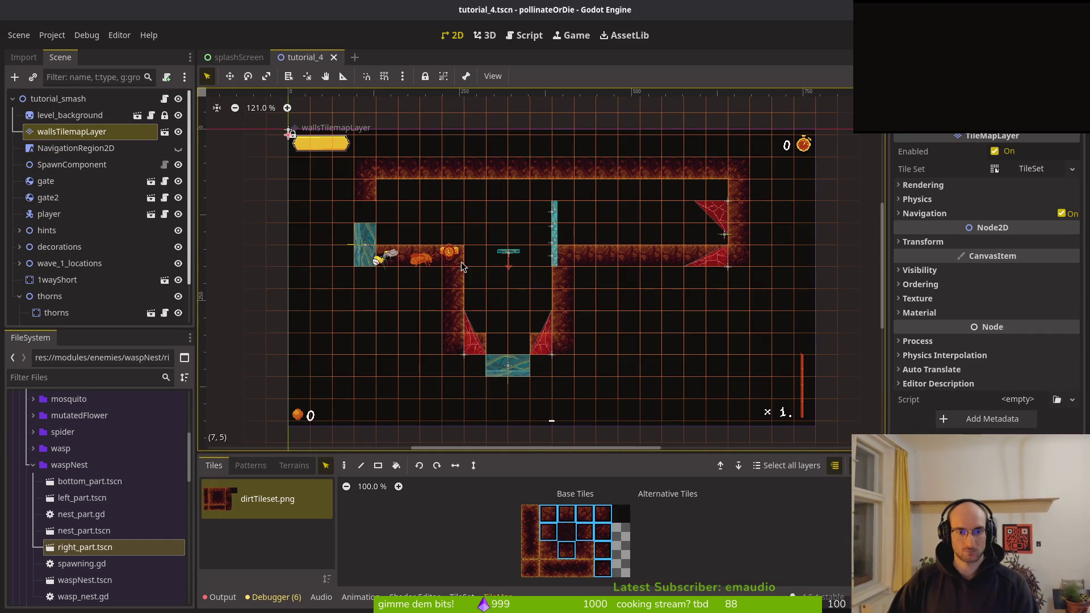
pyautogui.click(571, 517)
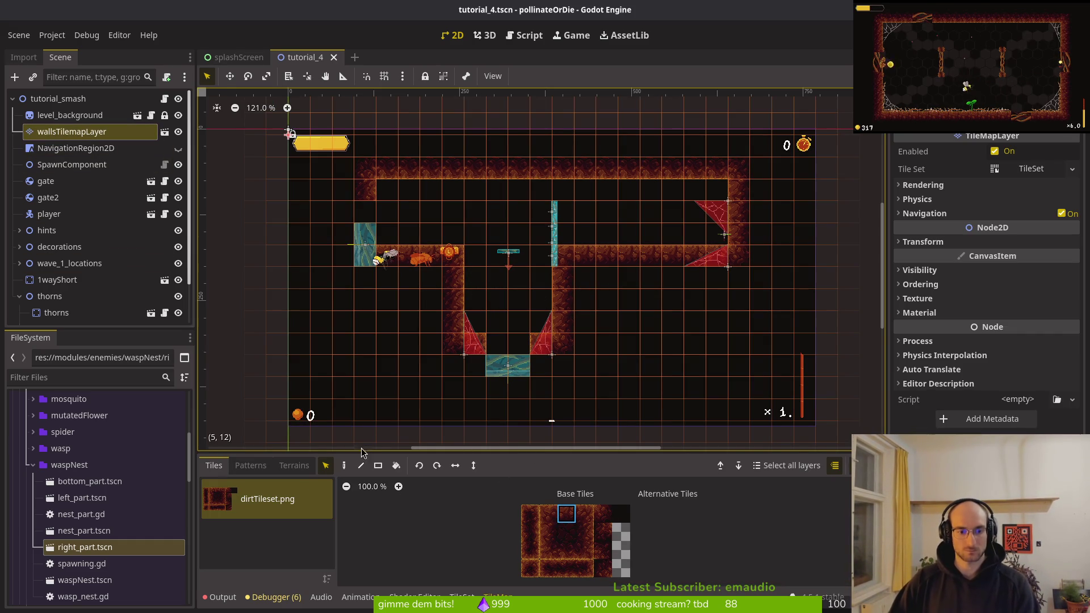
pyautogui.click(347, 467)
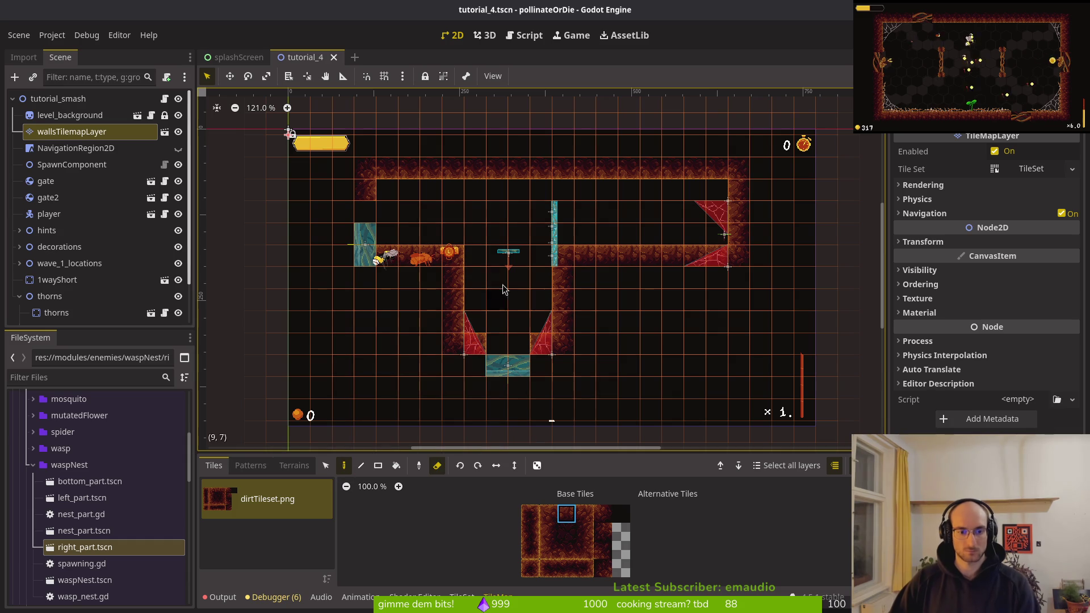
pyautogui.click(474, 322)
pyautogui.rightClick(453, 321)
pyautogui.moveTo(449, 290); pyautogui.dragTo(447, 349)
pyautogui.moveTo(562, 307)
pyautogui.mouseDown()
pyautogui.moveTo(565, 255)
pyautogui.moveTo(597, 254)
pyautogui.mouseUp()
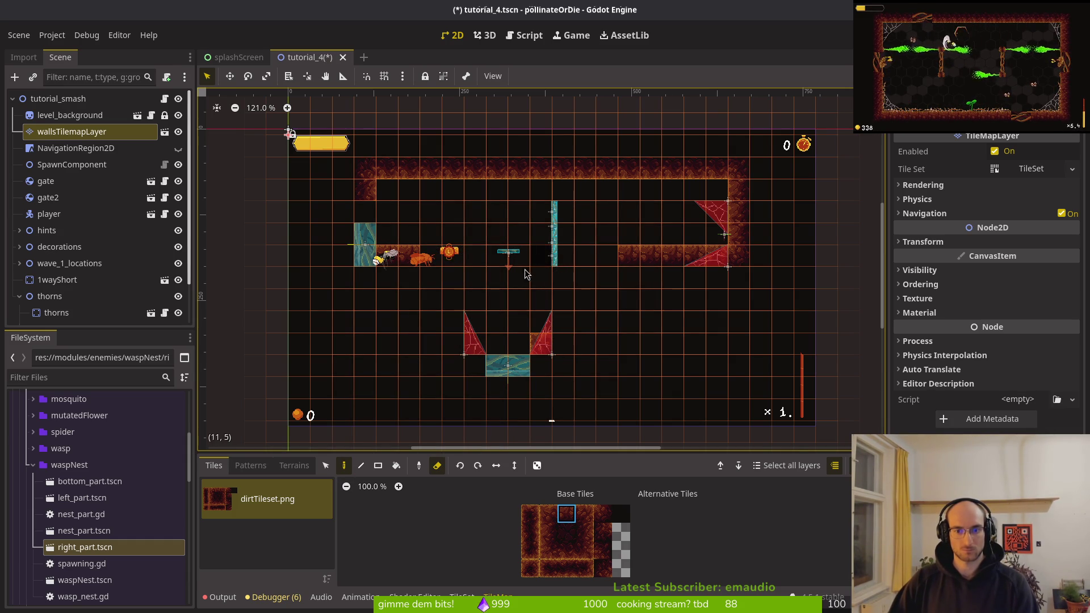
pyautogui.hotkey('ctrl', 's')
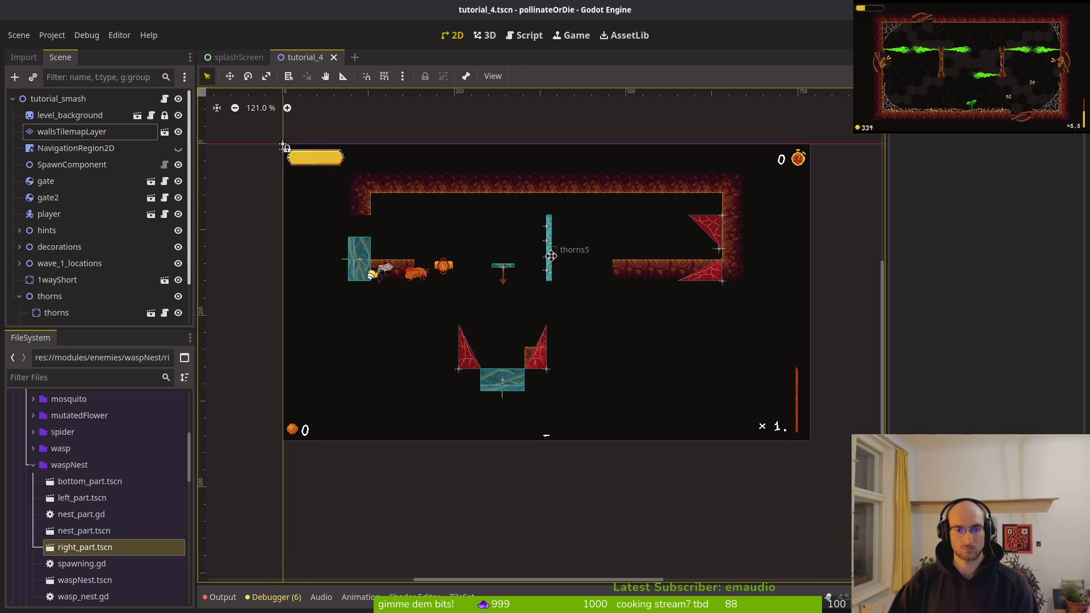
# - Paint two dirt tiles beside the lower teal platform on wallsTilemapLayer
pyautogui.click(72, 131)
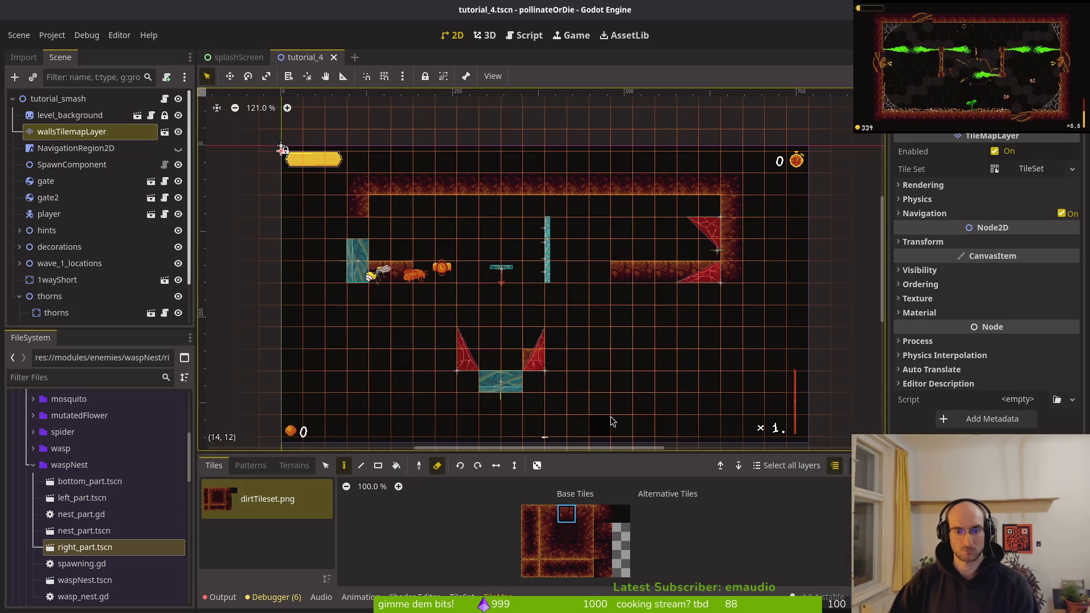
pyautogui.scroll(-3, 585, 359)
pyautogui.press('e')
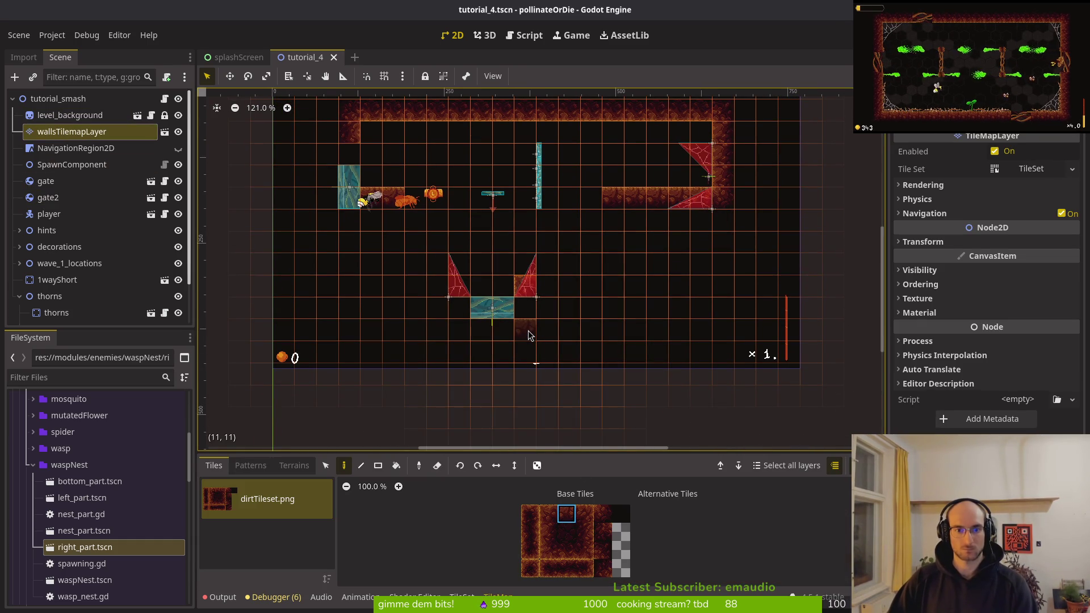
pyautogui.moveTo(528, 335); pyautogui.dragTo(546, 333)
# - Pick another dirt tile, erase two bottom-row dirt tiles, and save the scene
pyautogui.scroll(-3, 600, 343)
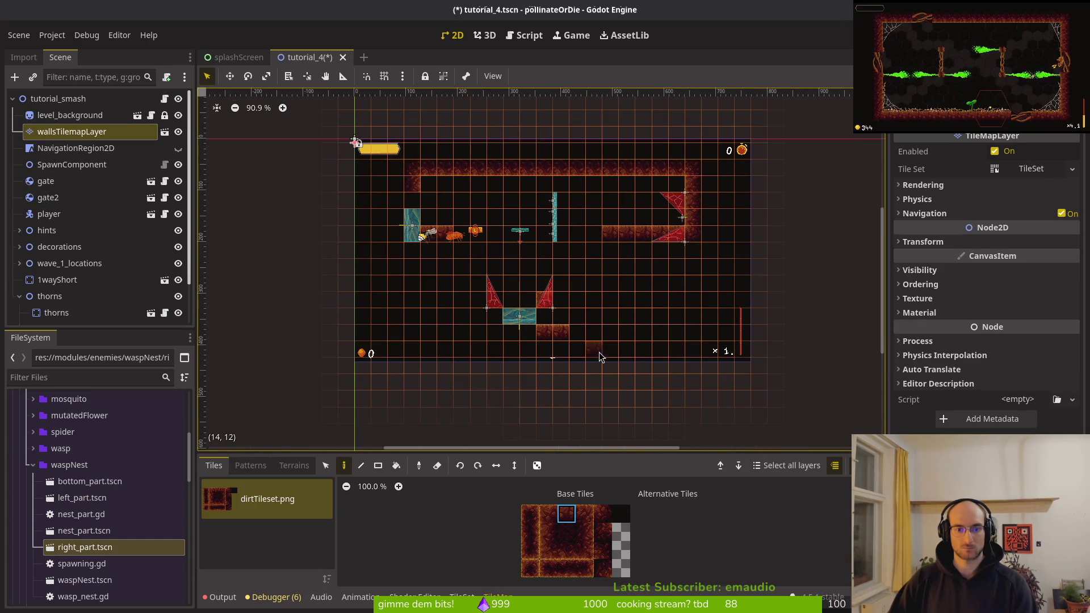
pyautogui.scroll(4, 601, 357)
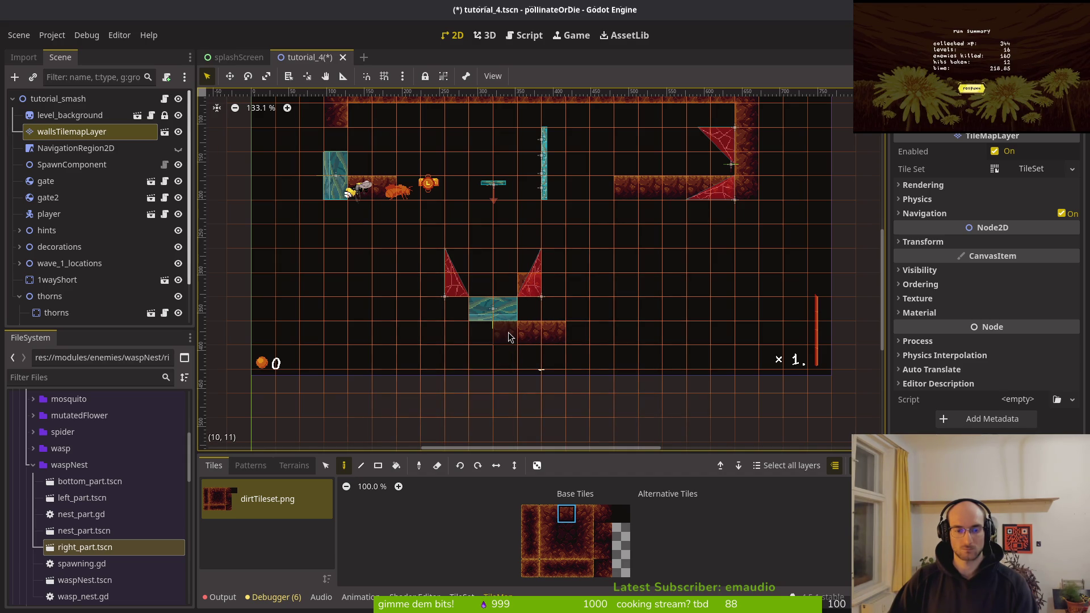
pyautogui.click(585, 536)
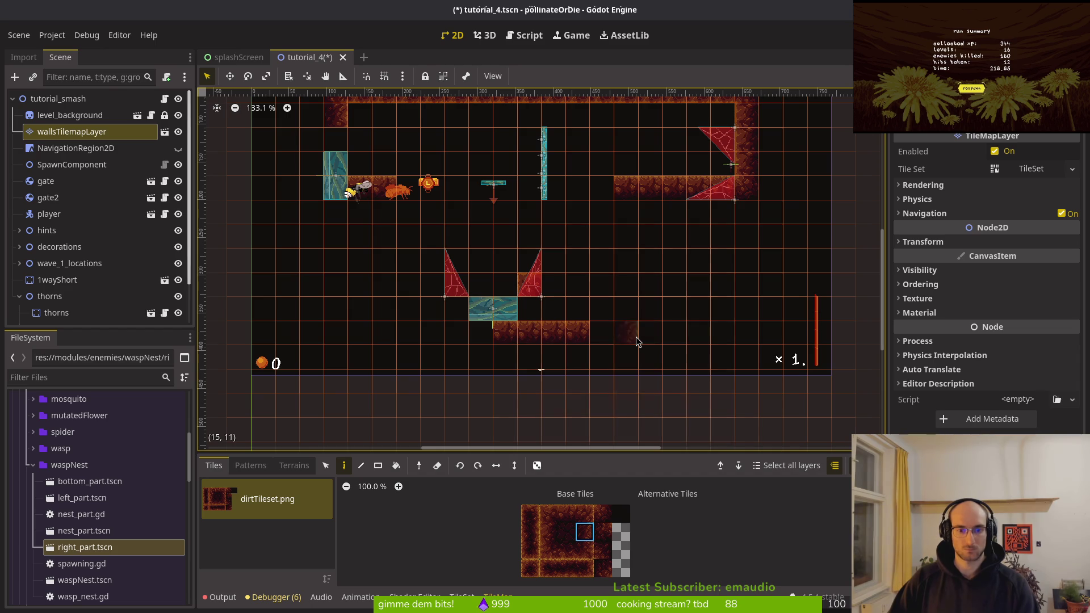
pyautogui.rightClick(529, 333)
pyautogui.rightClick(554, 334)
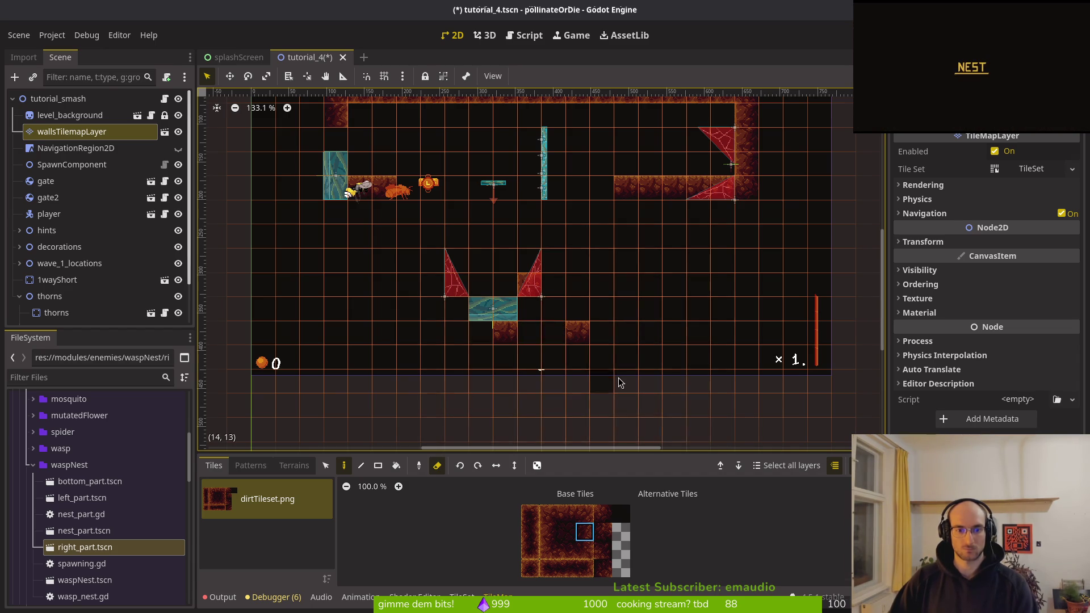
pyautogui.hotkey('ctrl', 's')
# - Paint a two-tile dirt block beneath the central blue platform
pyautogui.click(72, 131)
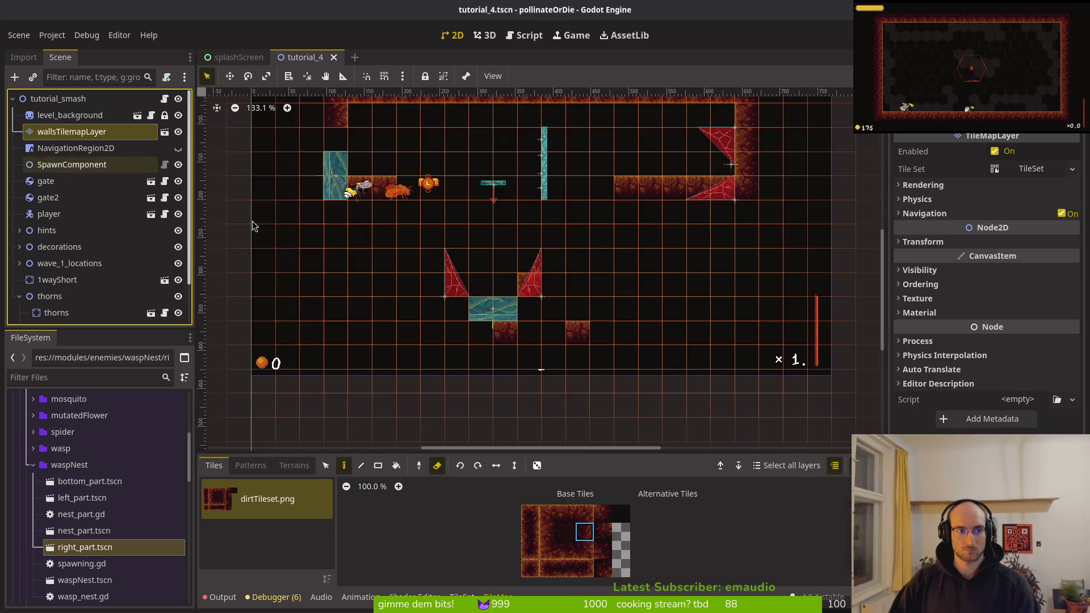
pyautogui.click(603, 513)
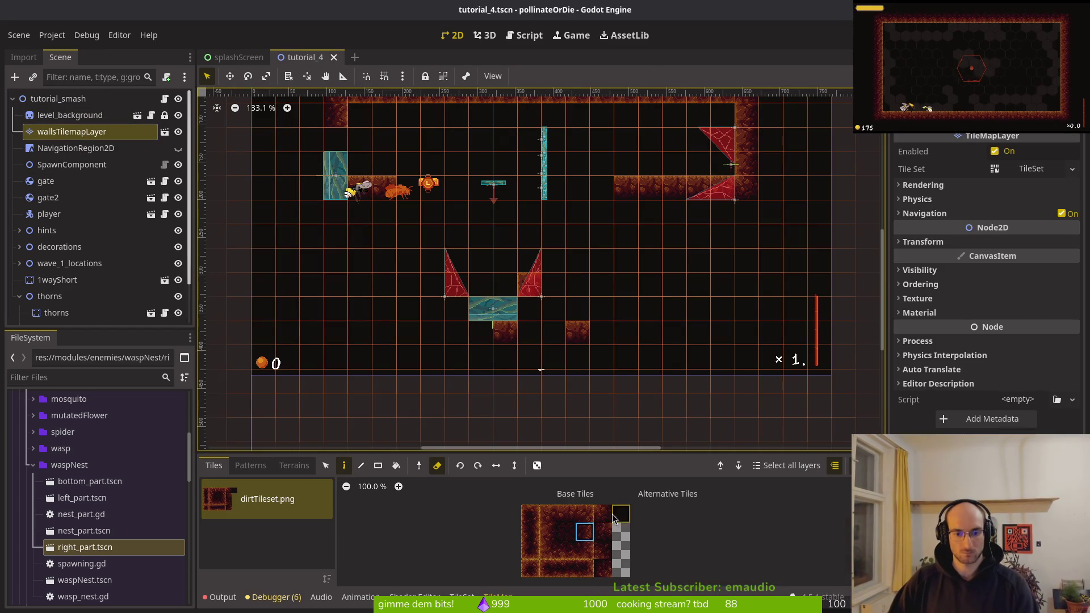
pyautogui.click(600, 340)
pyautogui.click(601, 341)
pyautogui.moveTo(603, 514); pyautogui.dragTo(603, 532)
pyautogui.click(480, 349)
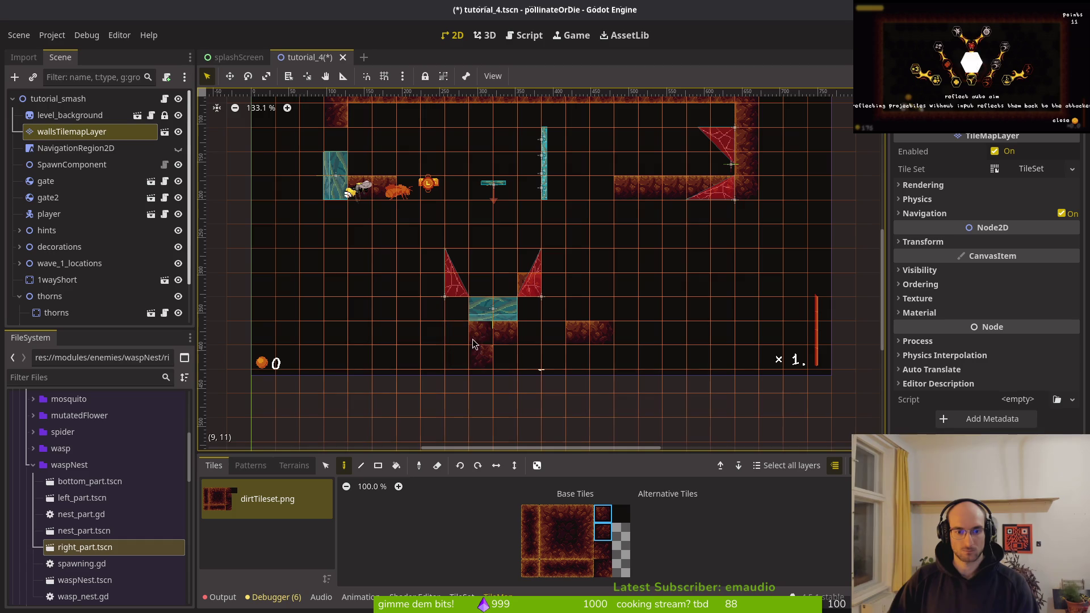
pyautogui.press('r')
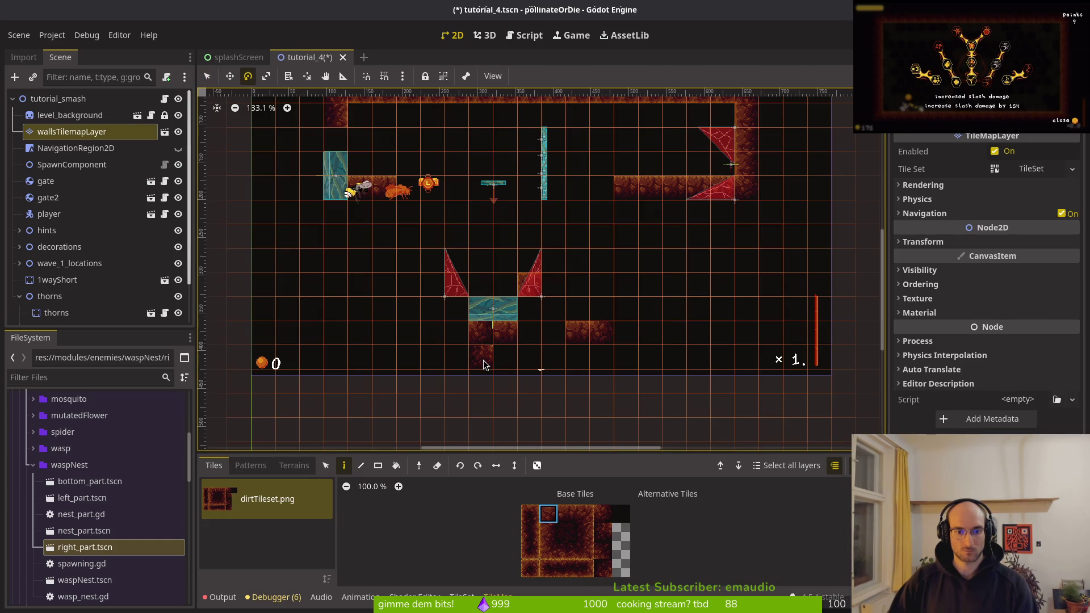
# - Erase the stray dirt tile below the platform with the Eraser
pyautogui.scroll(1, 479, 364)
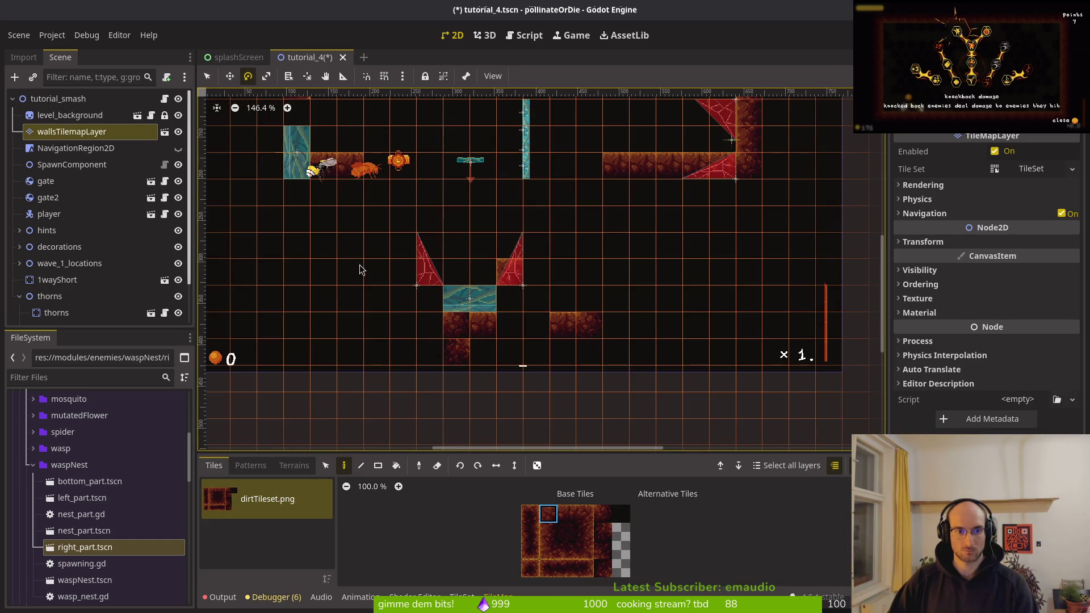
pyautogui.press('q')
pyautogui.press('e')
pyautogui.click(464, 364)
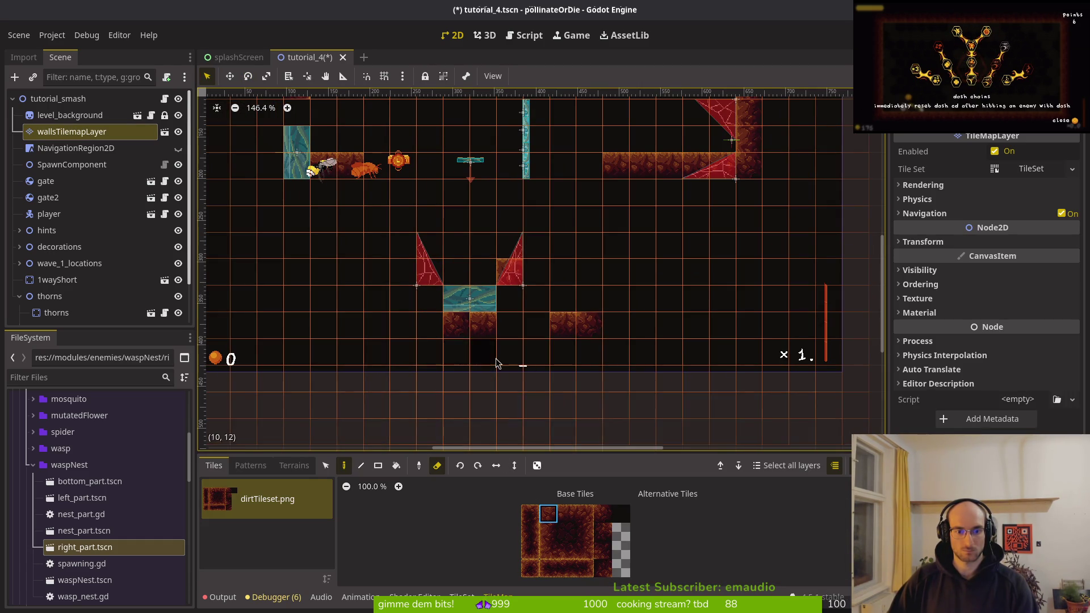
pyautogui.press('Escape')
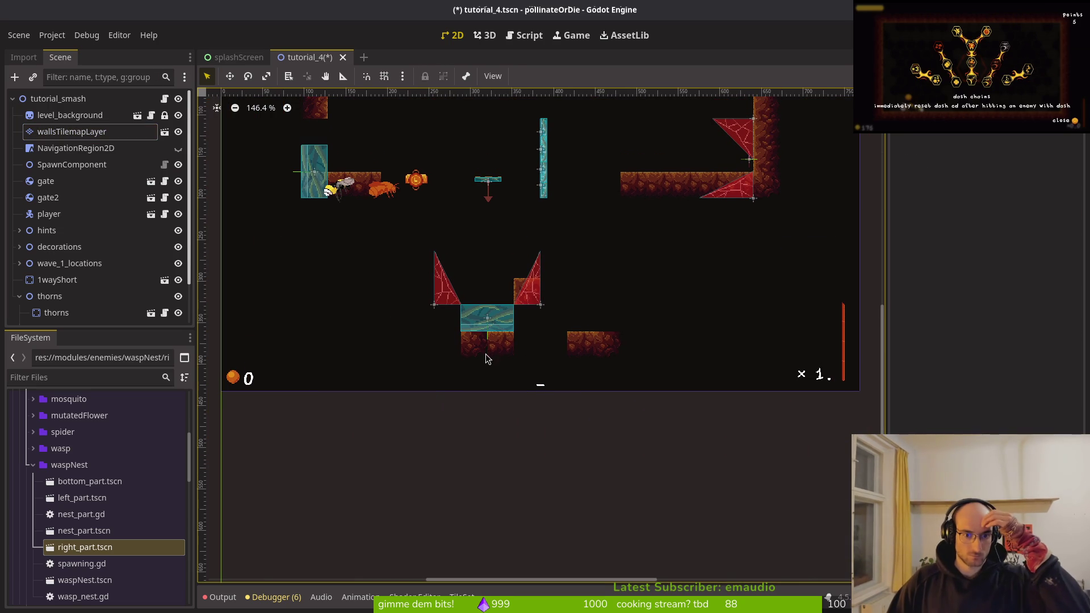
# - Reselect wallsTilemapLayer, pick a different dirt tile, and switch back to the Eraser
pyautogui.click(65, 132)
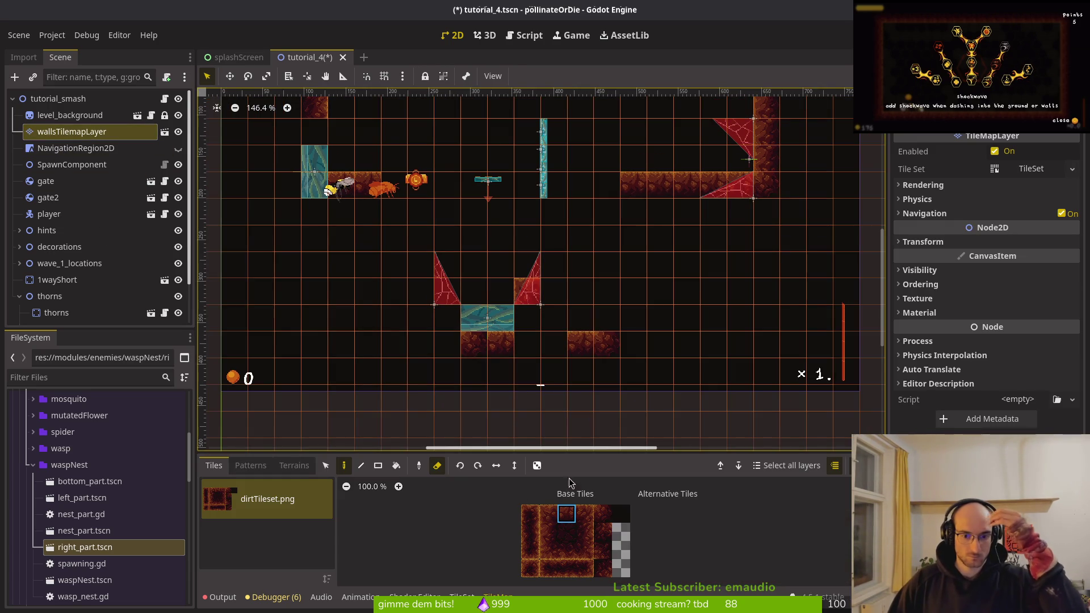
pyautogui.press('e')
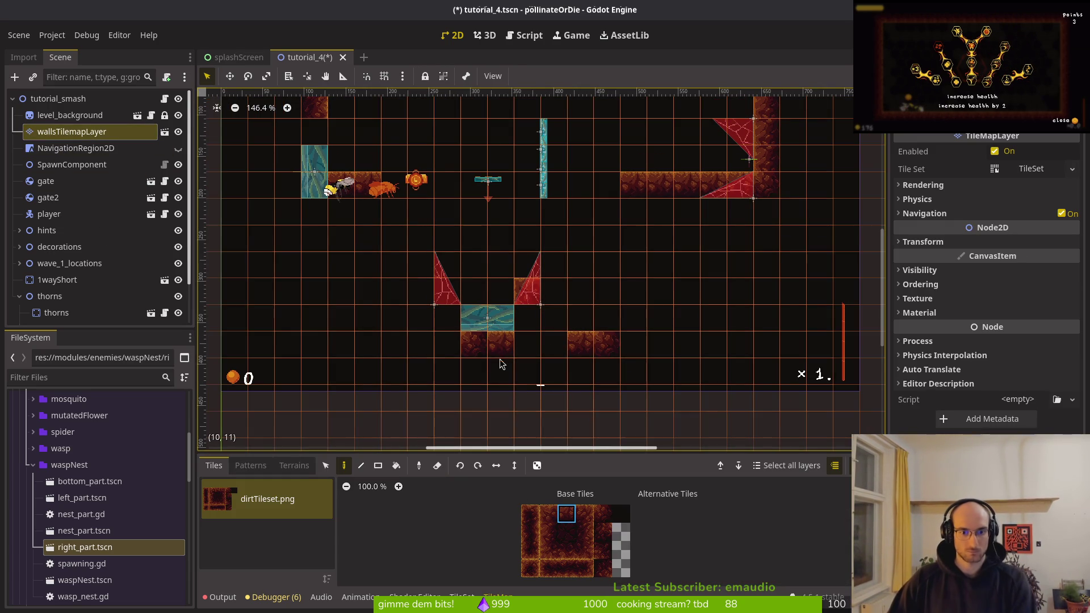
pyautogui.click(608, 537)
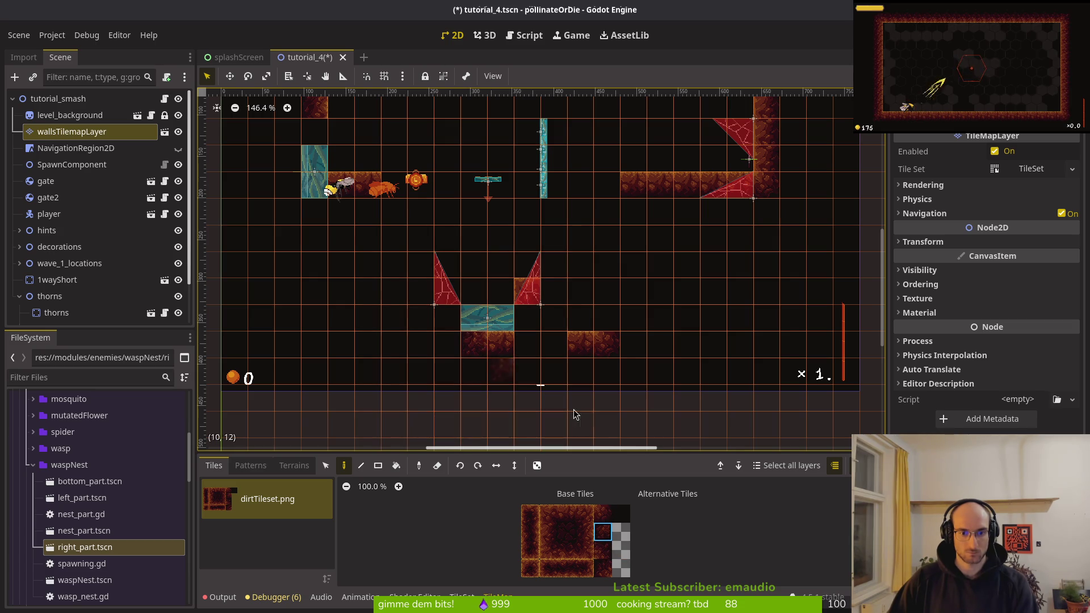
pyautogui.press('Escape')
pyautogui.press('e')
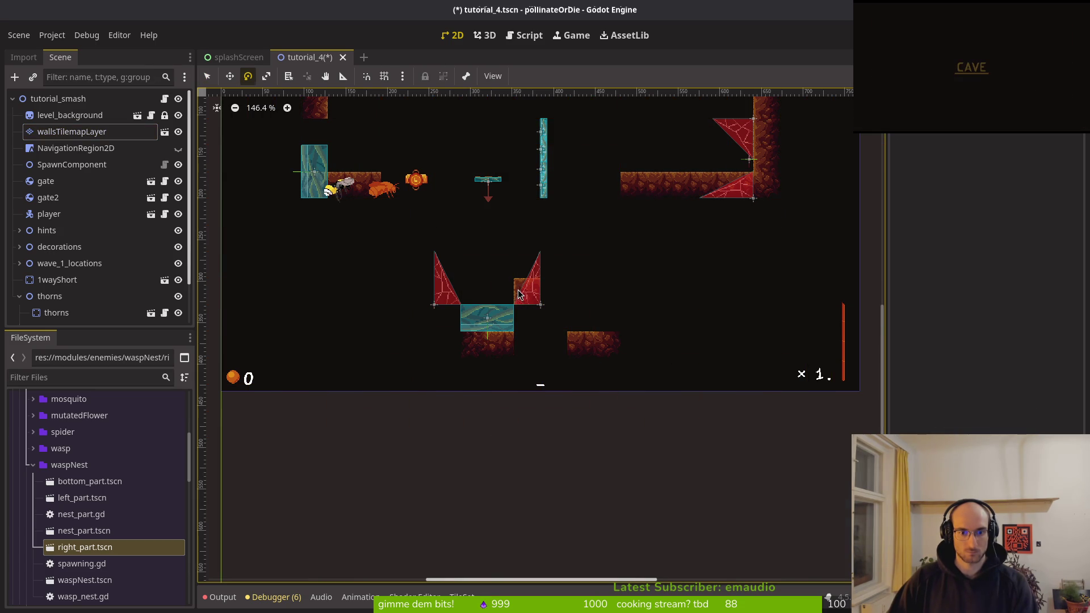
pyautogui.click(71, 131)
pyautogui.press('q')
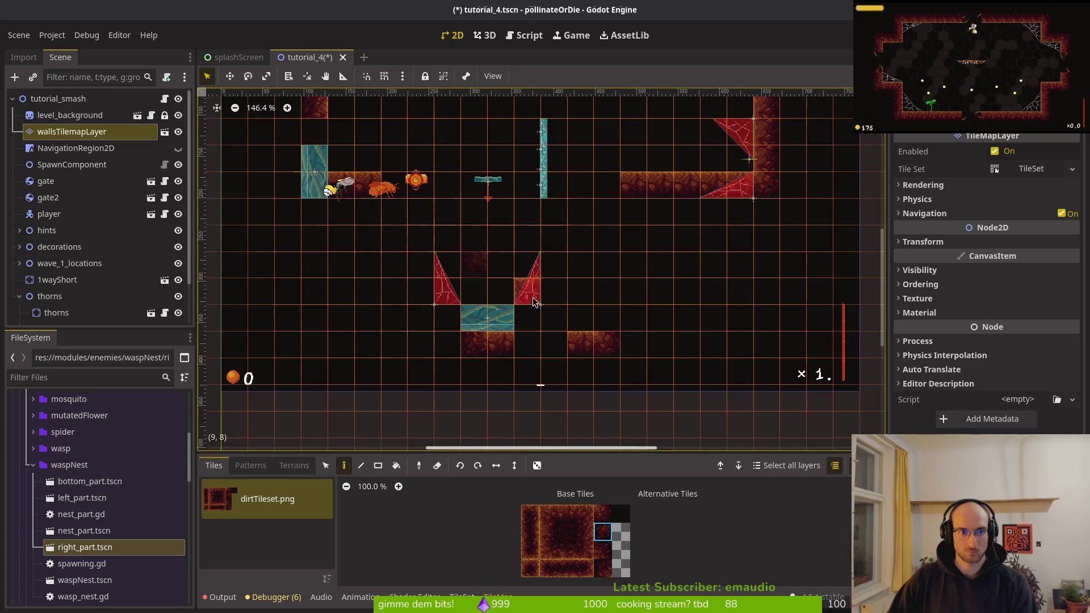
pyautogui.press('e')
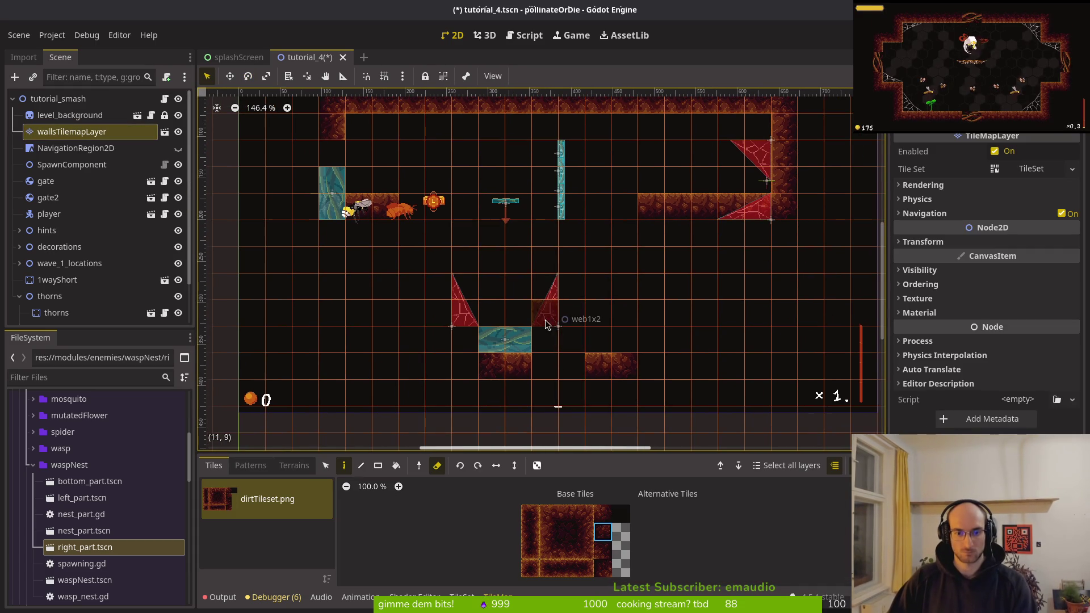
pyautogui.scroll(2, 617, 319)
# - Paint a dirt wall column up to the top-right ledge, extending it by one tile
pyautogui.click(585, 532)
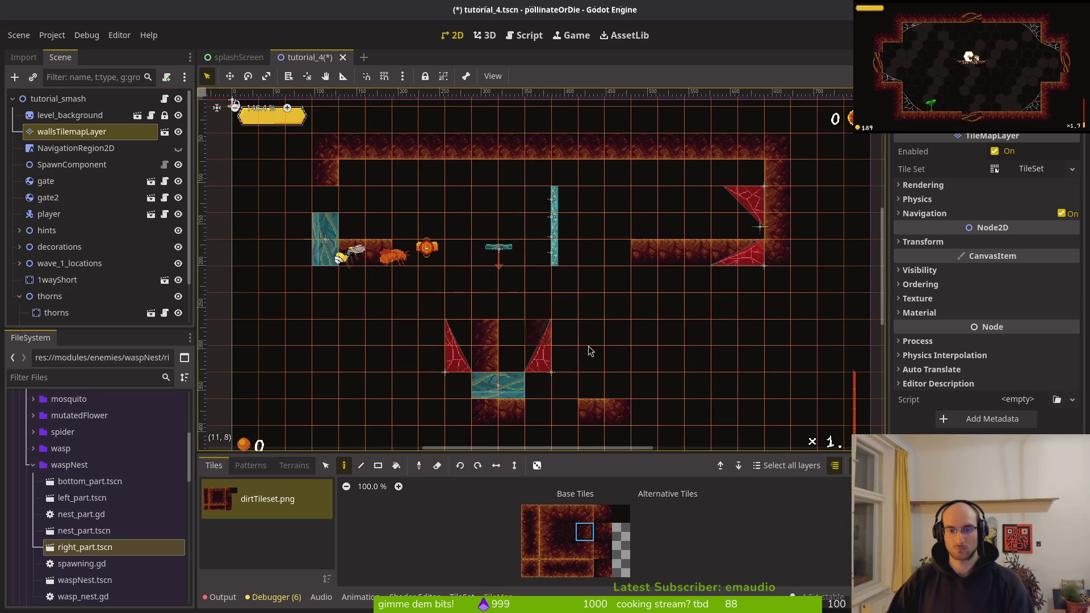
pyautogui.click(549, 532)
pyautogui.moveTo(591, 386)
pyautogui.mouseDown()
pyautogui.moveTo(616, 355)
pyautogui.moveTo(619, 284)
pyautogui.mouseUp()
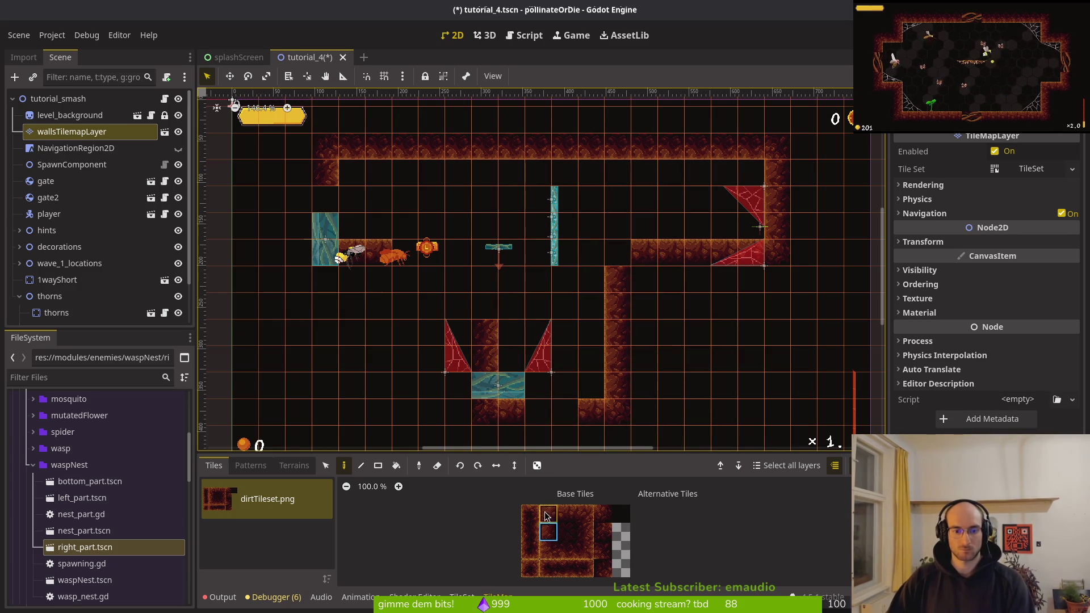
pyautogui.click(618, 252)
# - Move the thorns bar flush against the ceiling and right wall, then save tutorial_4
pyautogui.click(561, 247)
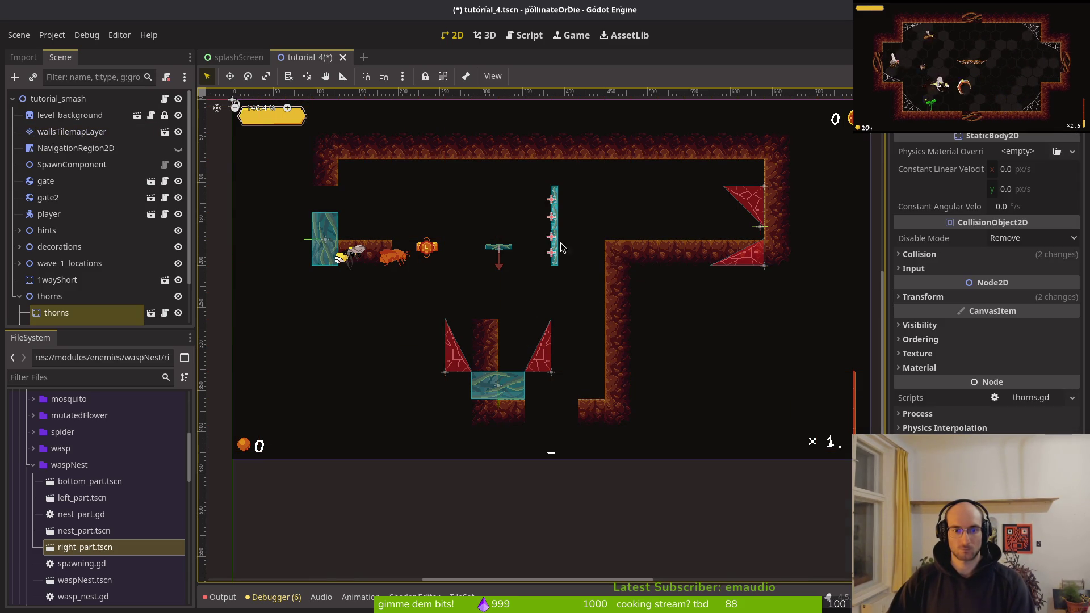
pyautogui.scroll(6, 553, 234)
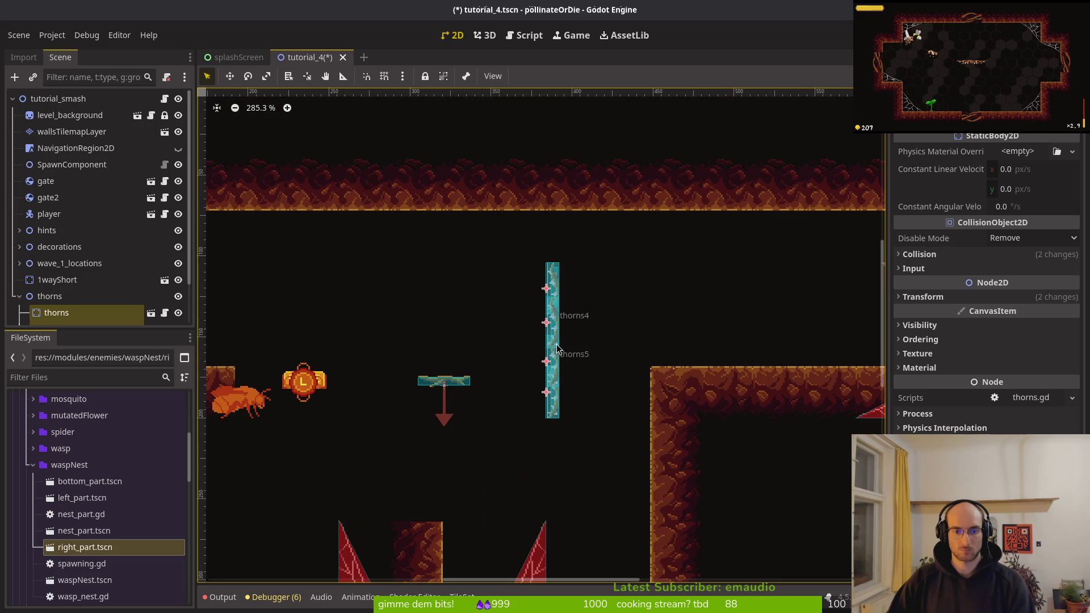
pyautogui.moveTo(555, 351); pyautogui.dragTo(660, 297)
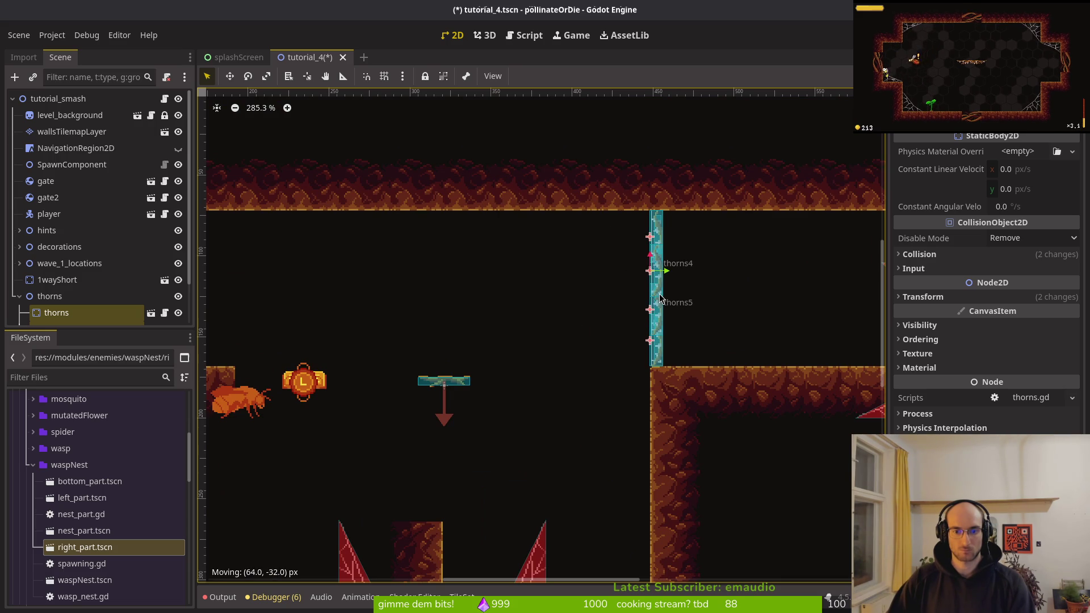
pyautogui.click(475, 303)
pyautogui.hotkey('ctrl', 's')
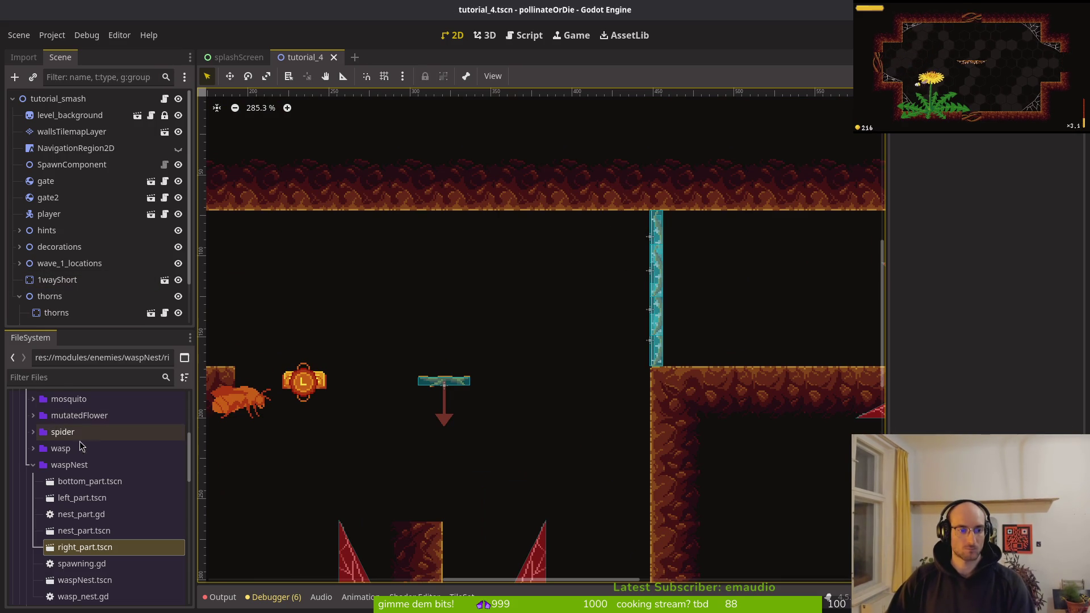
# - Collapse the waspNest and enemies folders in FileSystem and select the modules folder
pyautogui.click(33, 465)
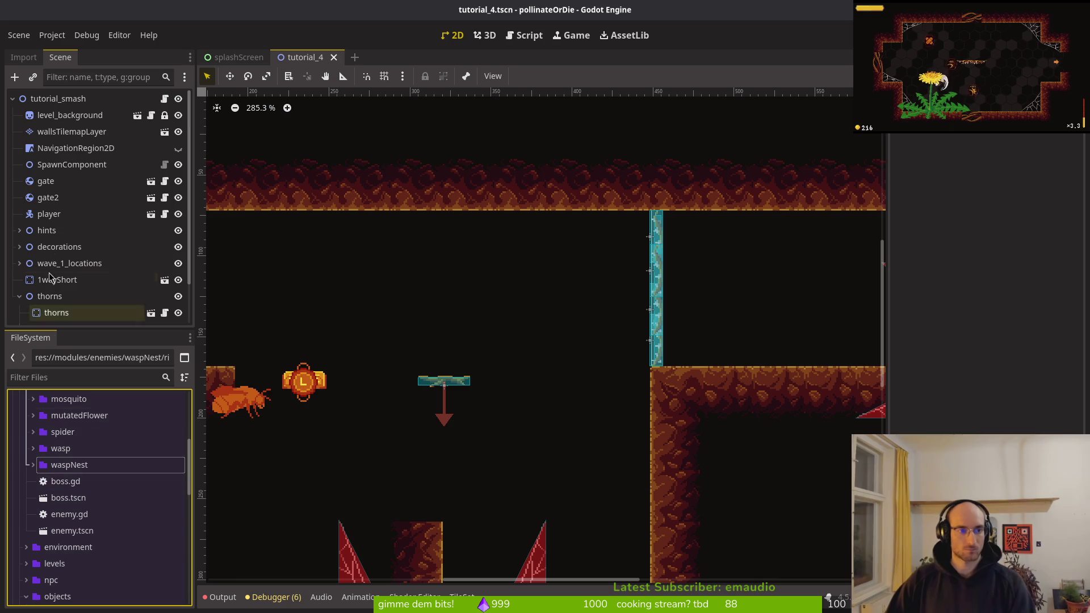
pyautogui.click(33, 465)
pyautogui.click(33, 465)
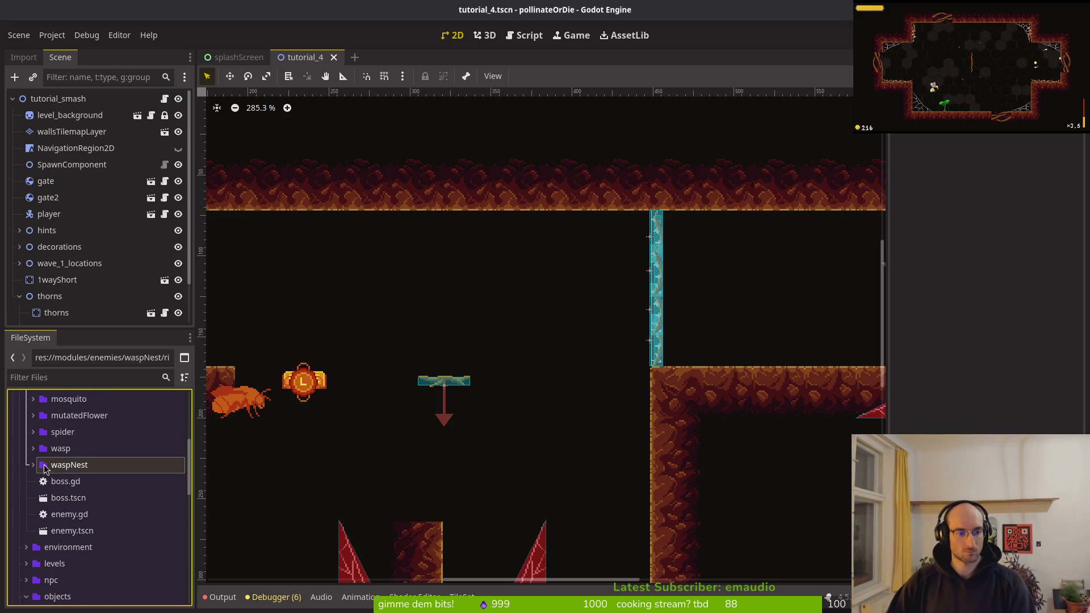
pyautogui.scroll(5, 80, 502)
pyautogui.click(26, 494)
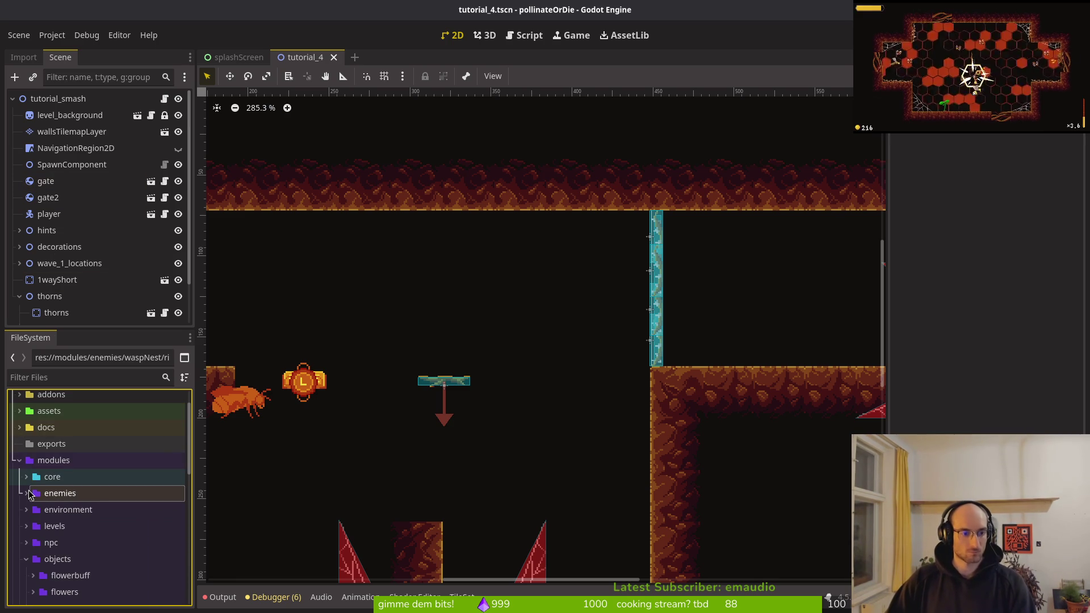
pyautogui.click(40, 464)
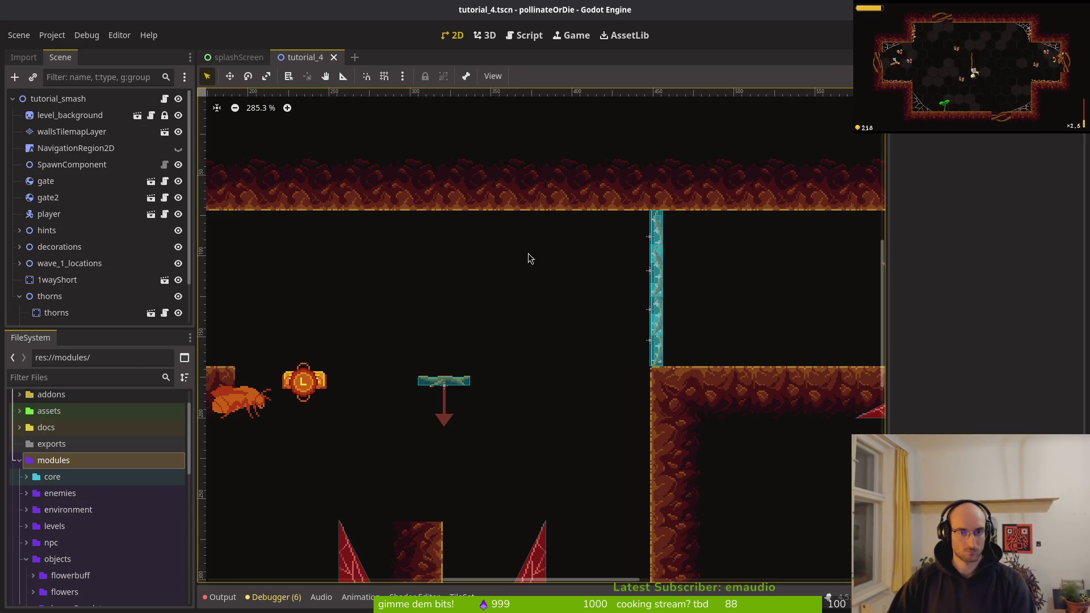
# - Open the floating_platform_large and 1_way_large scenes through Quick Open
pyautogui.hotkey('alt', 'shift', 'o')
pyautogui.write('float')
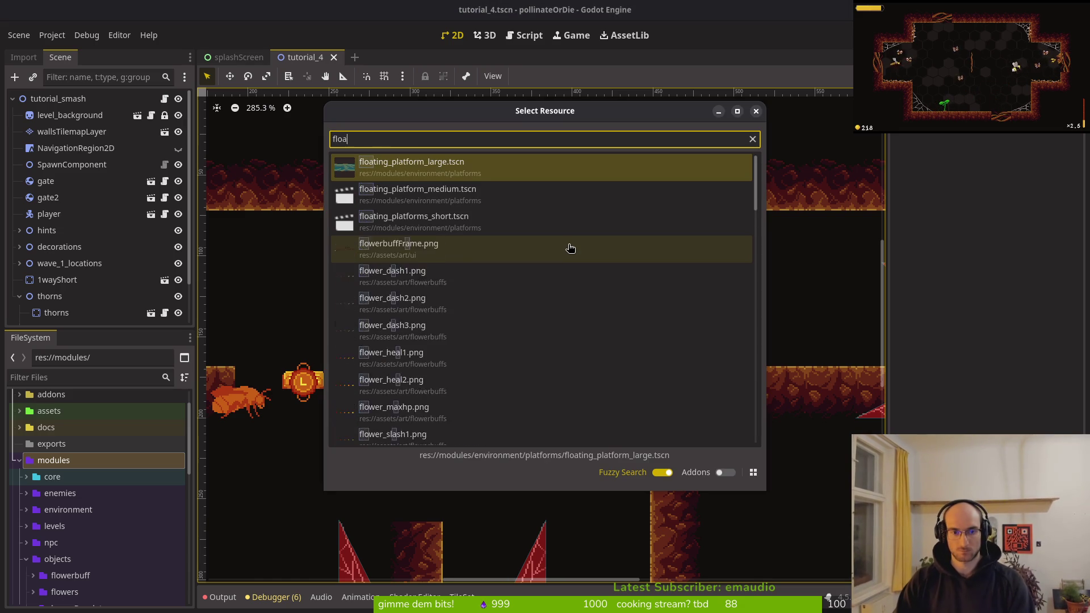
pyautogui.press('Return')
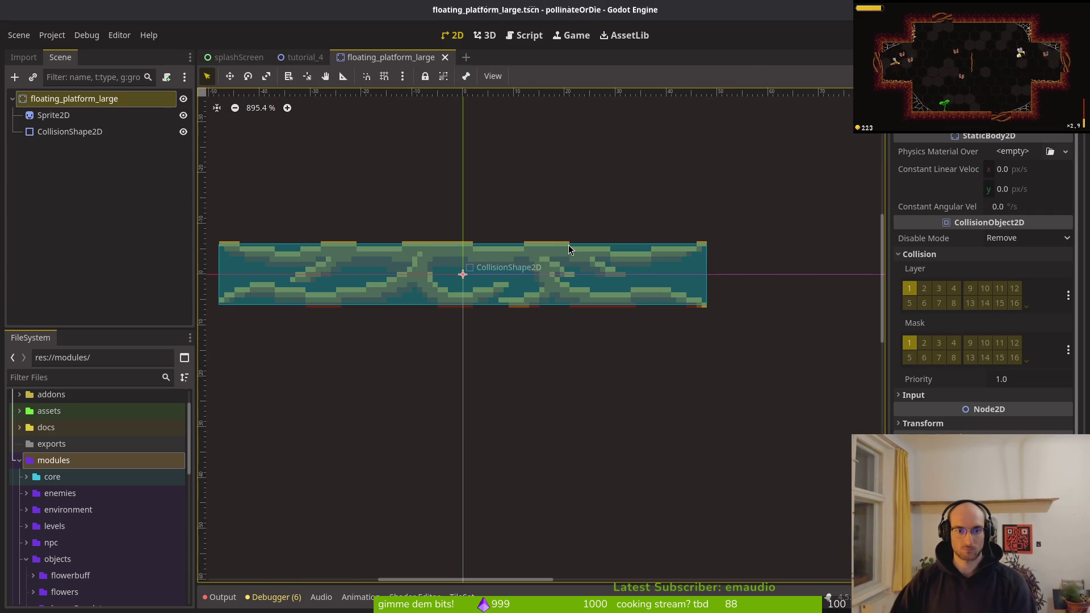
pyautogui.hotkey('alt', 'shift', 'o')
pyautogui.press('BackSpace')
pyautogui.press('BackSpace')
pyautogui.press('BackSpace')
pyautogui.write('1way')
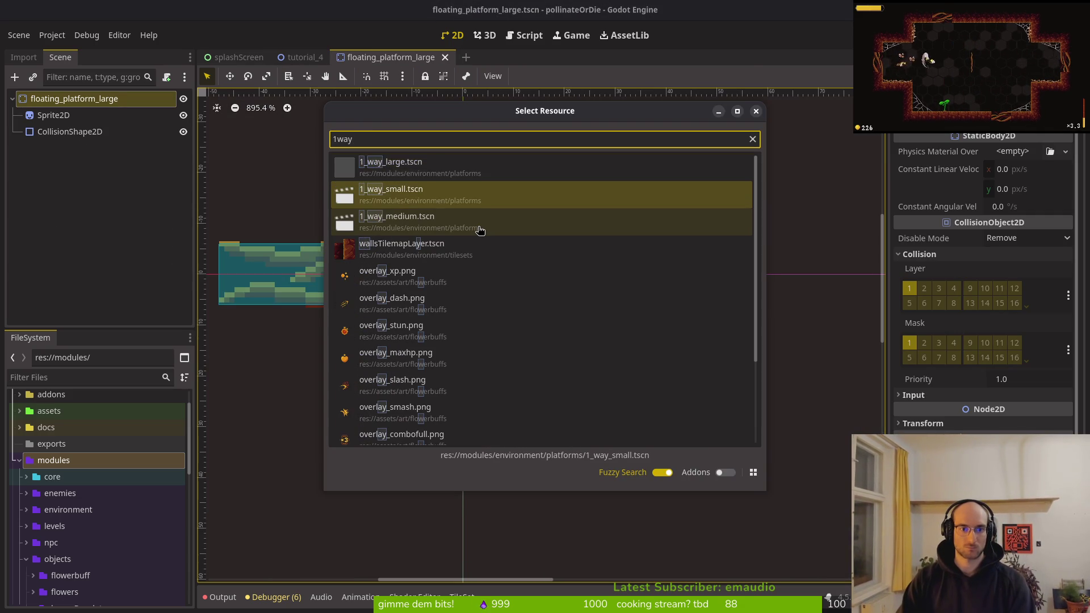
pyautogui.press('Return')
# - Reveal 1_way_large.tscn in FileSystem, close floating_platform_large, and return to tutorial_4
pyautogui.scroll(11, 298, 156)
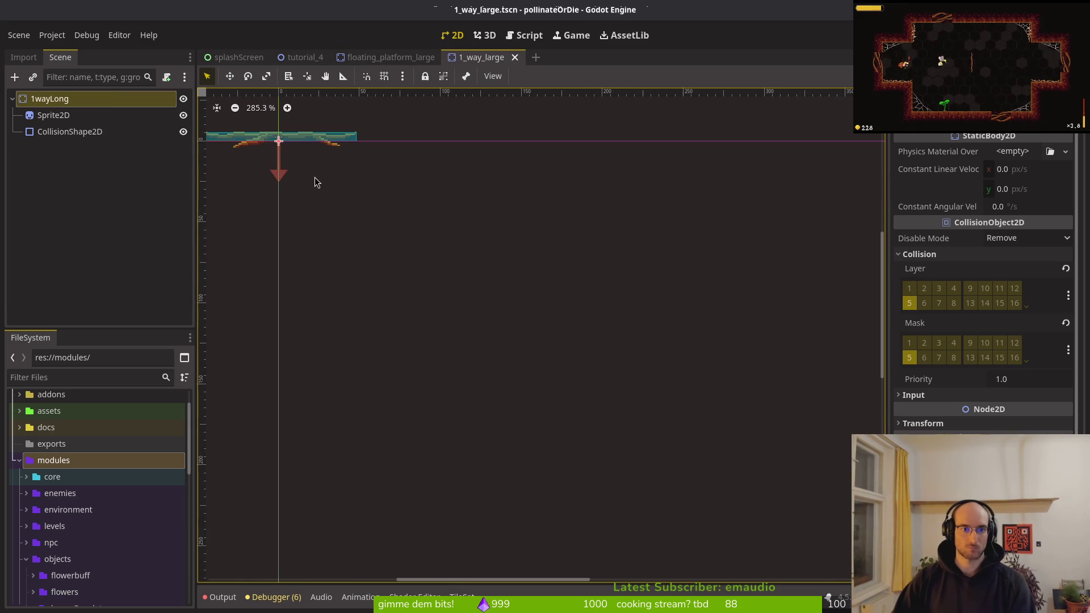
pyautogui.rightClick(475, 54)
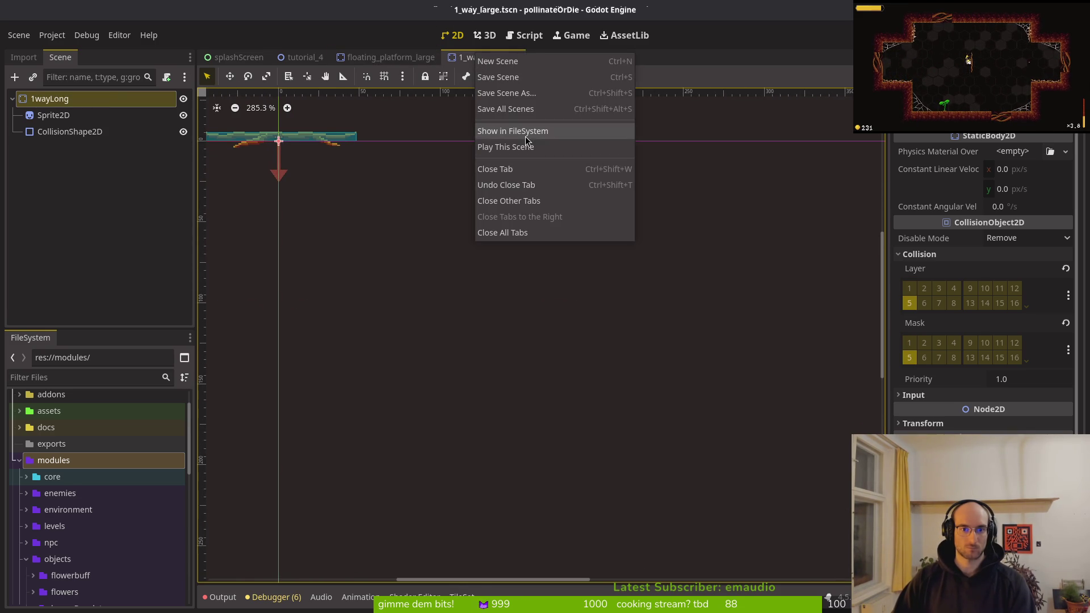
pyautogui.click(511, 127)
pyautogui.click(386, 56)
pyautogui.click(446, 57)
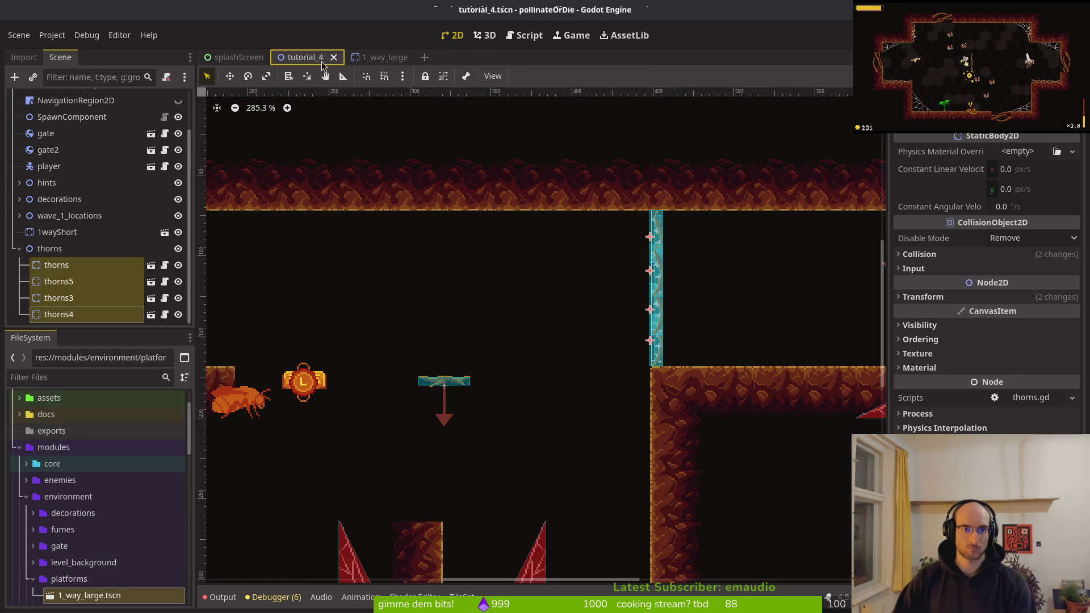
# - Instance 1_way_large as 1wayLong, rotate it -90° upright against the right wall, and save
pyautogui.moveTo(89, 595)
pyautogui.mouseDown()
pyautogui.moveTo(392, 489)
pyautogui.moveTo(591, 310)
pyautogui.mouseUp()
pyautogui.moveTo(601, 301)
pyautogui.mouseDown()
pyautogui.moveTo(622, 293)
pyautogui.moveTo(578, 263)
pyautogui.mouseUp()
pyautogui.moveTo(576, 300); pyautogui.dragTo(672, 281)
pyautogui.moveTo(668, 279); pyautogui.dragTo(667, 279)
pyautogui.scroll(4, 668, 284)
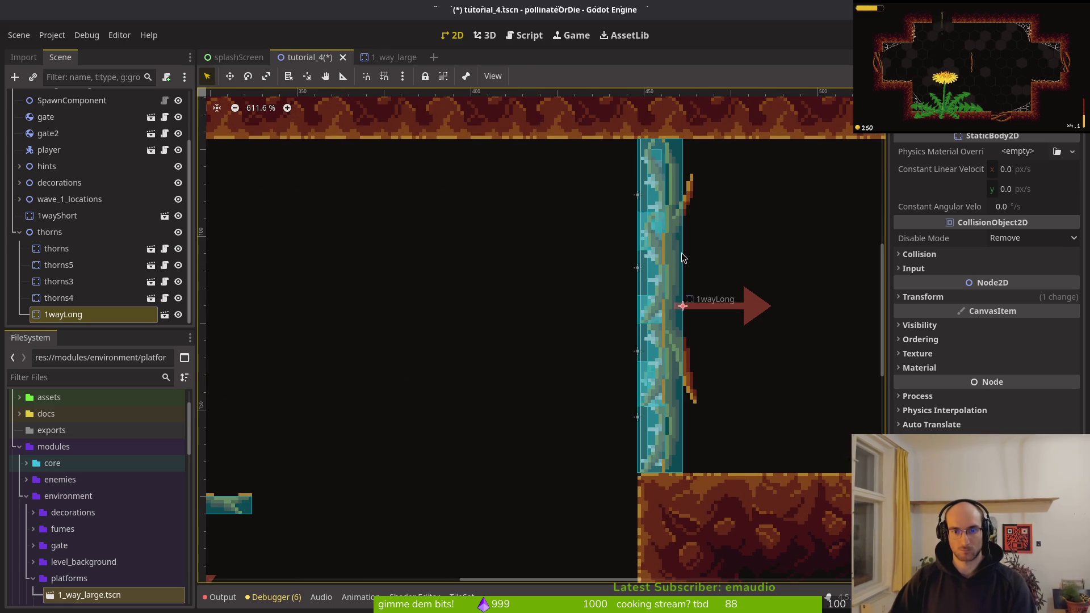
pyautogui.scroll(4, 658, 252)
pyautogui.press('Left')
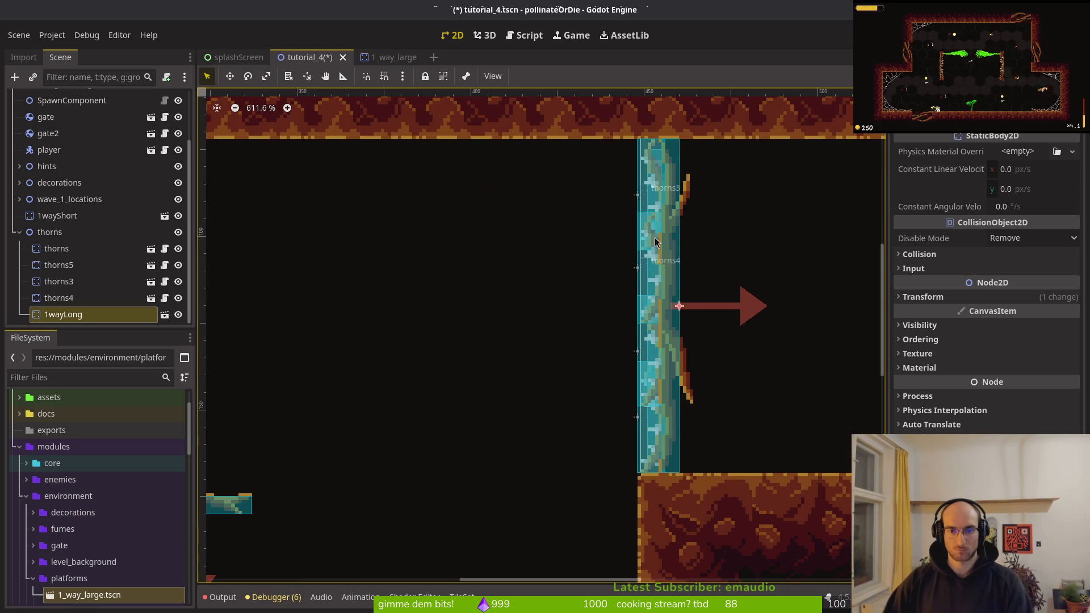
pyautogui.press('Escape')
pyautogui.hotkey('ctrl', 's')
pyautogui.scroll(-12, 567, 309)
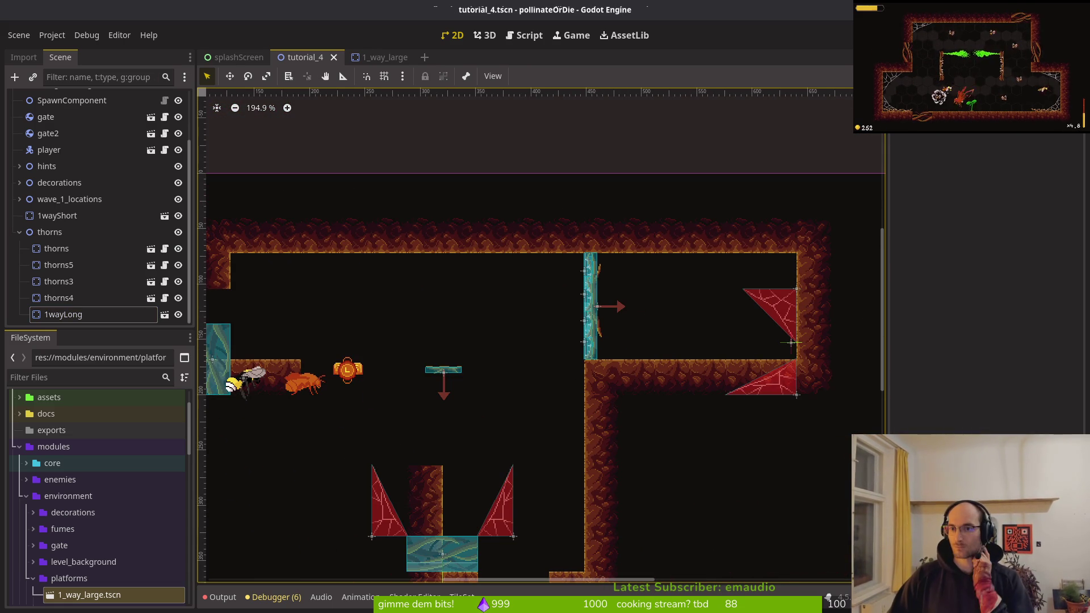
# - Run the game with F5 in its own window and start the tutorial level from the main menu
pyautogui.press('F5')
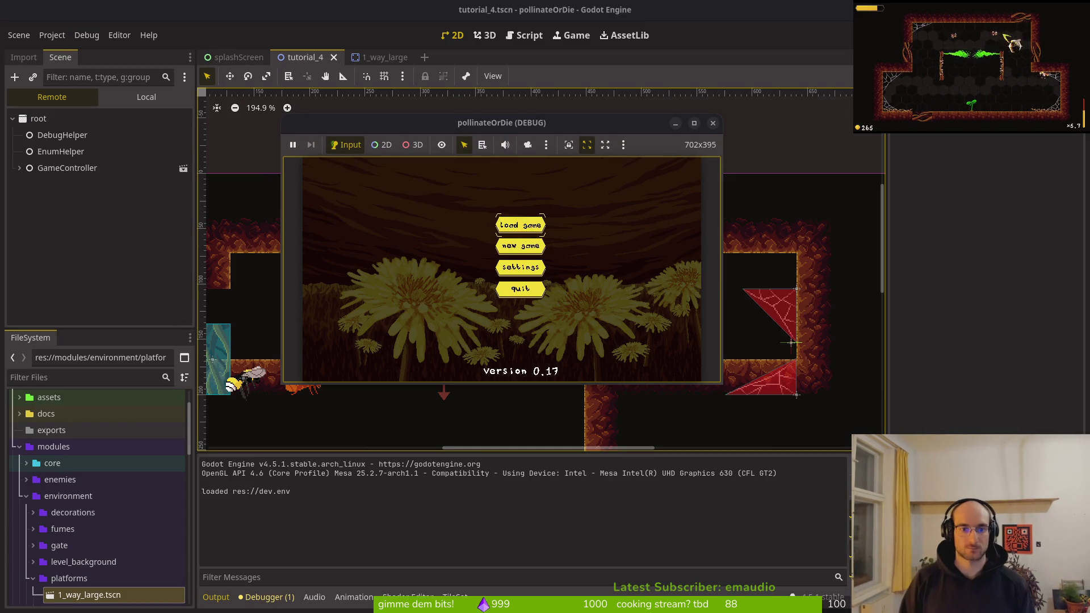
pyautogui.press('Return')
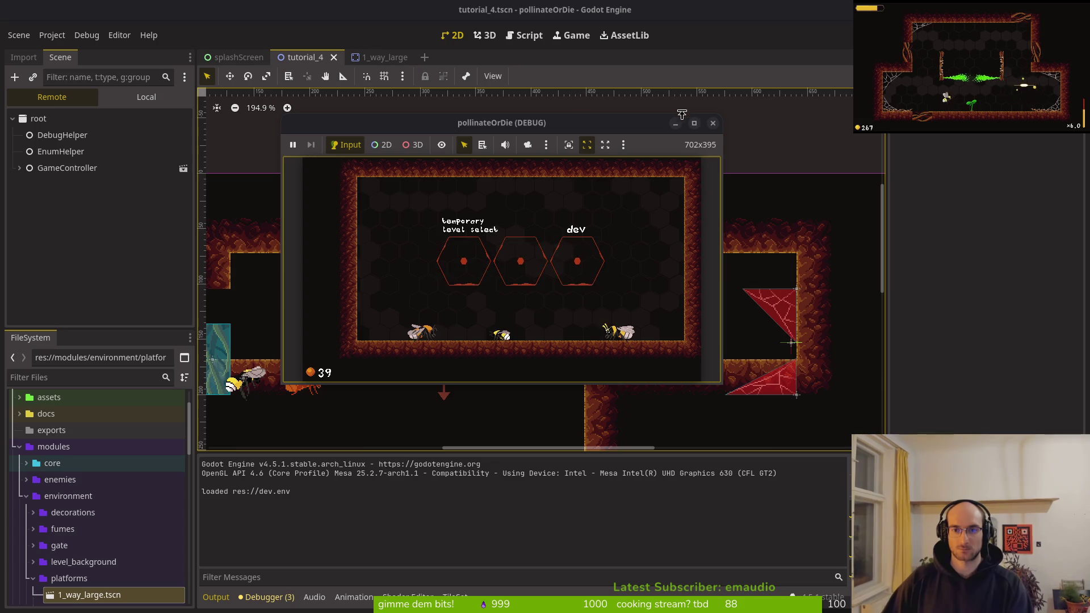
pyautogui.hotkey('ctrl', 'F4')
pyautogui.press('F5')
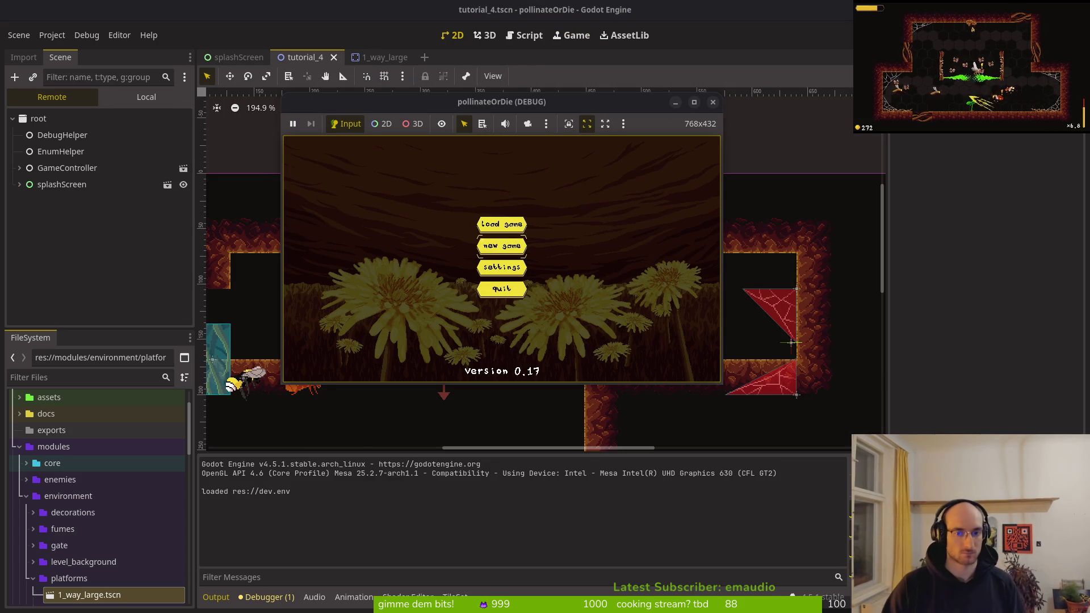
pyautogui.press('Return')
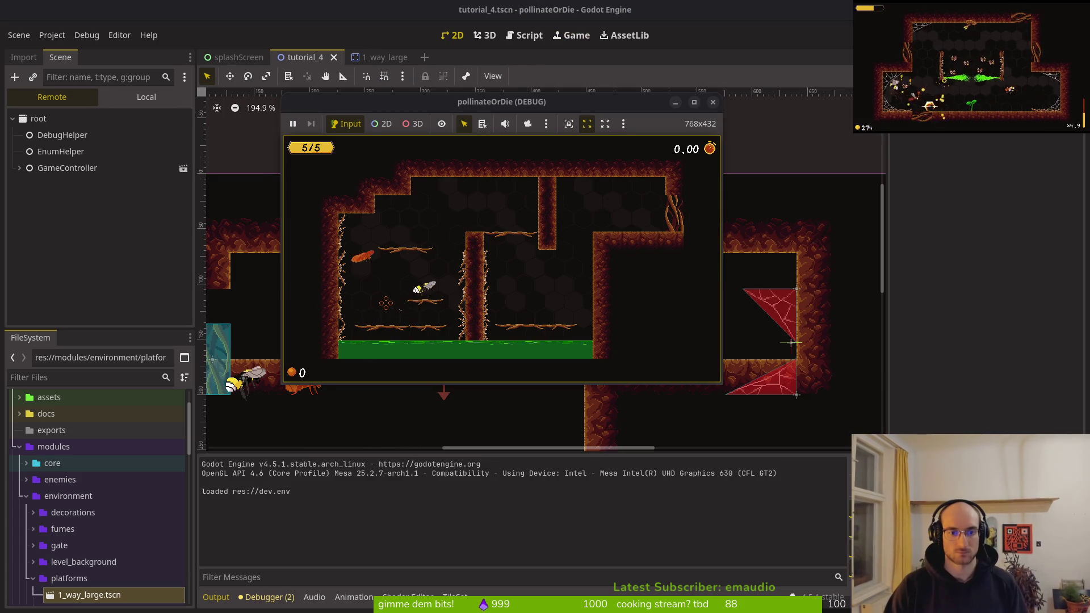
# - Fly the bee over the upper platform, under the pillar and along the ledges through the first rooms
pyautogui.press('Up')
pyautogui.press('Right')
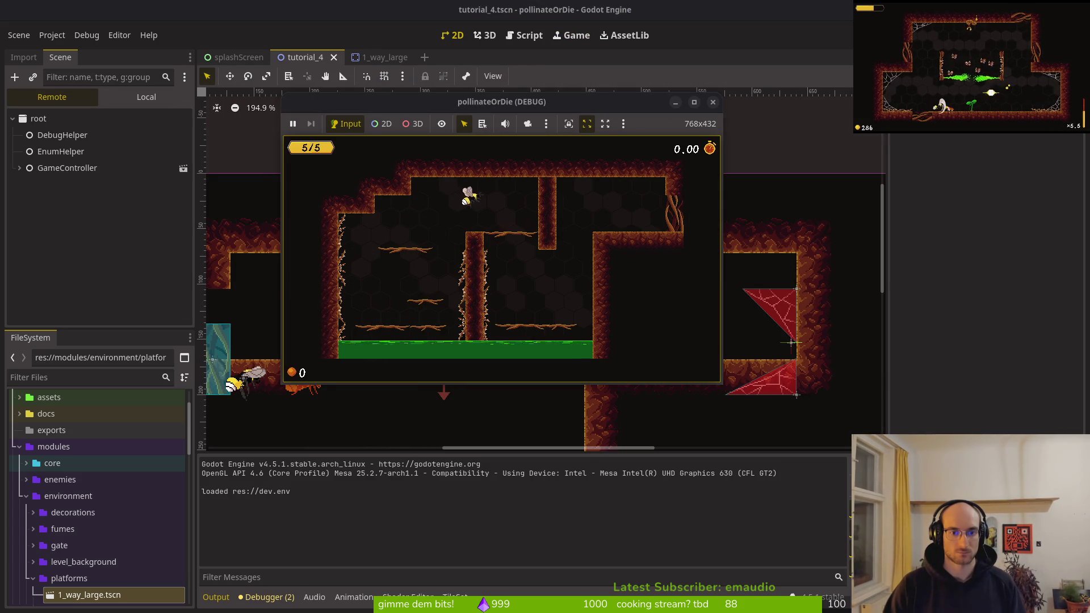
pyautogui.press('Right')
pyautogui.press('Up')
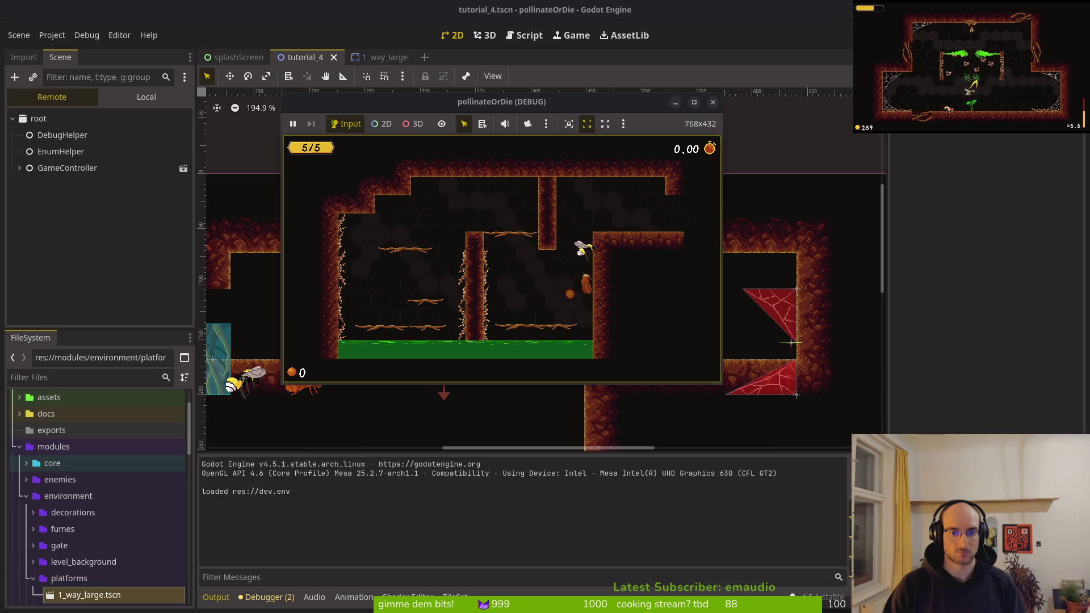
pyautogui.press('Right')
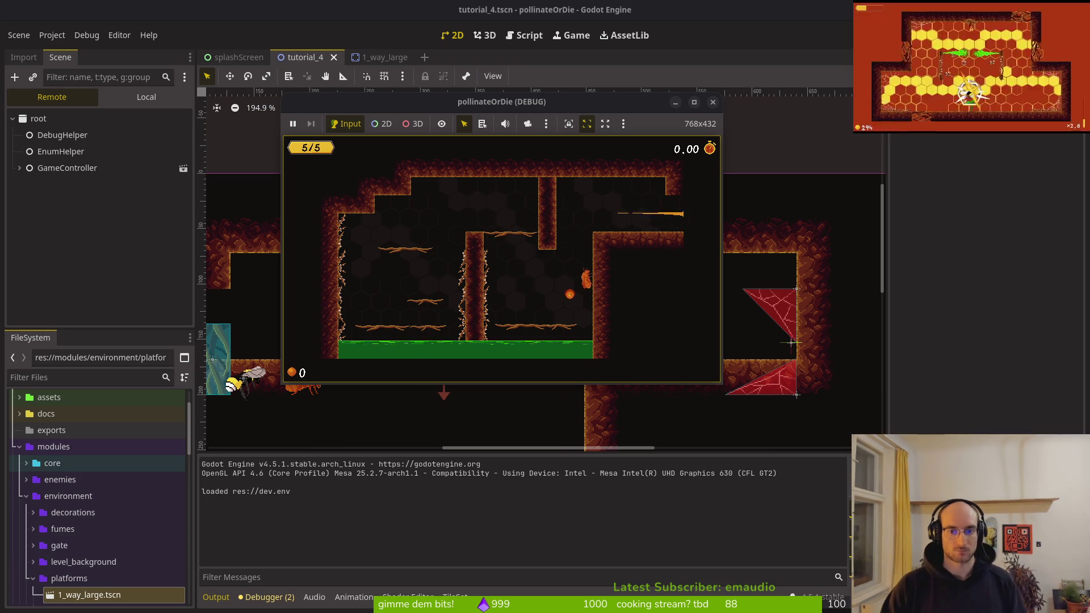
pyautogui.press('Right')
pyautogui.press('Down')
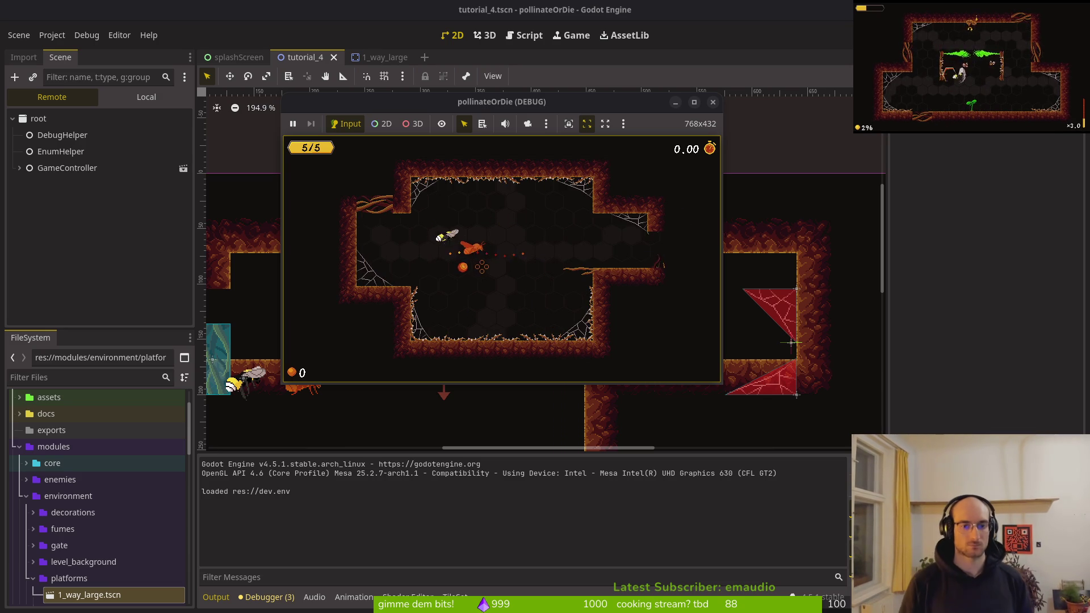
pyautogui.press('Right')
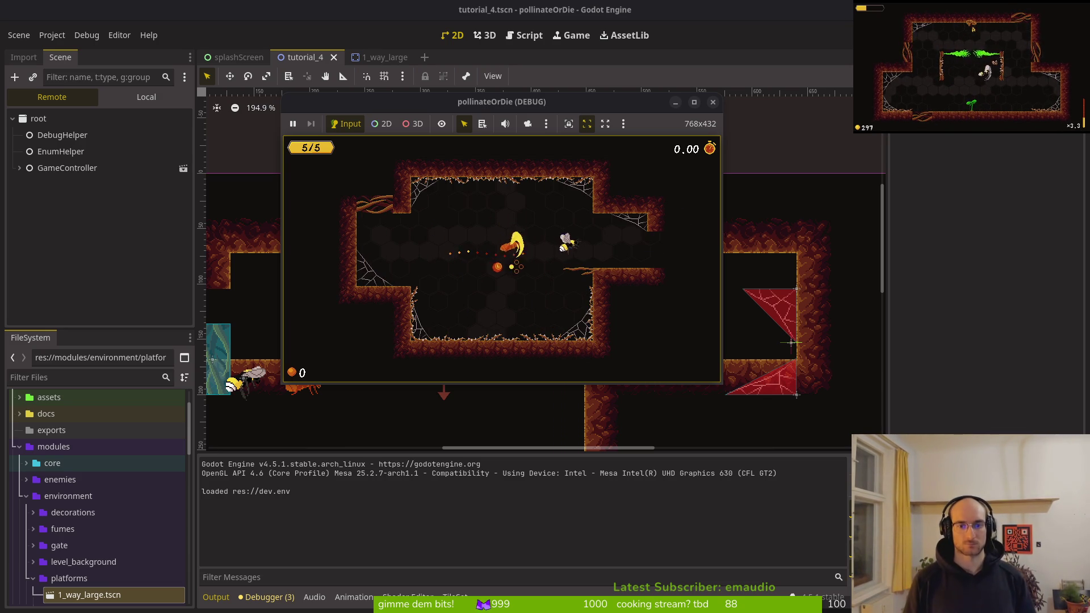
pyautogui.press('Right')
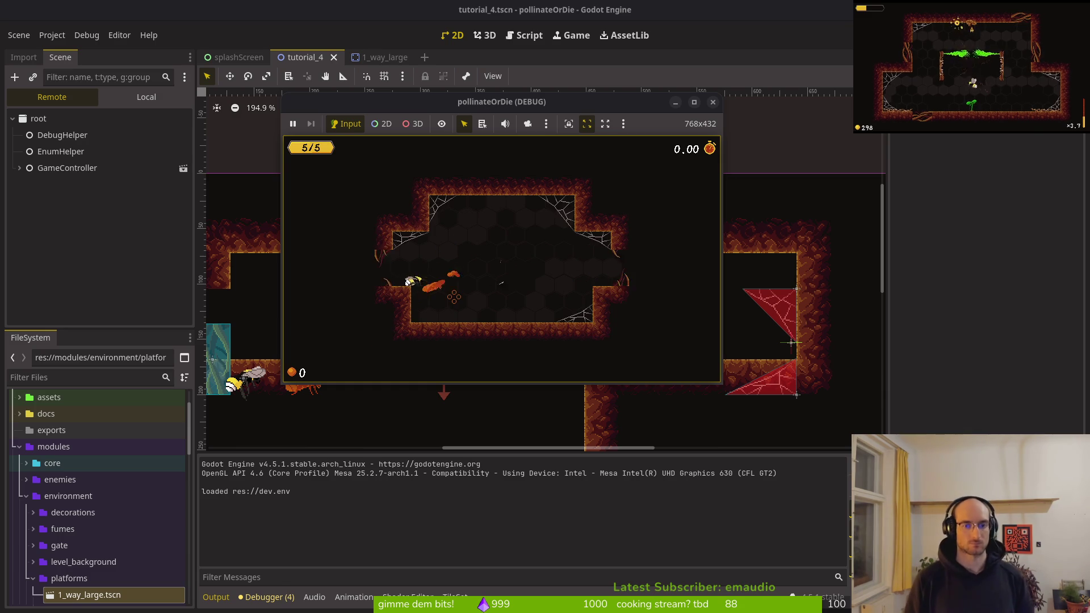
# - Collect pollen across the next room, exit right toward the top, then stop the game
pyautogui.press('Right')
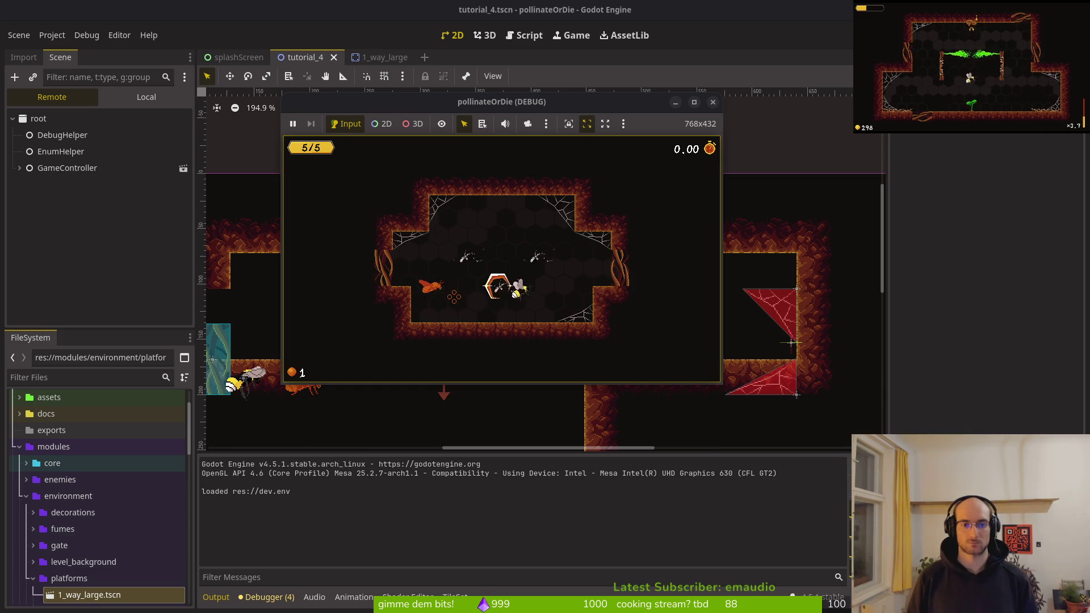
pyautogui.press('Left')
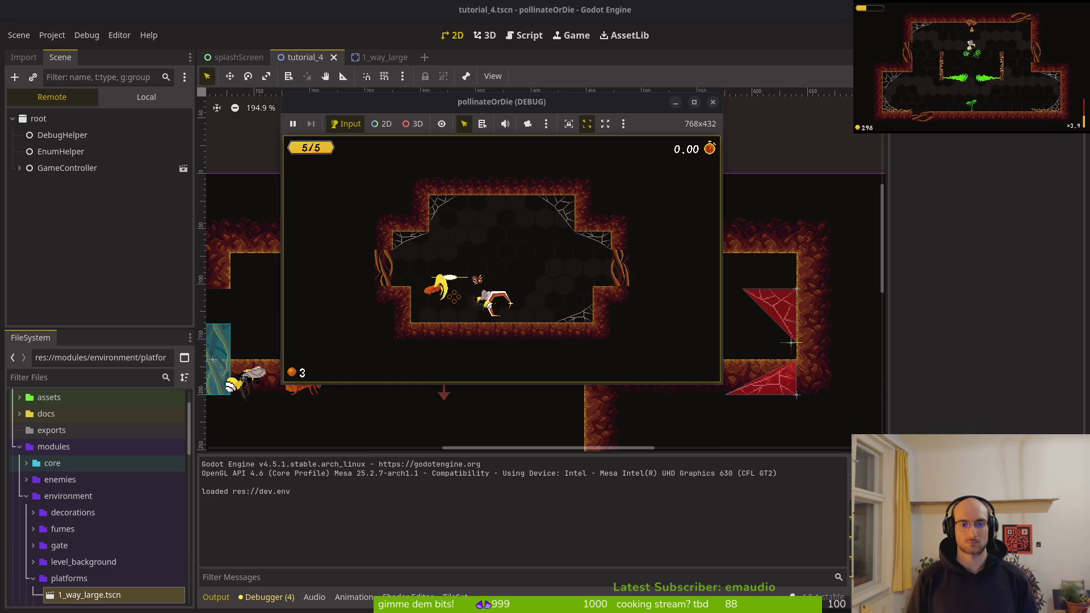
pyautogui.press('Right')
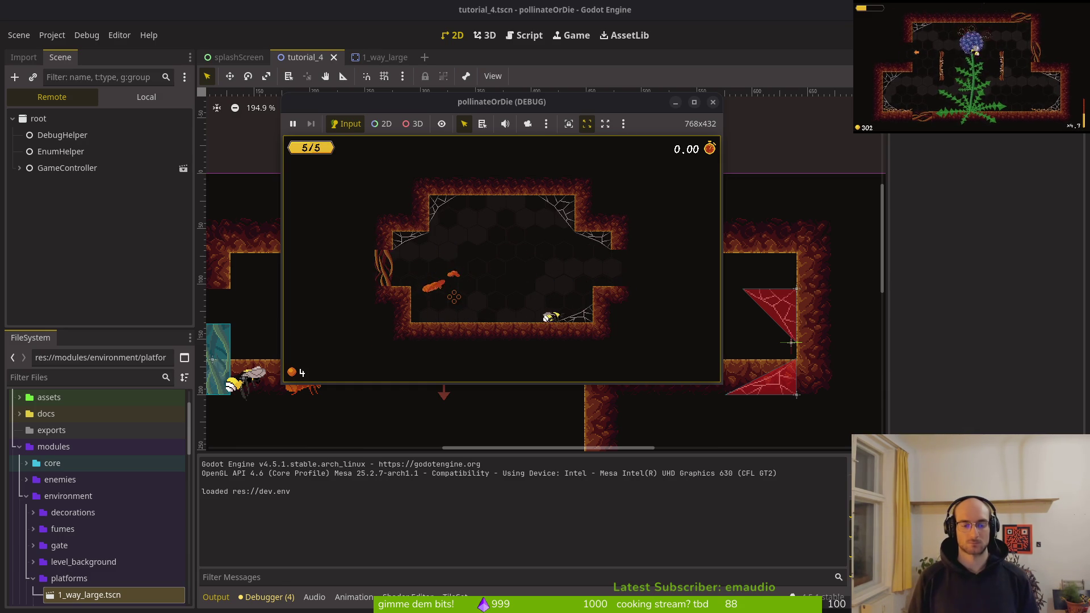
pyautogui.press('Right')
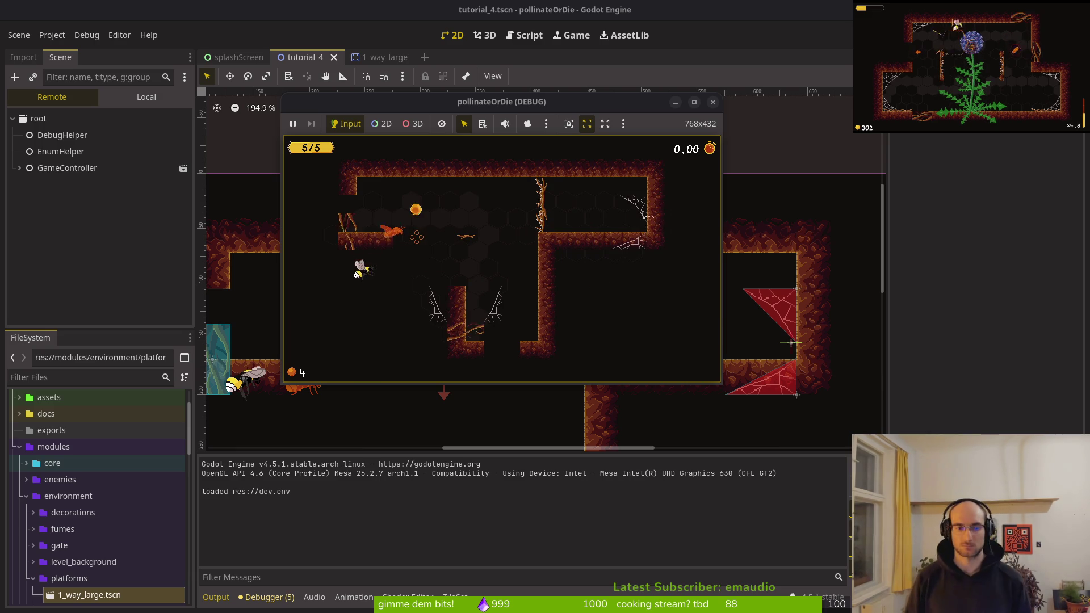
pyautogui.press('Up')
pyautogui.press('Right')
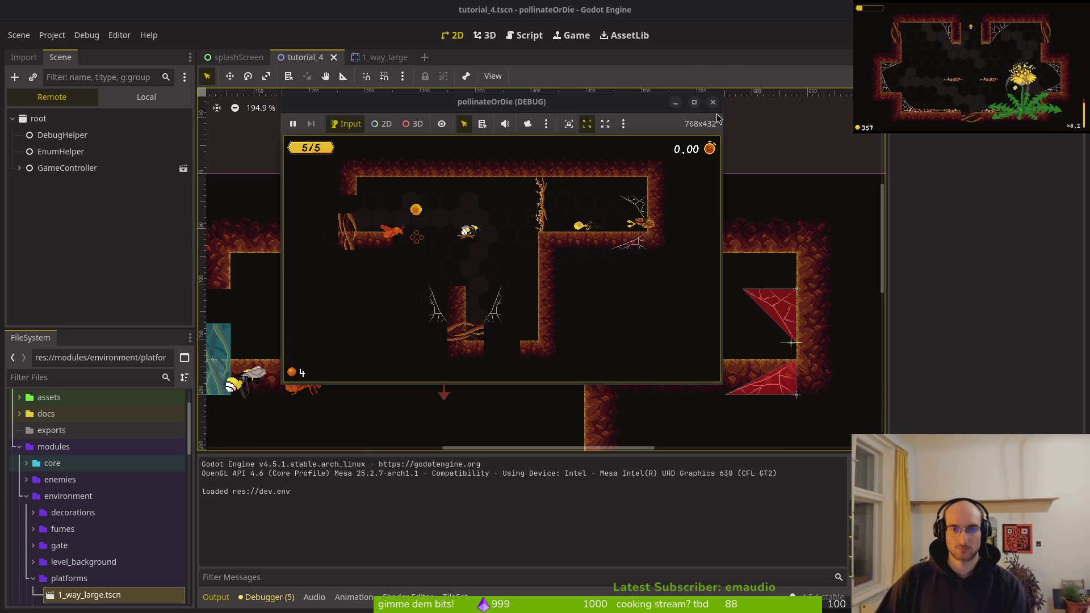
pyautogui.press('F8')
pyautogui.click(452, 36)
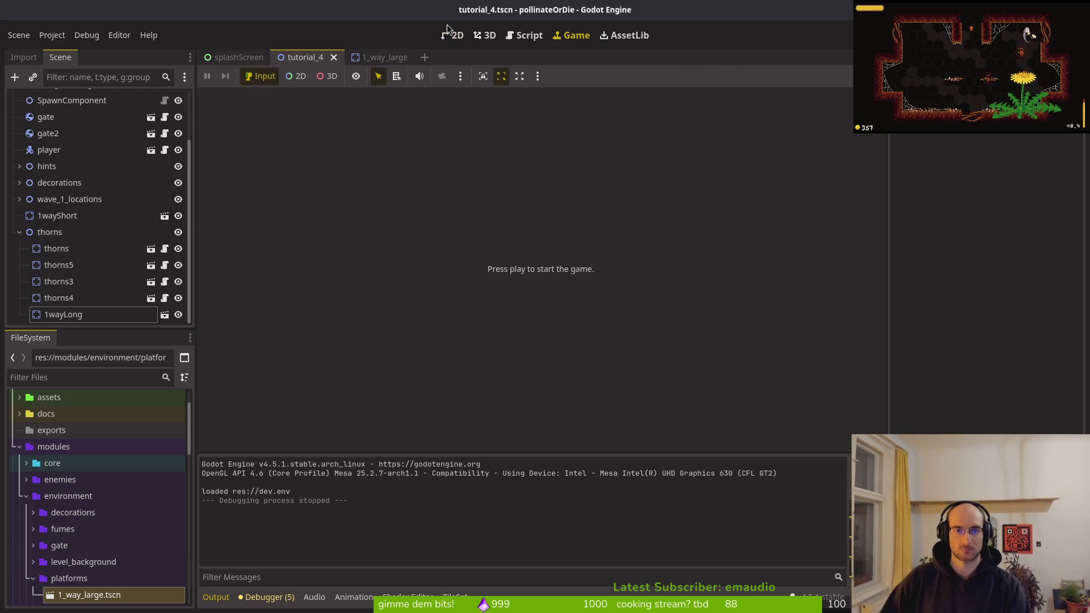
# - Undo the added 1wayLong platform and save tutorial_4
pyautogui.hotkey('ctrl', 'z')
pyautogui.hotkey('ctrl', 'z')
pyautogui.hotkey('ctrl', 'z')
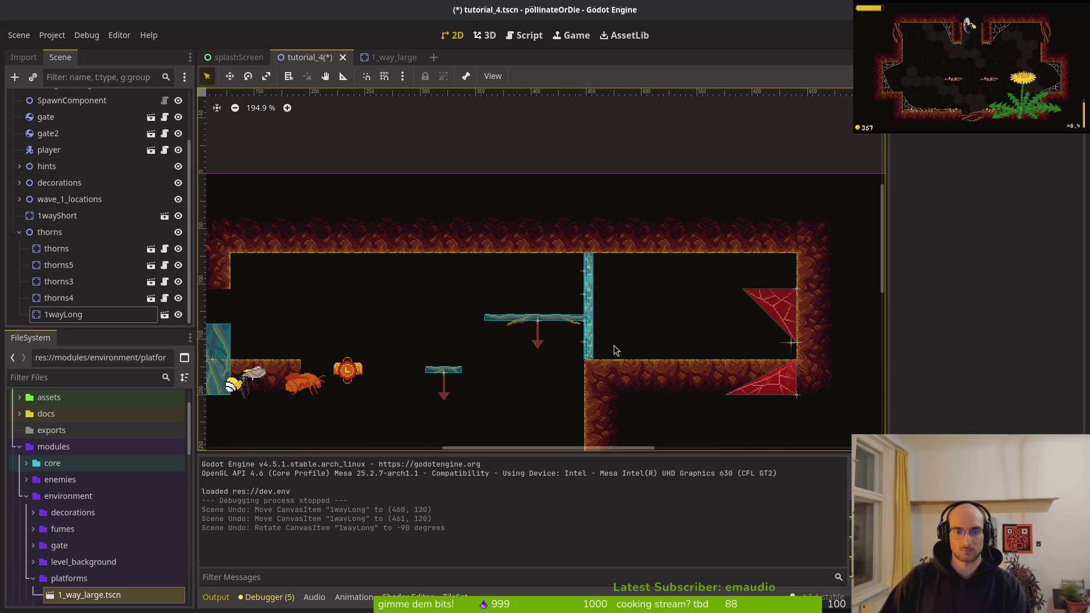
pyautogui.scroll(-3, 552, 254)
pyautogui.scroll(-4, 564, 283)
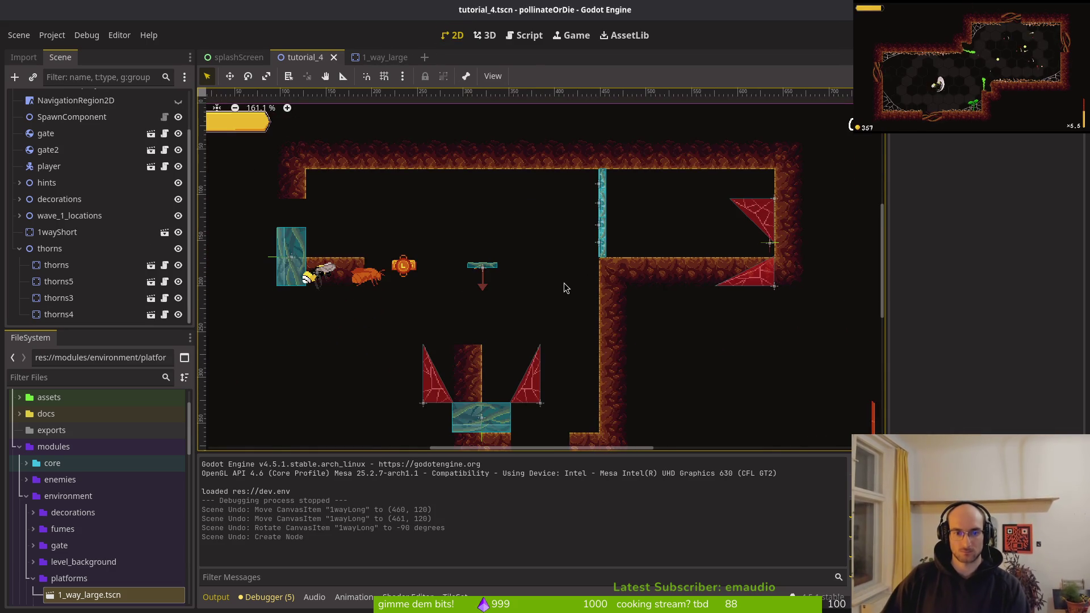
pyautogui.hotkey('ctrl', 's')
# - Select wallsTilemapLayer and pick a dirt wall tile for painting
pyautogui.scroll(3, 99, 164)
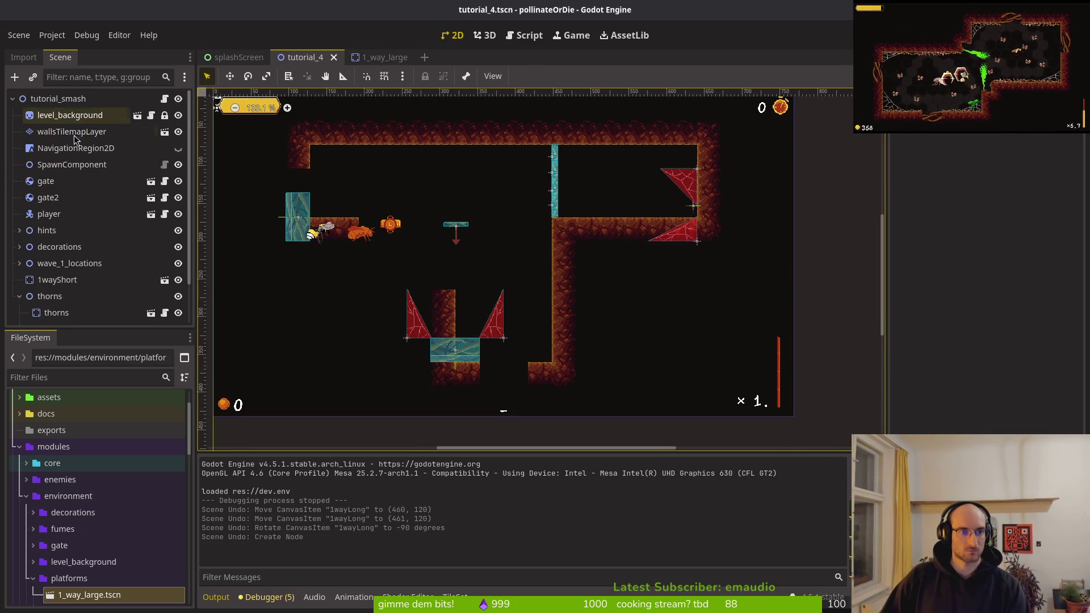
pyautogui.click(71, 131)
pyautogui.click(566, 513)
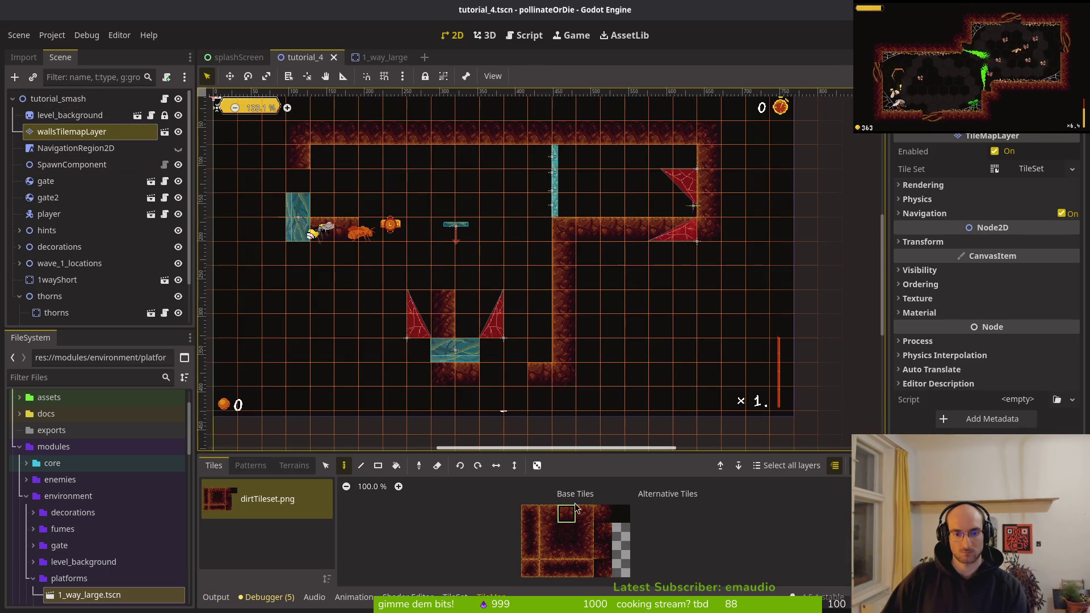
# - Paint two dirt rows under the right-hand wall and erase the middle row to open a corridor
pyautogui.click(567, 549)
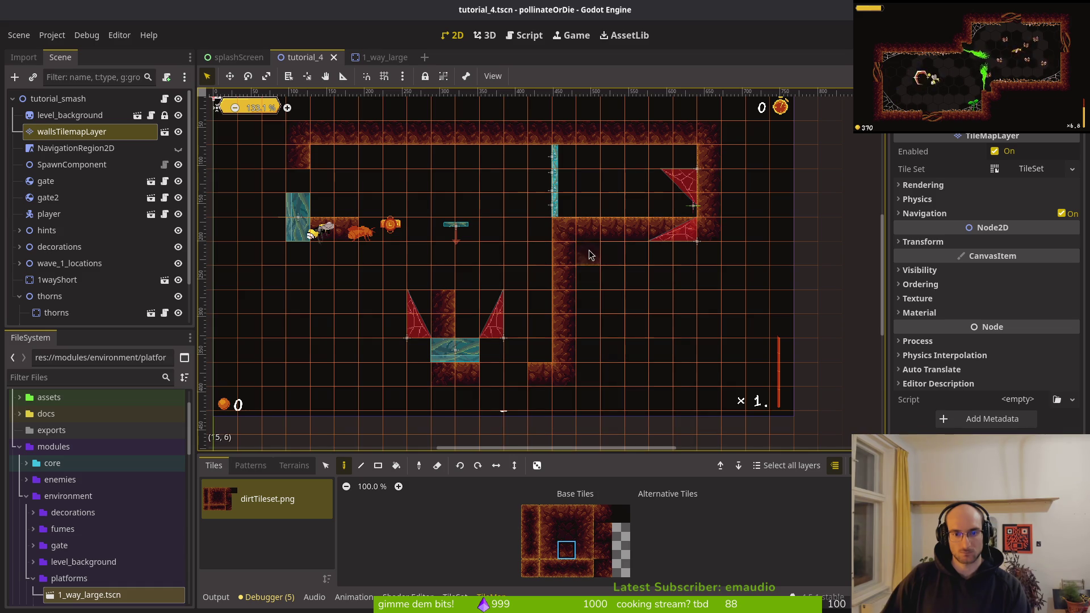
pyautogui.moveTo(588, 258); pyautogui.dragTo(684, 259)
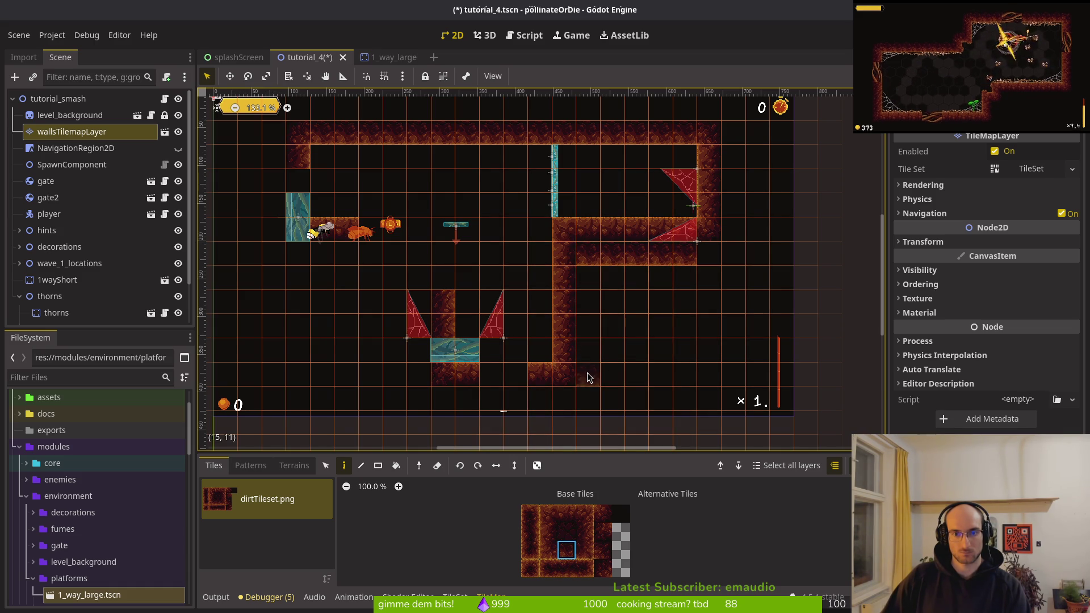
pyautogui.scroll(3, 624, 372)
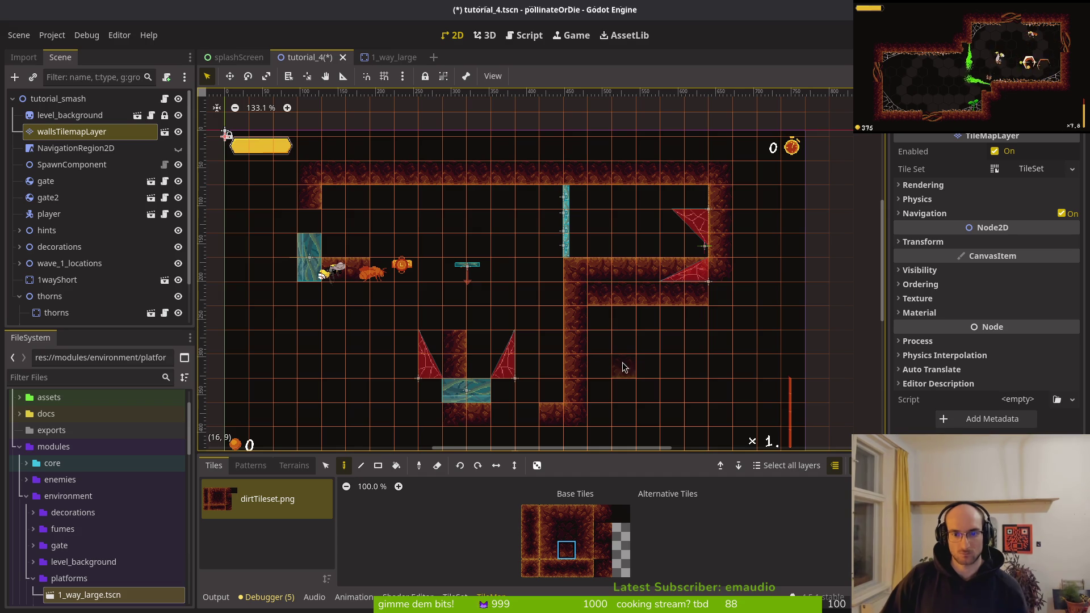
pyautogui.moveTo(603, 320); pyautogui.dragTo(694, 323)
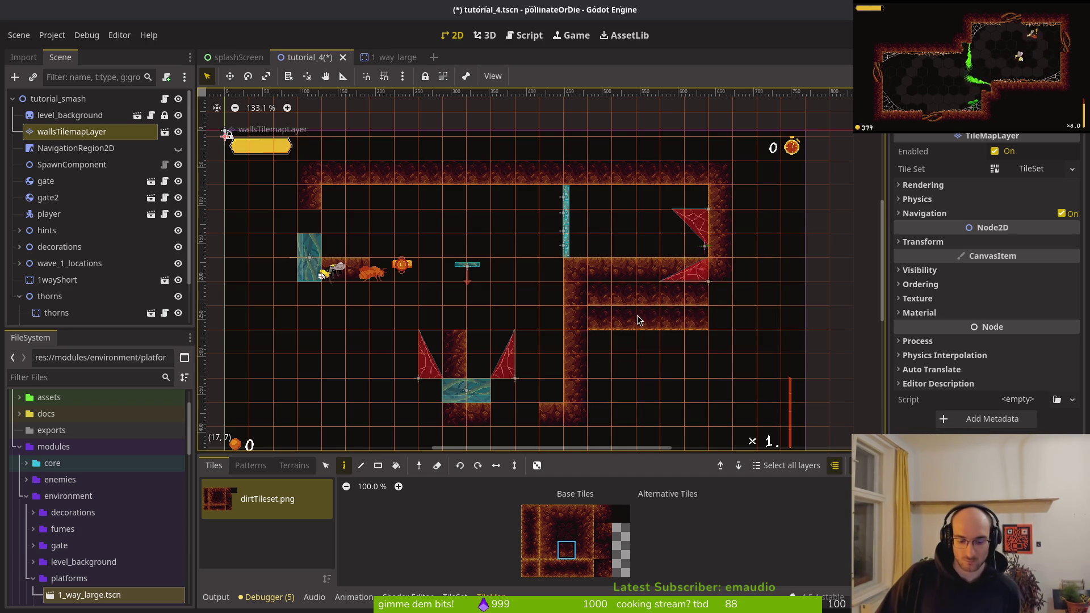
pyautogui.press('e')
pyautogui.moveTo(591, 296); pyautogui.dragTo(690, 299)
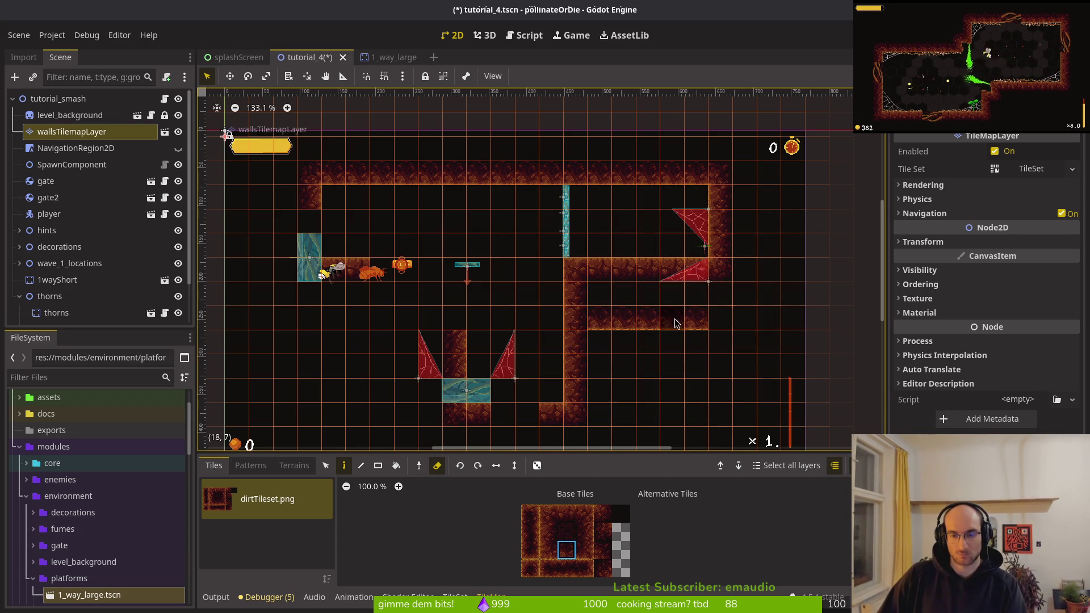
# - Paint a dirt column down from the horizontal wall and erase the dirt between the two thorns
pyautogui.click(437, 261)
pyautogui.press('Up')
pyautogui.press('Down')
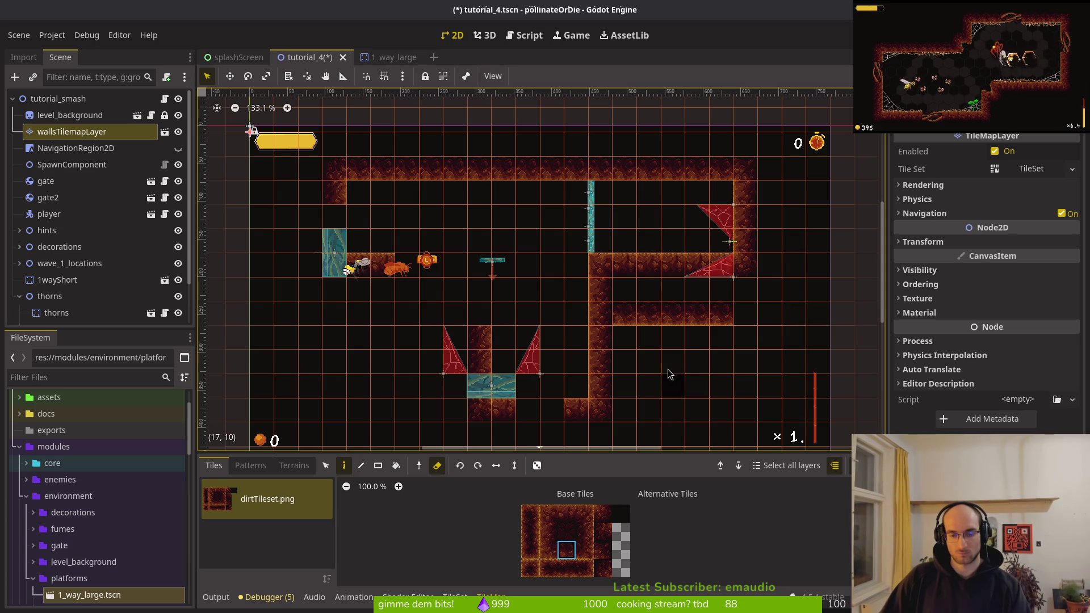
pyautogui.click(548, 532)
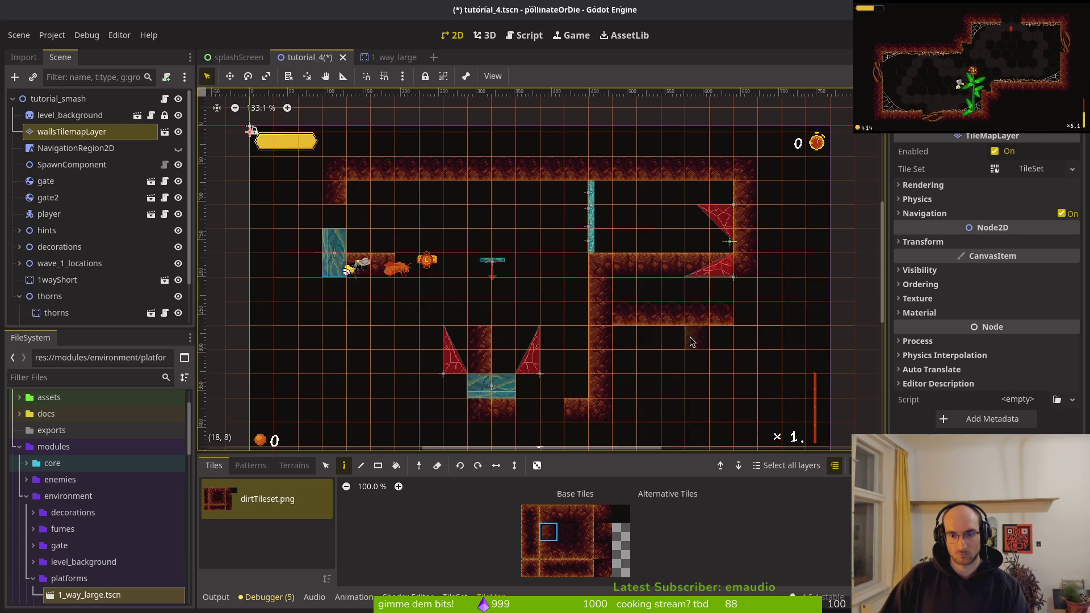
pyautogui.moveTo(693, 343); pyautogui.dragTo(694, 391)
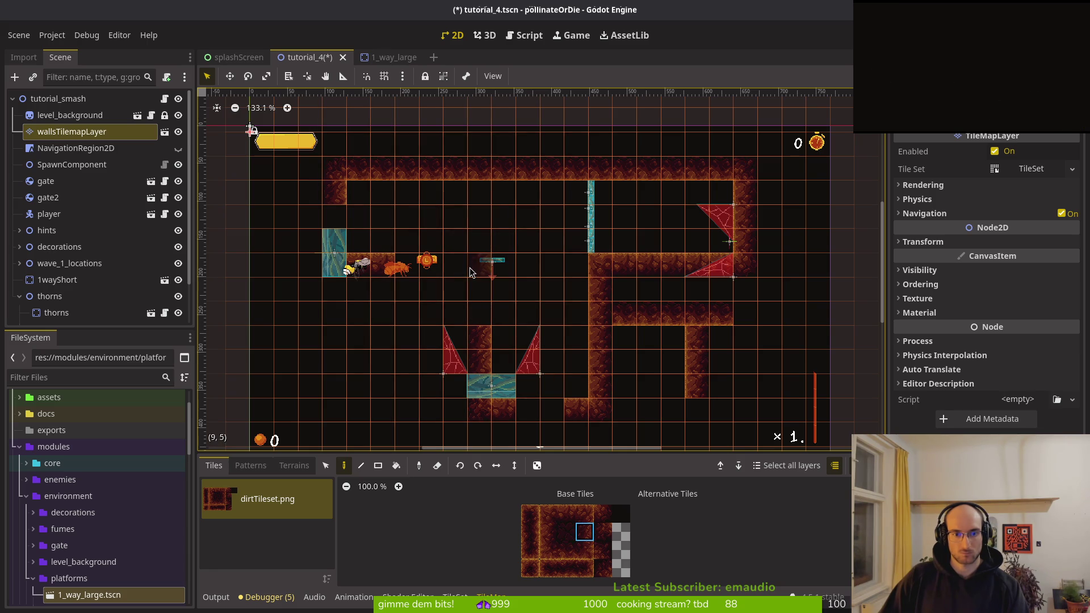
pyautogui.press('e')
pyautogui.moveTo(478, 347); pyautogui.dragTo(477, 369)
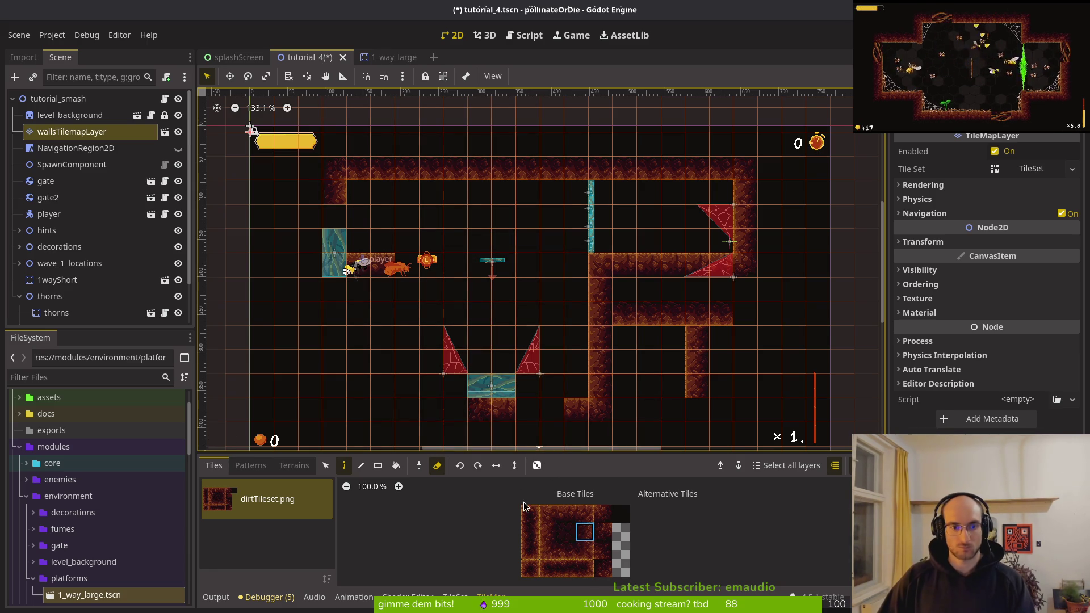
# - Paint a long dirt floor row, erase the top-left wall tiles, and add a higher dirt row
pyautogui.click(566, 513)
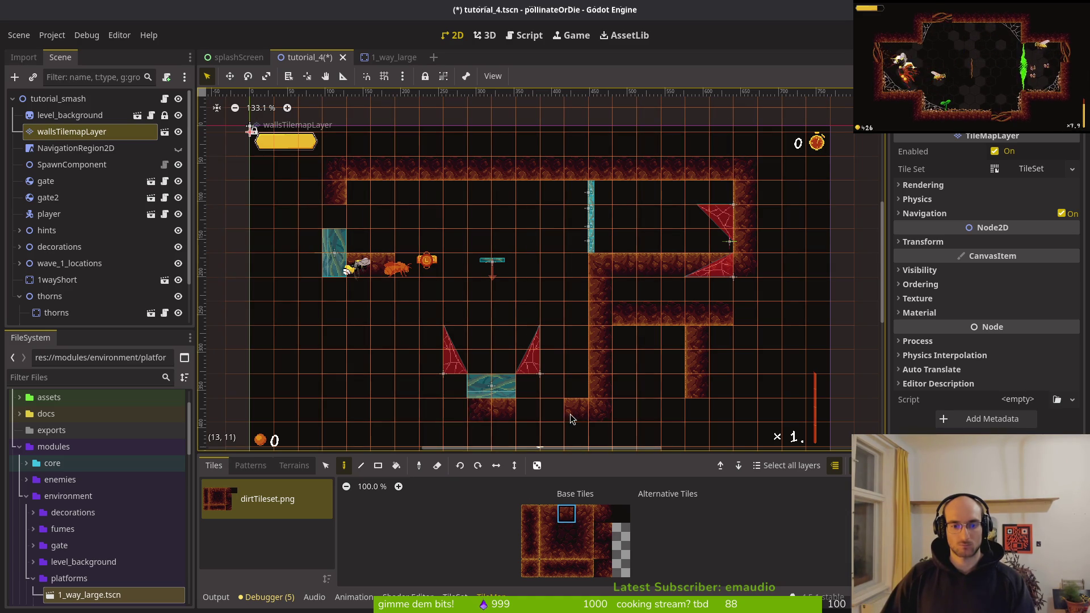
pyautogui.moveTo(678, 421); pyautogui.dragTo(427, 423)
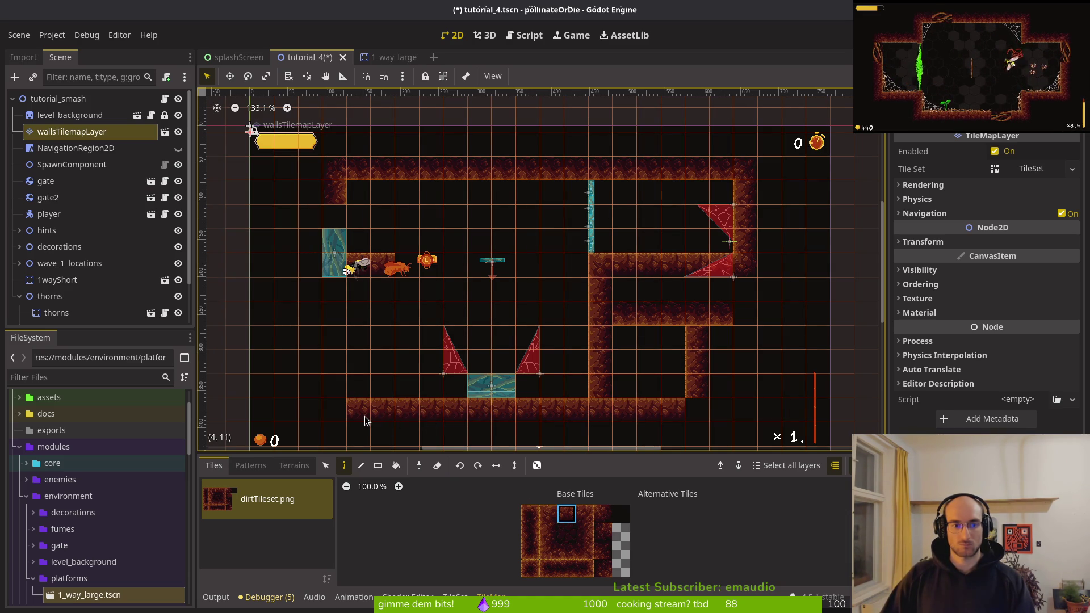
pyautogui.press('e')
pyautogui.moveTo(334, 168)
pyautogui.mouseDown()
pyautogui.moveTo(329, 176)
pyautogui.moveTo(358, 170)
pyautogui.mouseUp()
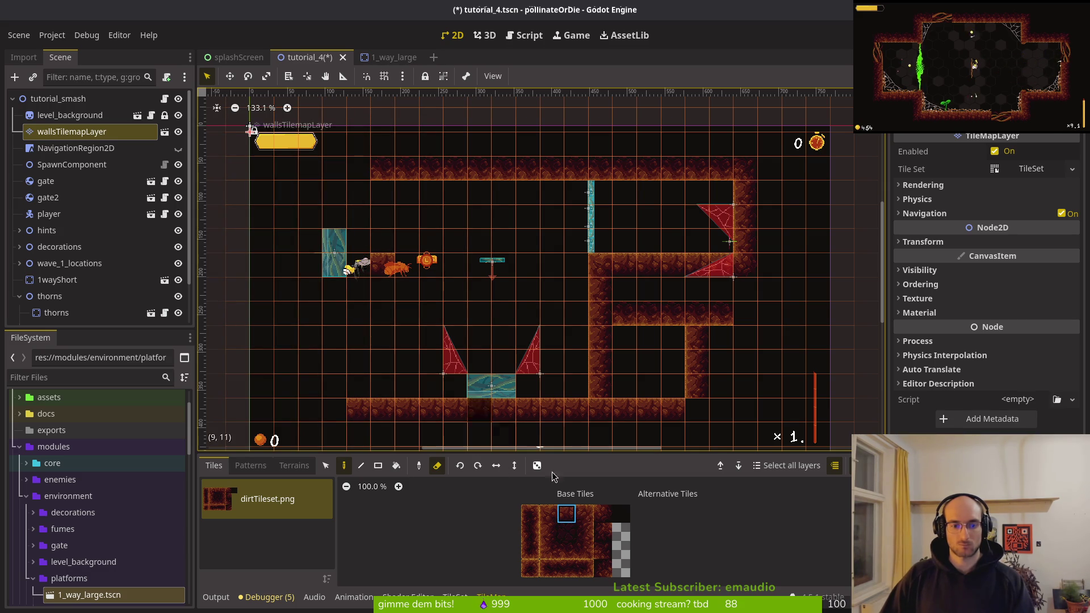
pyautogui.press('e')
pyautogui.moveTo(407, 265); pyautogui.dragTo(514, 271)
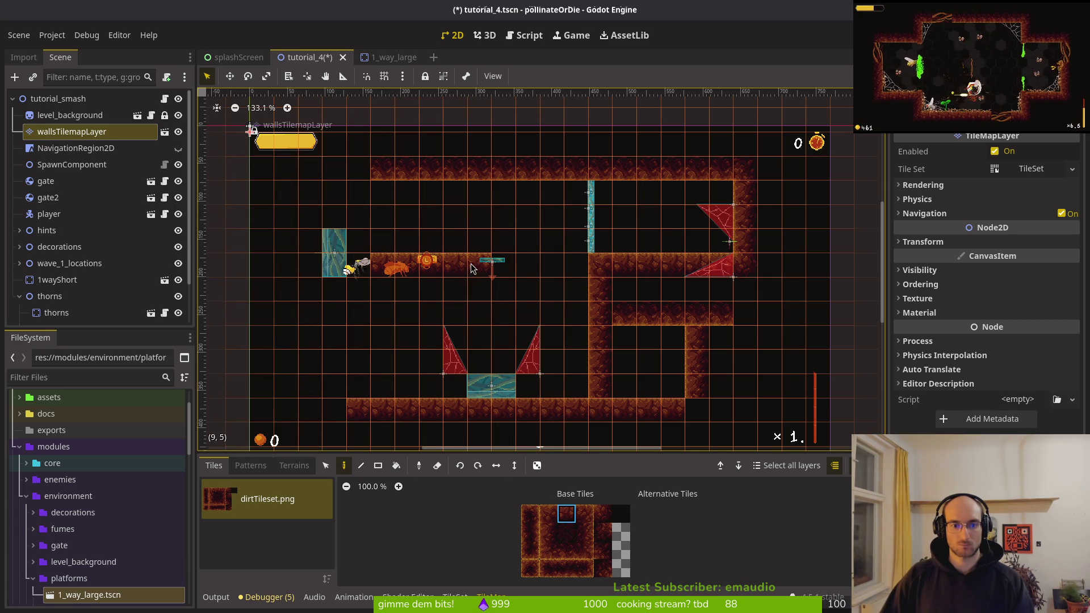
pyautogui.rightClick(499, 267)
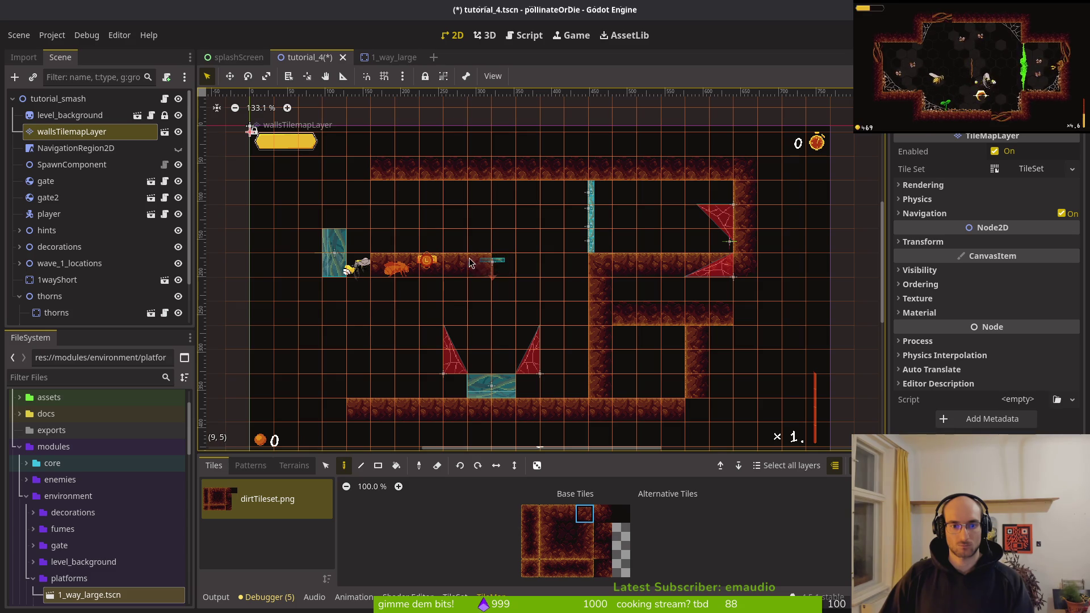
# - Place single dirt tiles at (9,6), left of the column and at (4,7), fill the left wall column, and erase the row's right-end tile
pyautogui.click(589, 529)
pyautogui.click(475, 295)
pyautogui.click(566, 549)
pyautogui.click(455, 313)
pyautogui.click(431, 314)
pyautogui.click(359, 317)
pyautogui.click(585, 531)
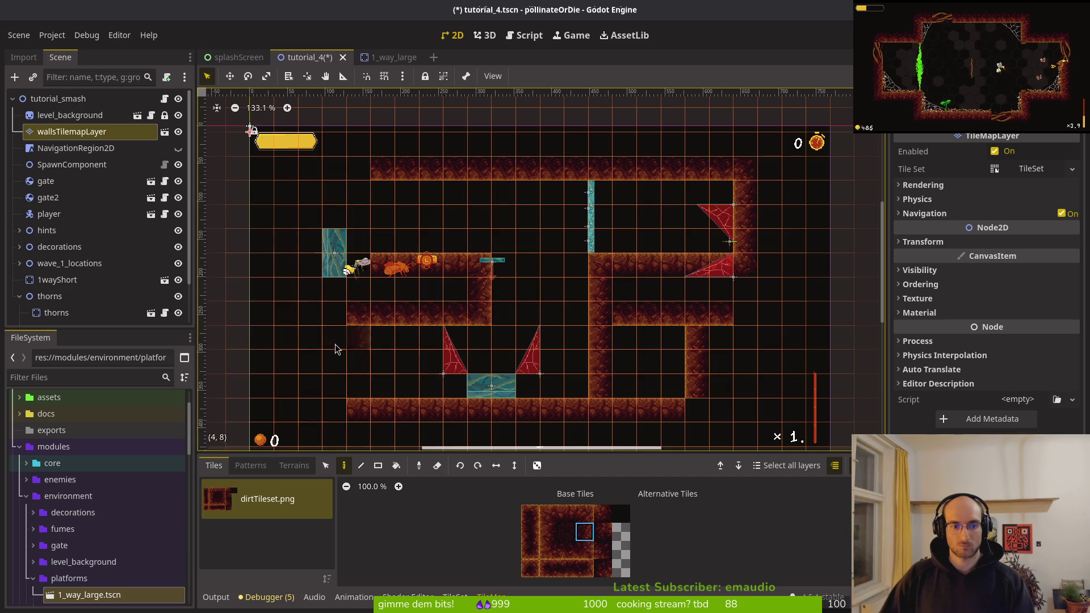
pyautogui.moveTo(335, 348); pyautogui.dragTo(335, 386)
pyautogui.press('e')
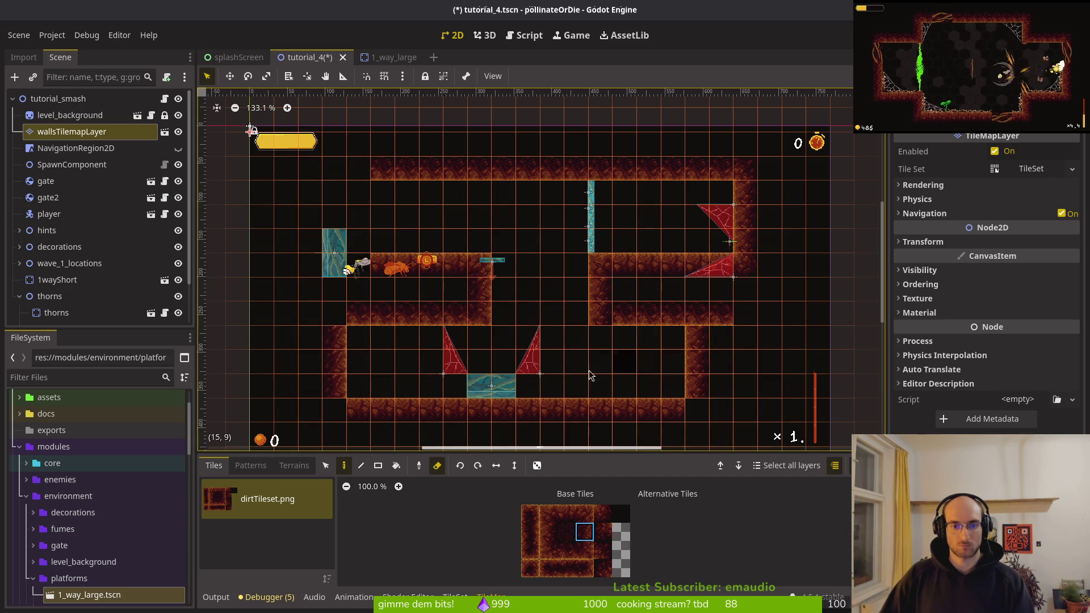
pyautogui.click(721, 314)
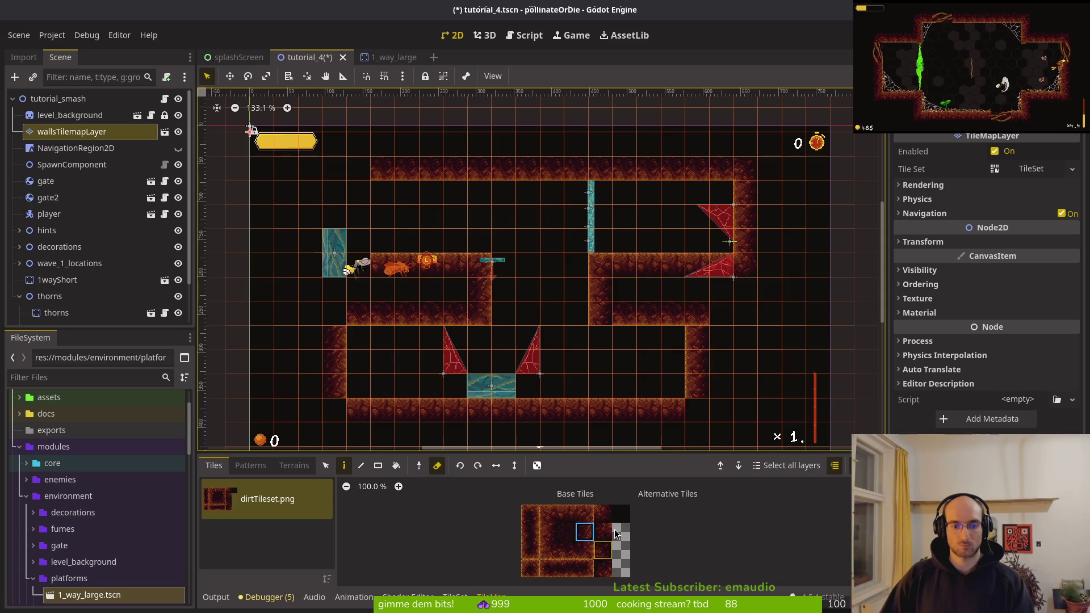
pyautogui.click(605, 516)
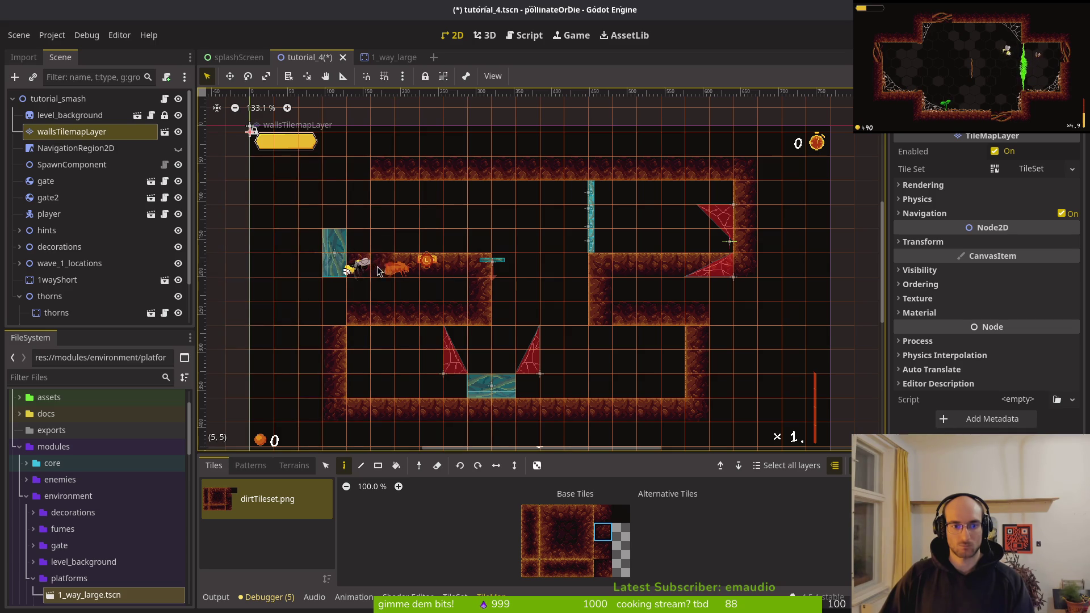
# - Place two edge tiles in the top-left ceiling and erase the extra one, leaving a short dirt stub
pyautogui.press('e')
pyautogui.click(611, 544)
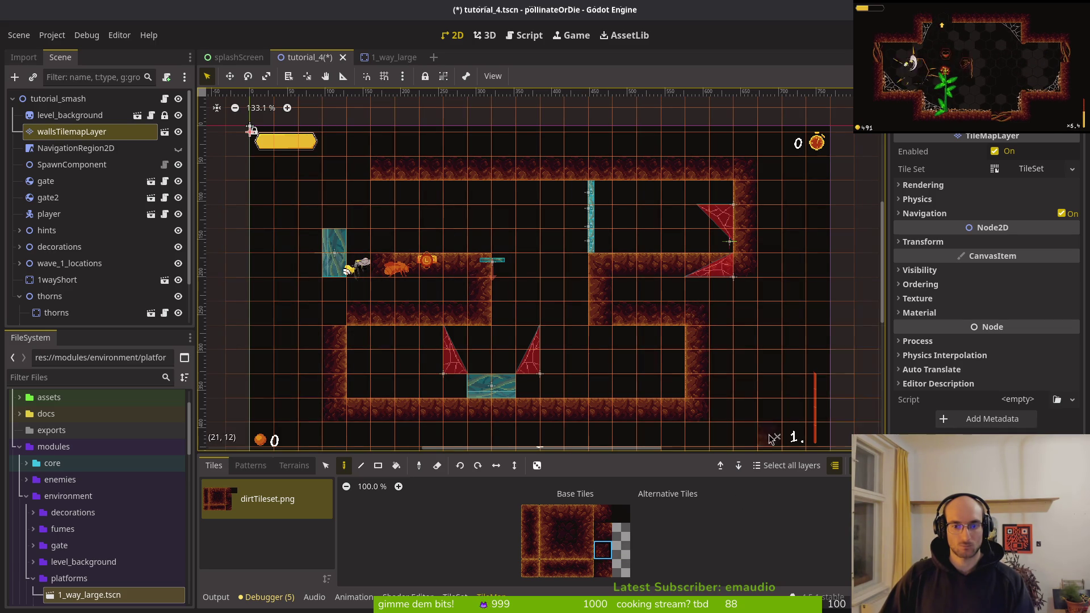
pyautogui.click(599, 513)
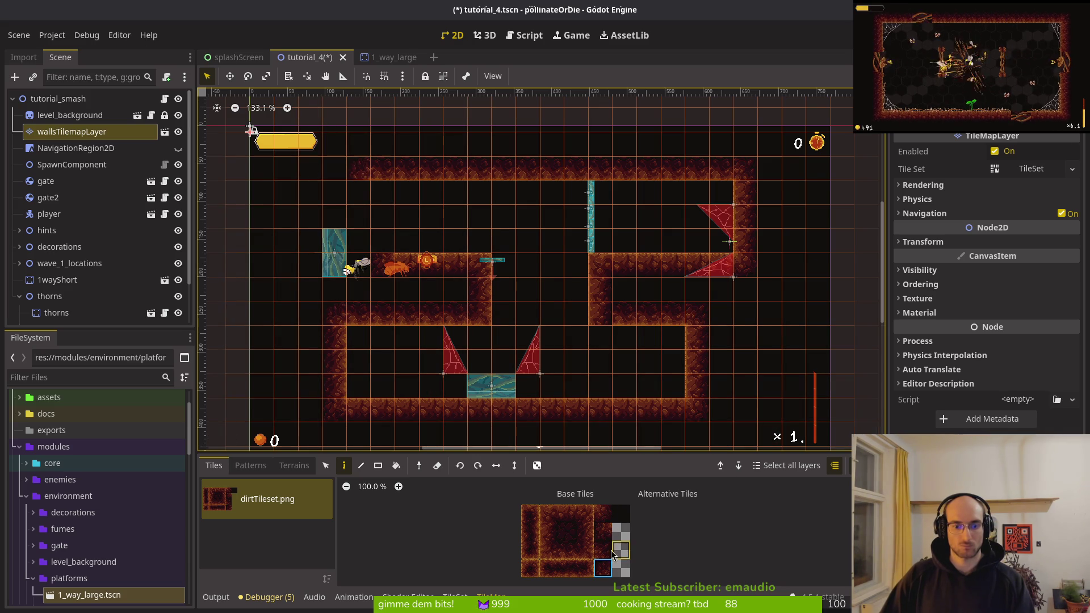
pyautogui.click(585, 531)
pyautogui.click(364, 202)
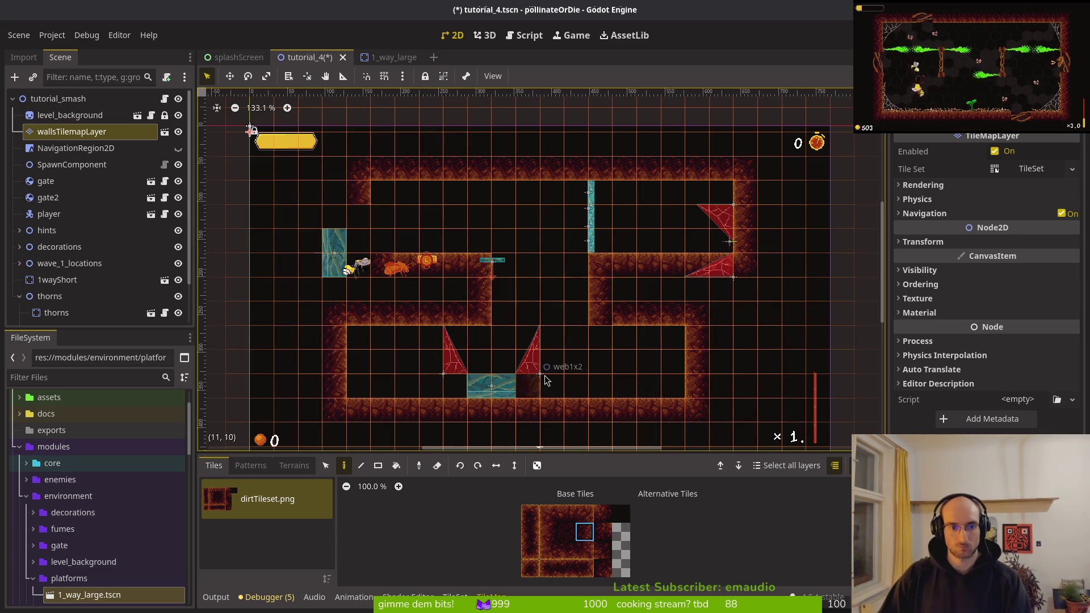
pyautogui.click(382, 193)
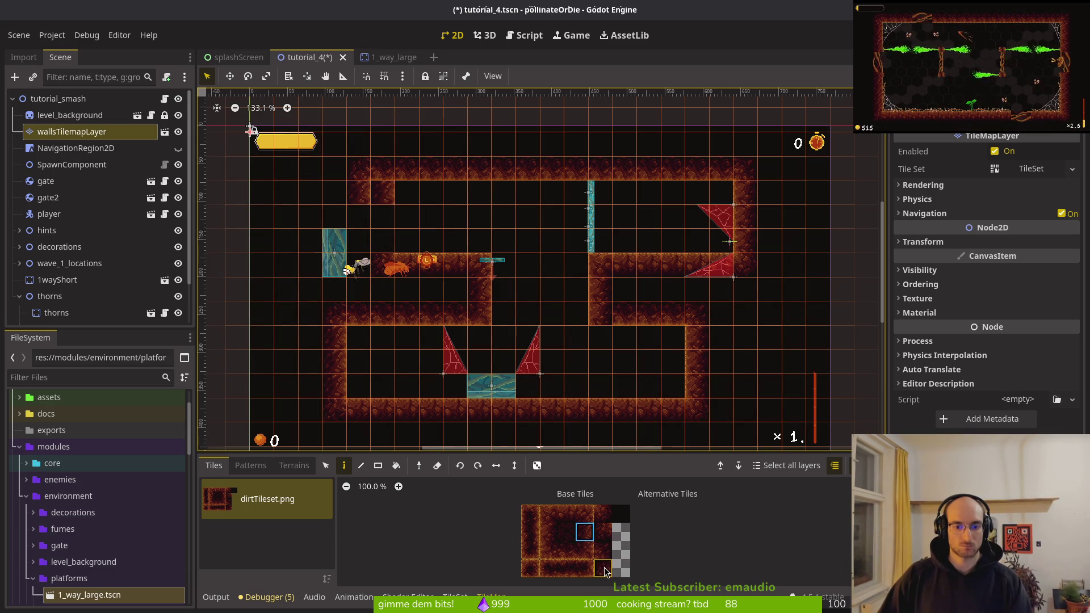
pyautogui.press('e')
pyautogui.click(355, 193)
pyautogui.press('Escape')
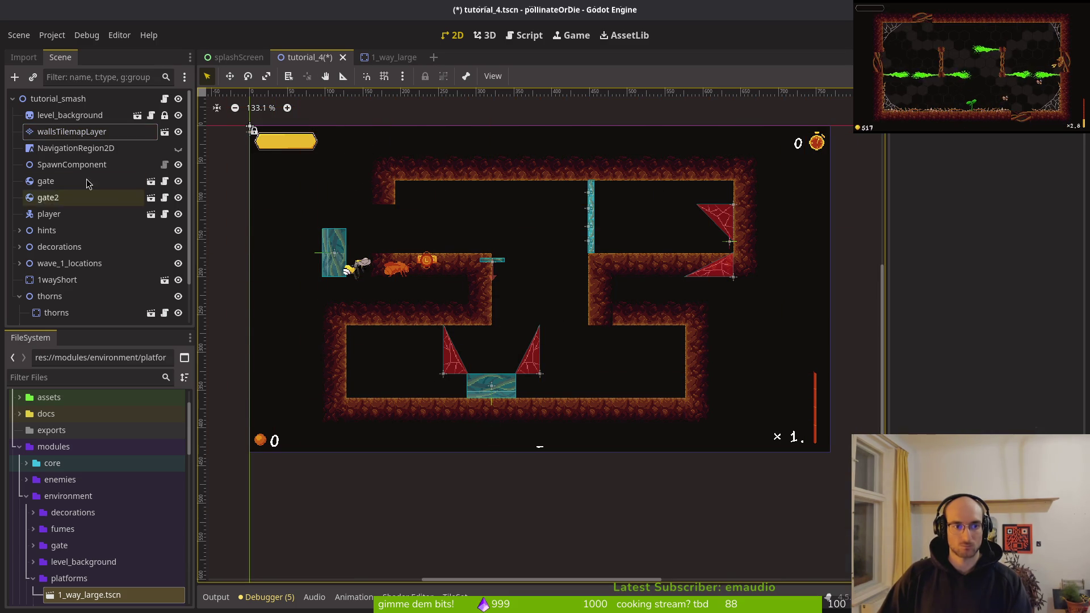
# - Raise the web15x16 and web1x4 webs 27 px in the upper-right room and save
pyautogui.click(72, 131)
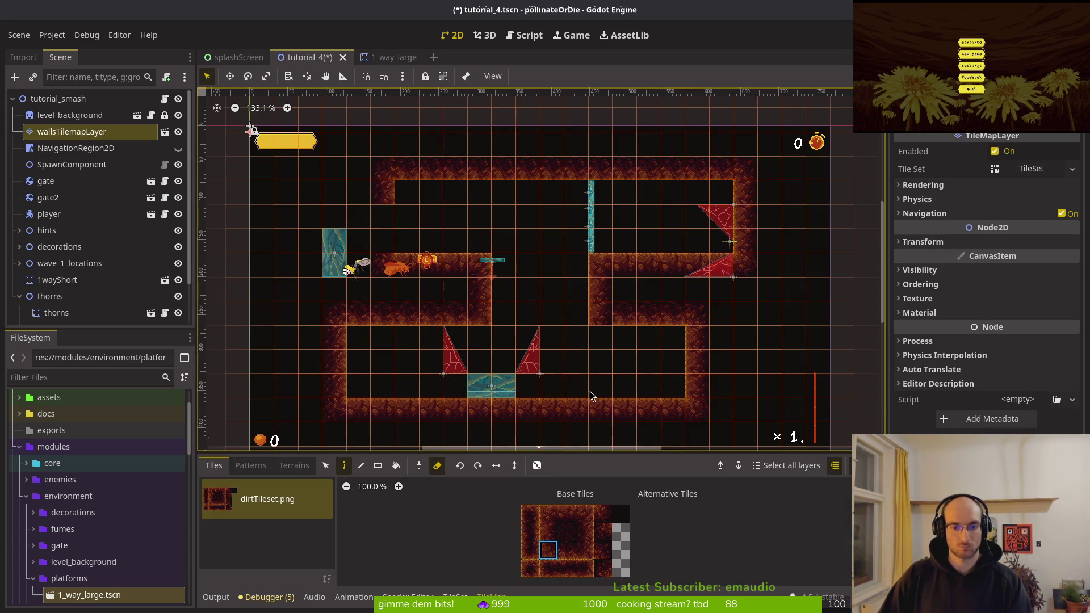
pyautogui.press('Escape')
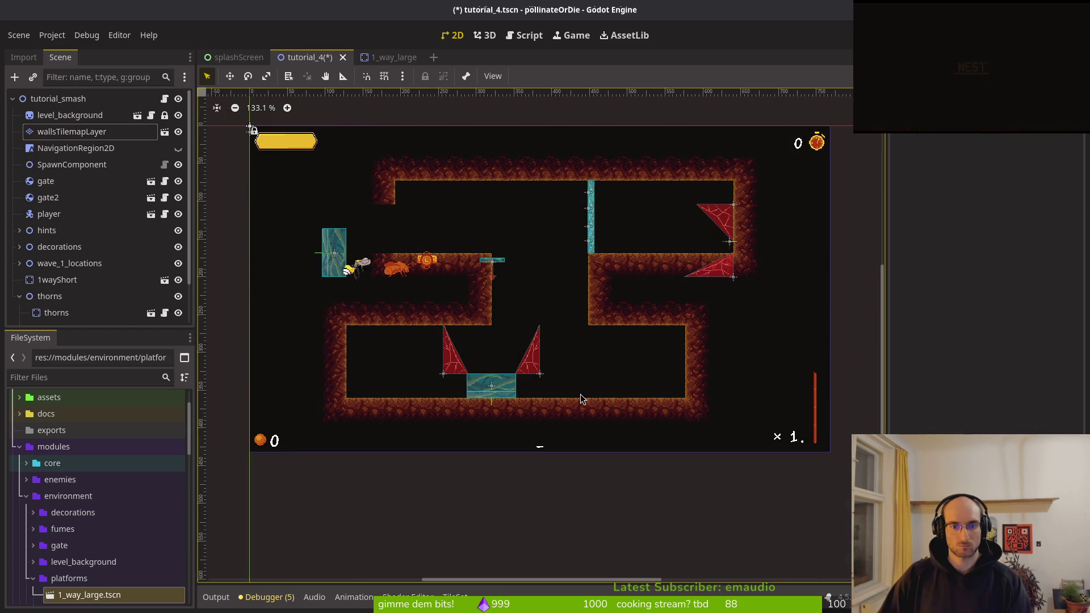
pyautogui.click(652, 179)
pyautogui.press('Escape')
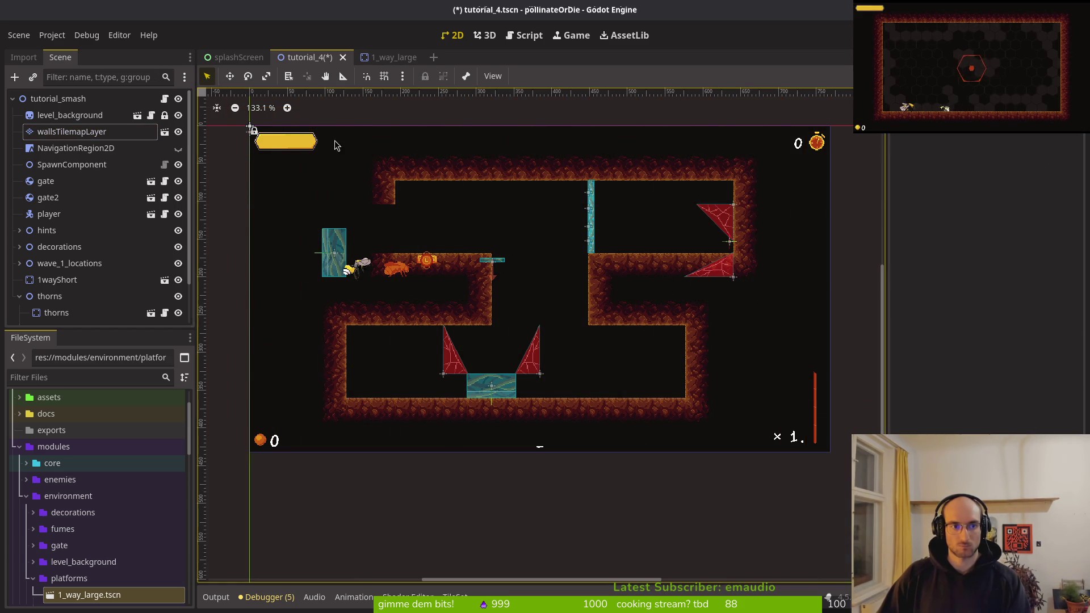
pyautogui.moveTo(730, 180); pyautogui.dragTo(581, 338)
pyautogui.scroll(5, 677, 261)
pyautogui.scroll(8, 677, 261)
pyautogui.moveTo(646, 392); pyautogui.dragTo(648, 314)
pyautogui.press('Escape')
pyautogui.scroll(-11, 648, 313)
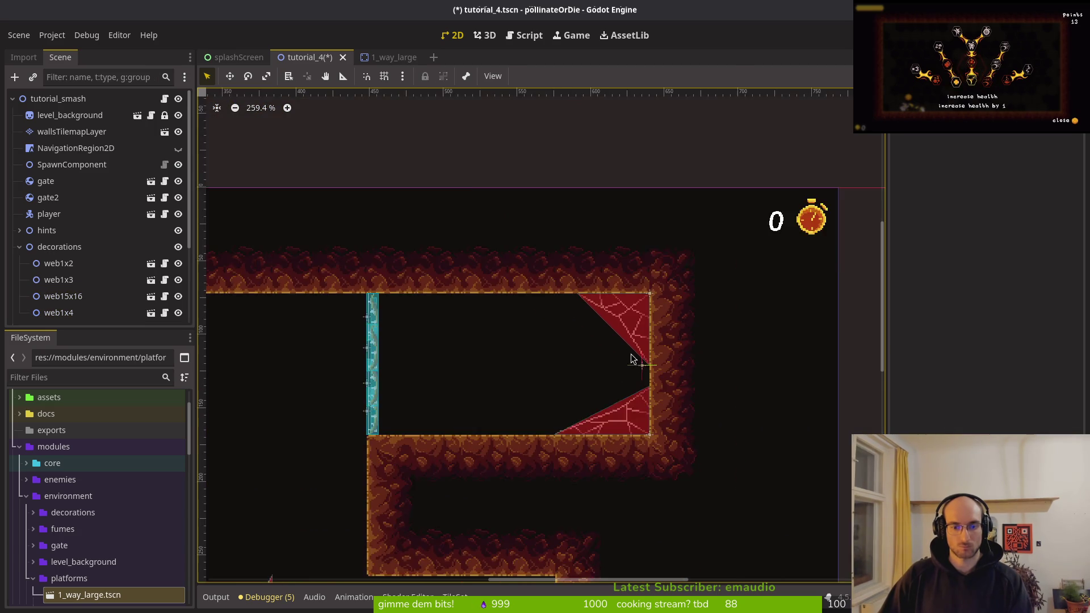
pyautogui.scroll(3, 642, 383)
pyautogui.hotkey('ctrl', 's')
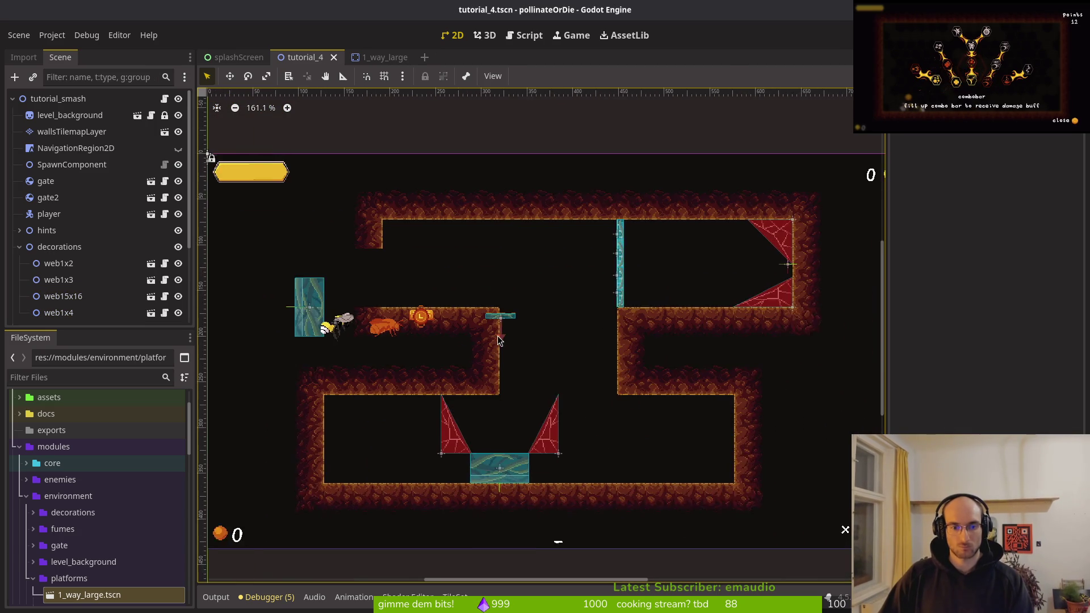
# - Move the 1wayShort platform up and to the right
pyautogui.moveTo(509, 325)
pyautogui.mouseDown()
pyautogui.moveTo(545, 307)
pyautogui.moveTo(579, 257)
pyautogui.moveTo(585, 282)
pyautogui.mouseUp()
pyautogui.scroll(-3, 567, 263)
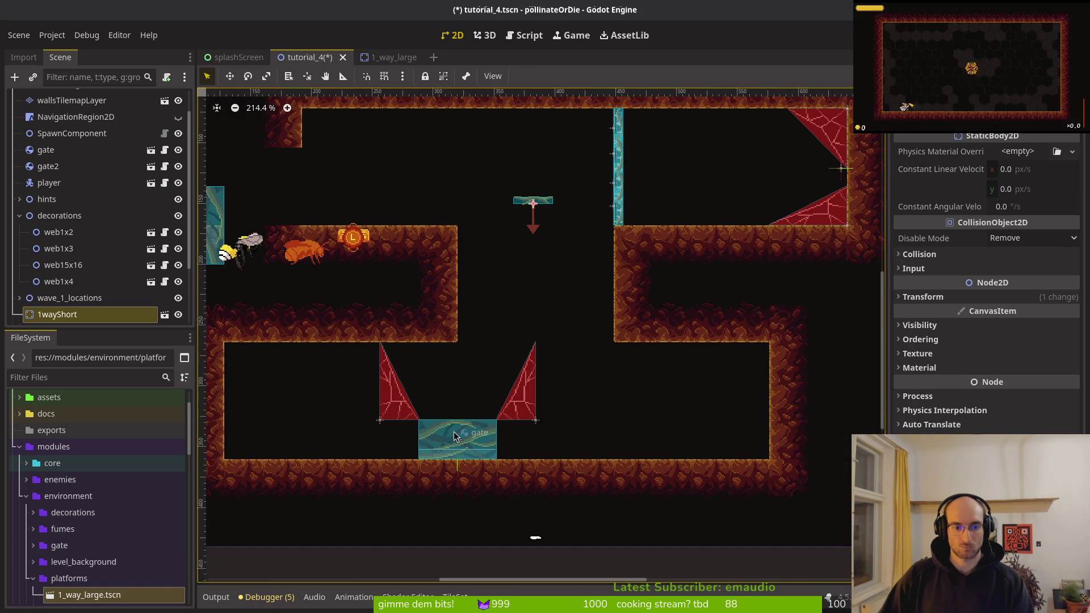
pyautogui.moveTo(352, 343); pyautogui.dragTo(618, 476)
# - Rotate the thorns and gate sideways, shift them right and up, erase the wall tile beside the gate, and save
pyautogui.moveTo(557, 451)
pyautogui.mouseDown()
pyautogui.moveTo(610, 290)
pyautogui.moveTo(395, 217)
pyautogui.mouseUp()
pyautogui.moveTo(452, 456)
pyautogui.mouseDown()
pyautogui.moveTo(732, 416)
pyautogui.moveTo(708, 416)
pyautogui.mouseUp()
pyautogui.click(71, 100)
pyautogui.click(616, 382)
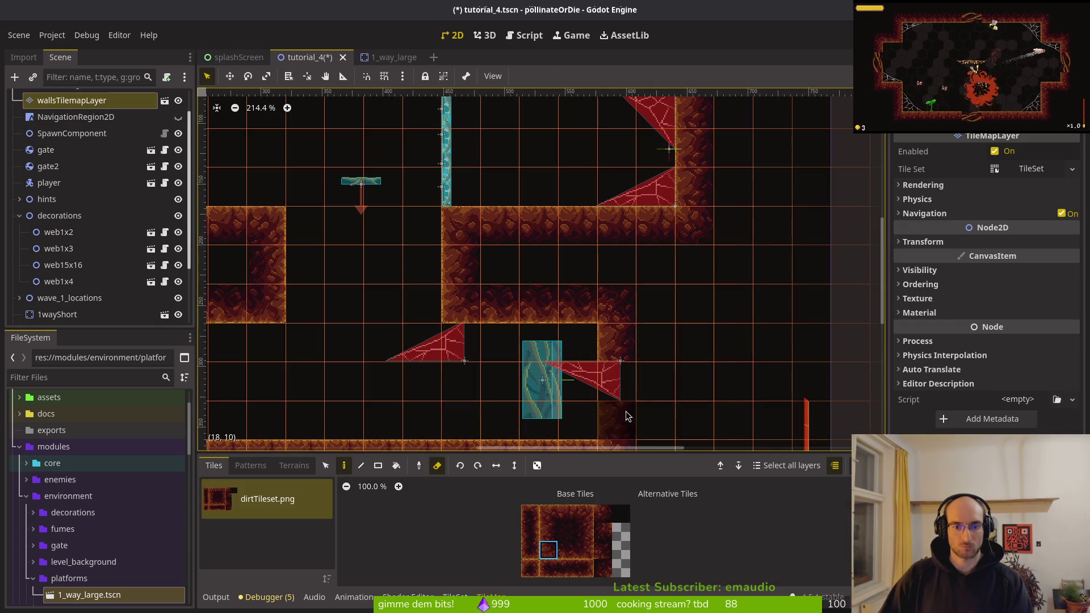
pyautogui.scroll(-3, 608, 400)
pyautogui.press('Escape')
pyautogui.hotkey('ctrl', 's')
# - Select the two red web triangles, then clear the selection and select the gate instead
pyautogui.scroll(-2, 546, 360)
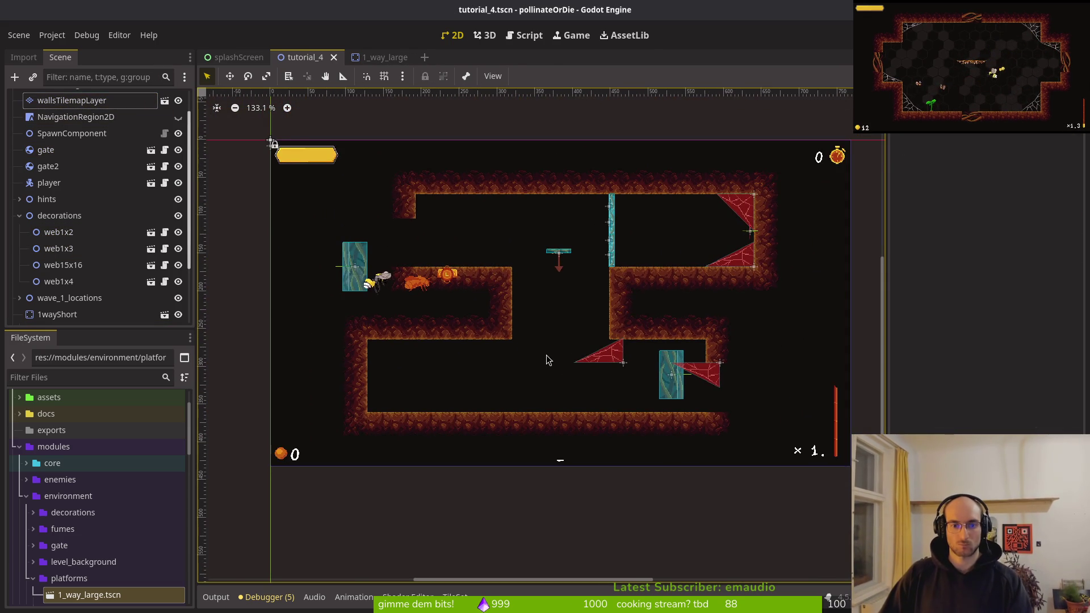
pyautogui.scroll(-2, 546, 355)
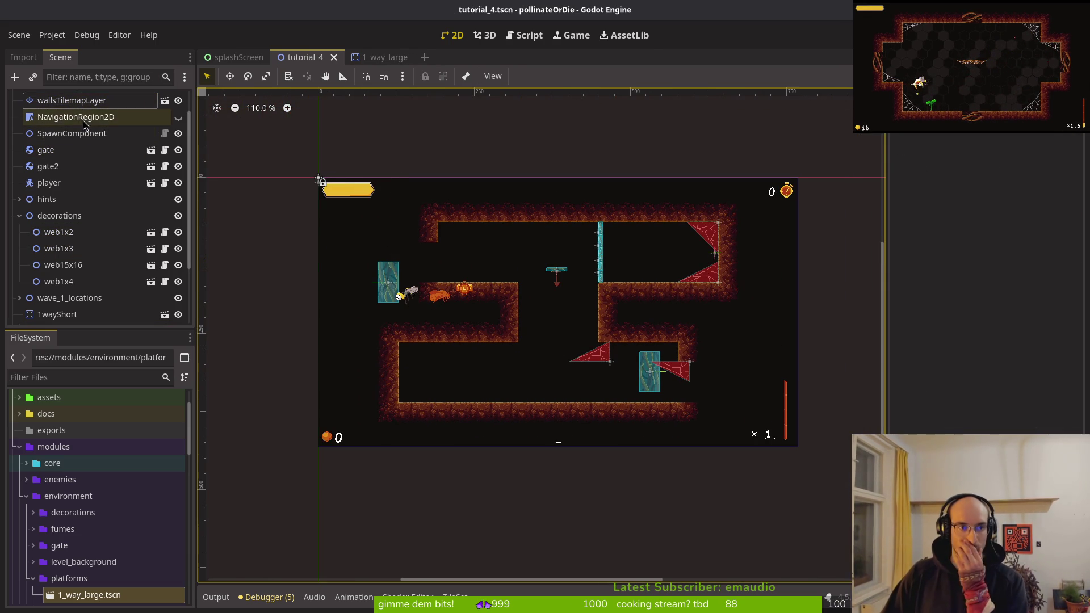
pyautogui.scroll(2, 546, 322)
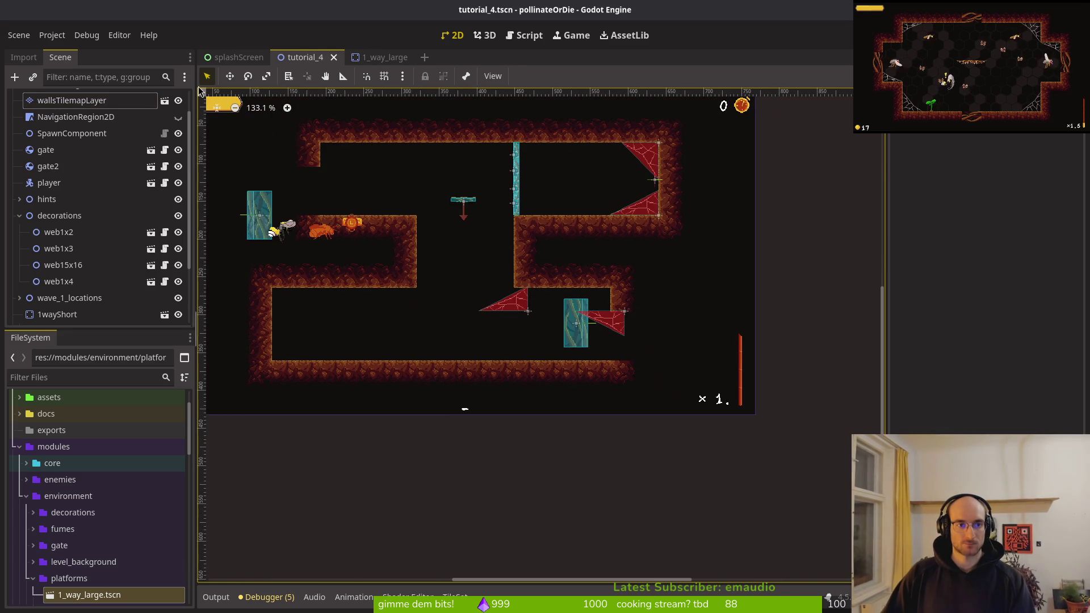
pyautogui.moveTo(456, 248); pyautogui.dragTo(673, 354)
pyautogui.scroll(5, 682, 335)
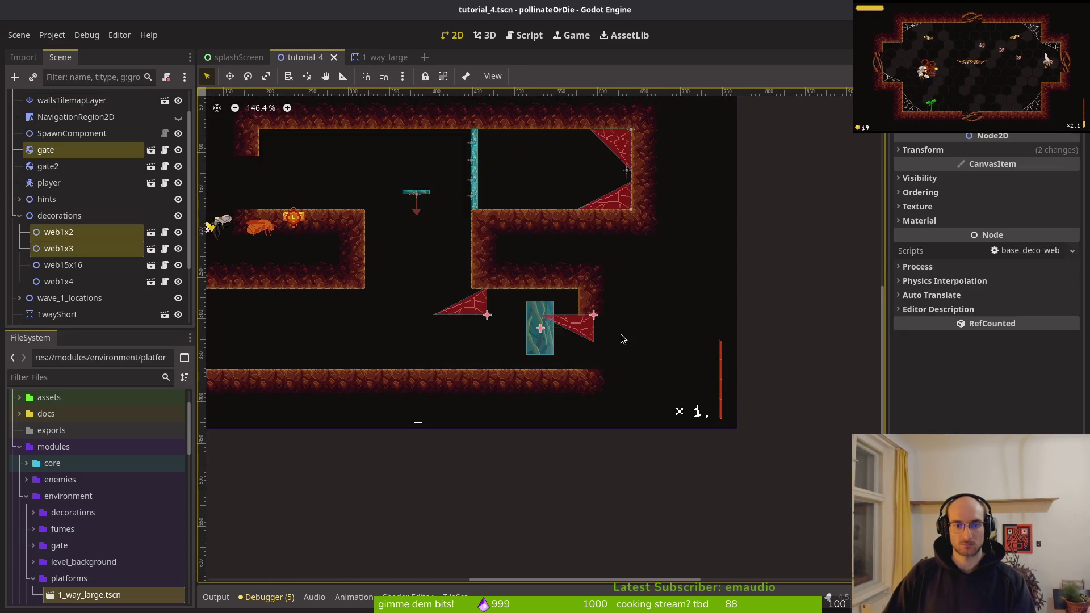
pyautogui.press('Escape')
pyautogui.click(523, 343)
# - Shift the gate about 59 px right, move web1x2 up and left, and save
pyautogui.scroll(3, 522, 342)
pyautogui.moveTo(523, 343)
pyautogui.mouseDown()
pyautogui.moveTo(637, 365)
pyautogui.moveTo(621, 369)
pyautogui.mouseUp()
pyautogui.scroll(3, 621, 369)
pyautogui.click(553, 292)
pyautogui.moveTo(654, 312)
pyautogui.mouseDown()
pyautogui.moveTo(581, 260)
pyautogui.moveTo(585, 211)
pyautogui.moveTo(620, 210)
pyautogui.mouseUp()
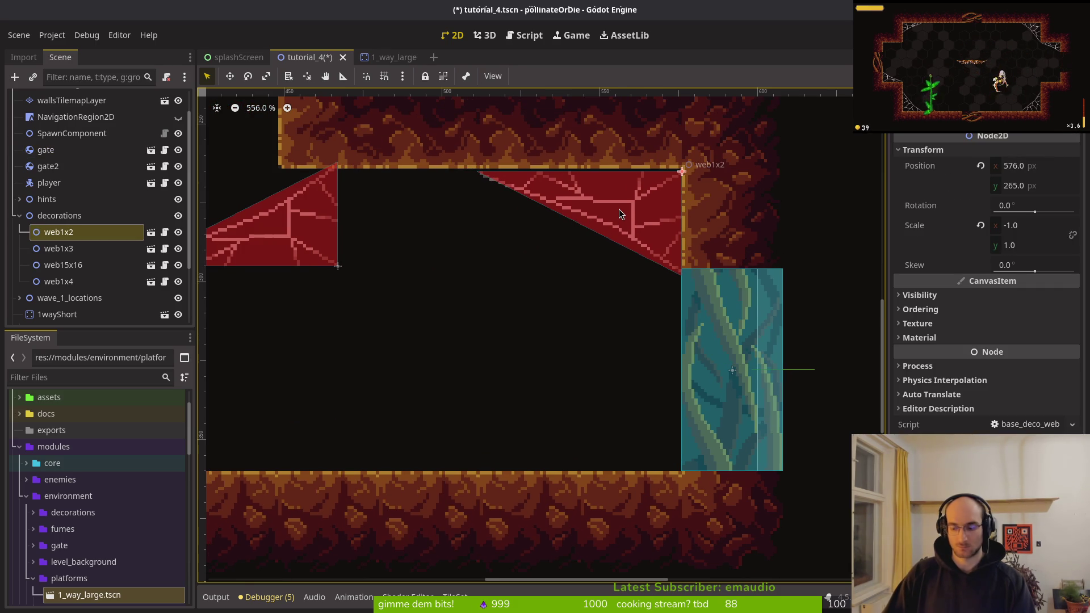
pyautogui.hotkey('ctrl', 's')
# - Move web1x3 left and rotate it into the lower chamber corner, then save
pyautogui.scroll(-5, 568, 238)
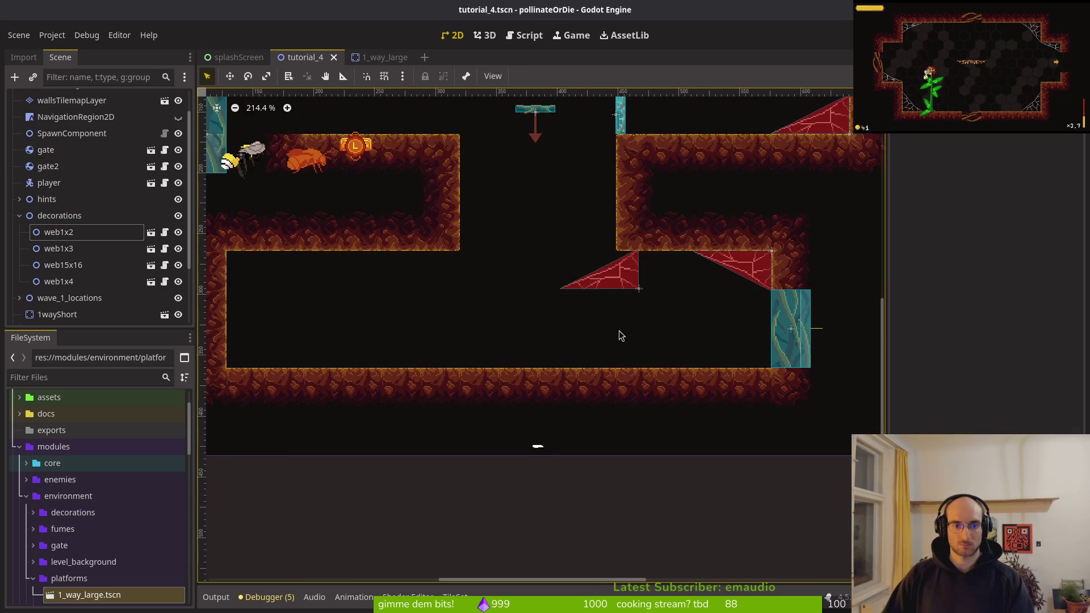
pyautogui.moveTo(538, 339); pyautogui.dragTo(586, 343)
pyautogui.moveTo(660, 284)
pyautogui.mouseDown()
pyautogui.moveTo(389, 329)
pyautogui.moveTo(534, 289)
pyautogui.moveTo(466, 259)
pyautogui.moveTo(509, 319)
pyautogui.moveTo(517, 368)
pyautogui.moveTo(307, 298)
pyautogui.moveTo(303, 272)
pyautogui.moveTo(592, 349)
pyautogui.moveTo(595, 335)
pyautogui.mouseUp()
pyautogui.scroll(4, 306, 275)
pyautogui.hotkey('ctrl', 's')
pyautogui.scroll(-3, 597, 340)
pyautogui.scroll(-2, 687, 340)
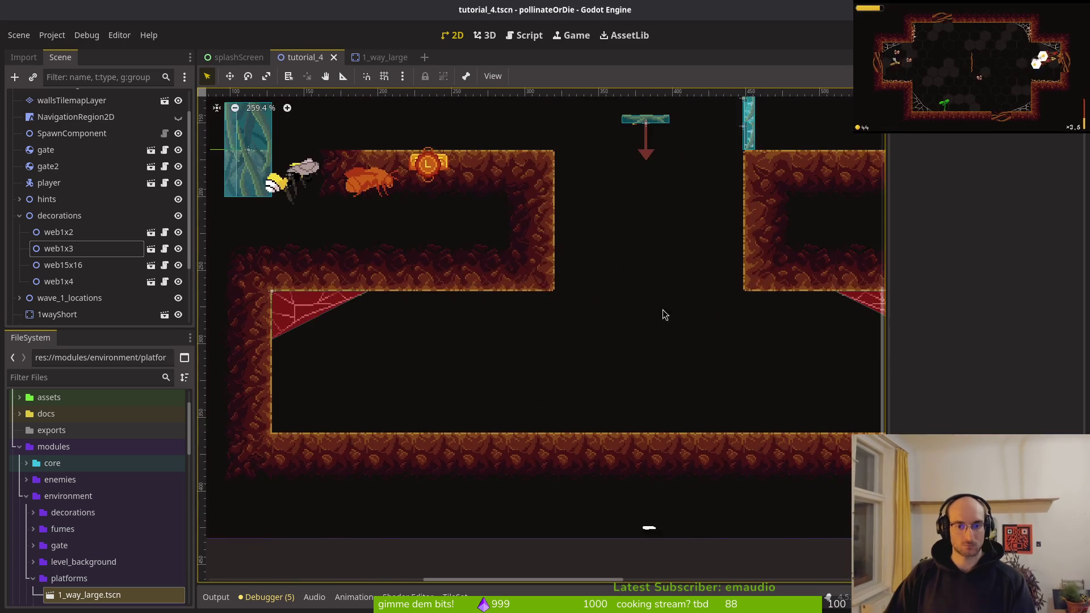
pyautogui.scroll(3, 571, 350)
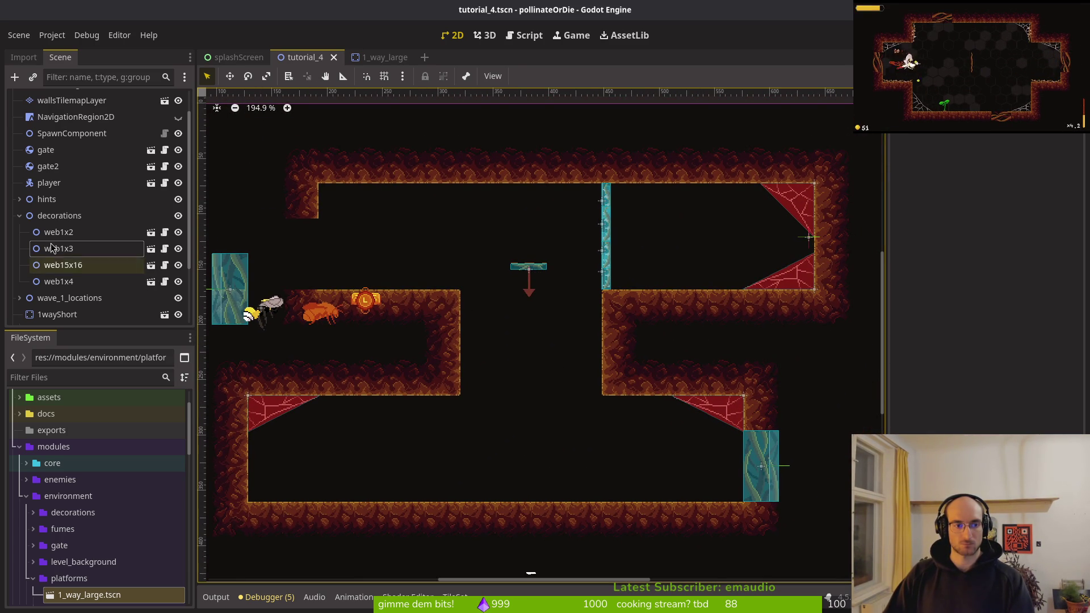
# - Duplicate web1x3 as web1x5 and snug it into the right middle ledge's corner
pyautogui.click(284, 395)
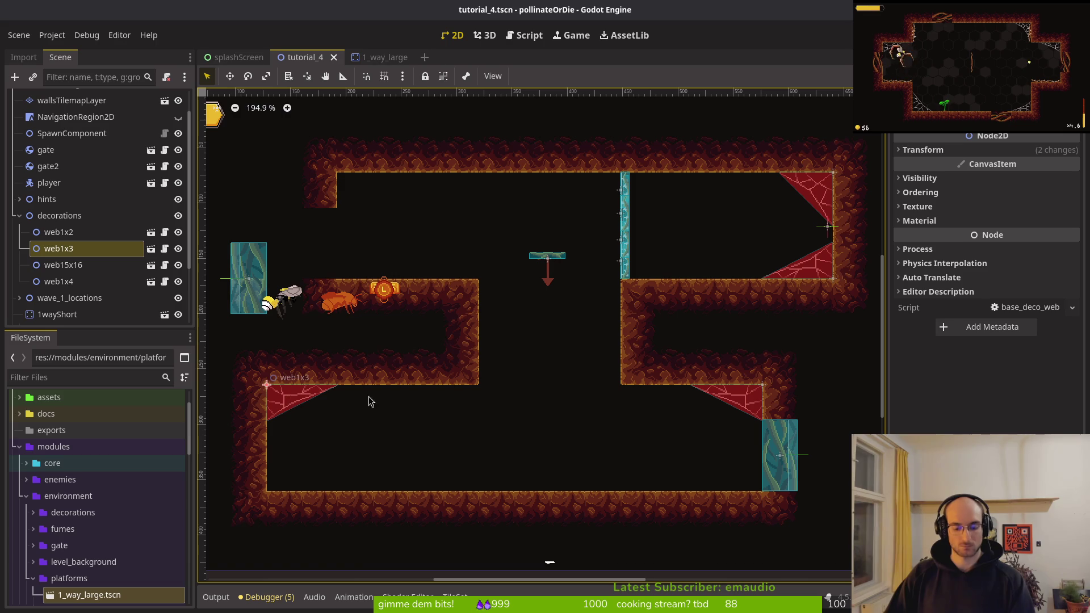
pyautogui.hotkey('ctrl', 'v')
pyautogui.moveTo(347, 314)
pyautogui.mouseDown()
pyautogui.moveTo(67, 254)
pyautogui.moveTo(100, 255)
pyautogui.mouseUp()
pyautogui.scroll(-2, 407, 336)
pyautogui.moveTo(397, 462)
pyautogui.mouseDown()
pyautogui.moveTo(438, 307)
pyautogui.moveTo(429, 333)
pyautogui.moveTo(399, 308)
pyautogui.moveTo(417, 405)
pyautogui.moveTo(407, 449)
pyautogui.moveTo(421, 461)
pyautogui.moveTo(420, 418)
pyautogui.moveTo(411, 448)
pyautogui.moveTo(237, 403)
pyautogui.moveTo(349, 389)
pyautogui.mouseUp()
pyautogui.scroll(3, 440, 320)
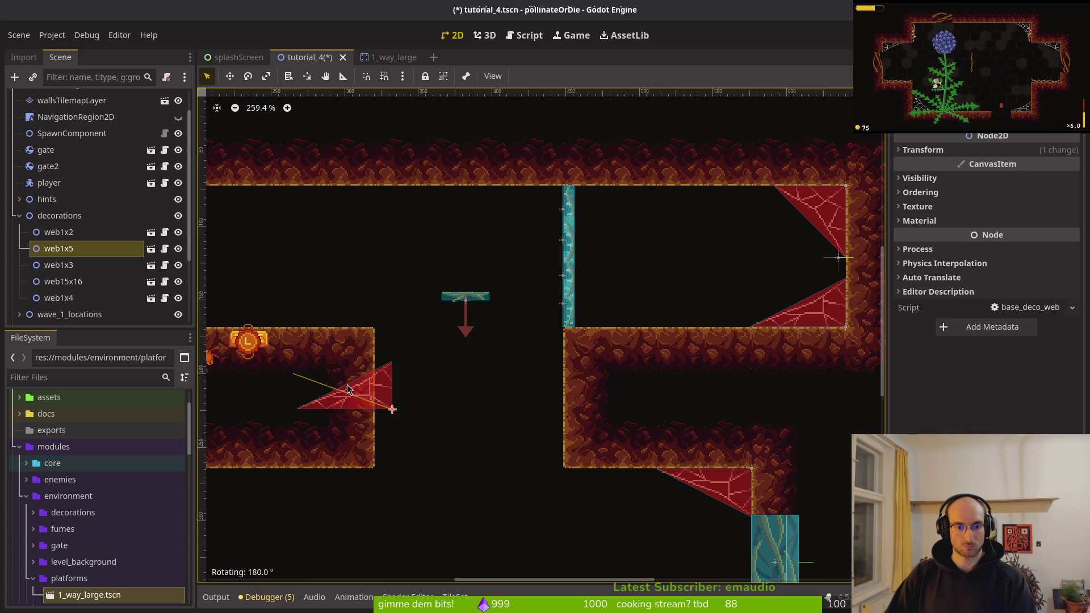
pyautogui.moveTo(437, 404); pyautogui.dragTo(565, 446)
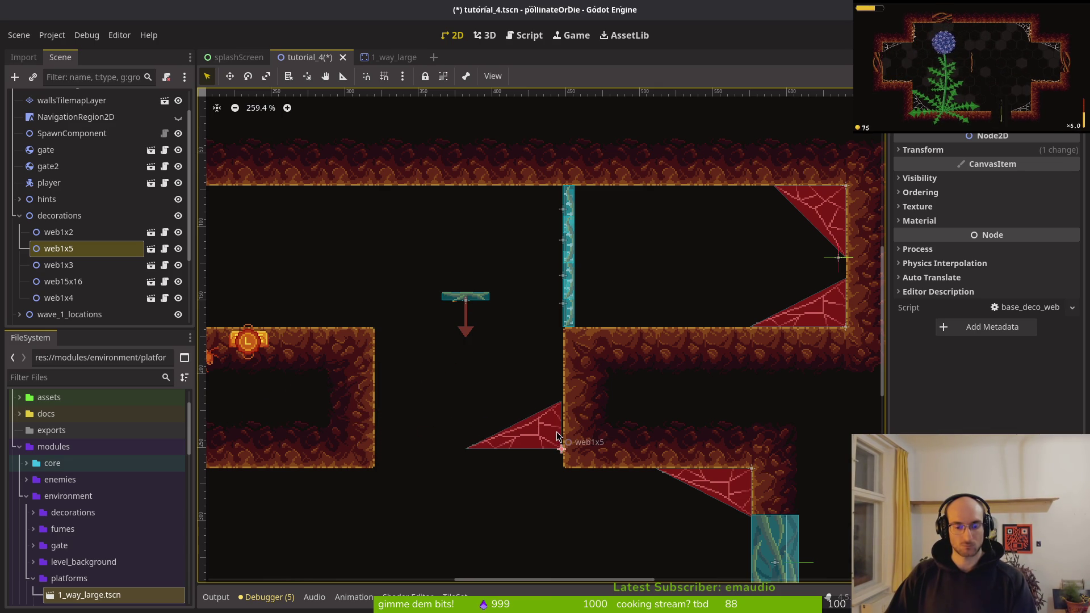
pyautogui.scroll(-5, 539, 415)
pyautogui.scroll(1, 539, 413)
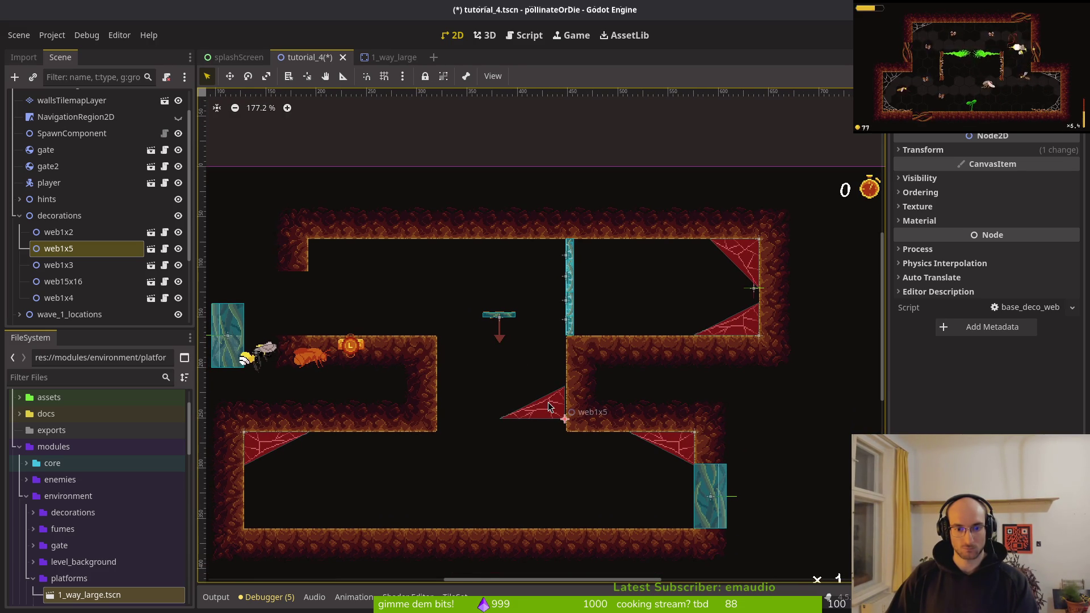
pyautogui.moveTo(550, 405); pyautogui.dragTo(547, 393)
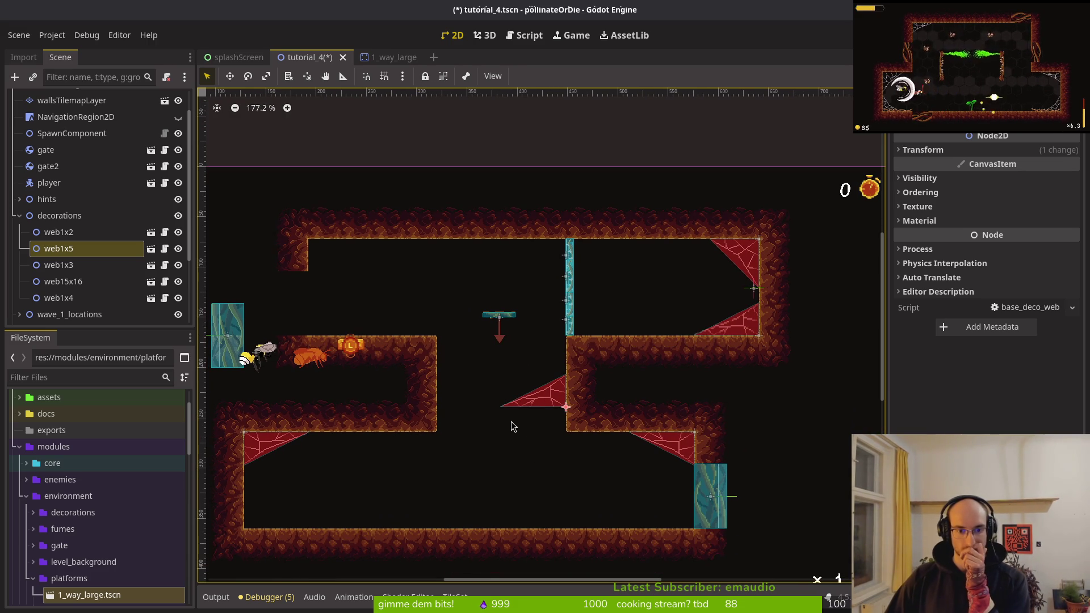
pyautogui.click(507, 322)
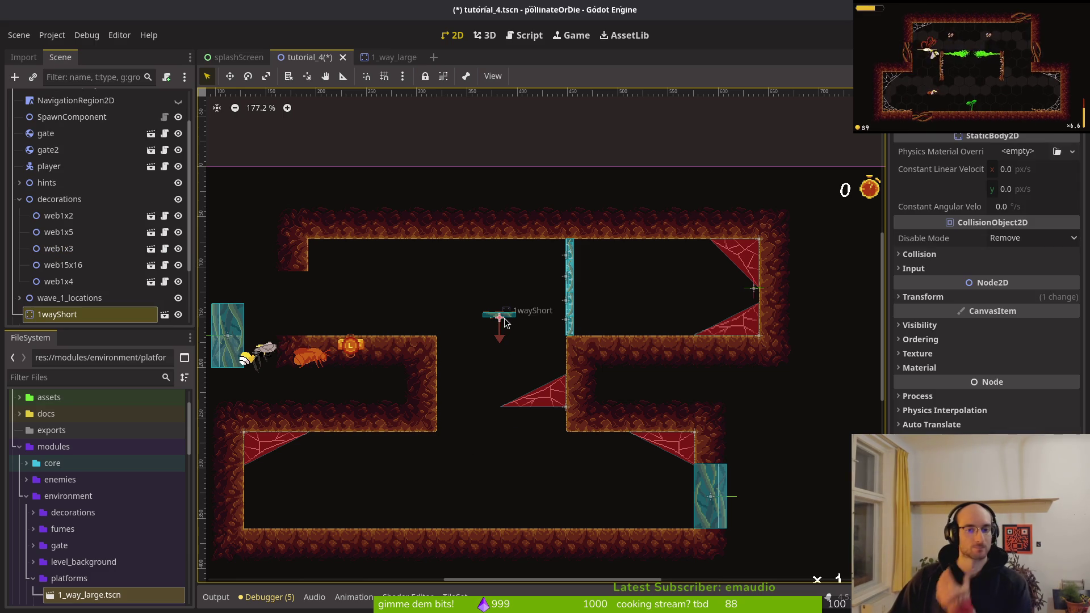
# - Shift the 1wayShort platform slightly, set its Position x to 384, and save
pyautogui.click(494, 327)
pyautogui.moveTo(500, 315)
pyautogui.mouseDown()
pyautogui.moveTo(500, 401)
pyautogui.moveTo(510, 313)
pyautogui.mouseUp()
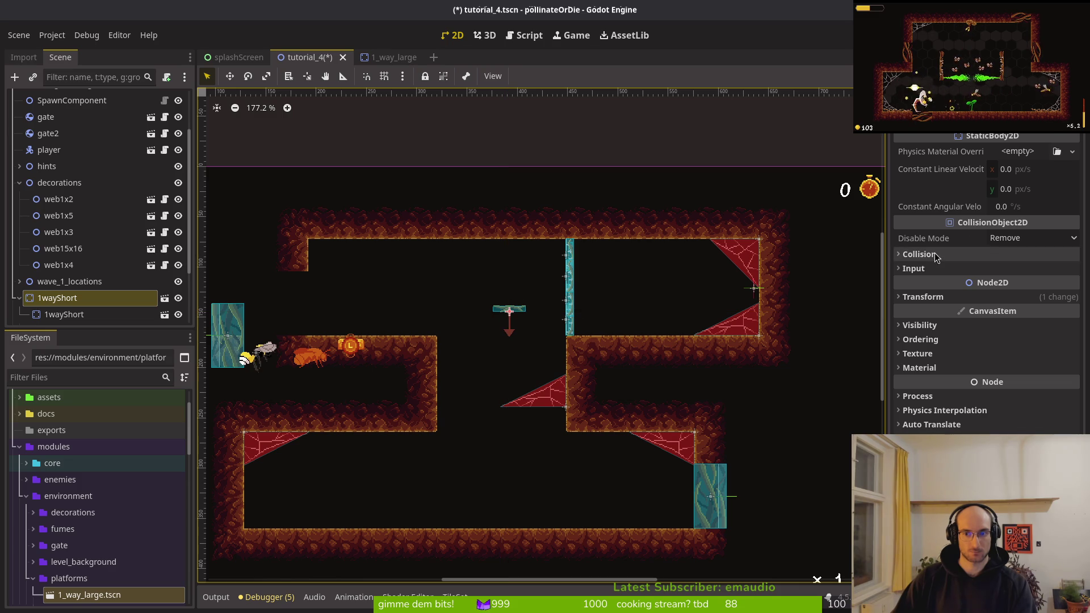
pyautogui.click(933, 296)
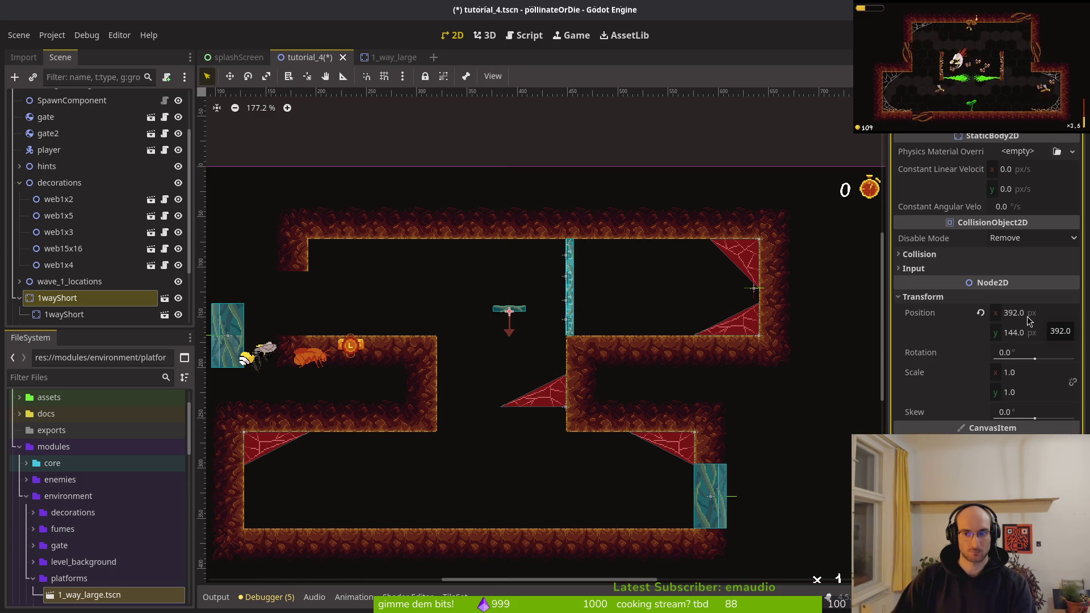
pyautogui.click(1024, 316)
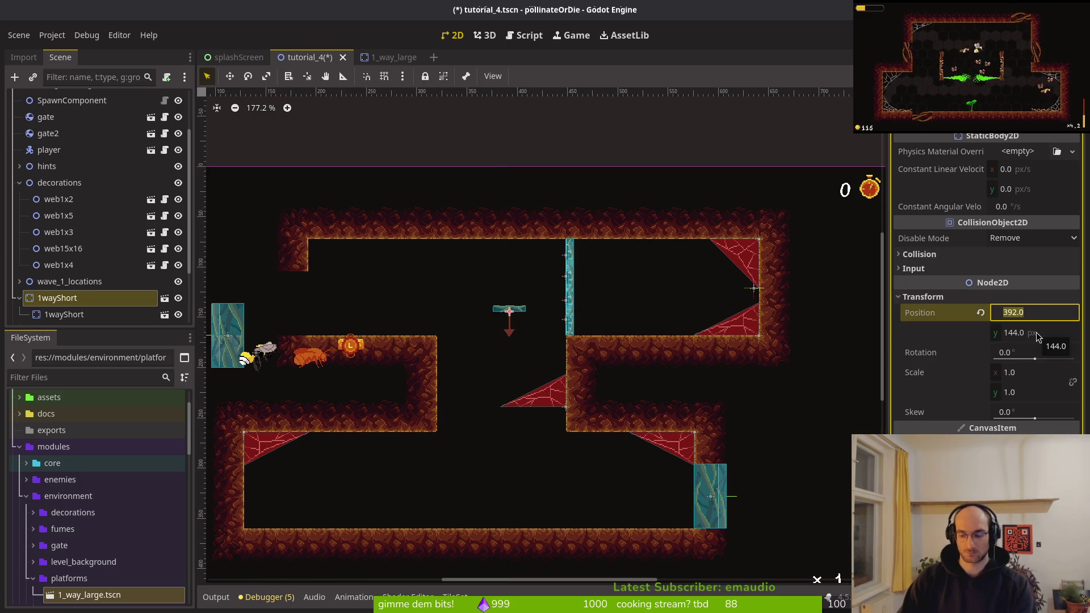
pyautogui.write('2')
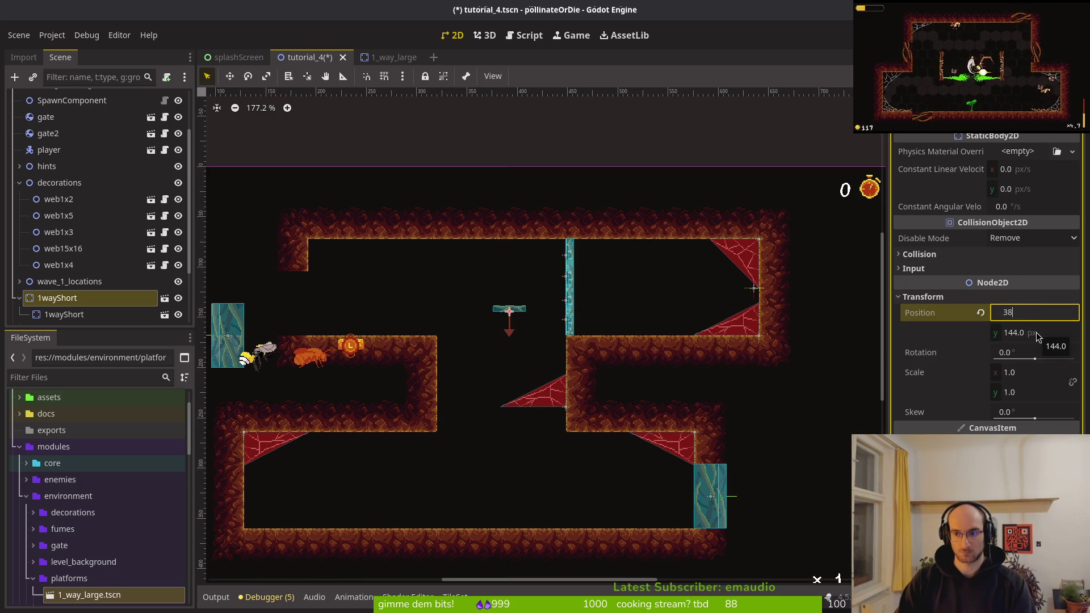
pyautogui.write('4.0')
pyautogui.press('Return')
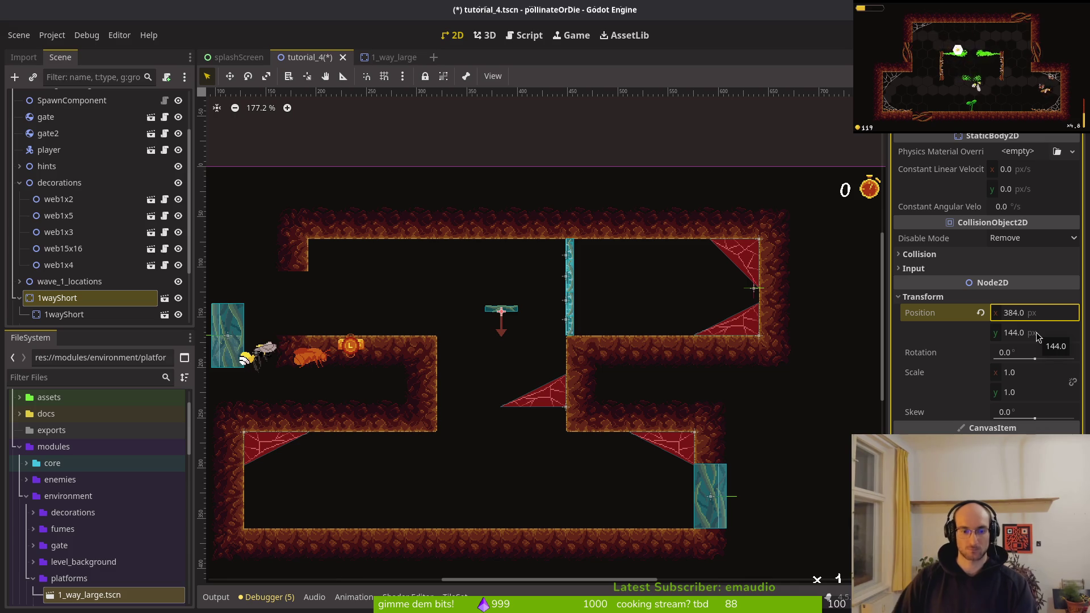
pyautogui.hotkey('ctrl', 's')
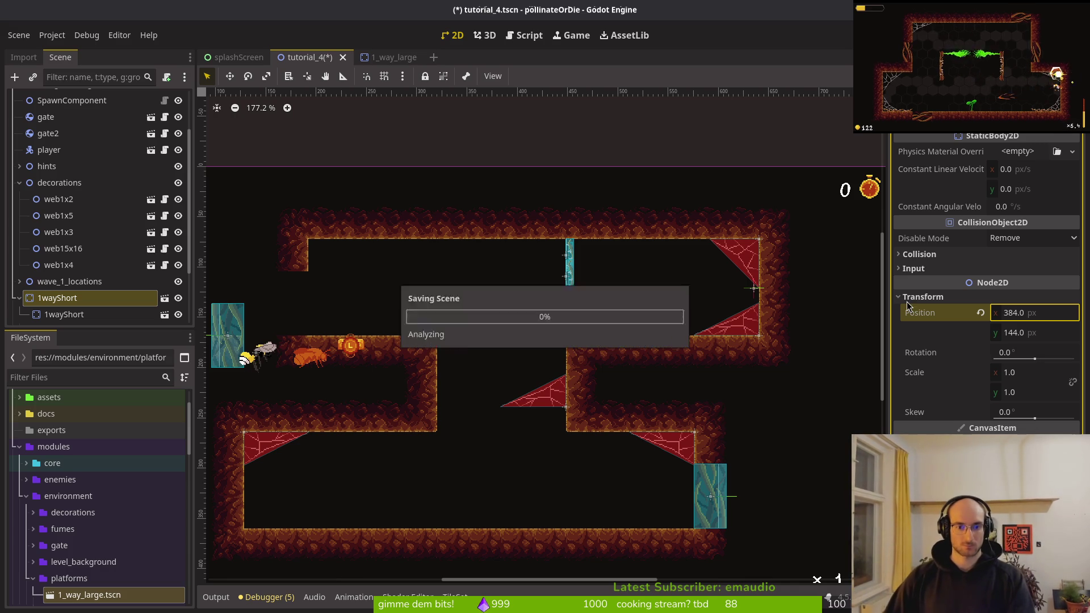
# - Delete the nested platform child and undo the accidental move into wave_1_locations
pyautogui.click(57, 314)
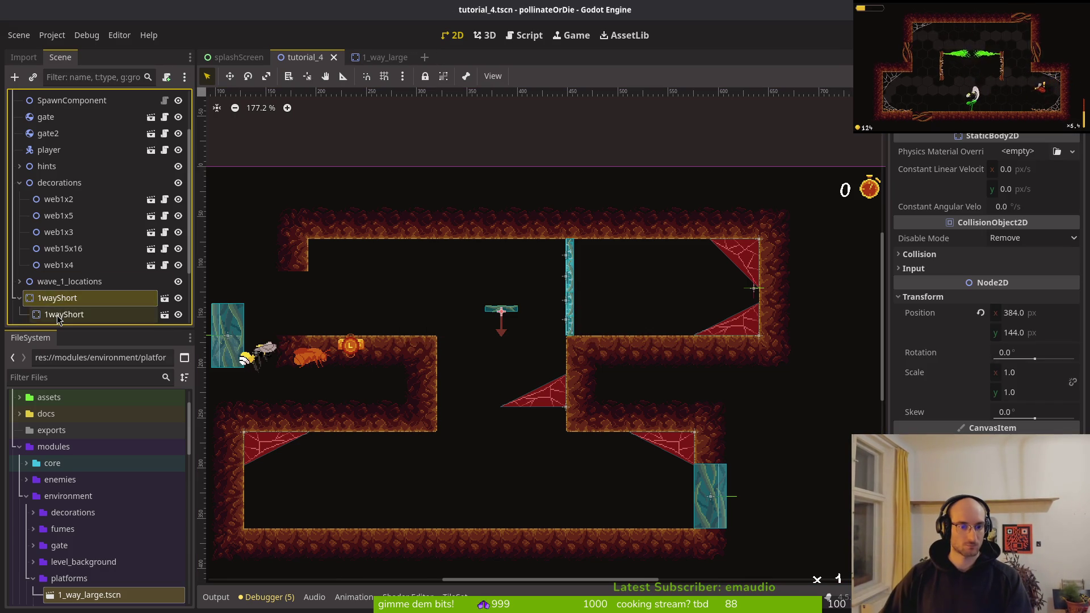
pyautogui.press('Delete')
pyautogui.press('Return')
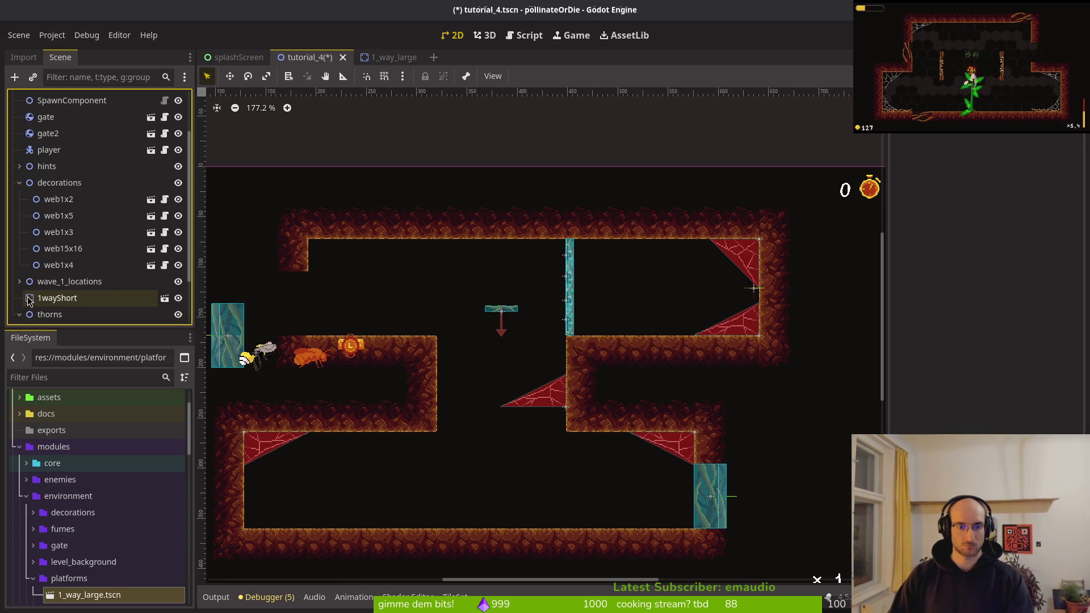
pyautogui.moveTo(73, 296); pyautogui.dragTo(59, 254)
pyautogui.scroll(-3, 401, 363)
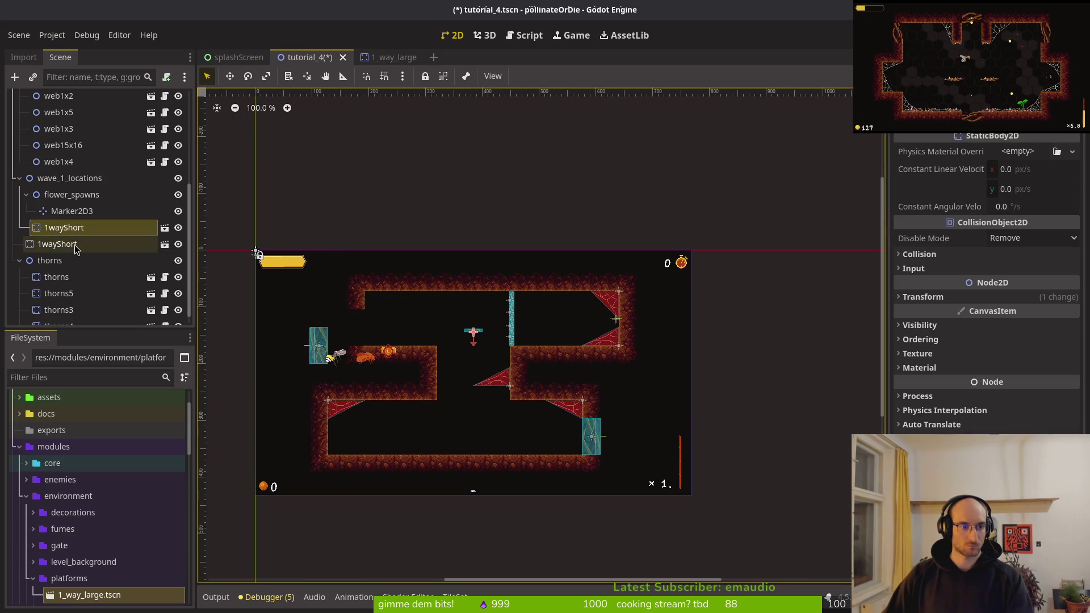
pyautogui.hotkey('ctrl', 'z')
pyautogui.click(100, 233)
pyautogui.scroll(2, 73, 208)
pyautogui.scroll(3, 72, 208)
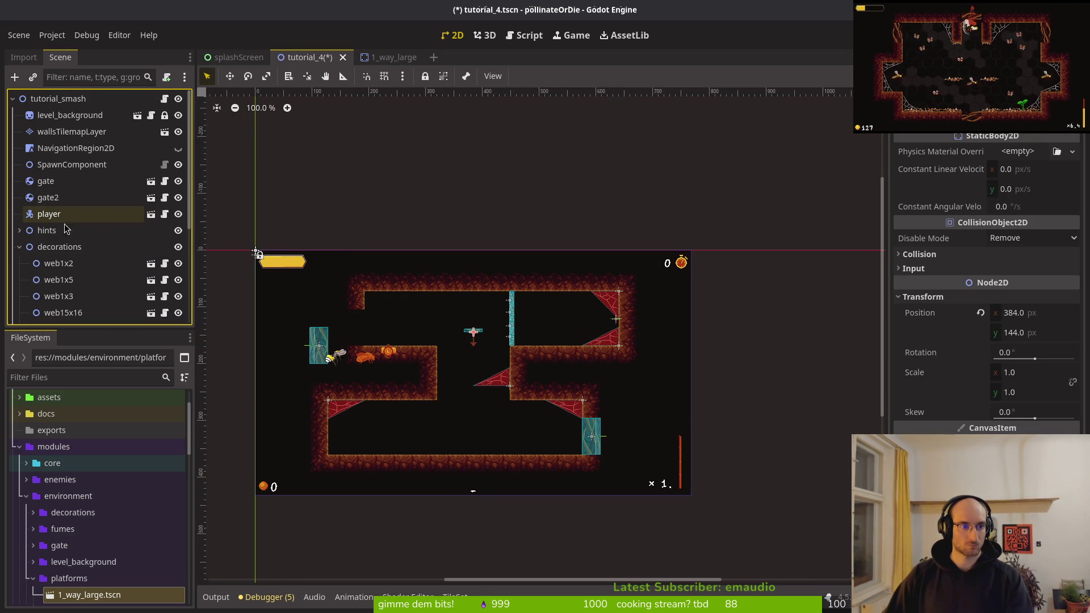
pyautogui.click(19, 247)
# - Duplicate 1wayShort and drag the copy lower in the passage
pyautogui.click(21, 265)
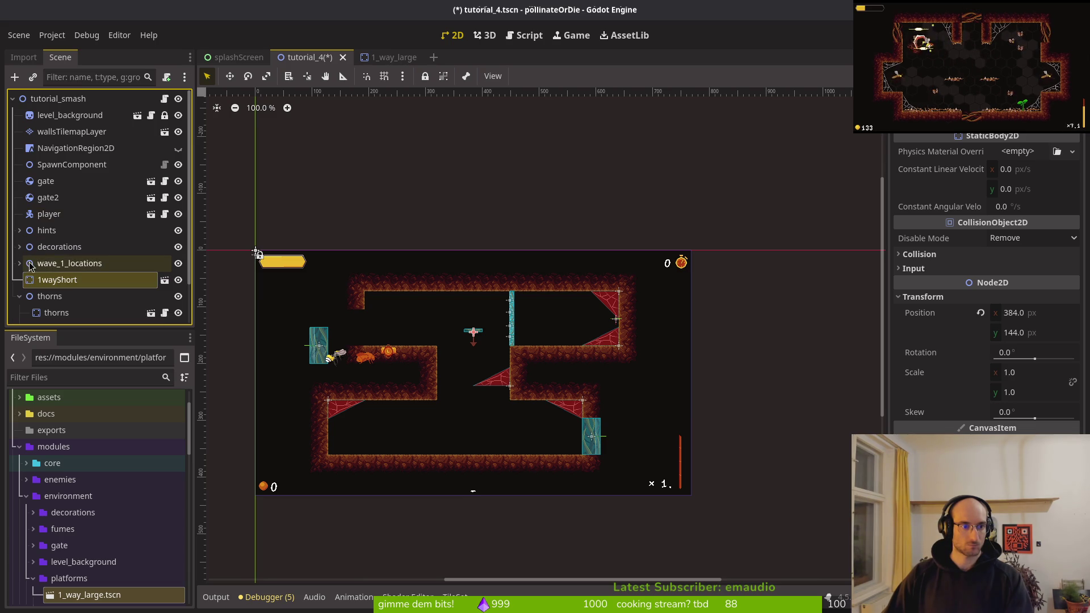
pyautogui.hotkey('ctrl', 'd')
pyautogui.scroll(9, 498, 347)
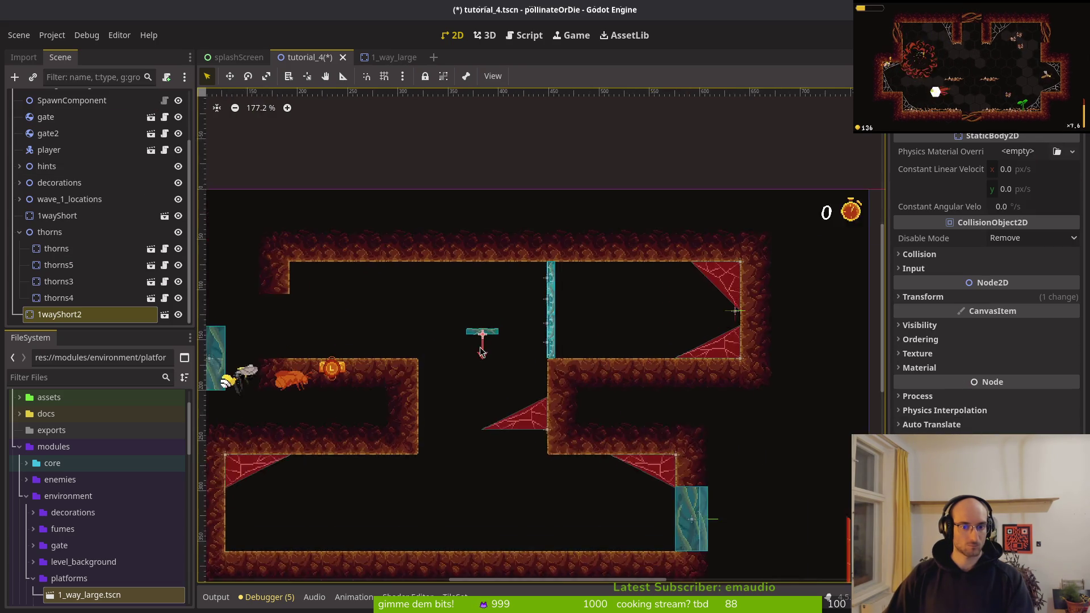
pyautogui.moveTo(500, 203)
pyautogui.mouseDown()
pyautogui.moveTo(473, 423)
pyautogui.moveTo(496, 411)
pyautogui.mouseUp()
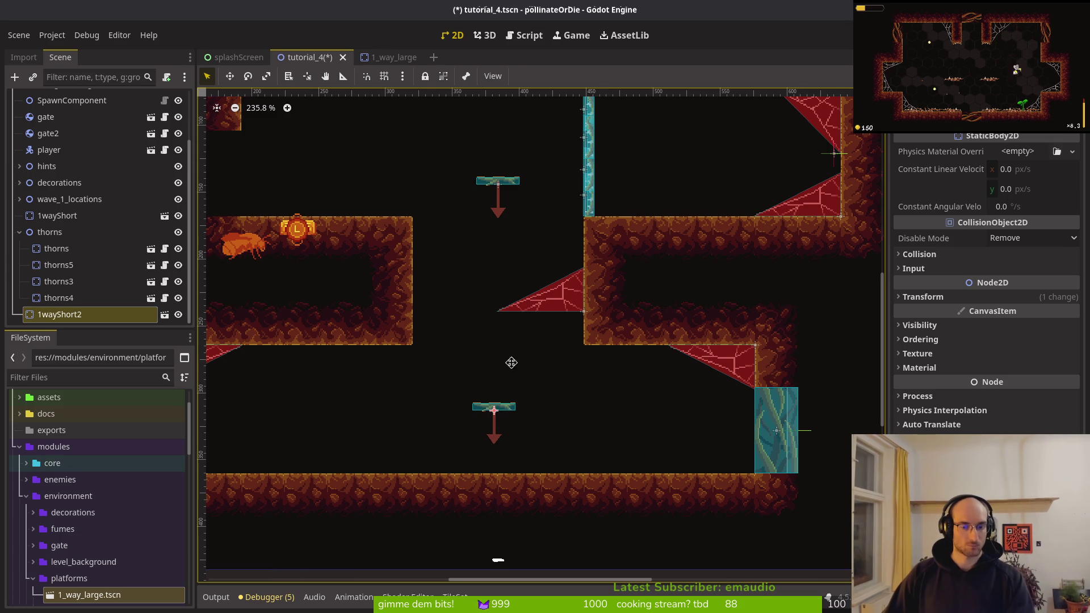
pyautogui.scroll(-2, 511, 362)
pyautogui.scroll(4, 519, 353)
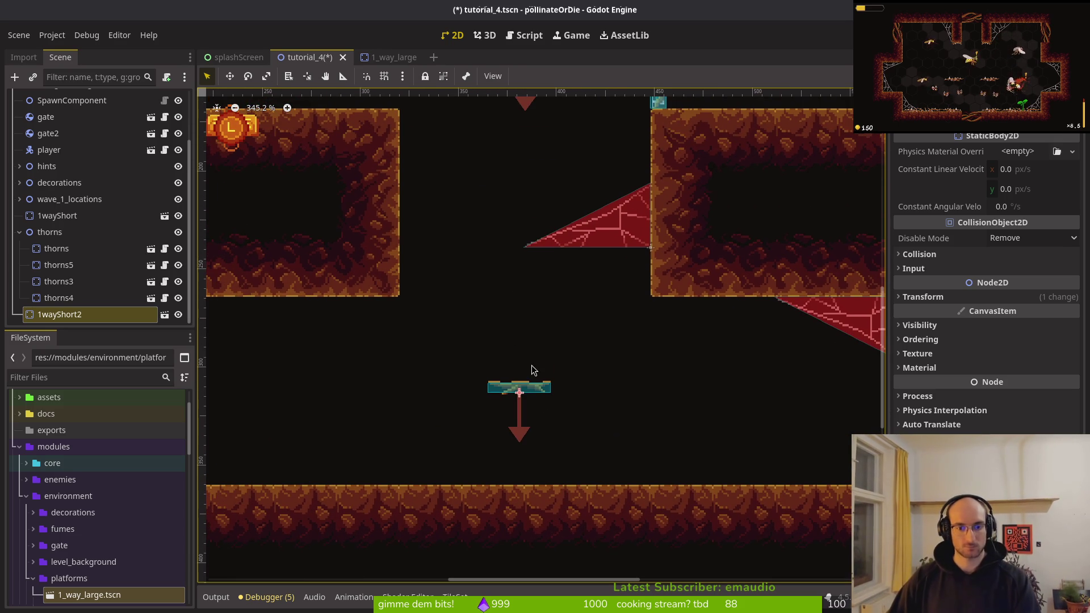
pyautogui.click(949, 254)
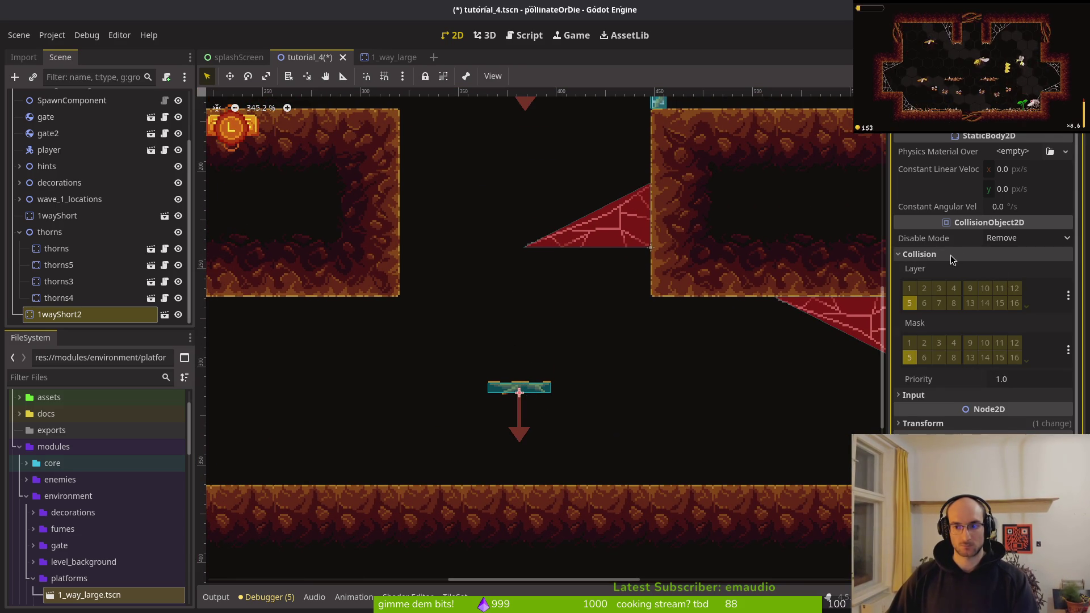
pyautogui.click(950, 254)
# - Set the copy's Position x to 384, nudge it down twice, and save
pyautogui.click(934, 298)
pyautogui.click(1026, 313)
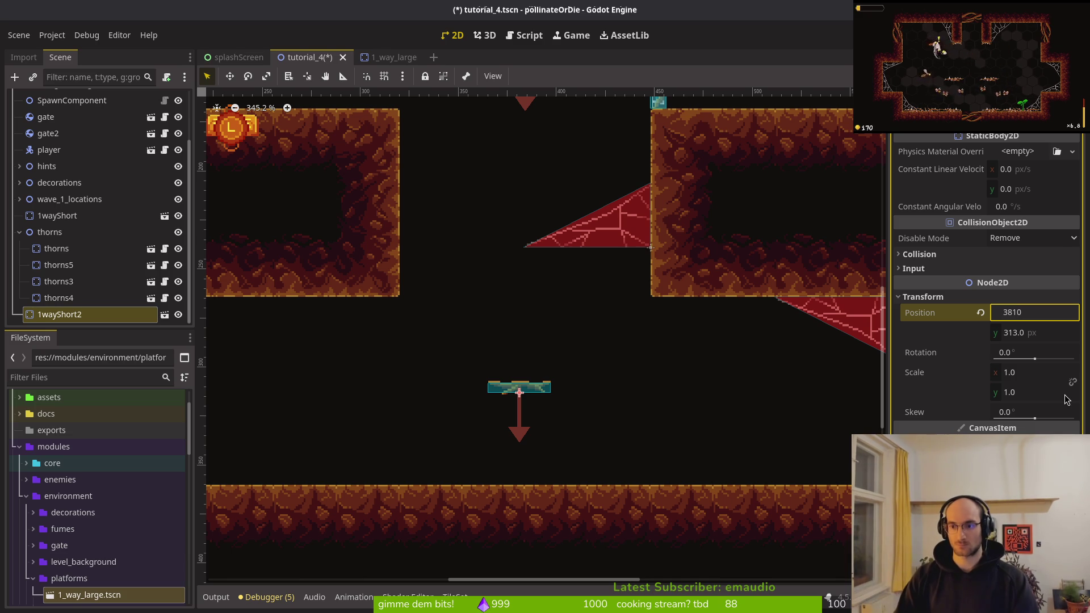
pyautogui.press('Return')
pyautogui.doubleClick(1016, 312)
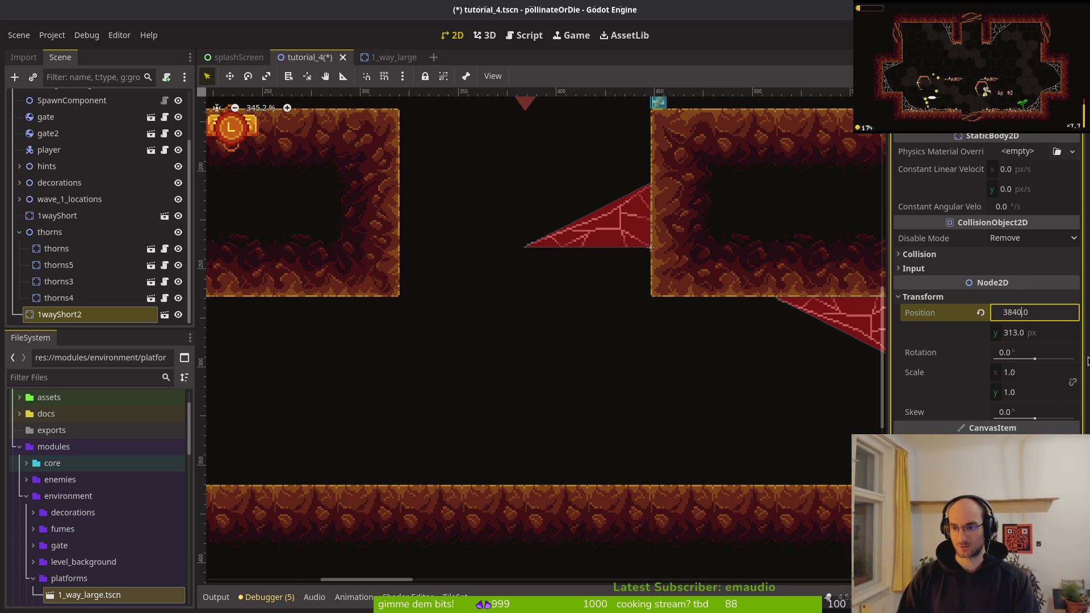
pyautogui.press('Return')
pyautogui.hotkey('ctrl', 's')
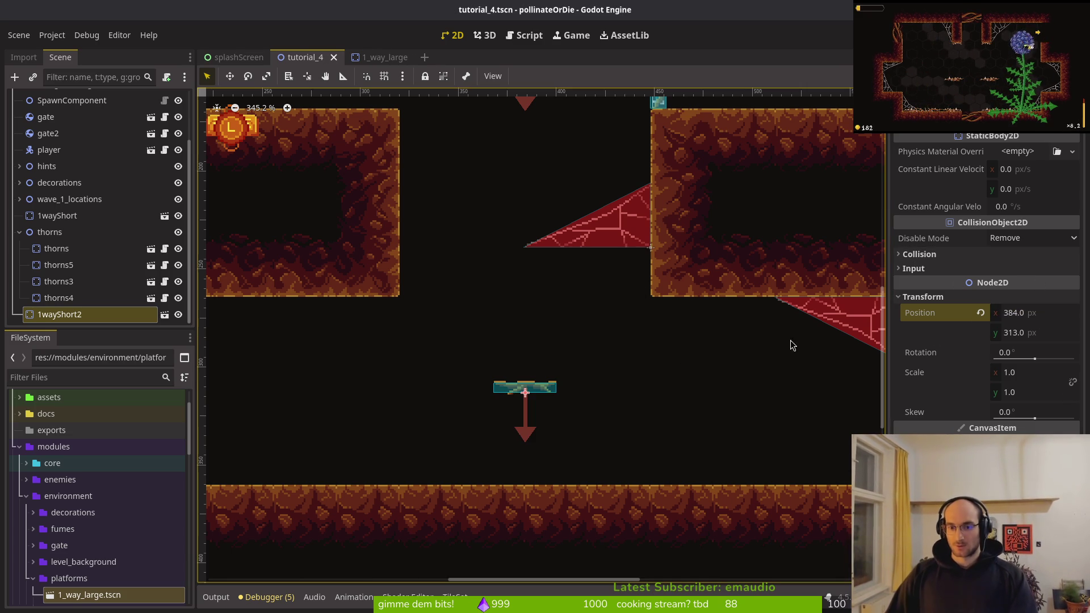
pyautogui.press('Down')
pyautogui.press('Down')
pyautogui.press('Down')
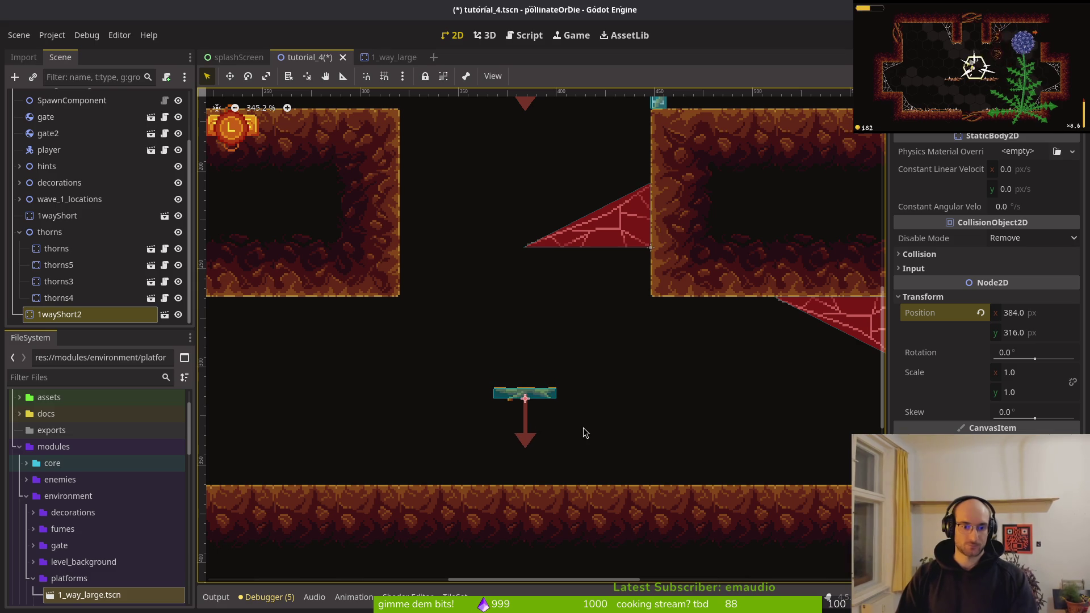
pyautogui.press('Down')
pyautogui.press('Down')
pyautogui.press('Down')
pyautogui.click(584, 433)
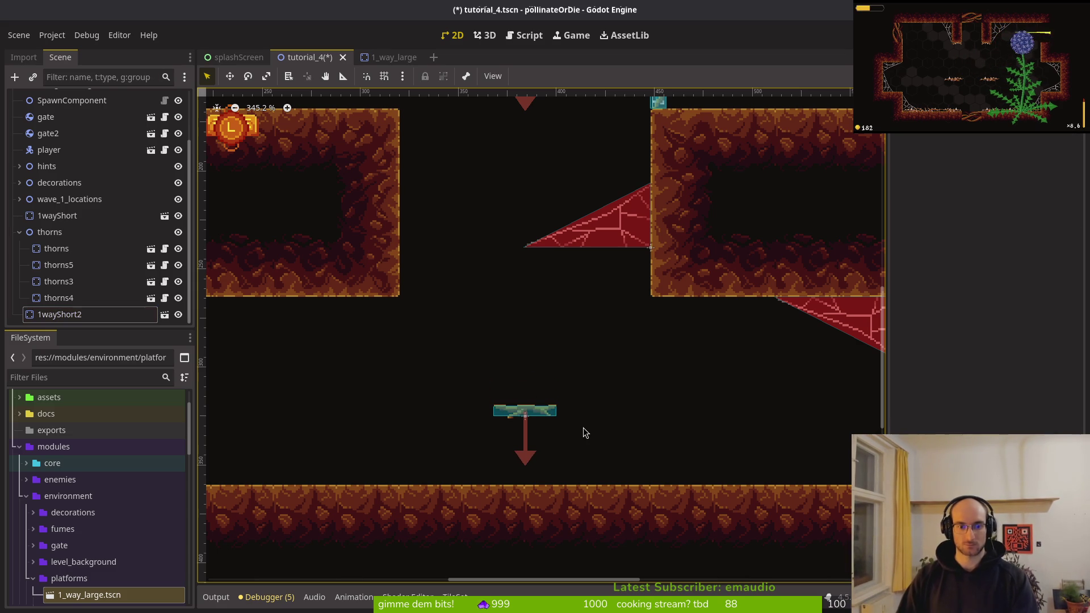
pyautogui.hotkey('ctrl', 's')
pyautogui.scroll(-5, 566, 151)
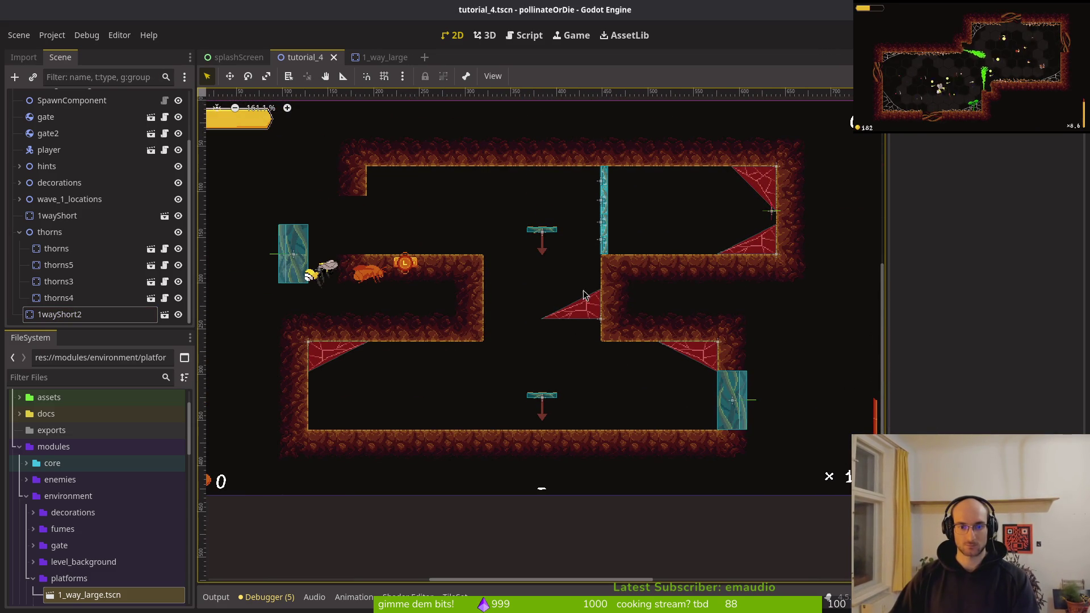
pyautogui.click(587, 187)
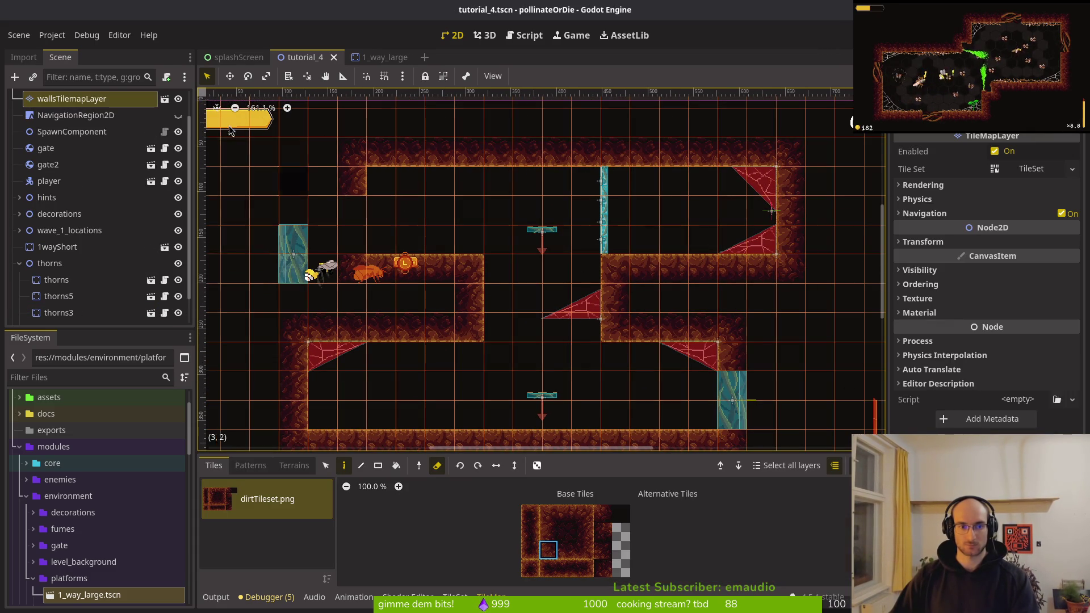
# - Rotate the thorns2 strip upright to 270° and move it onto the lower middle wall
pyautogui.click(629, 266)
pyautogui.moveTo(649, 122); pyautogui.dragTo(559, 317)
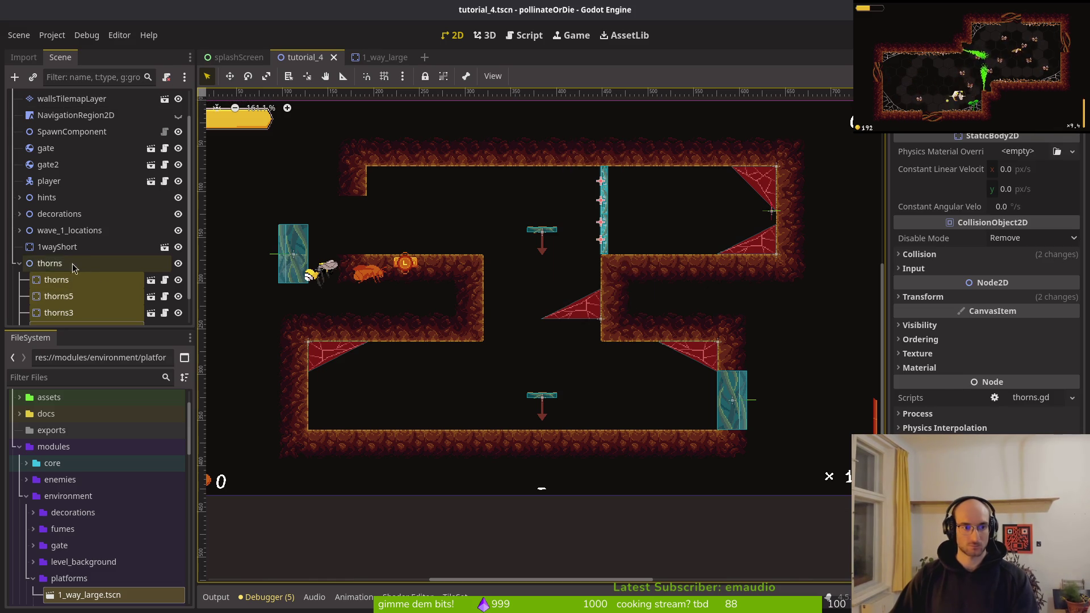
pyautogui.click(50, 263)
pyautogui.click(601, 230)
pyautogui.moveTo(603, 221)
pyautogui.mouseDown()
pyautogui.moveTo(535, 324)
pyautogui.moveTo(442, 383)
pyautogui.moveTo(509, 312)
pyautogui.moveTo(373, 334)
pyautogui.moveTo(417, 440)
pyautogui.moveTo(402, 426)
pyautogui.mouseUp()
pyautogui.scroll(3, 477, 398)
pyautogui.scroll(5, 478, 356)
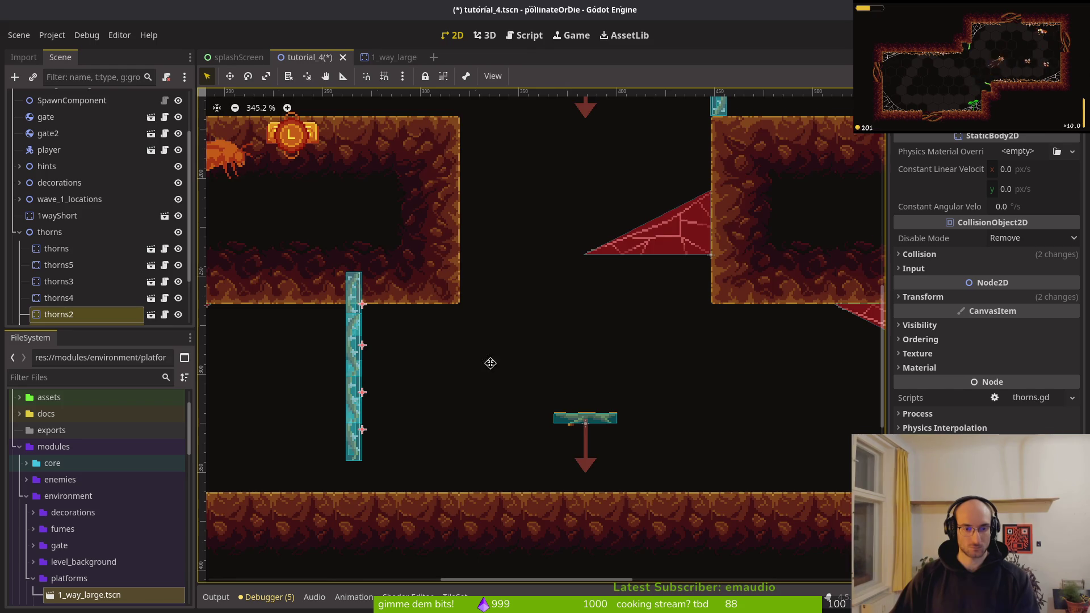
pyautogui.moveTo(426, 316); pyautogui.dragTo(532, 341)
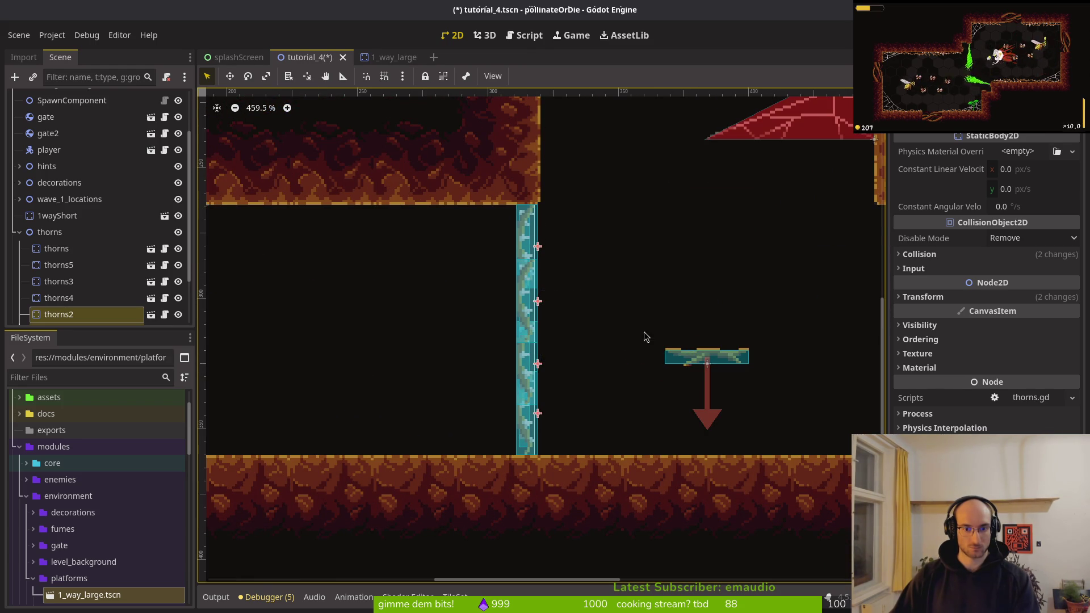
pyautogui.scroll(10, 515, 480)
pyautogui.hscroll(6, 515, 481)
pyautogui.click(515, 481)
# - Nudge the upright thorns strip slightly right, then save and run the scene with F6
pyautogui.scroll(5, 566, 338)
pyautogui.hscroll(2, 566, 338)
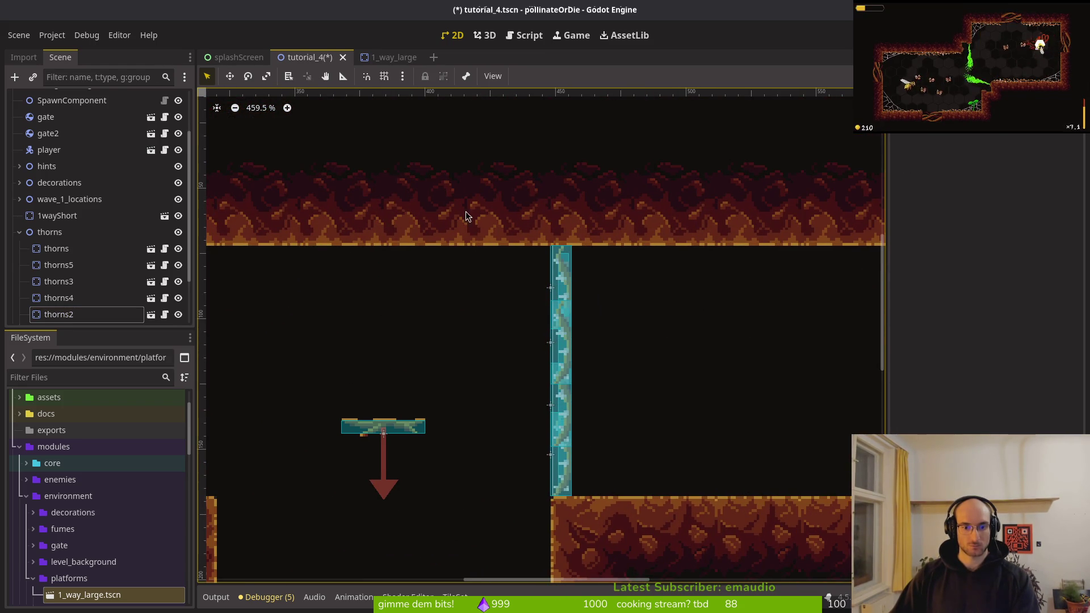
pyautogui.click(465, 215)
pyautogui.press('Escape')
pyautogui.scroll(-2, 514, 321)
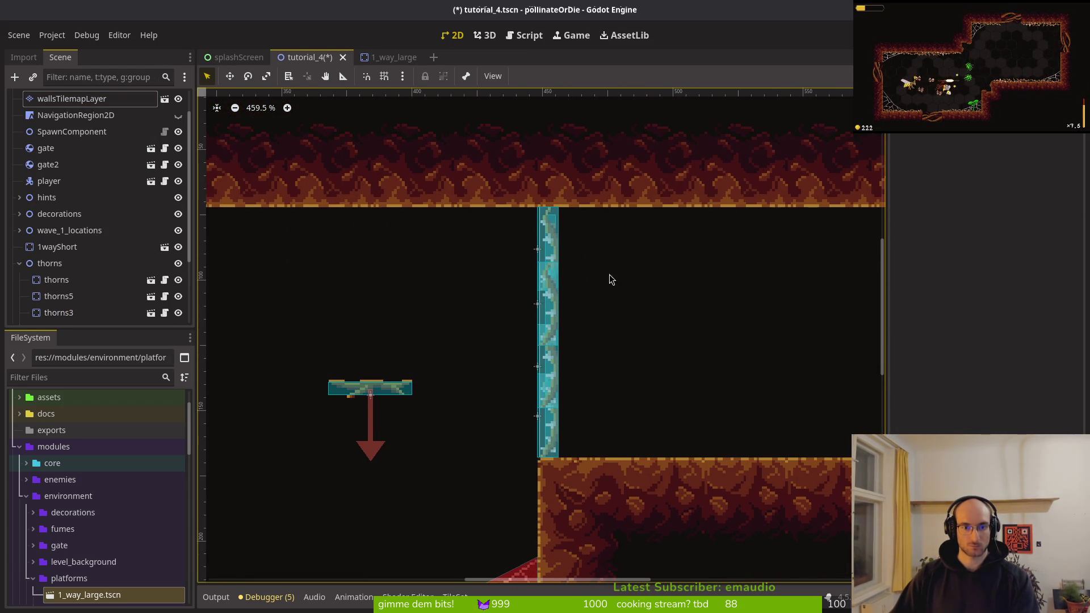
pyautogui.scroll(-1, 609, 275)
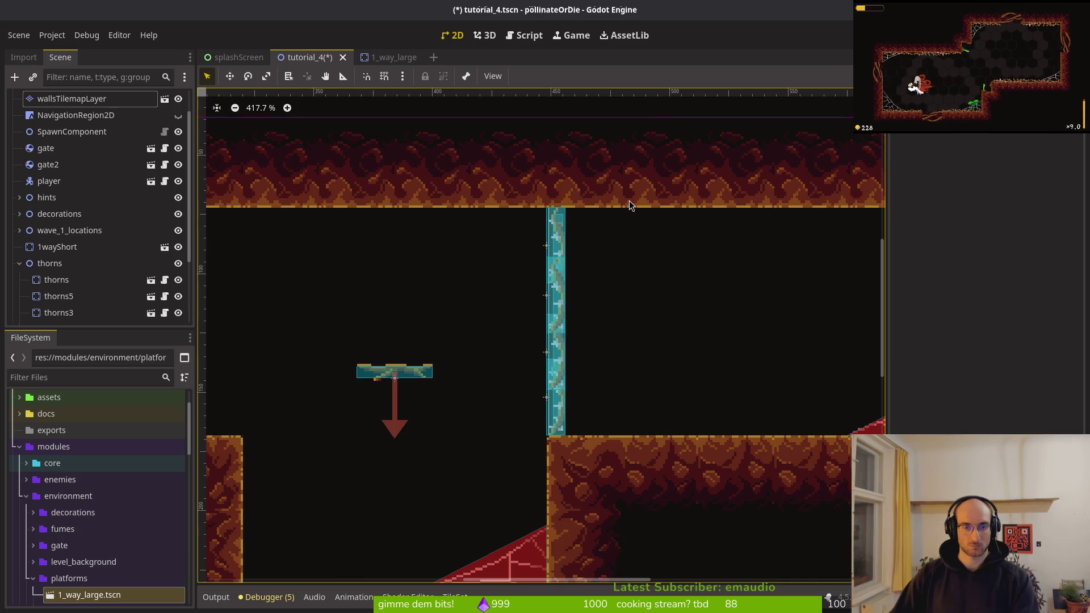
pyautogui.scroll(-5, 629, 206)
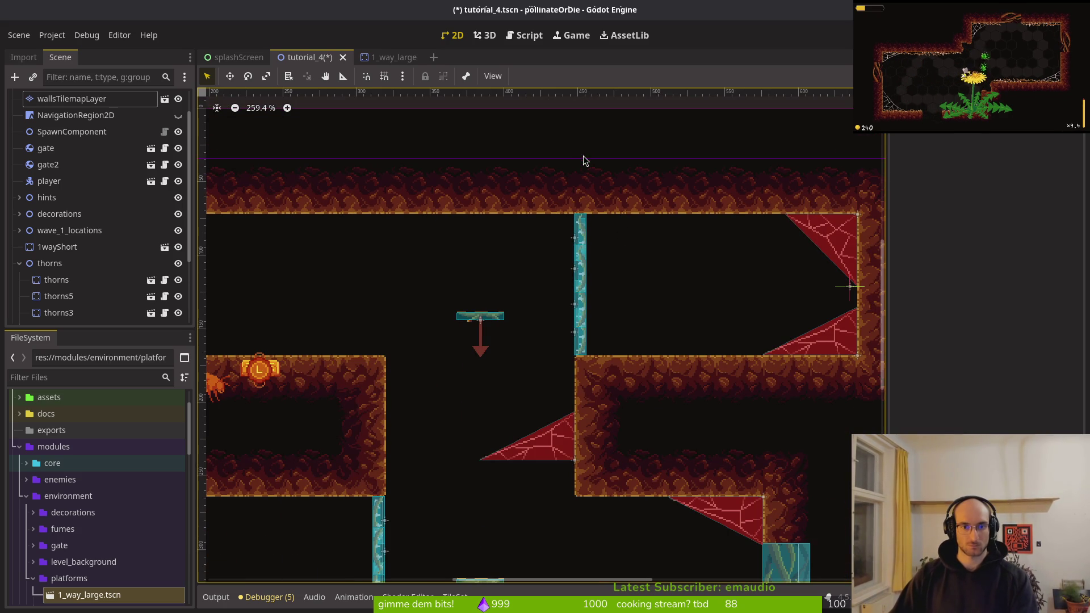
pyautogui.moveTo(631, 138)
pyautogui.mouseDown()
pyautogui.moveTo(544, 370)
pyautogui.moveTo(567, 373)
pyautogui.mouseUp()
pyautogui.press('Right')
pyautogui.press('Escape')
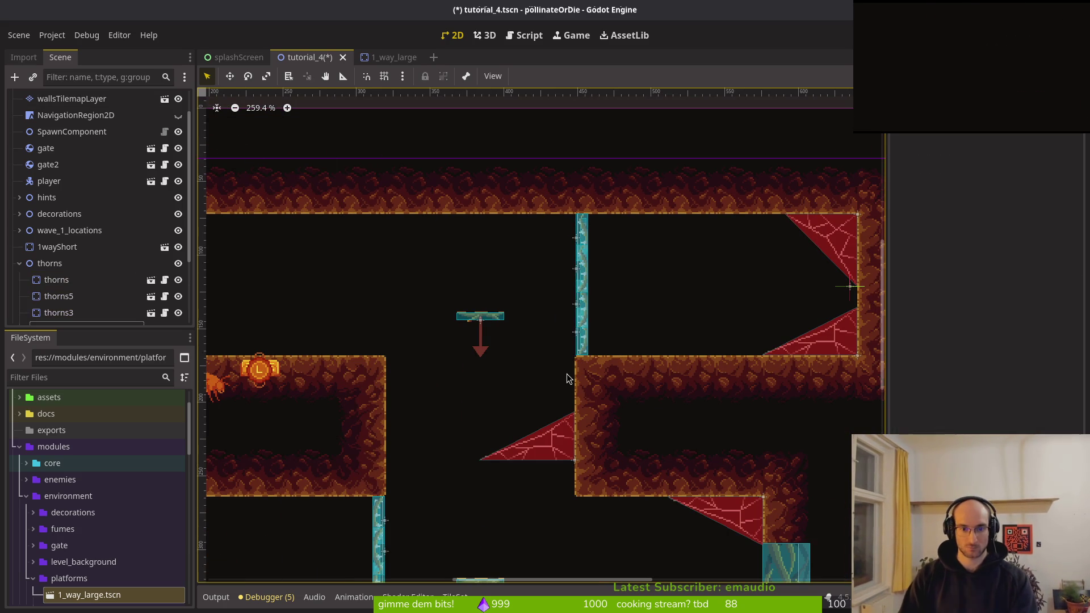
pyautogui.press('F6')
# - Delete the lower 1wayShort2 platform, confirming the removal
pyautogui.scroll(-7, 533, 340)
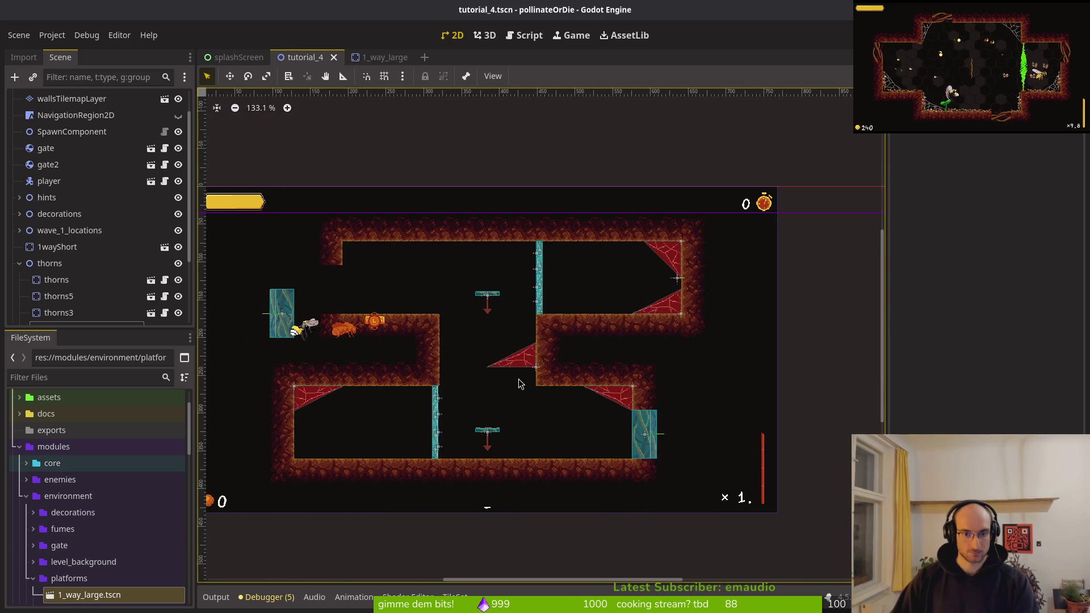
pyautogui.scroll(4, 518, 380)
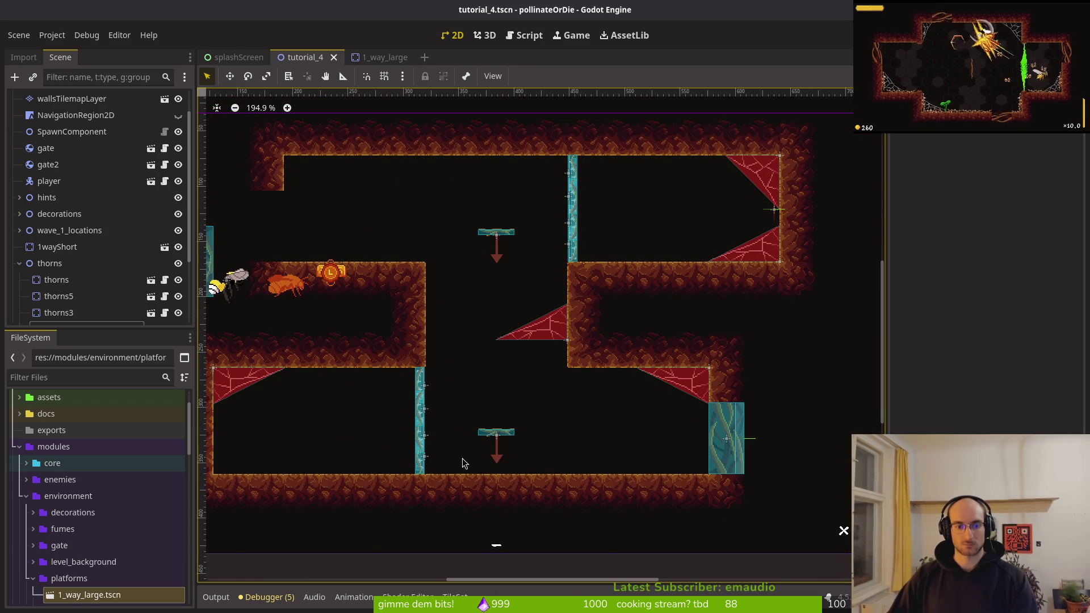
pyautogui.click(495, 437)
pyautogui.press('Delete')
pyautogui.press('Return')
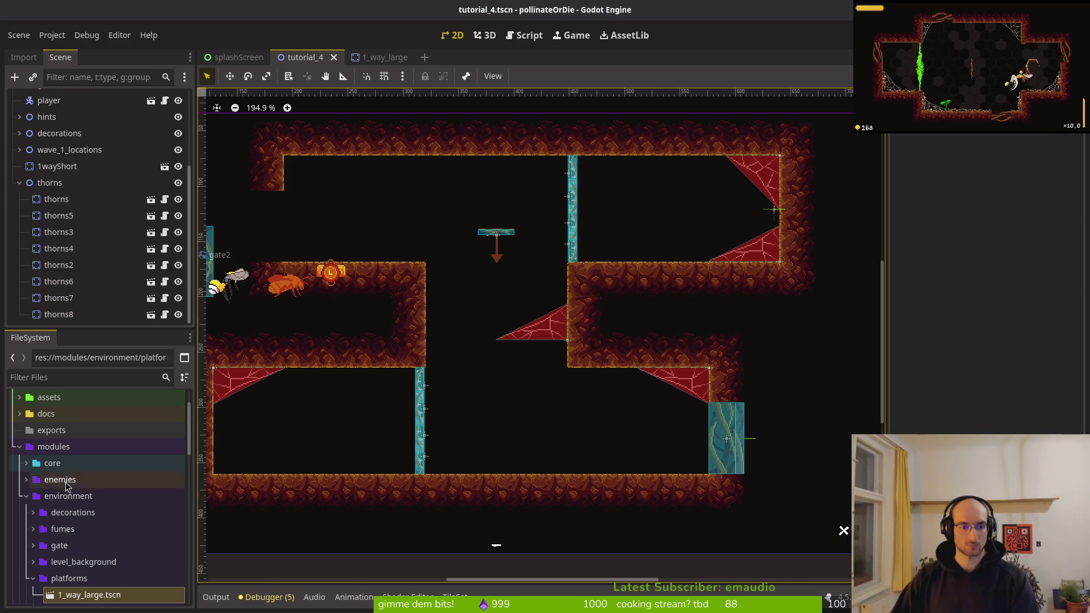
# - Drag 1_way_large.tscn into the level's lower middle gap
pyautogui.doubleClick(118, 600)
pyautogui.moveTo(116, 595)
pyautogui.mouseDown()
pyautogui.moveTo(301, 57)
pyautogui.moveTo(397, 227)
pyautogui.moveTo(502, 364)
pyautogui.moveTo(486, 365)
pyautogui.moveTo(485, 376)
pyautogui.moveTo(478, 353)
pyautogui.moveTo(484, 373)
pyautogui.mouseUp()
pyautogui.scroll(5, 502, 368)
pyautogui.scroll(3, 503, 368)
pyautogui.scroll(1, 485, 377)
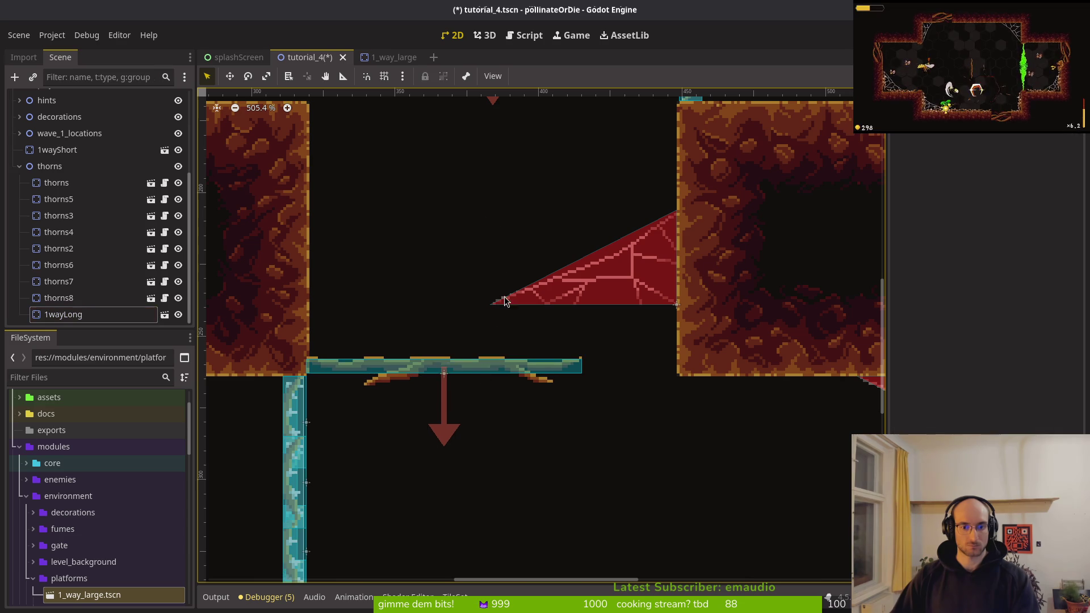
pyautogui.scroll(-3, 504, 296)
pyautogui.scroll(3, 496, 264)
# - Place a copy of 1wayShort beside the long platform, nudge 1wayLong right, and save
pyautogui.click(470, 168)
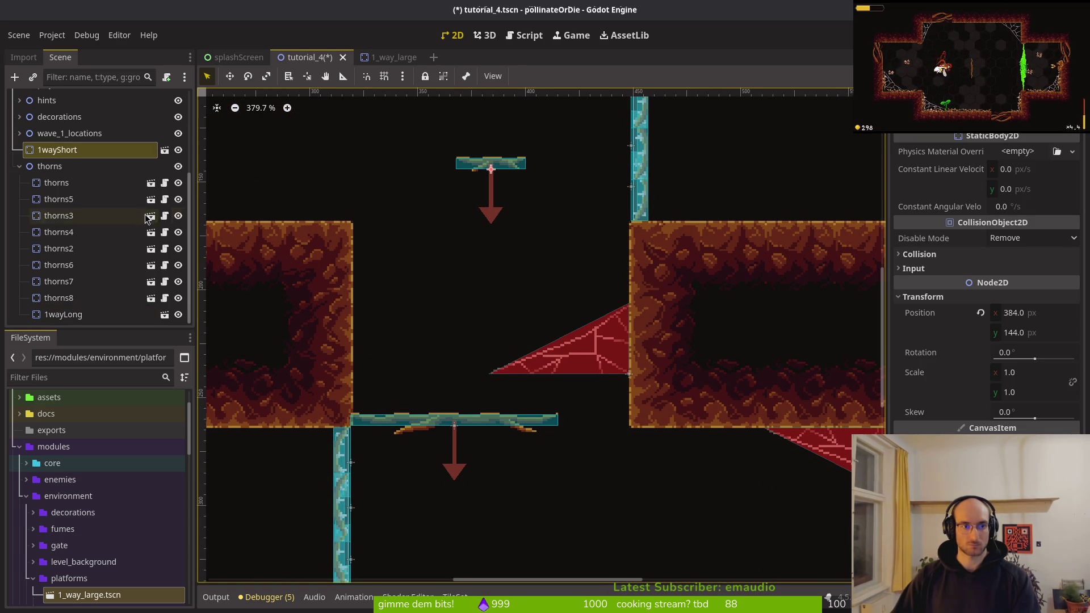
pyautogui.click(20, 166)
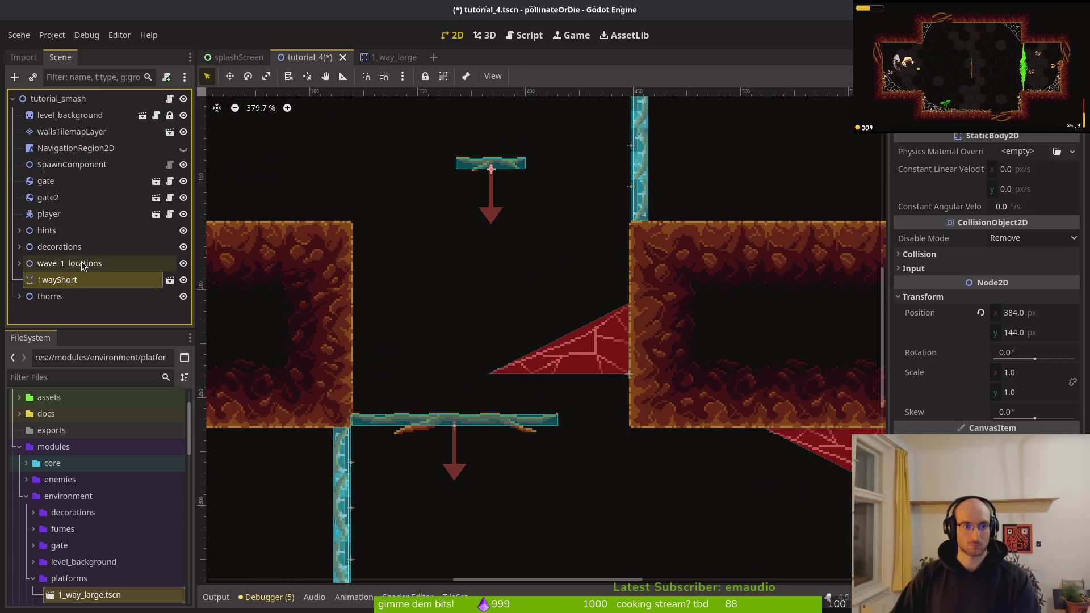
pyautogui.click(53, 101)
pyautogui.hotkey('ctrl', 'v')
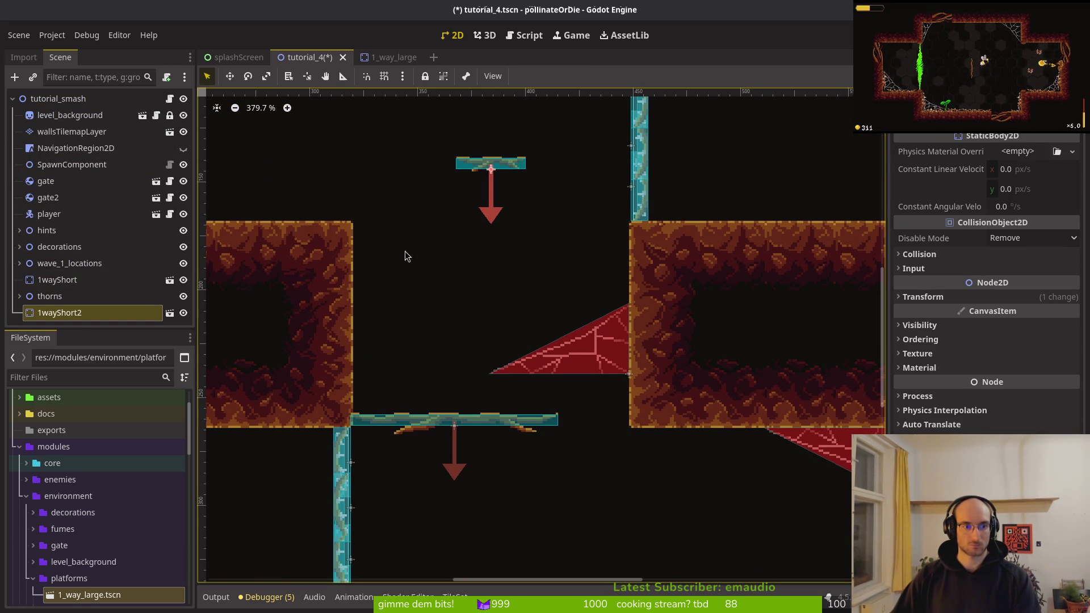
pyautogui.moveTo(492, 170)
pyautogui.mouseDown()
pyautogui.moveTo(570, 405)
pyautogui.moveTo(595, 423)
pyautogui.mouseUp()
pyautogui.scroll(3, 596, 419)
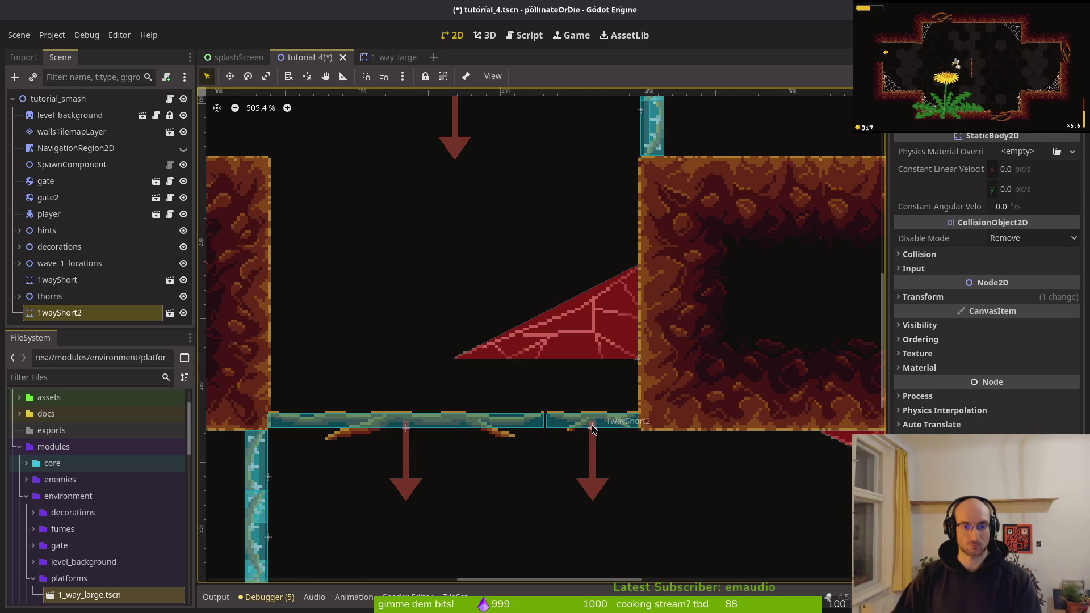
pyautogui.click(427, 424)
pyautogui.moveTo(427, 424); pyautogui.dragTo(431, 424)
pyautogui.click(430, 394)
pyautogui.hotkey('ctrl', 's')
# - Lower the web1x5 web onto the long platform
pyautogui.scroll(-8, 428, 386)
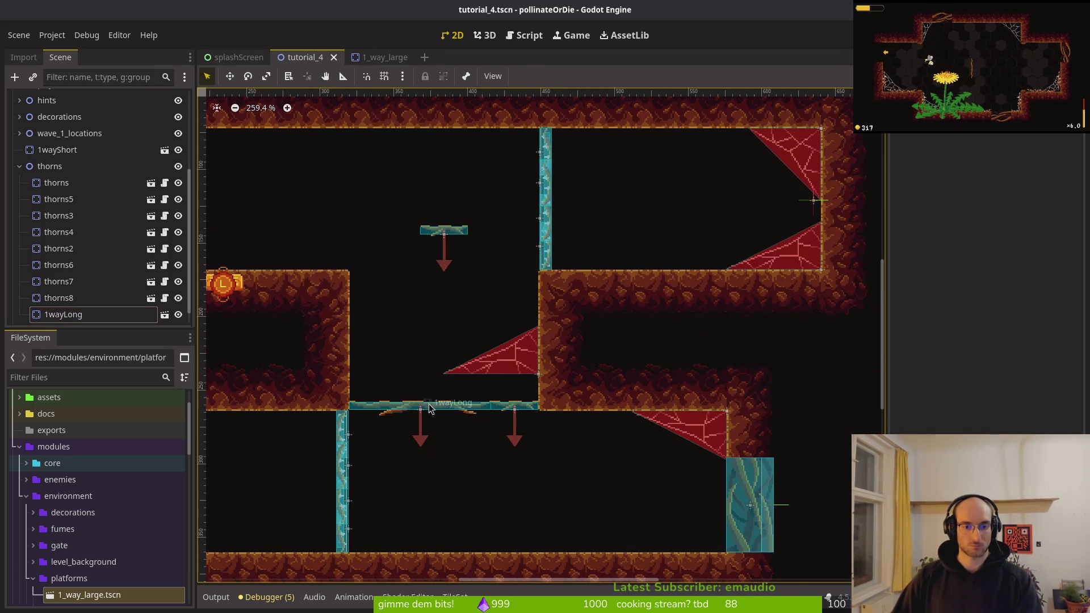
pyautogui.click(486, 370)
pyautogui.scroll(5, 492, 358)
pyautogui.moveTo(506, 362); pyautogui.dragTo(506, 398)
pyautogui.scroll(-5, 556, 380)
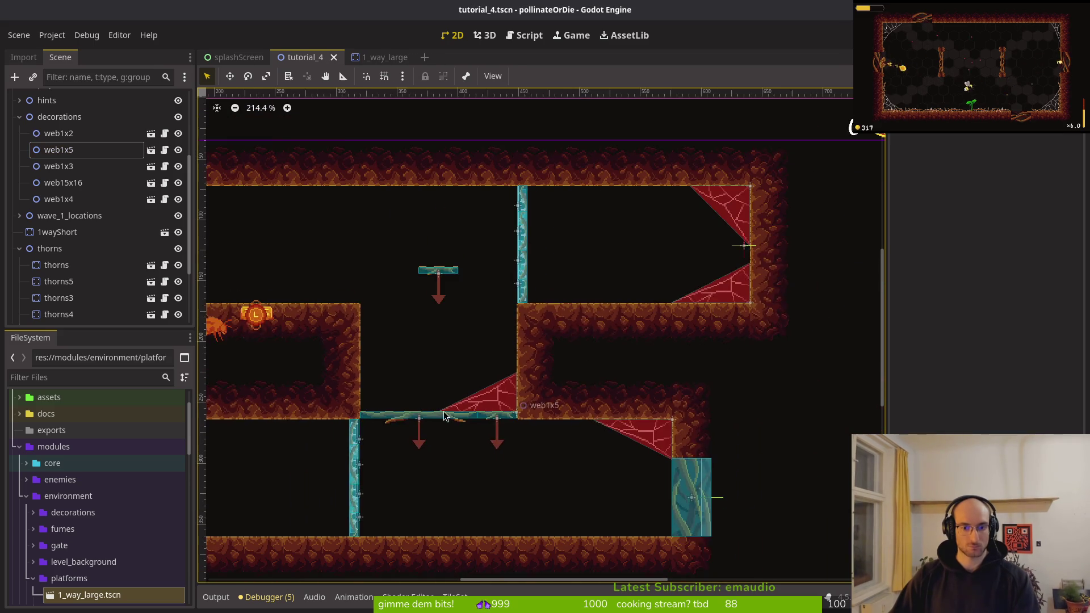
pyautogui.click(604, 367)
# - Duplicate the top-right corner web, place the flipped copy above the platform, and save
pyautogui.click(808, 239)
pyautogui.hotkey('ctrl', 'd')
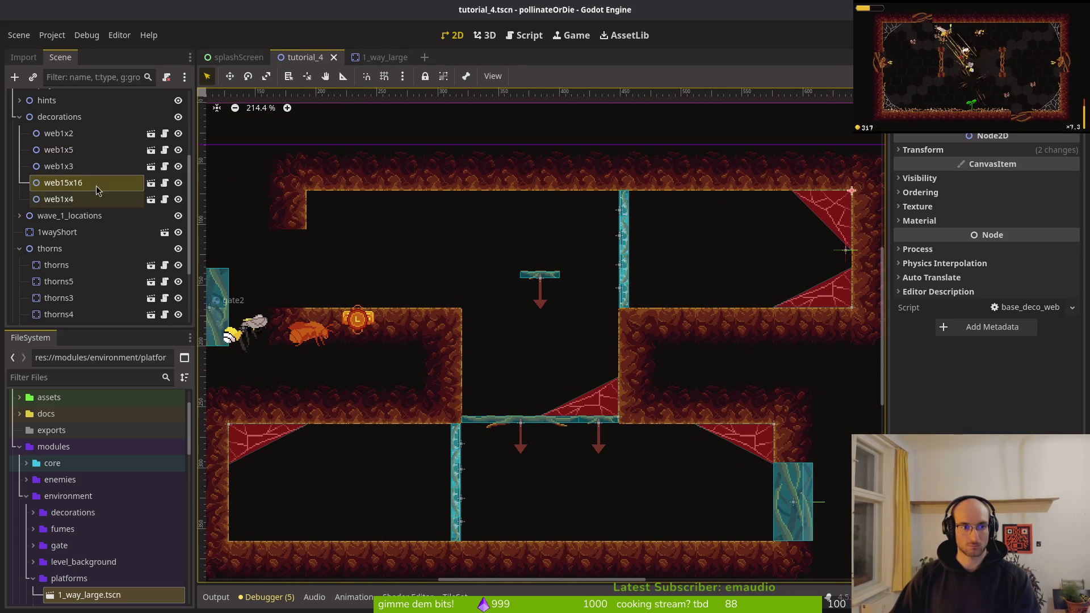
pyautogui.moveTo(801, 245)
pyautogui.mouseDown()
pyautogui.moveTo(480, 363)
pyautogui.moveTo(564, 239)
pyautogui.moveTo(463, 422)
pyautogui.moveTo(434, 433)
pyautogui.mouseUp()
pyautogui.scroll(4, 547, 288)
pyautogui.scroll(7, 452, 422)
pyautogui.hotkey('ctrl', 's')
# - Select the short one-way platforms in the Scene dock
pyautogui.scroll(-7, 492, 409)
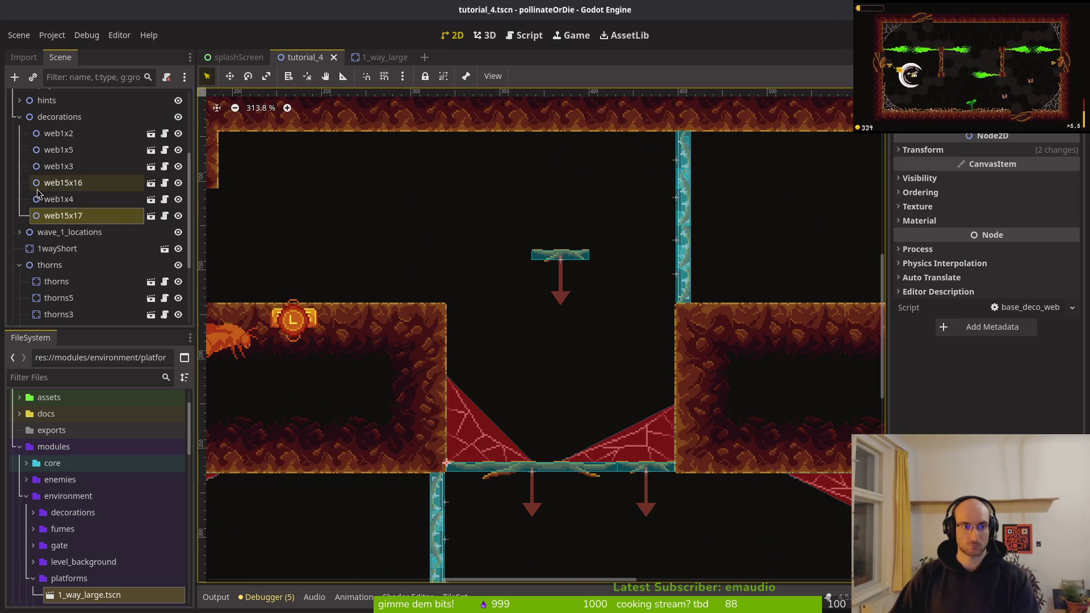
pyautogui.click(57, 280)
pyautogui.hotkey('ctrl', 'd')
pyautogui.moveTo(58, 297)
pyautogui.mouseDown()
pyautogui.moveTo(58, 311)
pyautogui.moveTo(57, 165)
pyautogui.moveTo(84, 311)
pyautogui.mouseUp()
# - Browse the wave_1_locations and decorations groups and select 1wayLong in the Scene dock
pyautogui.click(19, 267)
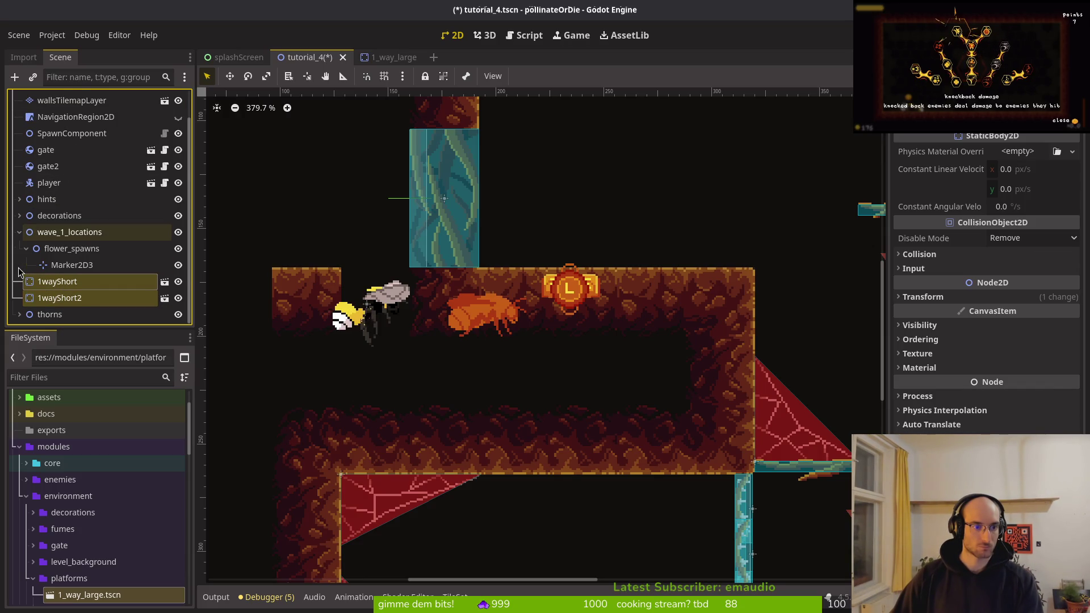
pyautogui.click(19, 241)
pyautogui.click(20, 247)
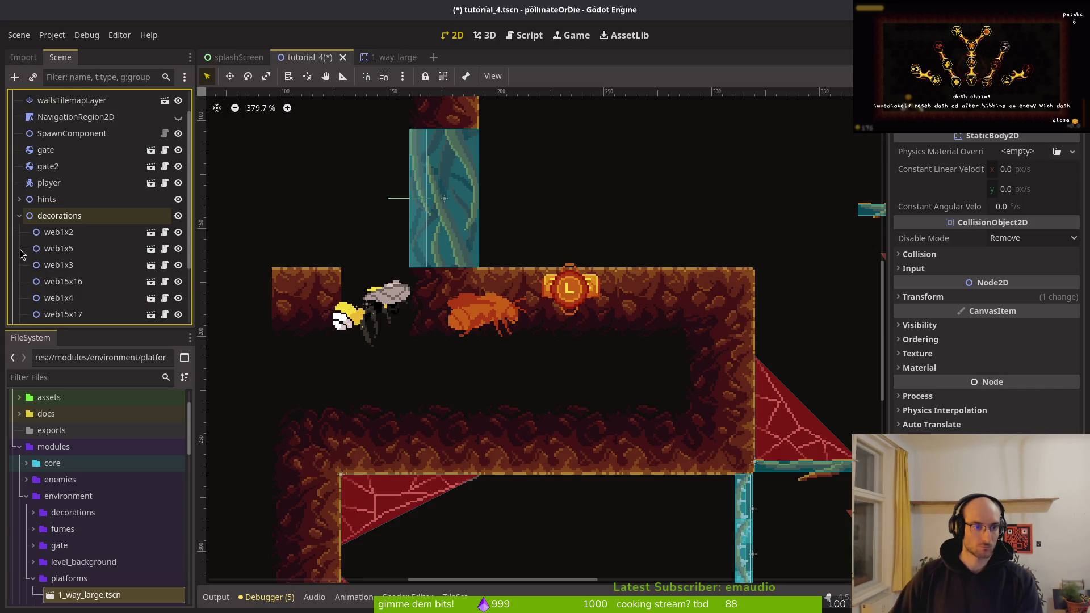
pyautogui.click(19, 247)
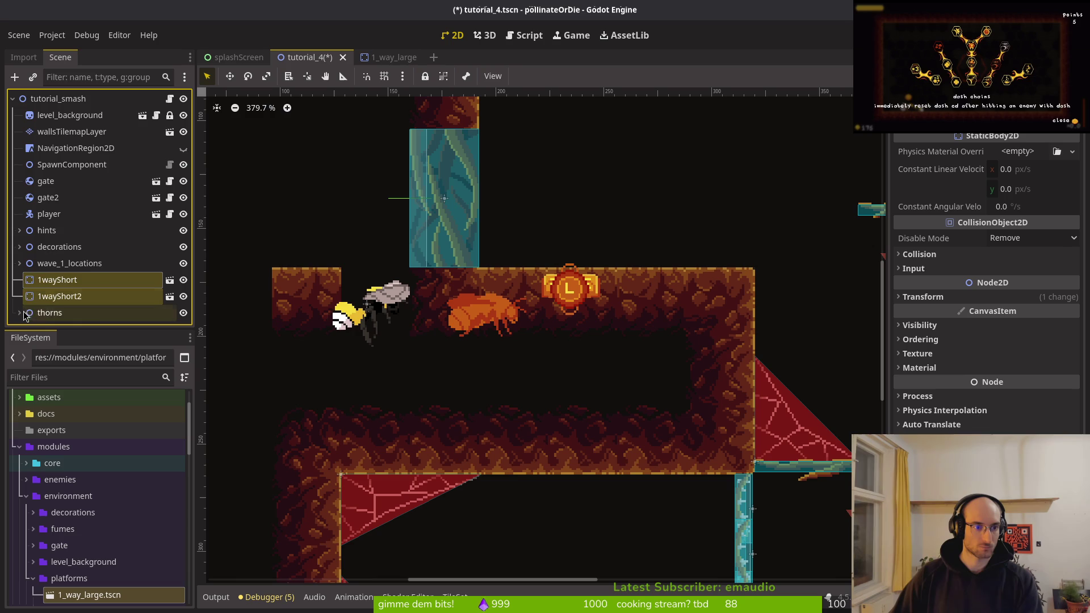
pyautogui.scroll(-3, 95, 313)
pyautogui.click(73, 319)
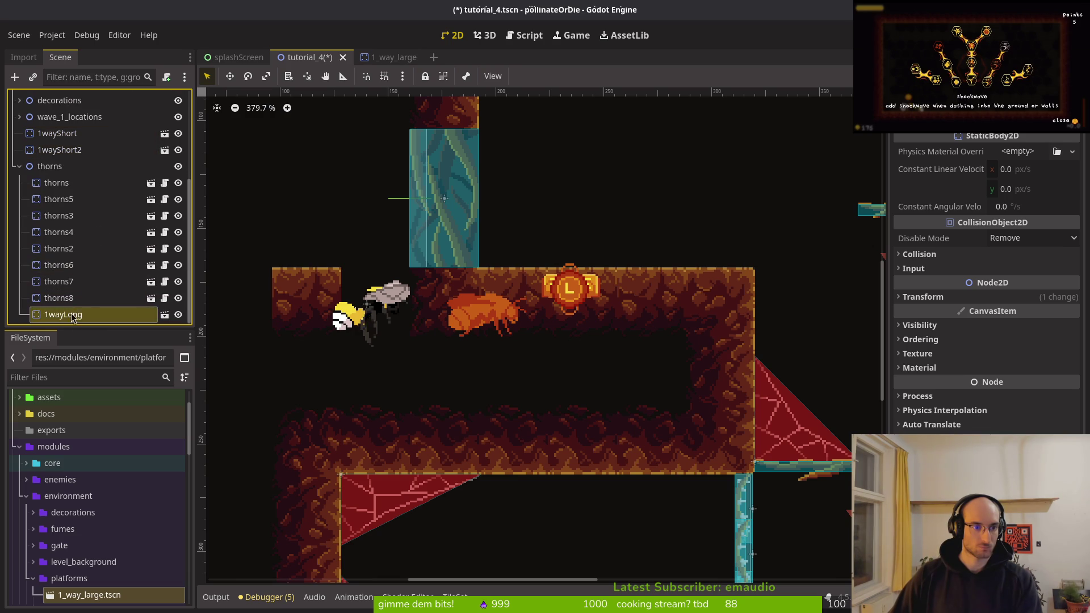
pyautogui.moveTo(50, 159); pyautogui.dragTo(50, 160)
pyautogui.scroll(5, 13, 237)
pyautogui.scroll(-3, 13, 238)
pyautogui.scroll(6, 13, 238)
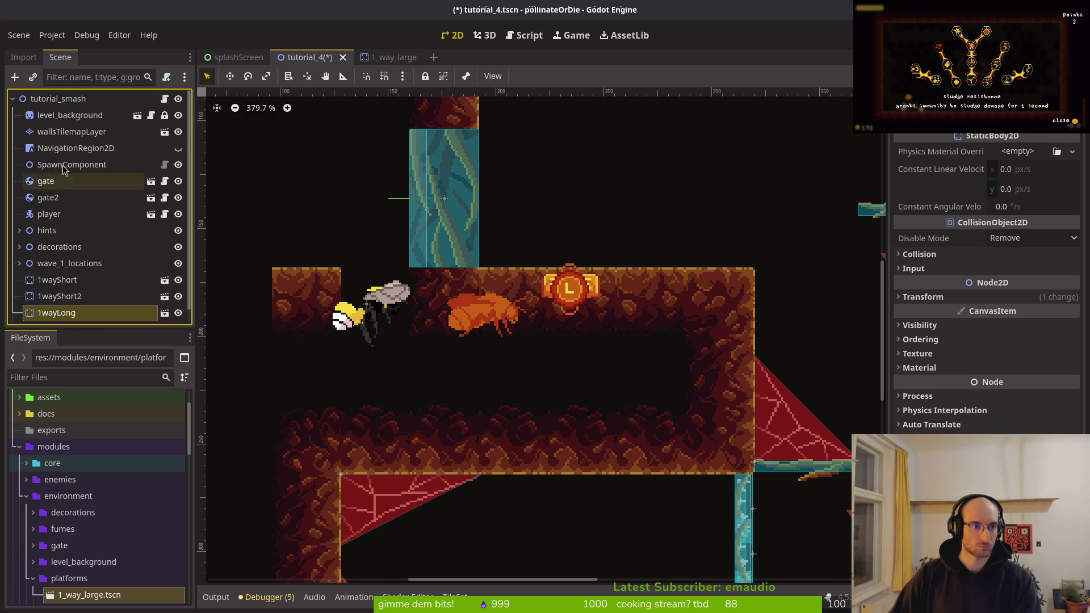
# - Add a Node2D child named 'platforms' under the tutorial_smash root
pyautogui.click(45, 101)
pyautogui.hotkey('ctrl', 'a')
pyautogui.write('node2d')
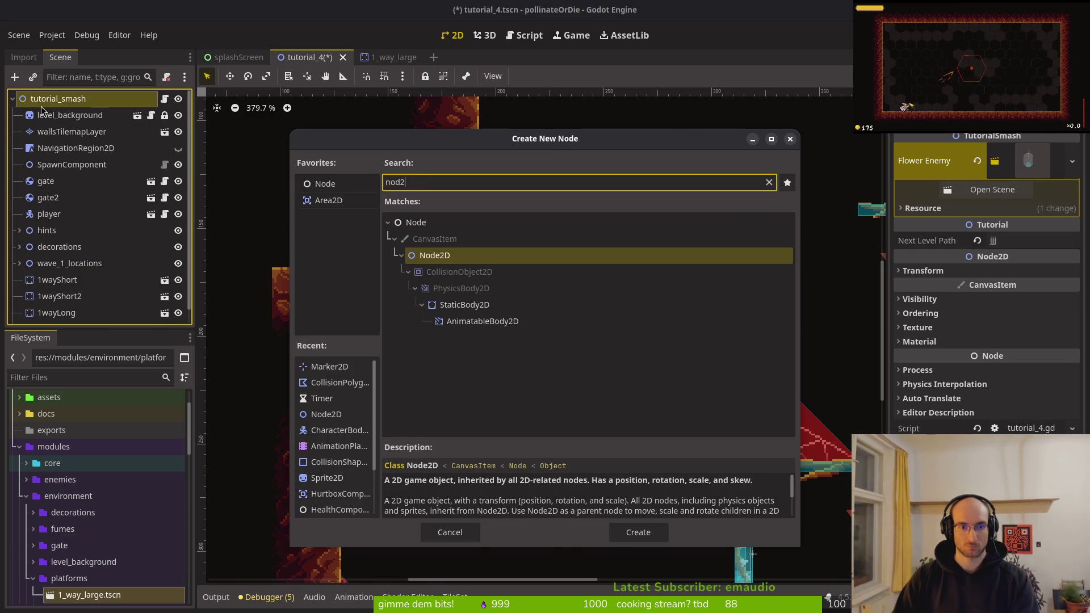
pyautogui.press('Return')
pyautogui.press('F2')
pyautogui.write('plat')
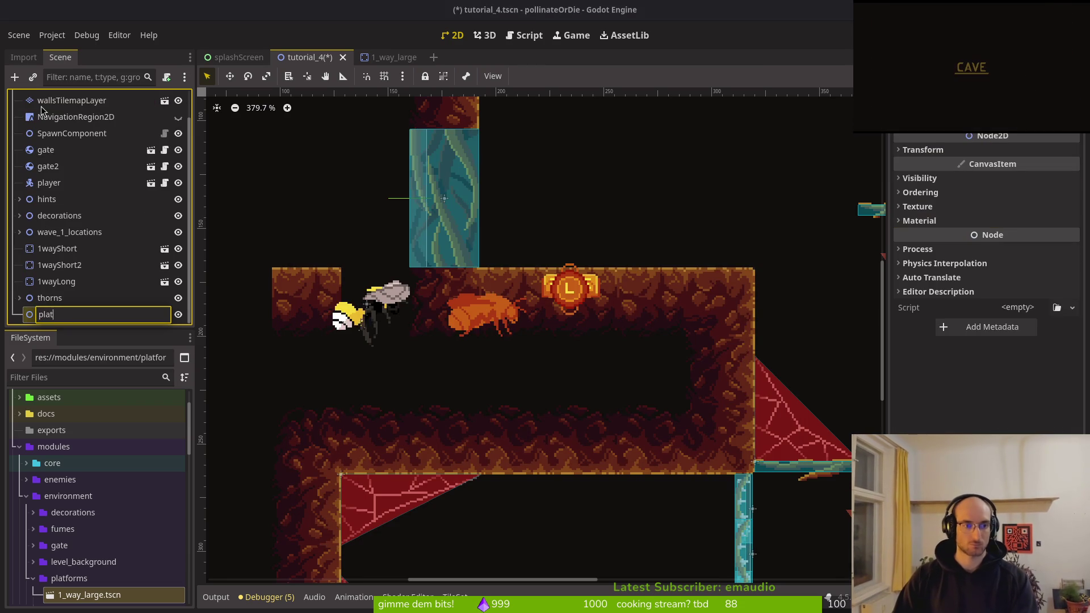
pyautogui.write('forms')
pyautogui.press('Return')
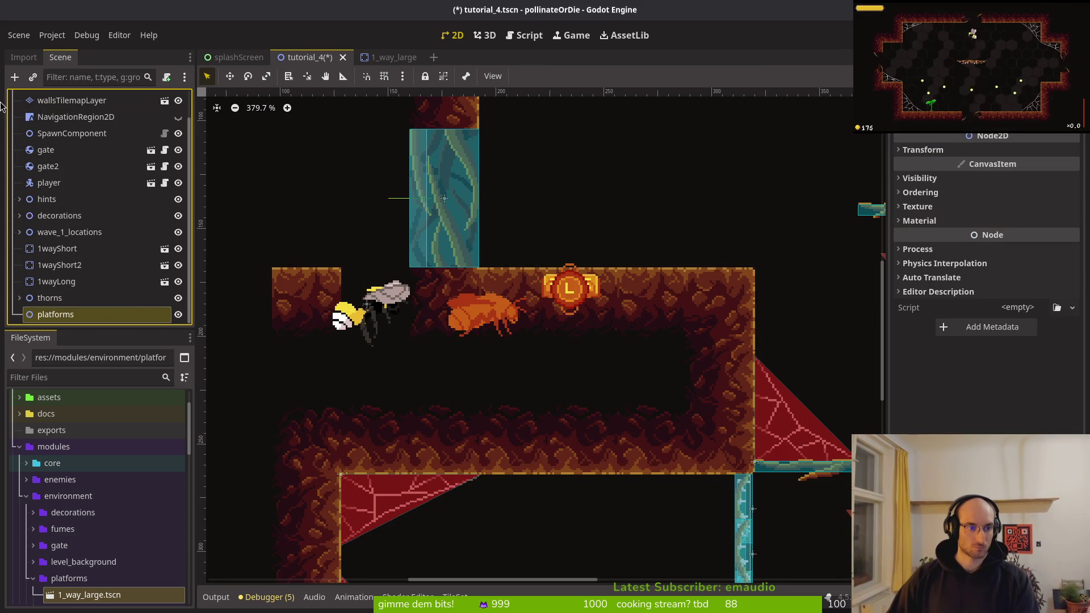
# - Move 1wayShort, 1wayShort2 and 1wayLong under the platforms node and save
pyautogui.click(55, 248)
pyautogui.keyDown('shift'); pyautogui.click(55, 281); pyautogui.keyUp('shift')
pyautogui.moveTo(55, 281)
pyautogui.mouseDown()
pyautogui.moveTo(57, 325)
pyautogui.moveTo(54, 315)
pyautogui.mouseUp()
pyautogui.click(20, 265)
pyautogui.hotkey('ctrl', 's')
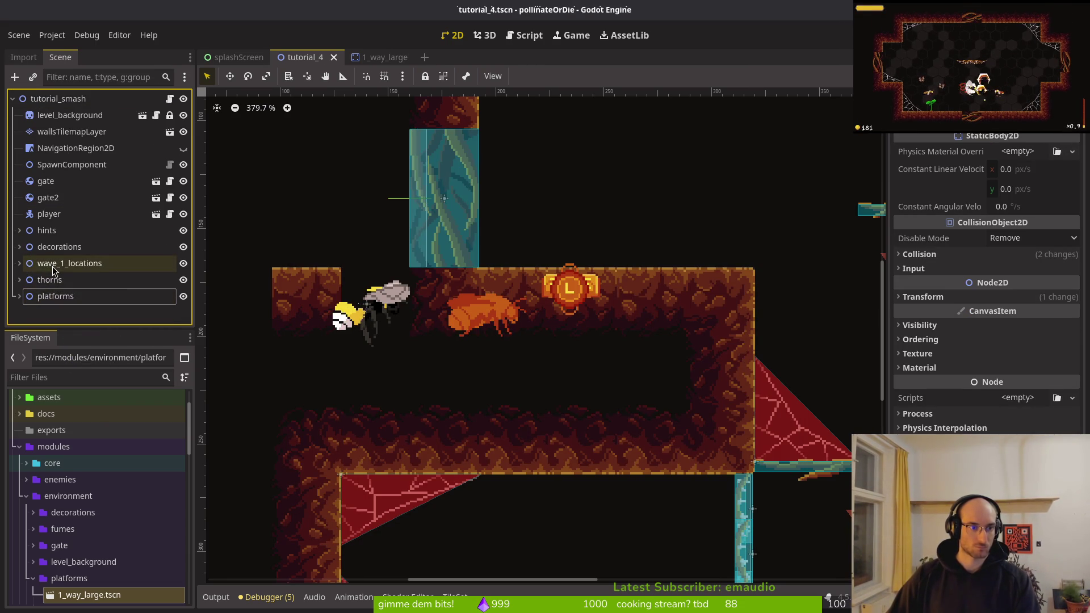
# - Put decorations below wave_1_locations and platforms above decorations
pyautogui.click(39, 249)
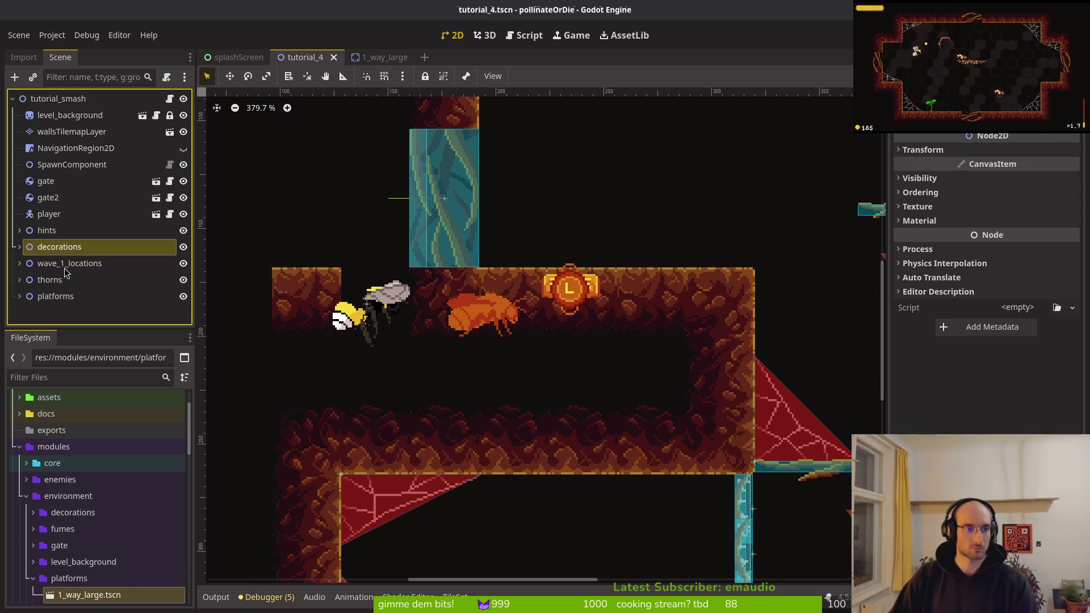
pyautogui.moveTo(64, 274); pyautogui.dragTo(64, 274)
pyautogui.moveTo(55, 295); pyautogui.dragTo(64, 258)
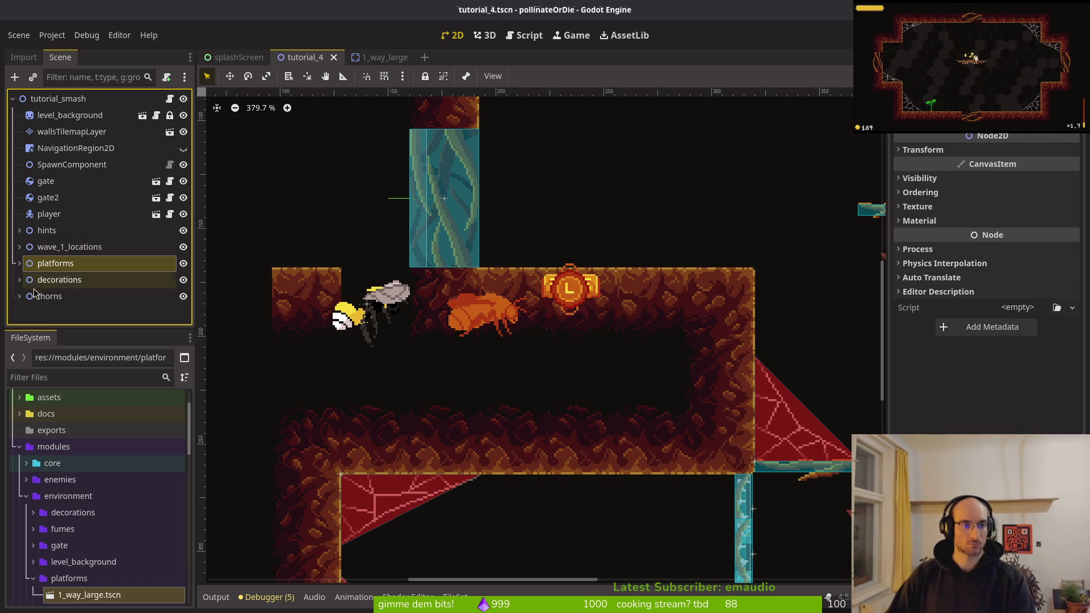
pyautogui.scroll(-6, 586, 376)
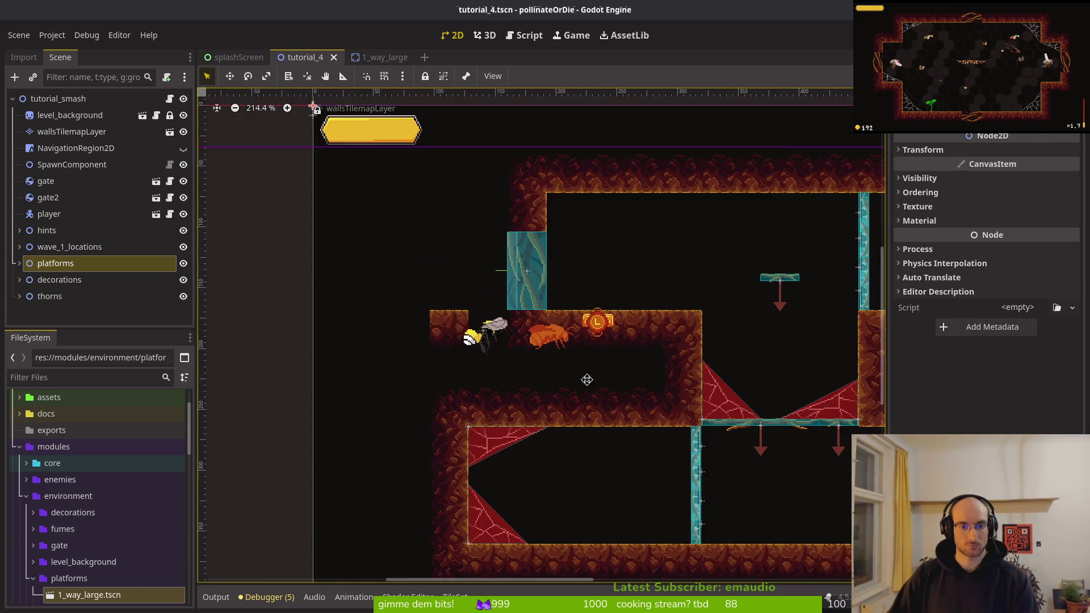
# - On wallsTilemapLayer, erase the dirt tile left of the bee plus one more wall tile, saving
pyautogui.click(43, 134)
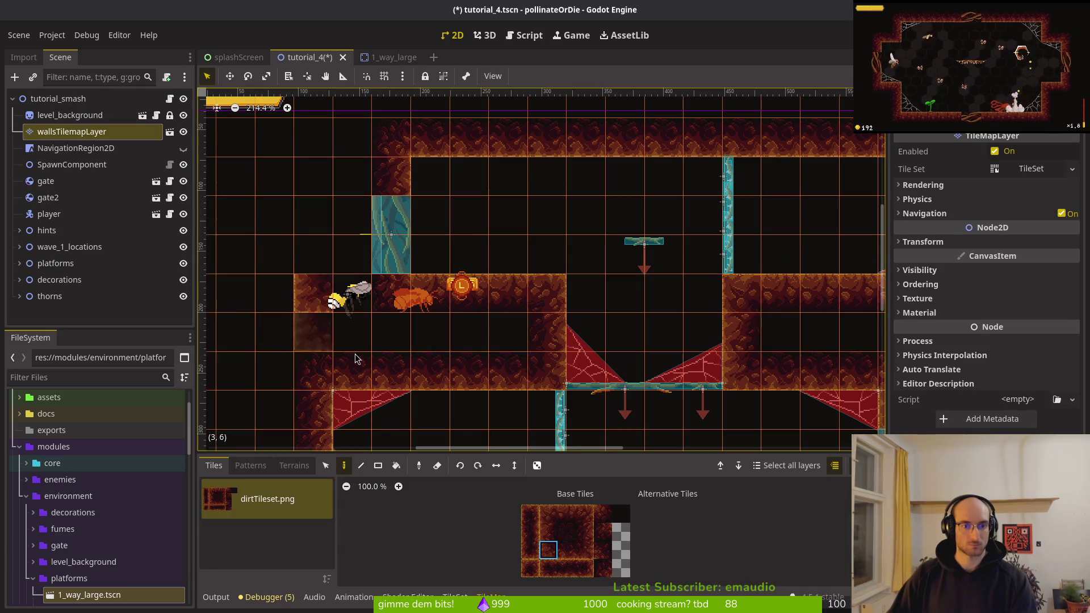
pyautogui.keyDown('ctrl'); pyautogui.click(63, 134); pyautogui.keyUp('ctrl')
pyautogui.click(72, 131)
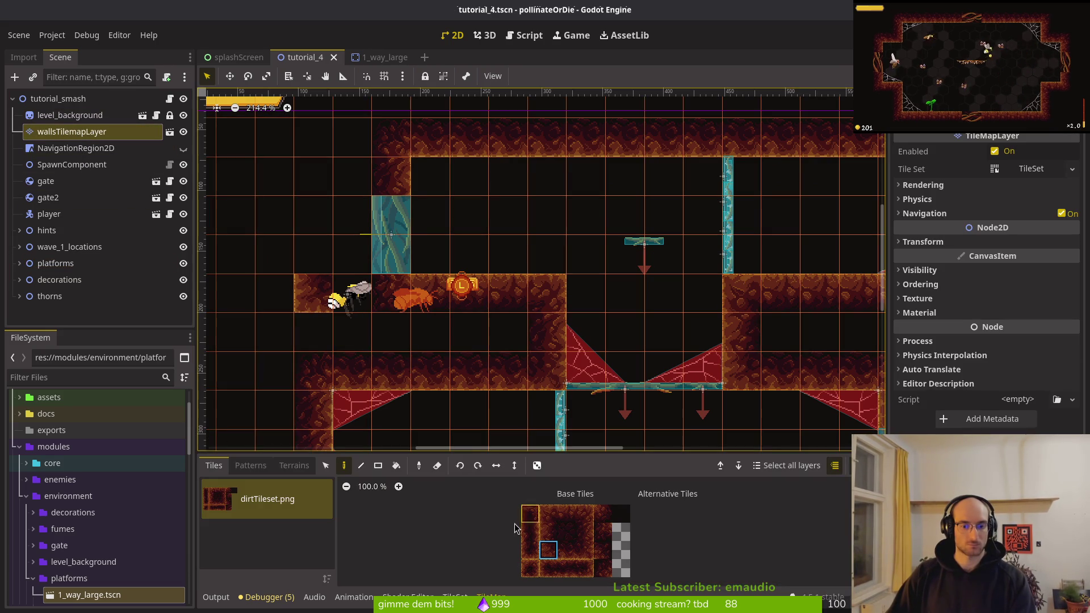
pyautogui.rightClick(313, 293)
pyautogui.press('Escape')
pyautogui.hotkey('ctrl', 's')
pyautogui.scroll(-2, 459, 340)
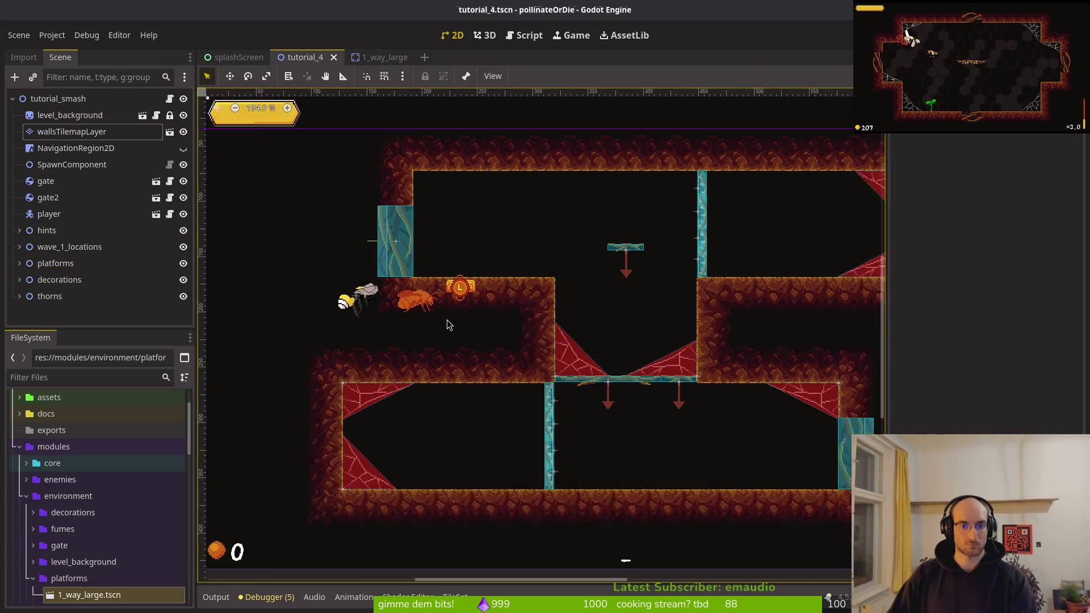
pyautogui.click(464, 322)
pyautogui.click(421, 310)
pyautogui.press('Escape')
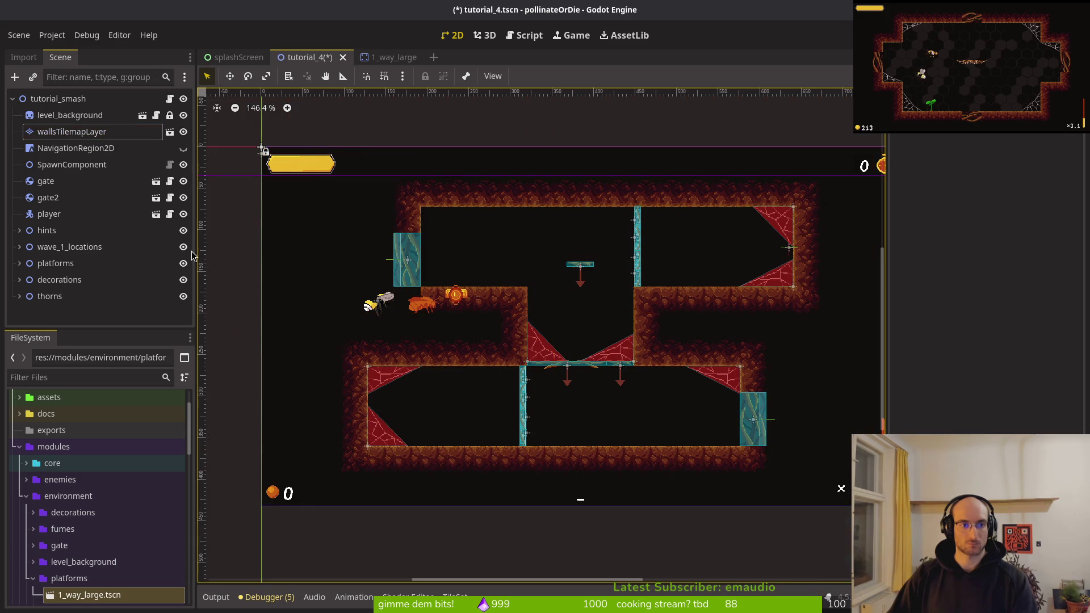
pyautogui.hotkey('ctrl', 's')
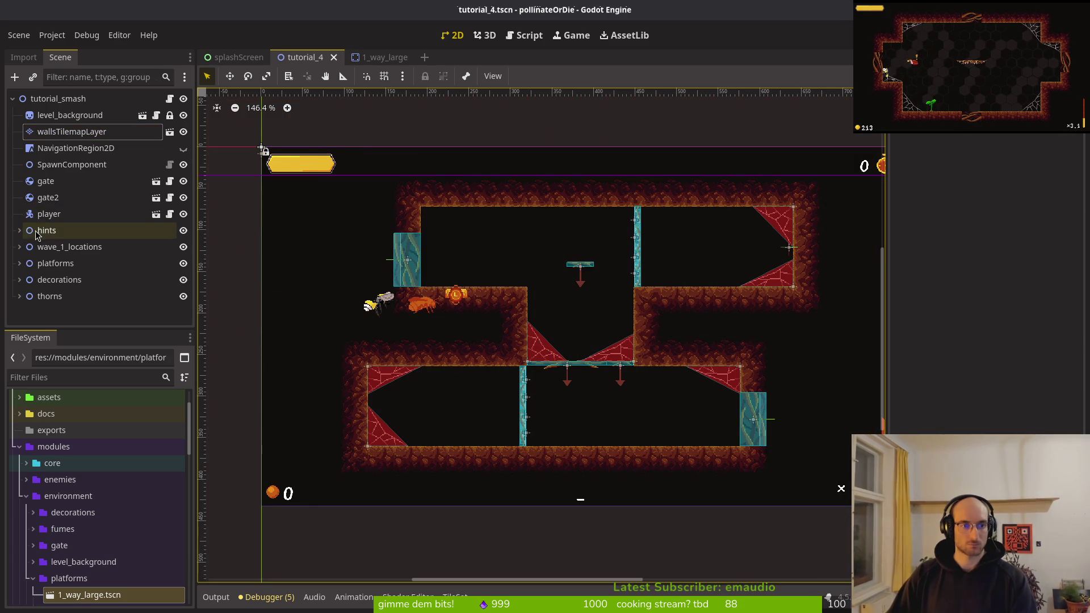
# - Select the four hint sprites in the hints group, nudge them into a better position, and save
pyautogui.click(31, 235)
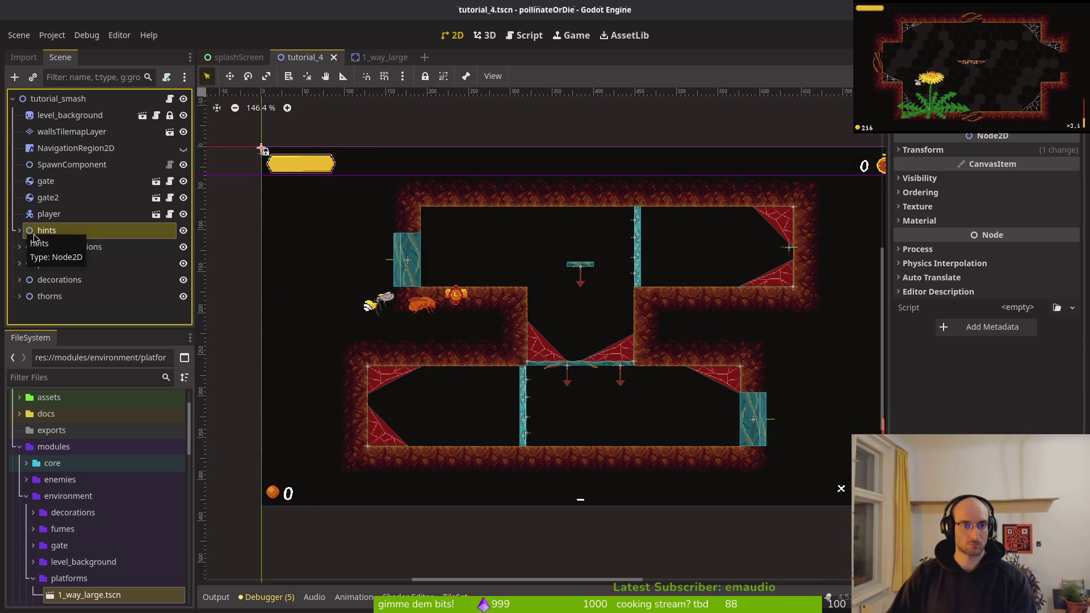
pyautogui.click(20, 230)
pyautogui.click(51, 247)
pyautogui.keyDown('shift'); pyautogui.click(63, 296); pyautogui.keyUp('shift')
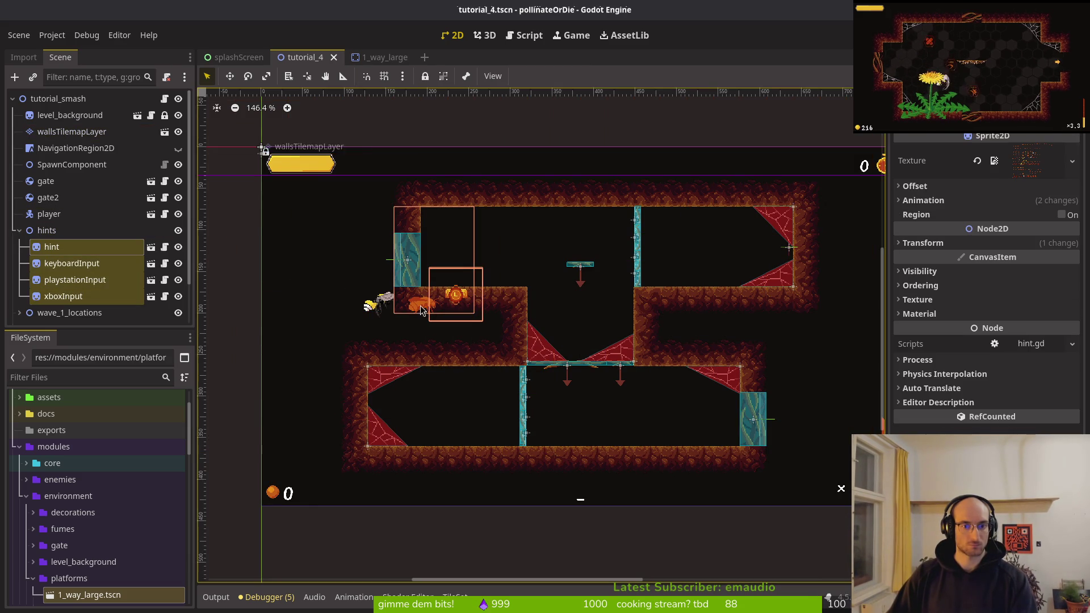
pyautogui.scroll(5, 421, 309)
pyautogui.press('Right')
pyautogui.press('Left')
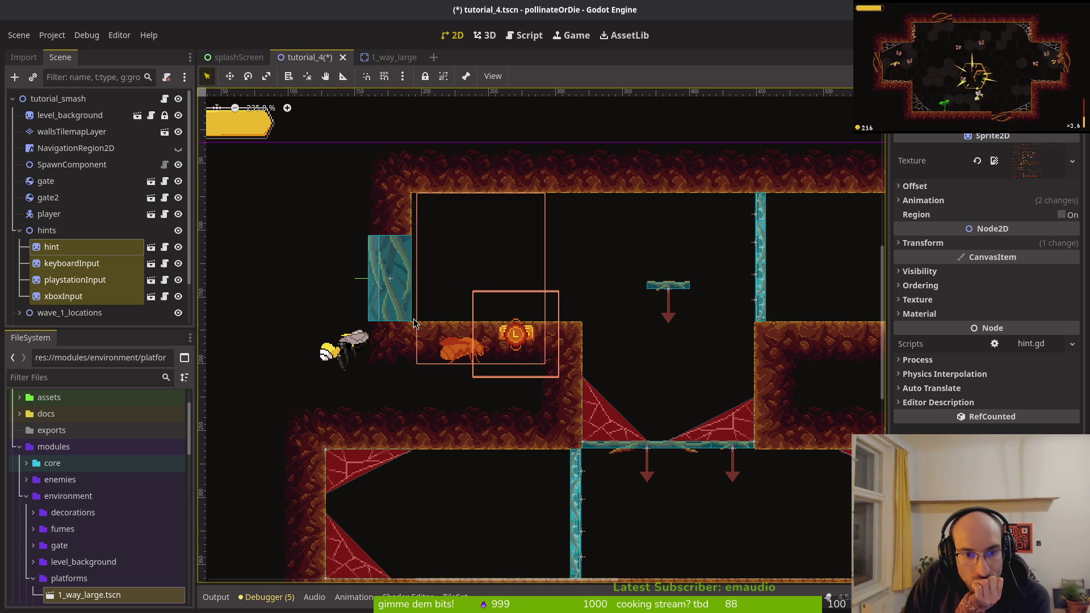
pyautogui.press('Up')
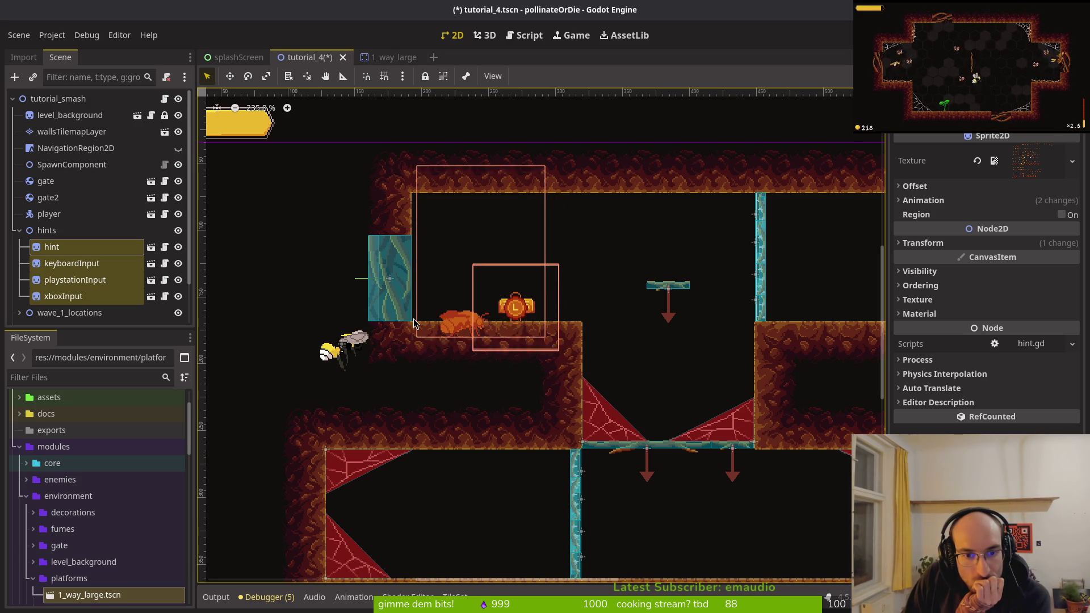
pyautogui.press('Up')
pyautogui.press('Down')
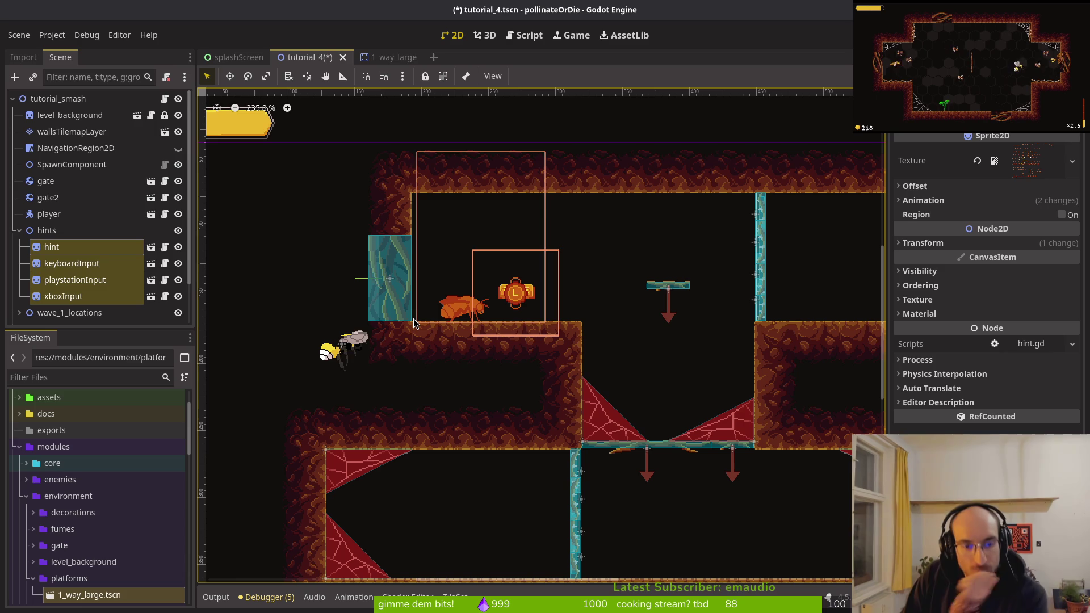
pyautogui.click(225, 301)
pyautogui.hotkey('ctrl', 's')
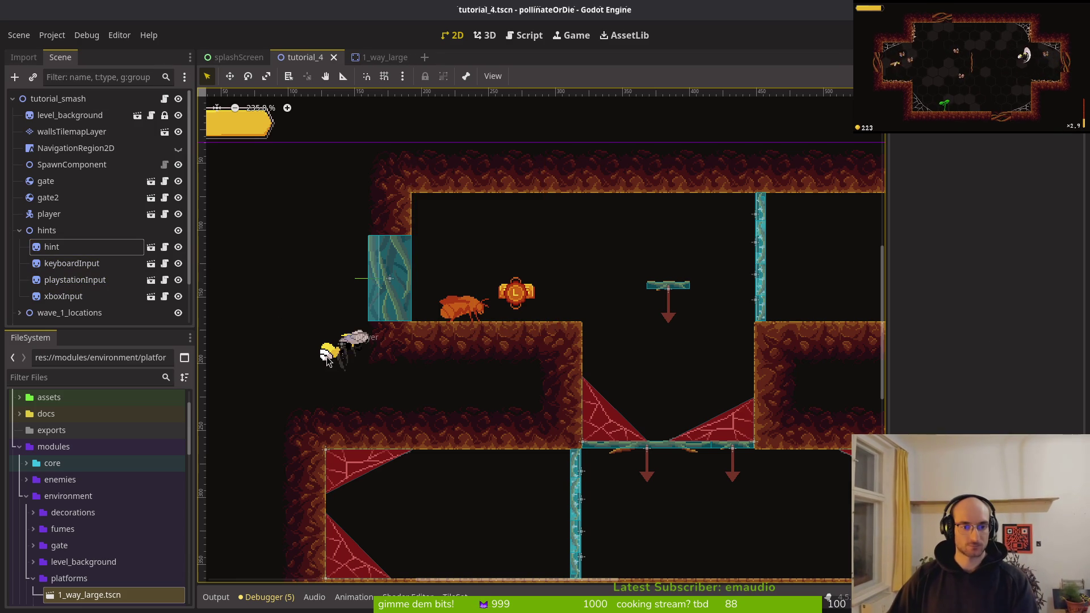
# - Move the player bee onto the ledge floor beside the gate and save the scene
pyautogui.click(327, 362)
pyautogui.scroll(5, 327, 361)
pyautogui.moveTo(332, 348)
pyautogui.mouseDown()
pyautogui.moveTo(562, 243)
pyautogui.moveTo(389, 271)
pyautogui.mouseUp()
pyautogui.scroll(-5, 393, 275)
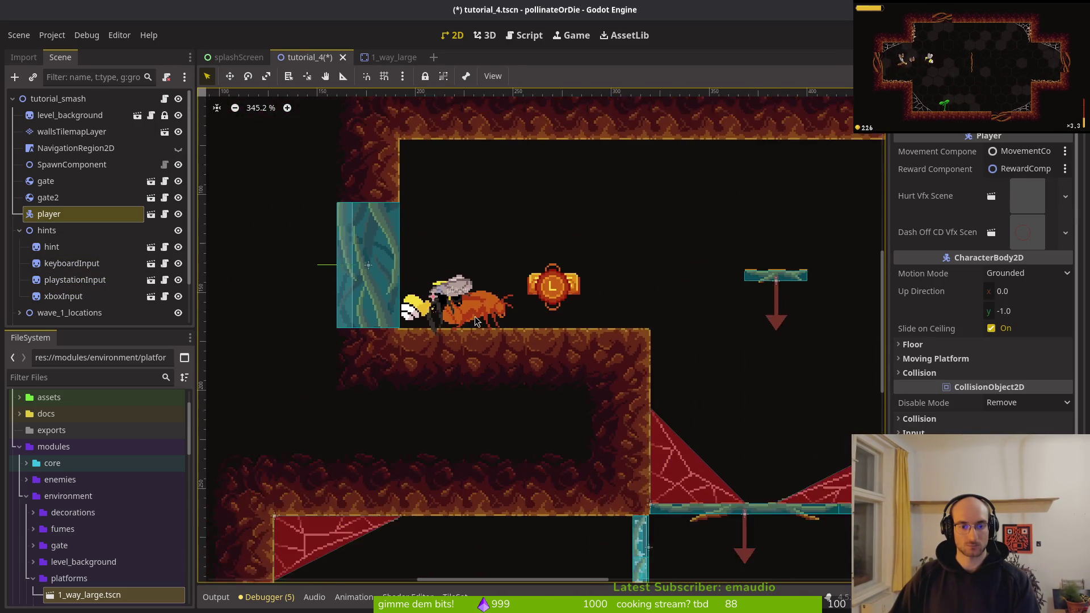
pyautogui.scroll(6, 449, 301)
pyautogui.moveTo(449, 300); pyautogui.dragTo(445, 314)
pyautogui.hotkey('ctrl', 's')
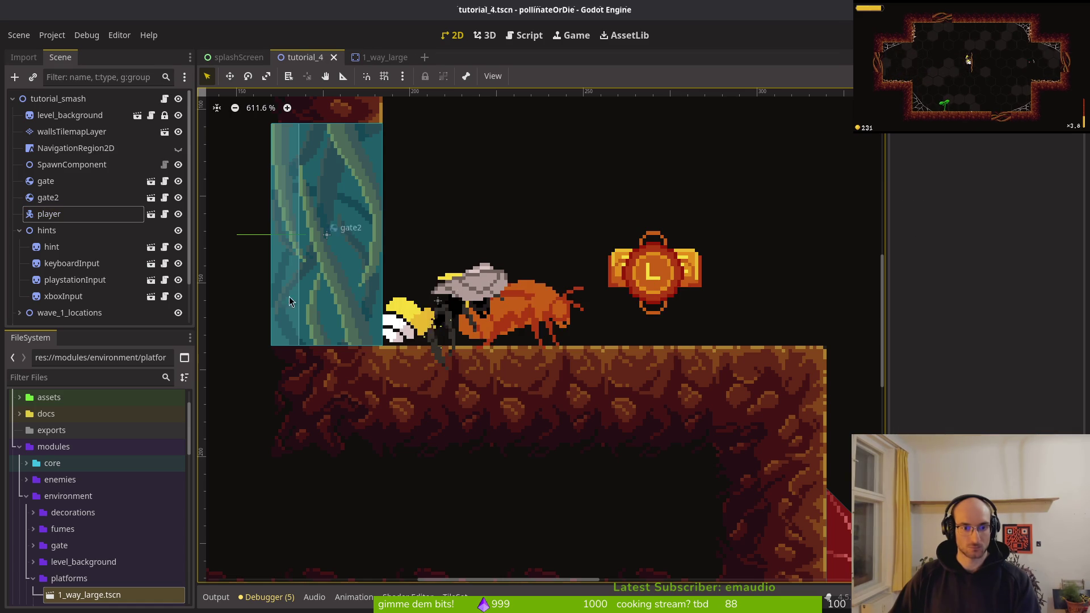
# - Shift the four hint sprites three steps to the right and save
pyautogui.click(60, 247)
pyautogui.keyDown('shift'); pyautogui.click(75, 301); pyautogui.keyUp('shift')
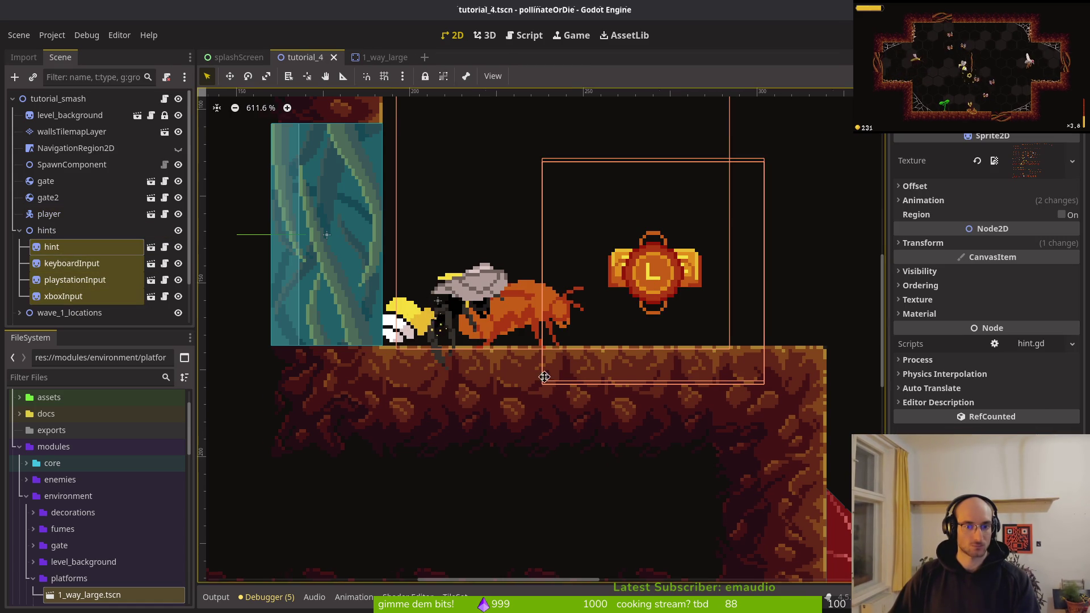
pyautogui.scroll(-2, 483, 387)
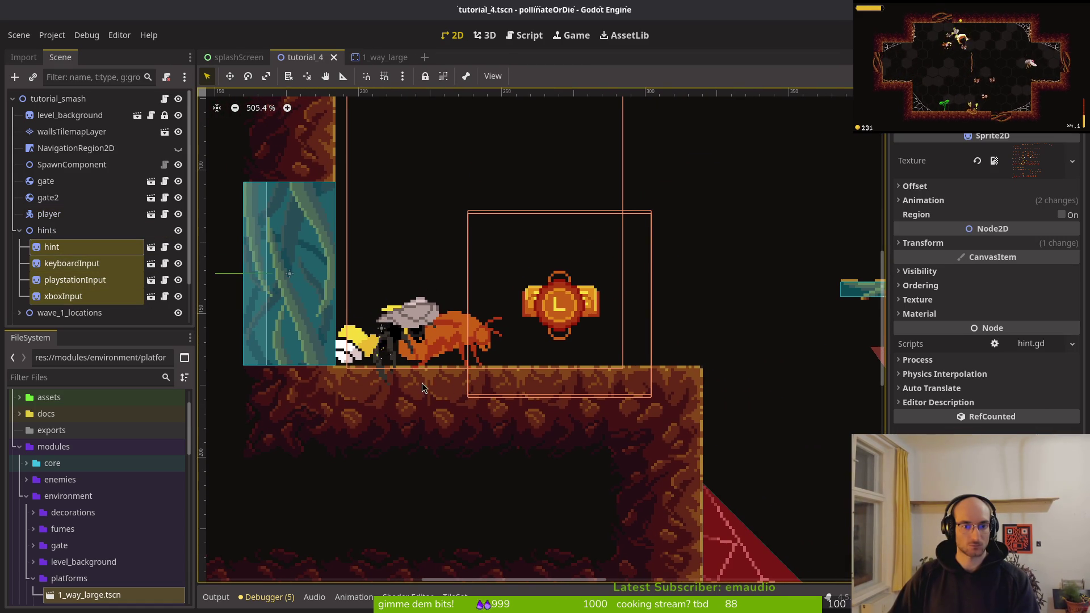
pyautogui.scroll(1, 422, 391)
pyautogui.press('Right')
pyautogui.press('Right')
pyautogui.press('Right')
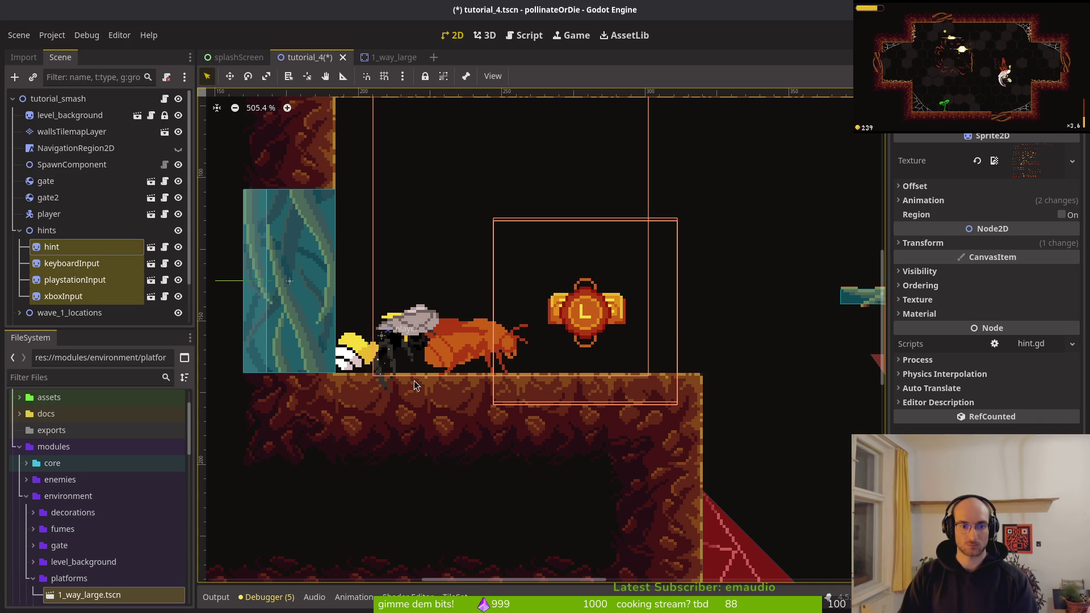
pyautogui.press('Right')
pyautogui.press('Right')
pyautogui.press('Right')
pyautogui.press('Right')
pyautogui.press('Right')
pyautogui.press('Right')
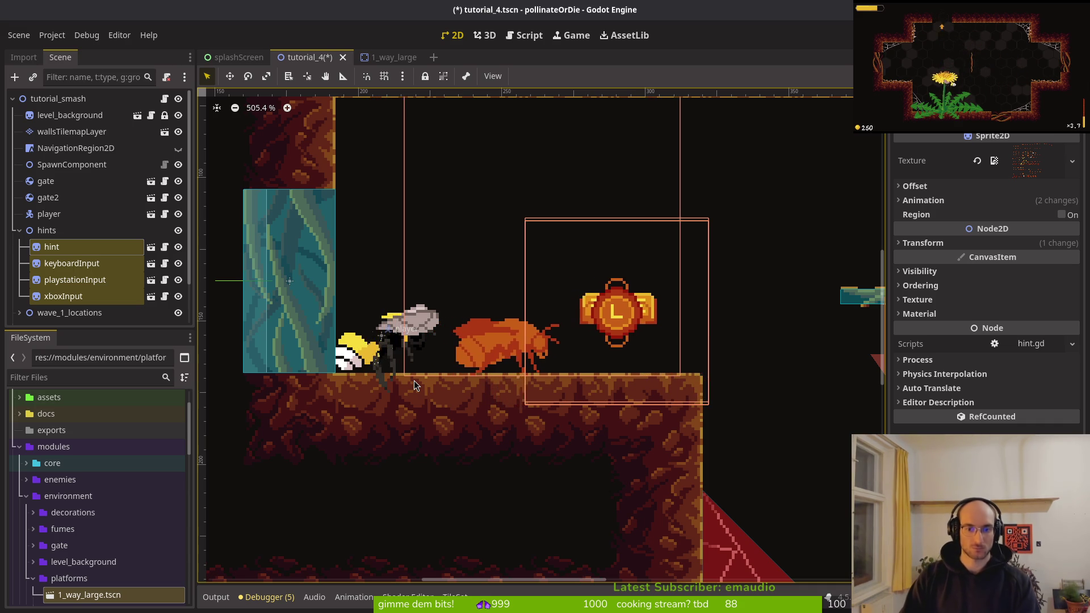
pyautogui.press('Right')
pyautogui.press('Right')
pyautogui.press('Right')
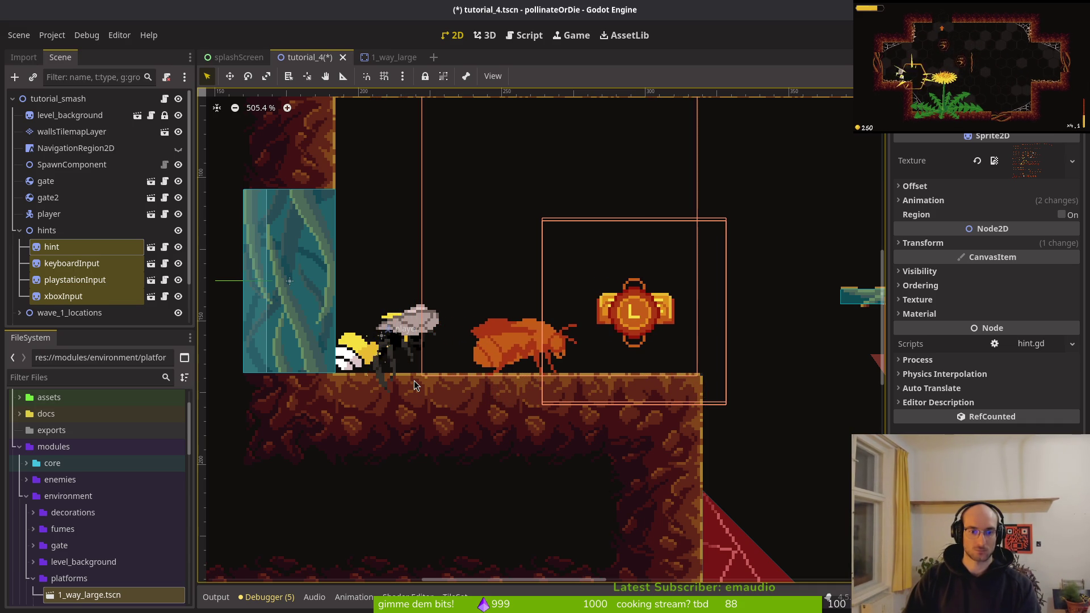
pyautogui.press('Escape')
pyautogui.hotkey('ctrl', 's')
# - Nudge the hint sprites one more step right, save, and collapse the hints group
pyautogui.scroll(-3, 499, 358)
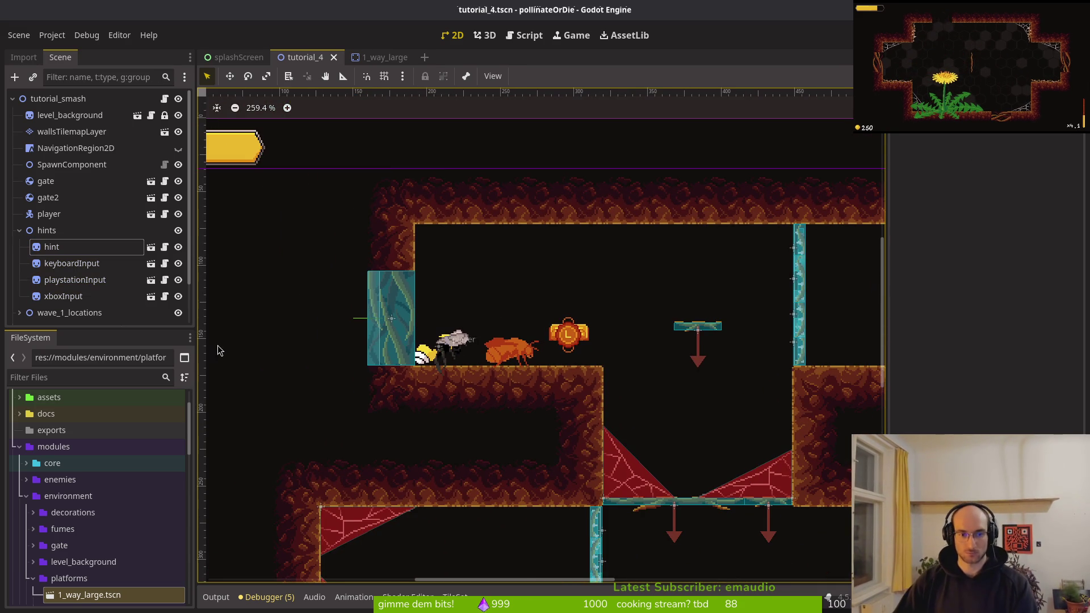
pyautogui.click(52, 247)
pyautogui.keyDown('shift'); pyautogui.click(63, 296); pyautogui.keyUp('shift')
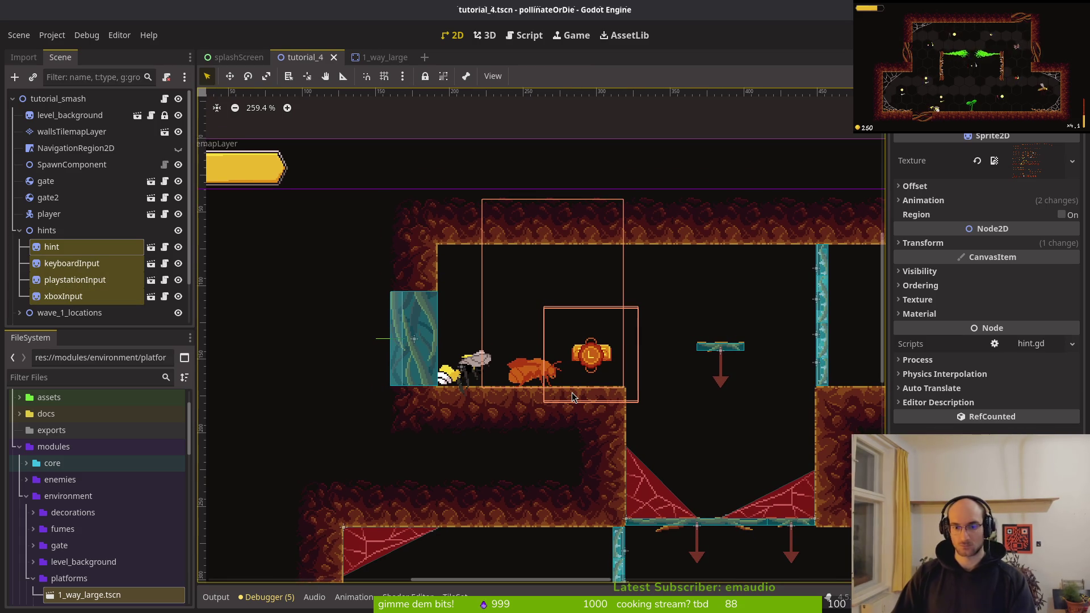
pyautogui.press('Right')
pyautogui.press('Right')
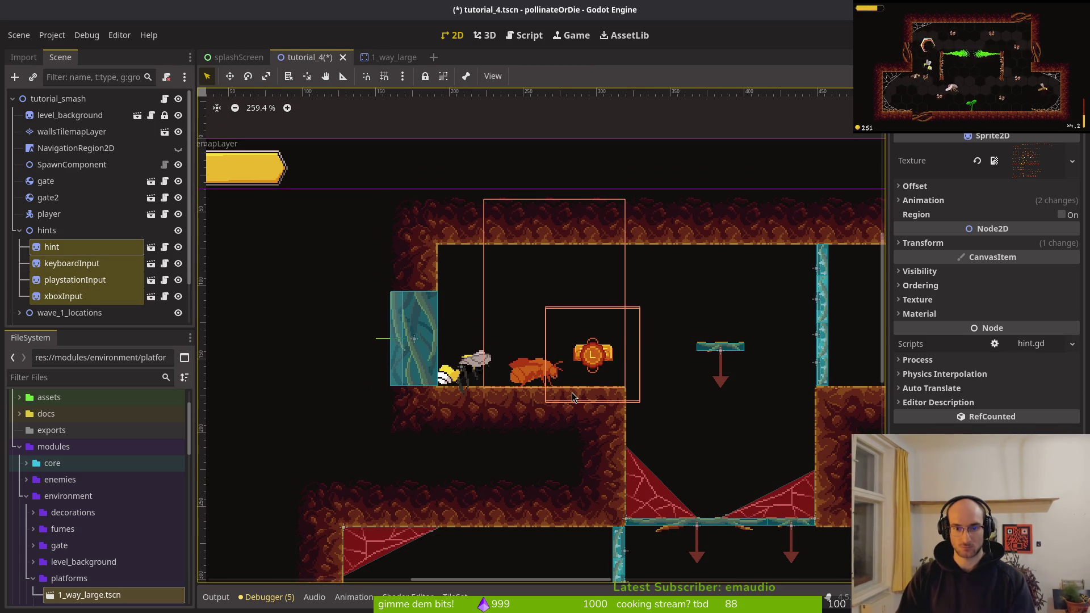
pyautogui.press('Escape')
pyautogui.hotkey('ctrl', 's')
pyautogui.scroll(-3, 596, 335)
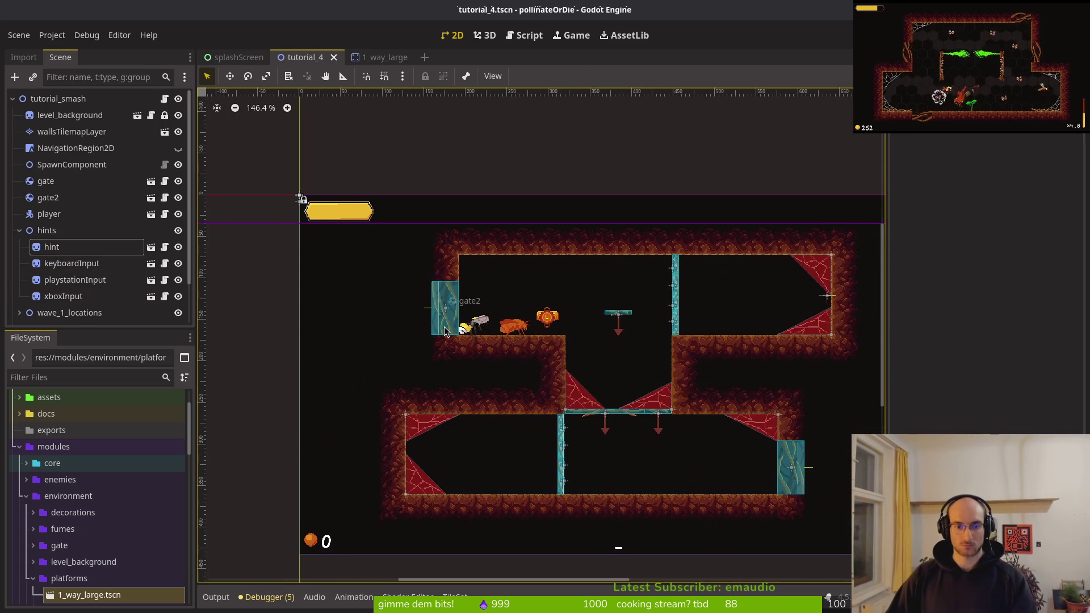
pyautogui.click(476, 332)
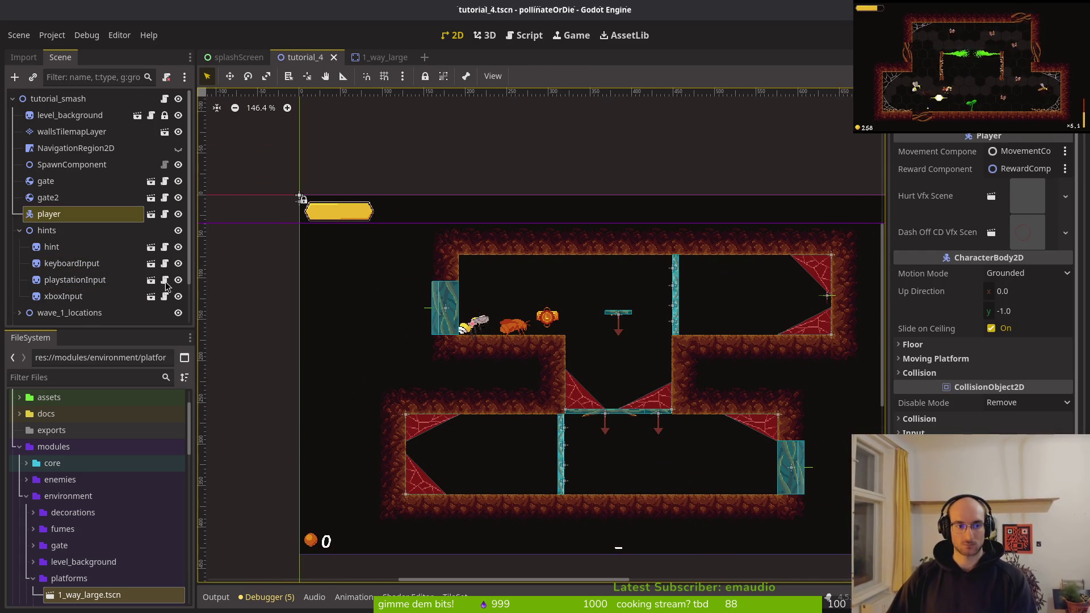
pyautogui.click(20, 229)
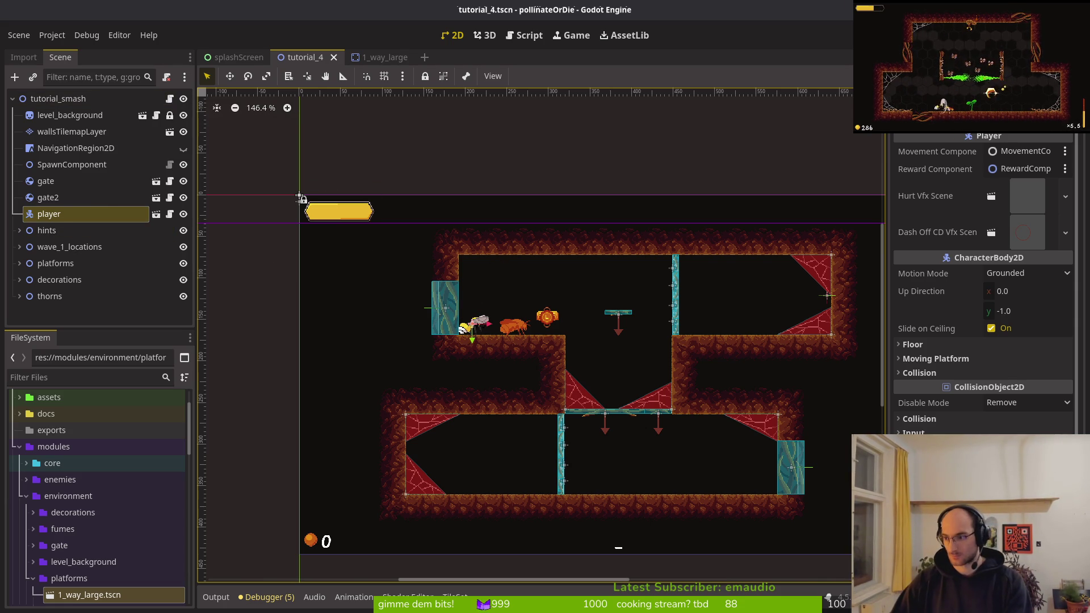
# - Glance at the project's issue list in the browser, then return to Neovim showing tutorial_4.gd
pyautogui.hotkey('alt', 'Tab')
pyautogui.hotkey('alt', 'Tab')
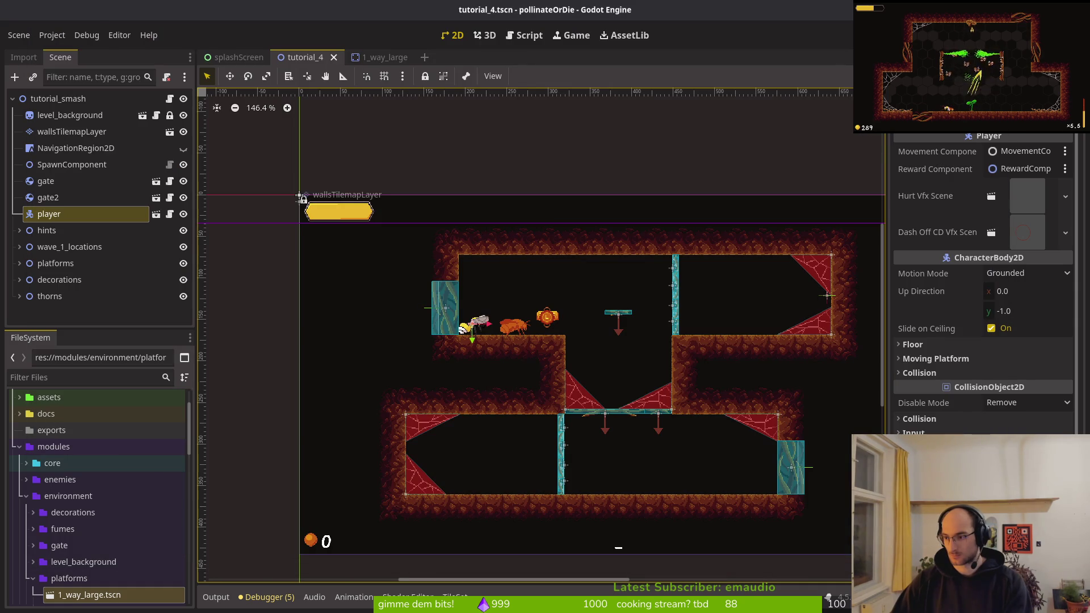
pyautogui.hotkey('alt', 'Tab')
pyautogui.press('space')
# - Find and open tutorial.gd in Neovim with the fuzzy file finder, searching 'tutu'
pyautogui.press('f')
pyautogui.press('f')
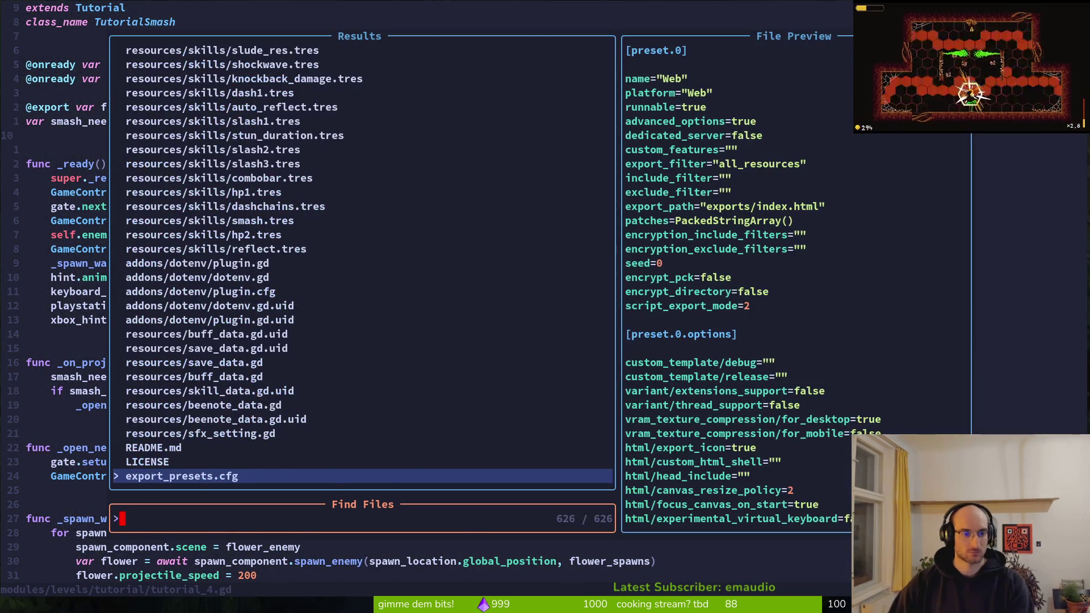
pyautogui.press('Escape')
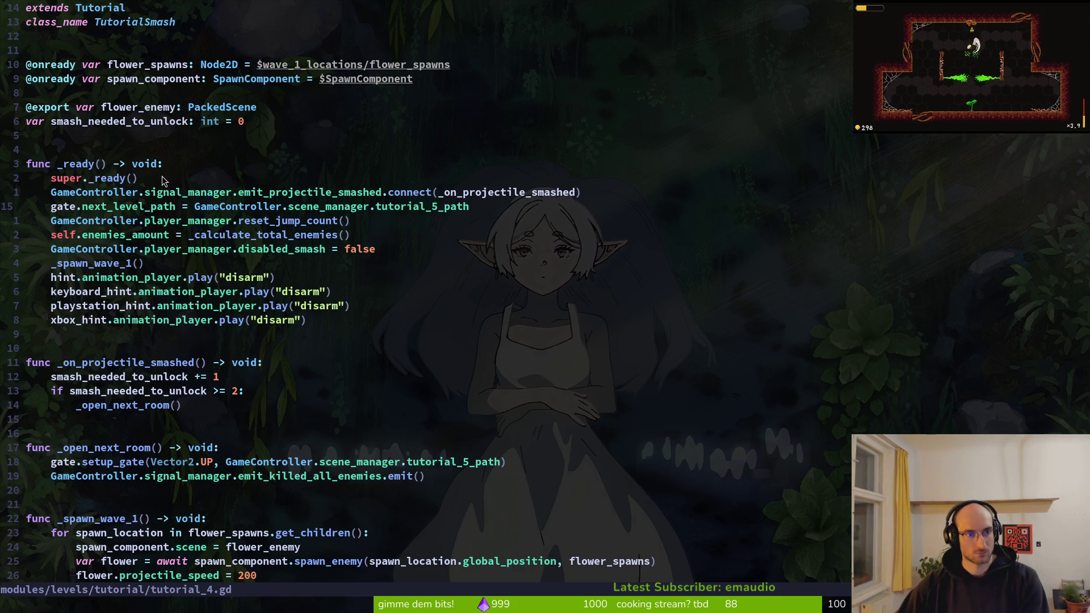
pyautogui.press('space')
pyautogui.press('f')
pyautogui.press('f')
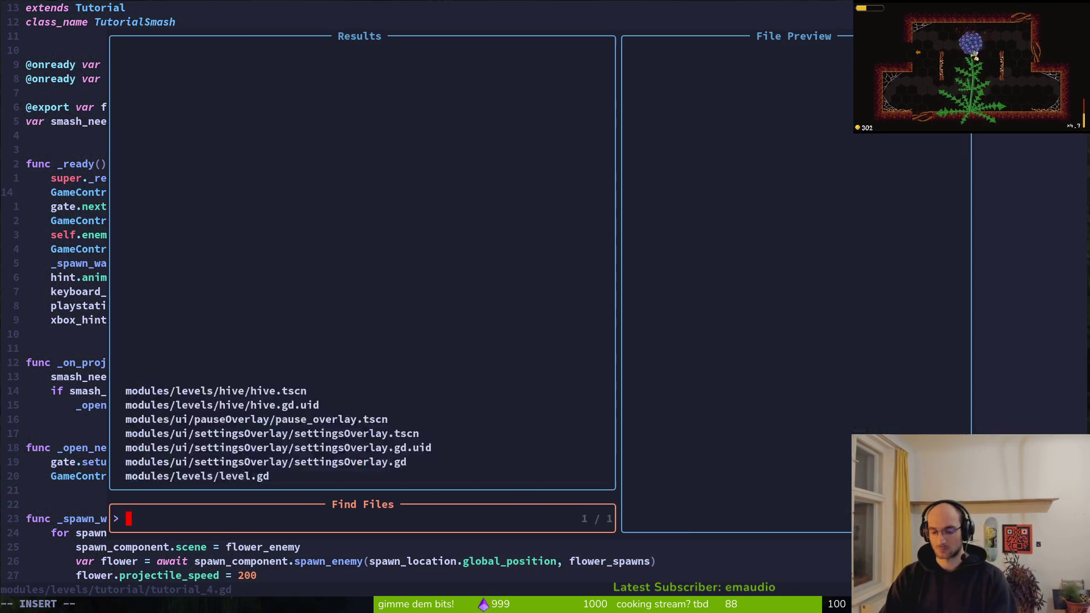
pyautogui.write('tutu')
pyautogui.press('Return')
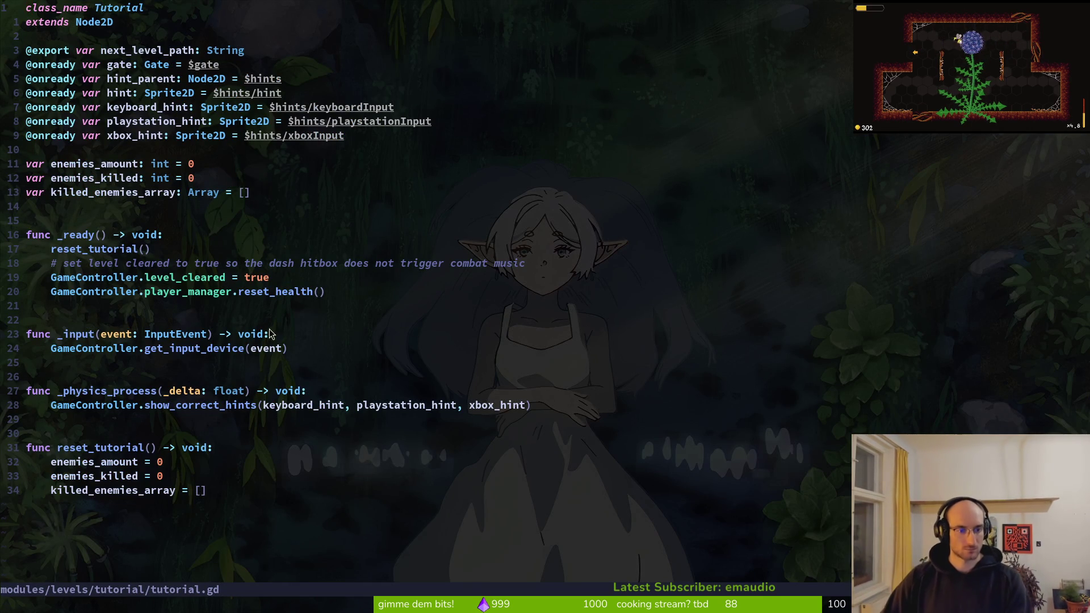
pyautogui.hotkey('ctrl', 'o')
# - Run the game from Godot with F5, maximize its window, and load the saved game
pyautogui.hotkey('alt', 'Tab')
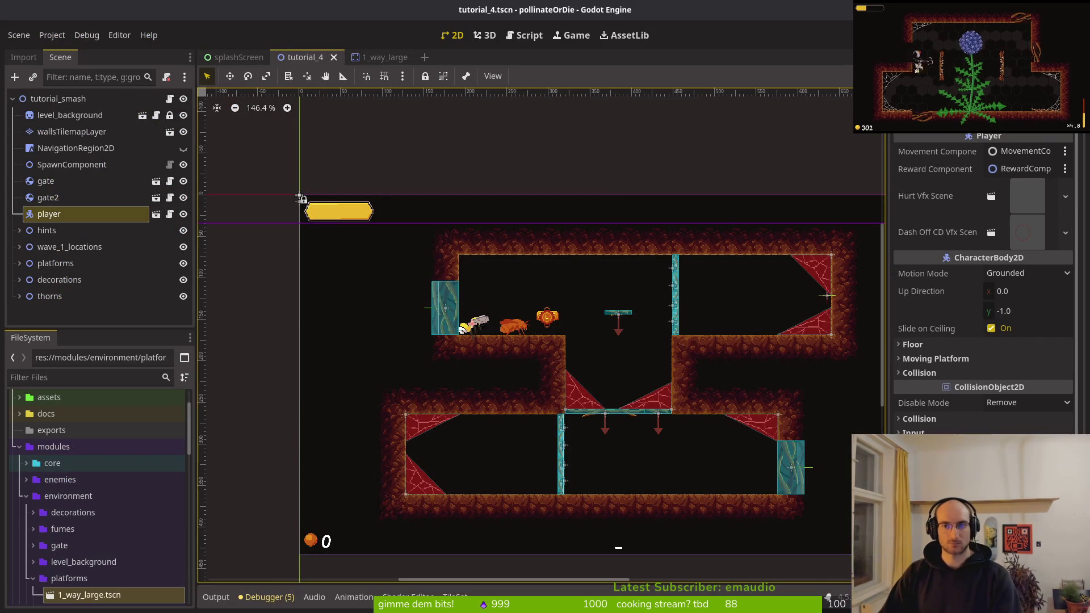
pyautogui.press('F5')
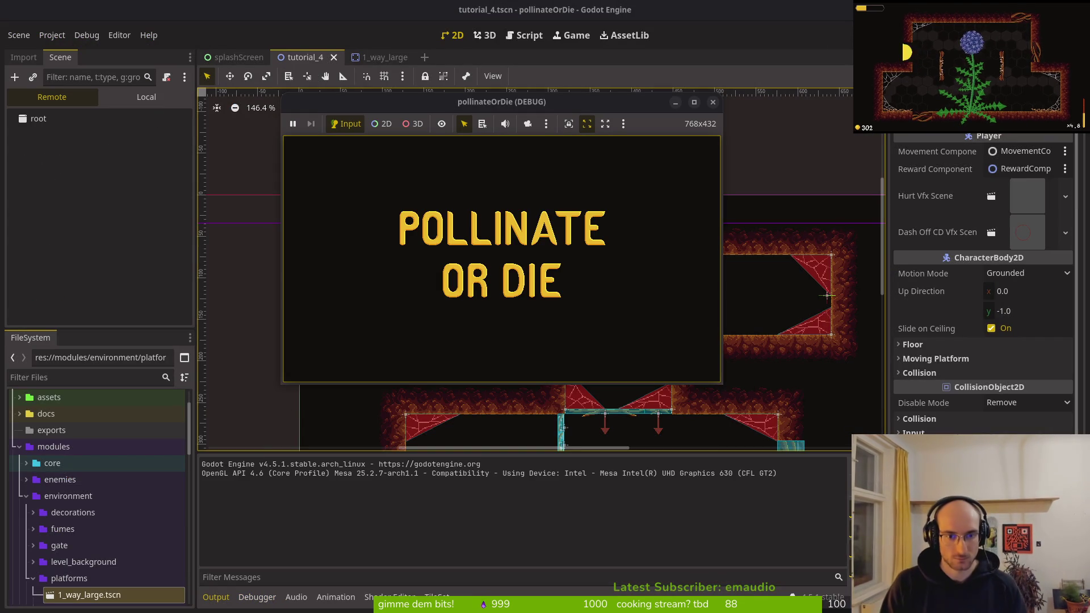
pyautogui.doubleClick(537, 104)
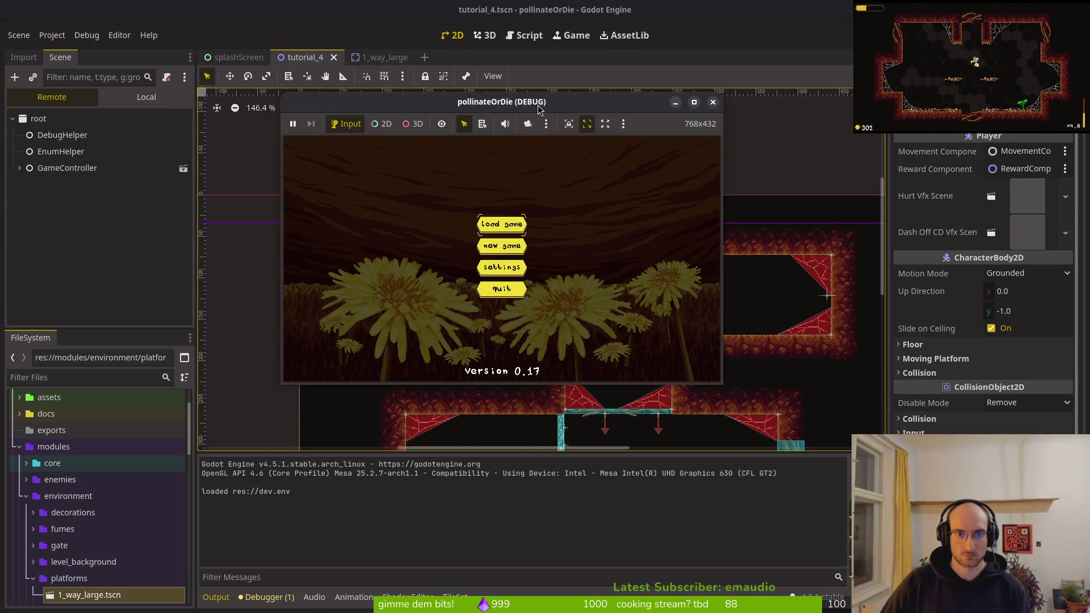
pyautogui.press('Return')
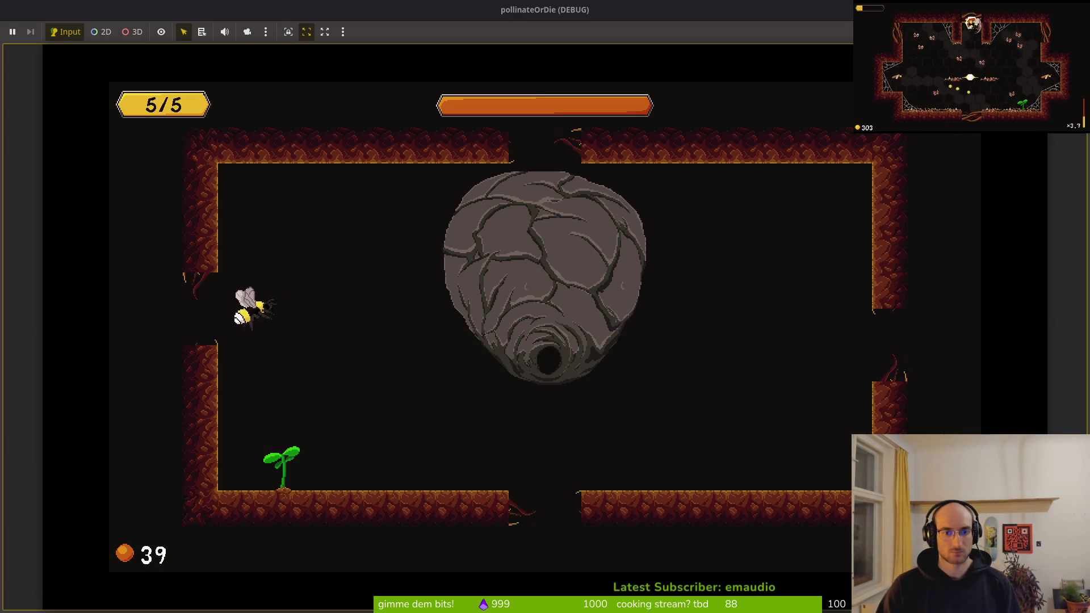
# - Quit to the main menu, reload, and fly the bee over the pillar into the next room
pyautogui.press('Escape')
pyautogui.press('Down')
pyautogui.press('Down')
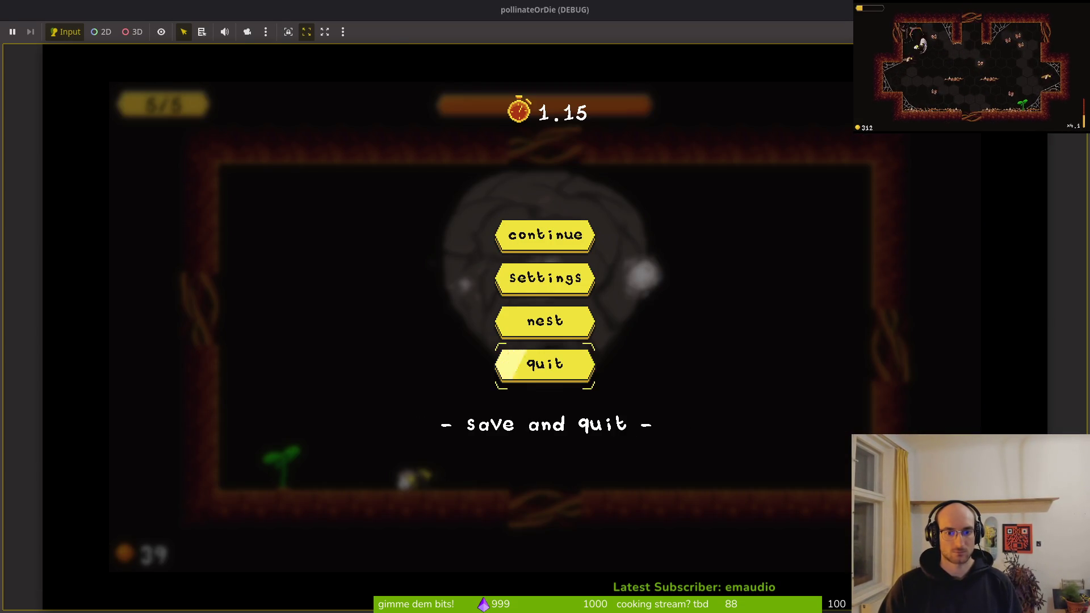
pyautogui.press('Return')
pyautogui.press('Return')
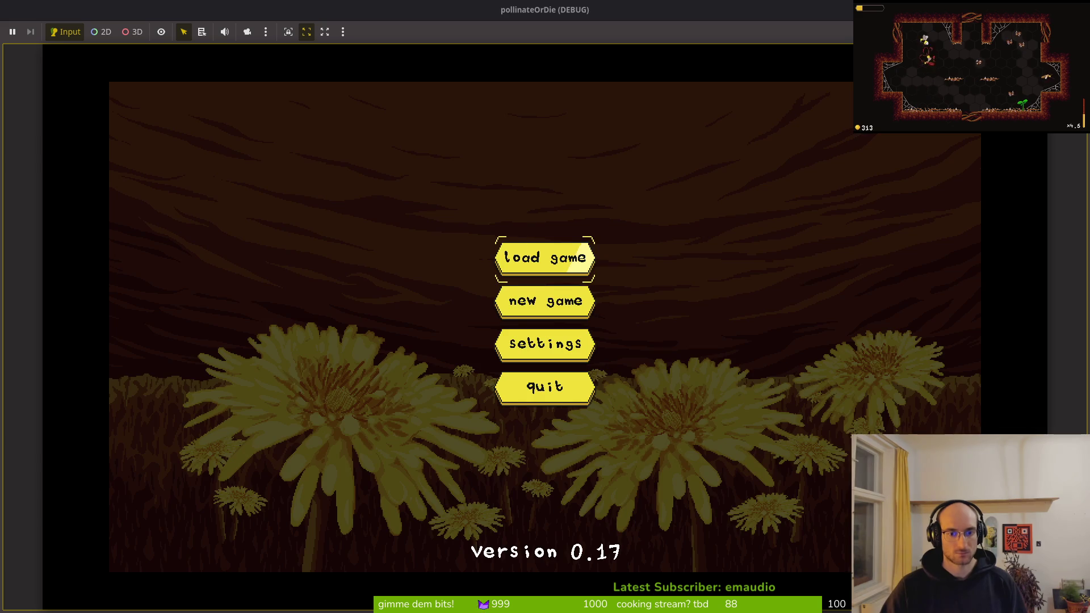
pyautogui.press('Return')
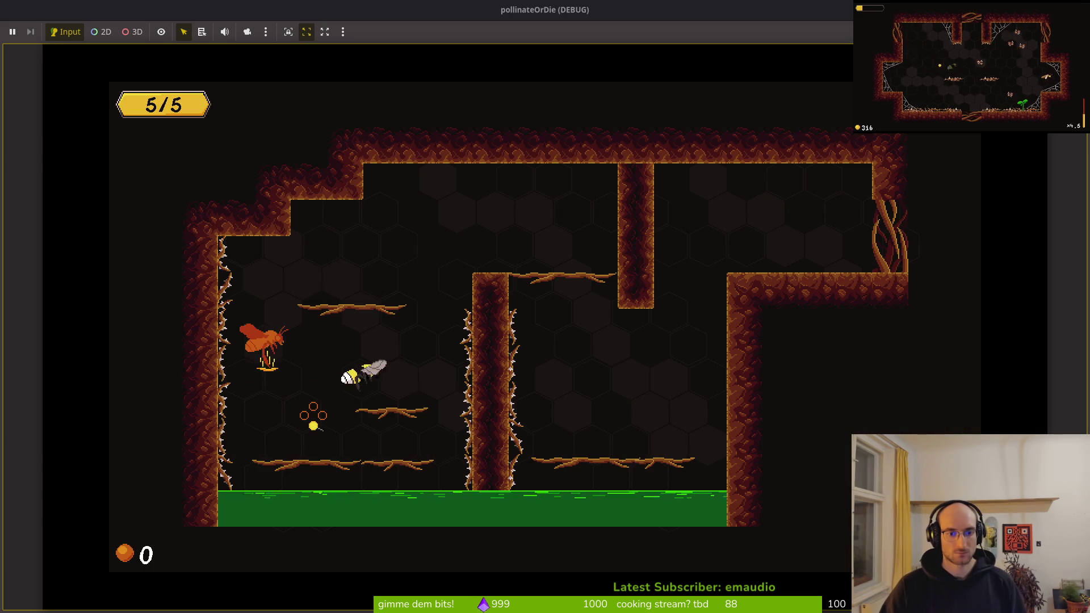
pyautogui.press('Right')
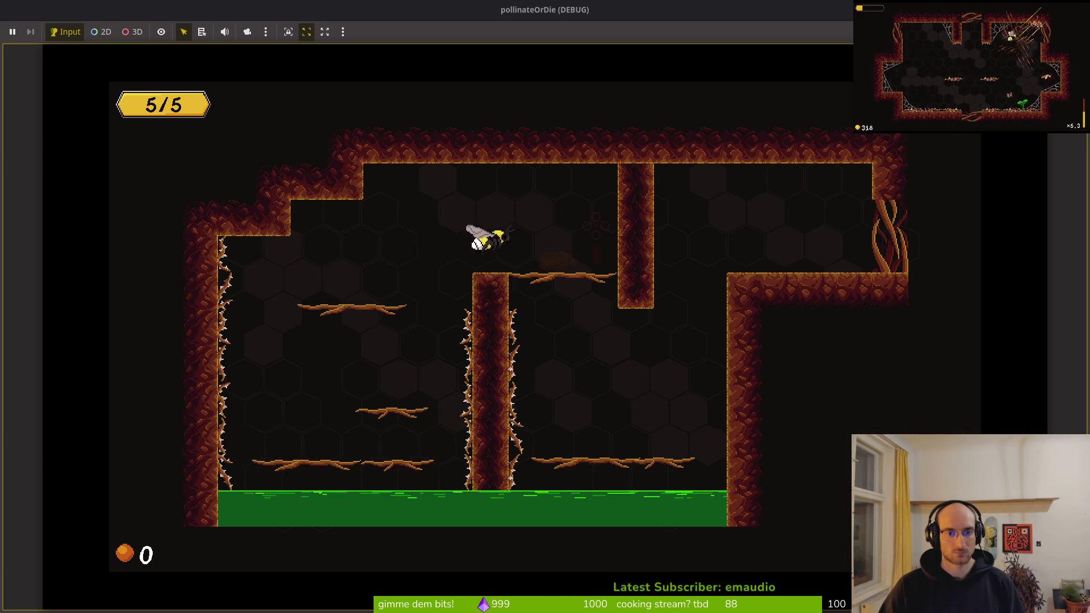
pyautogui.press('Right')
pyautogui.press('Up')
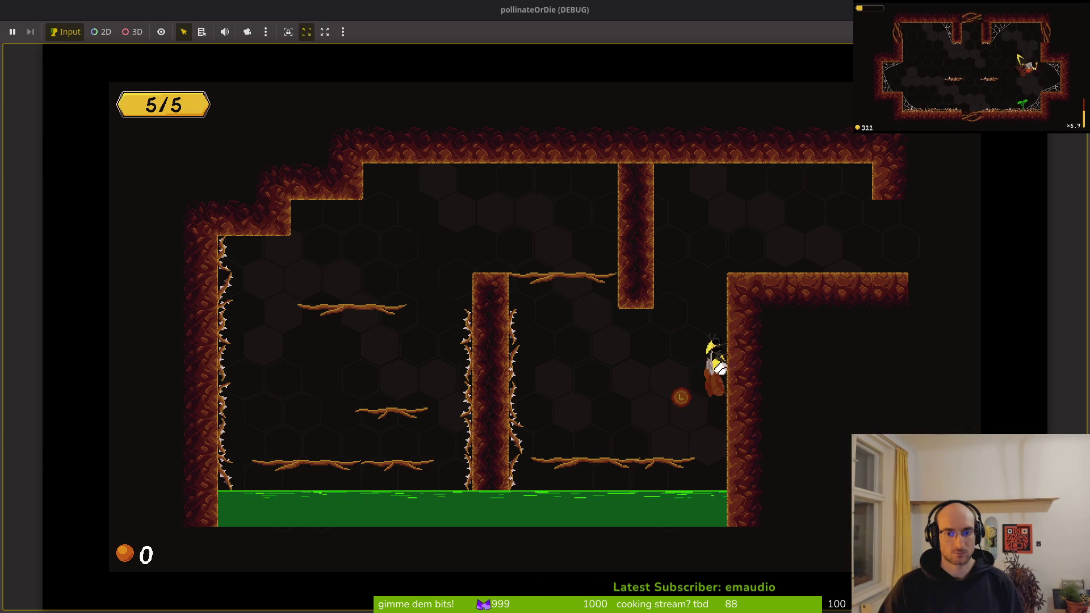
pyautogui.press('Right')
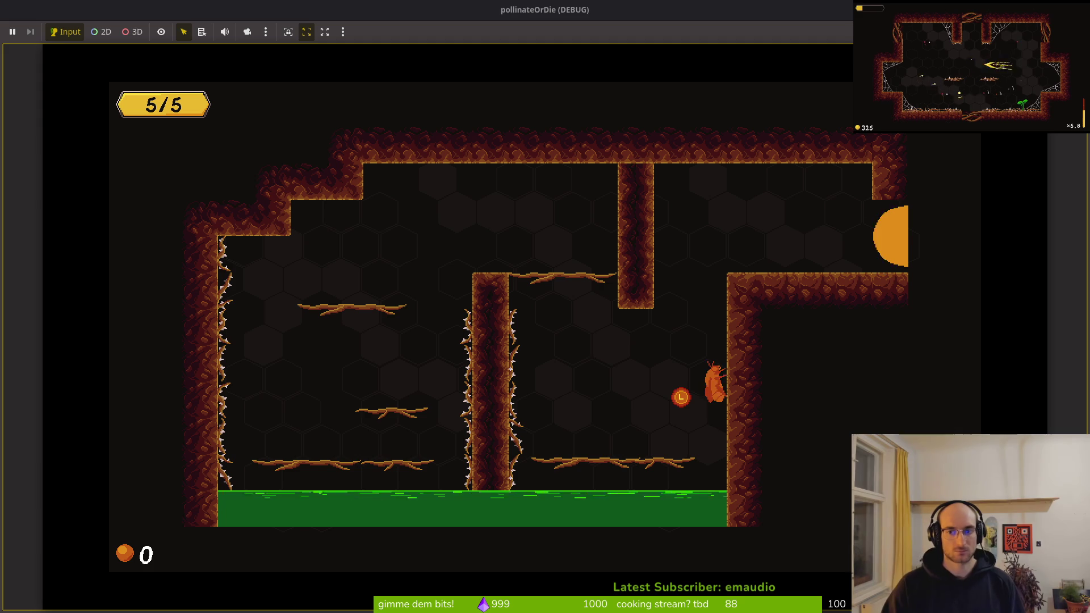
pyautogui.press('Right')
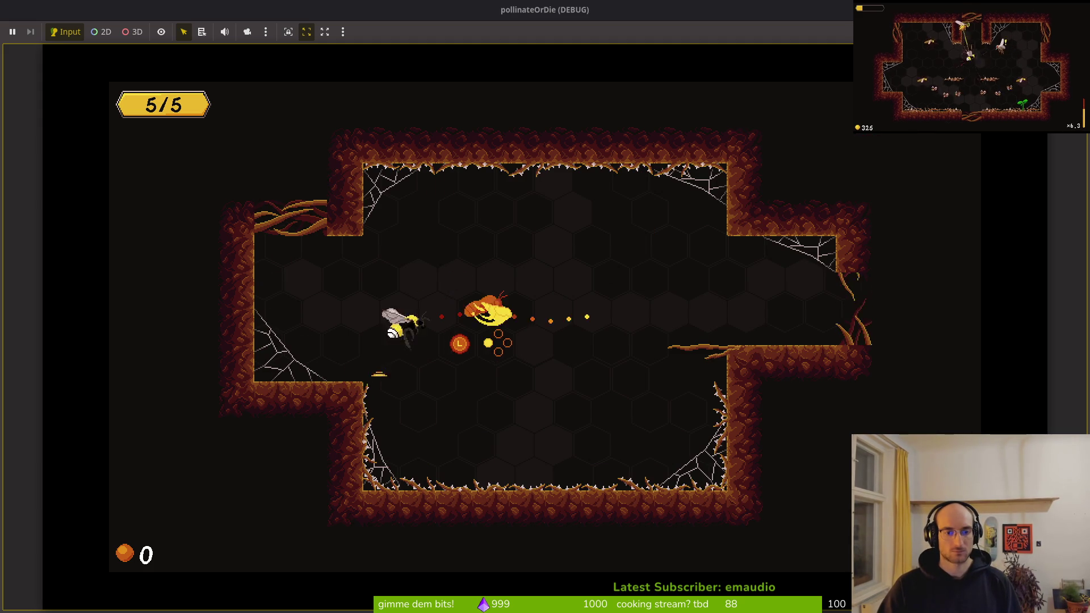
pyautogui.press('Right')
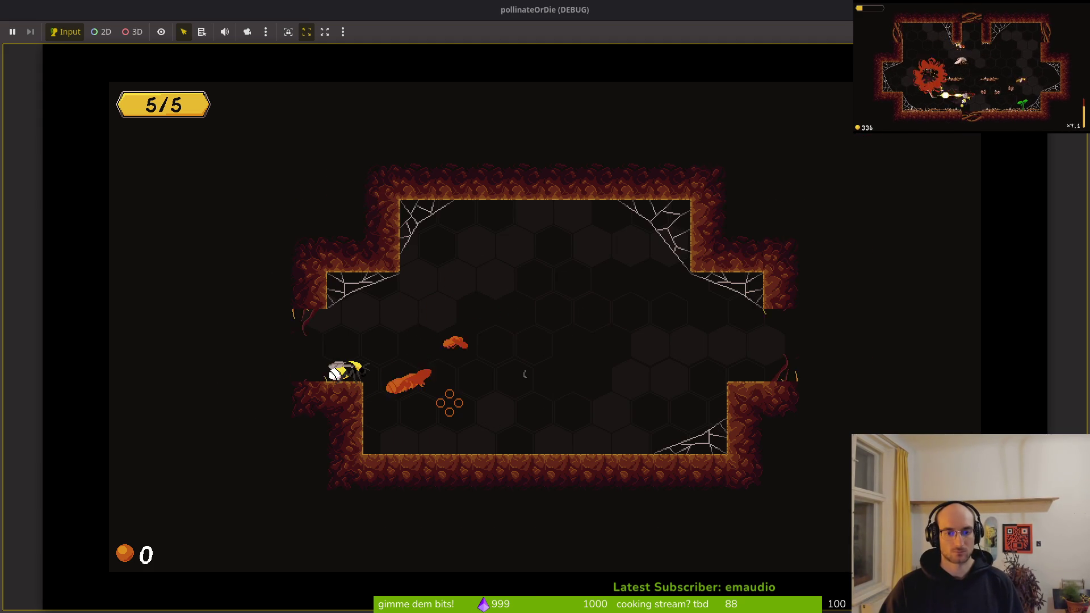
# - Slash the enemies near the web for pollen, then fly through the exit into the next room
pyautogui.press('w')
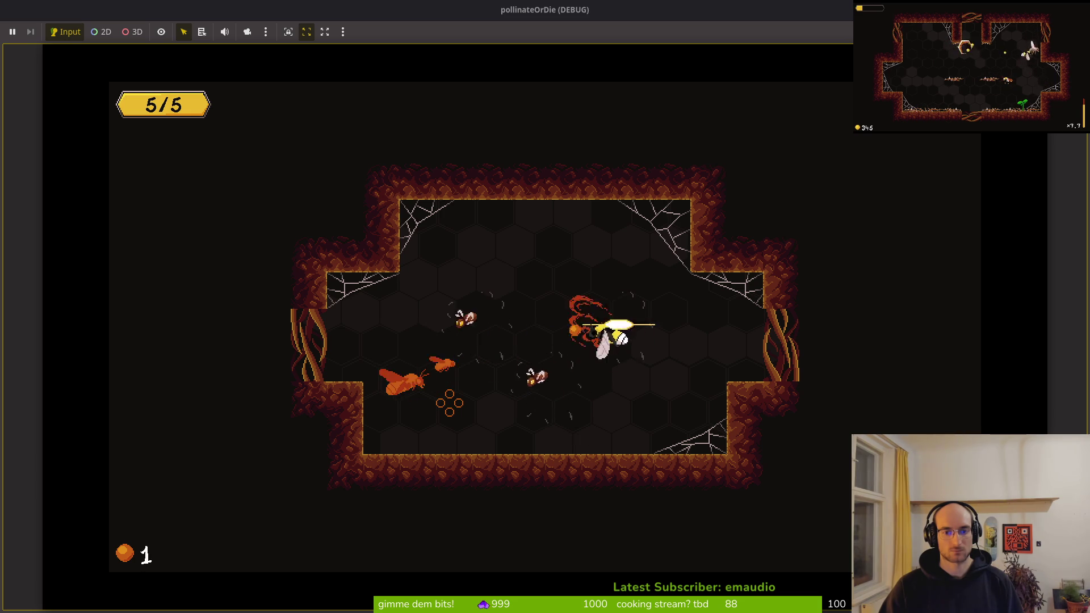
pyautogui.press('a')
pyautogui.press('s')
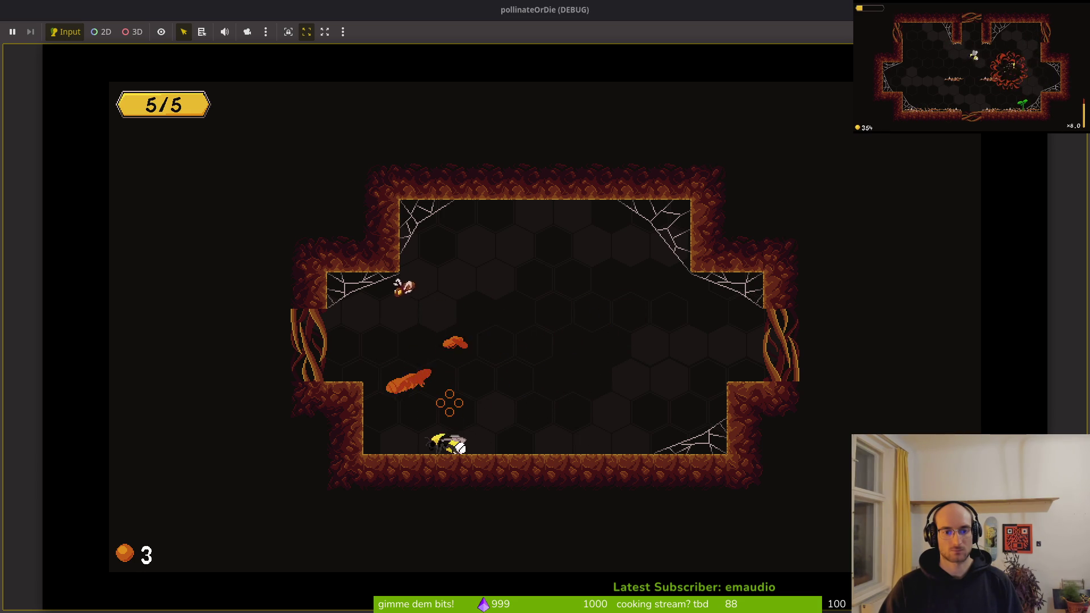
pyautogui.press('w')
pyautogui.press('d')
pyautogui.press('s')
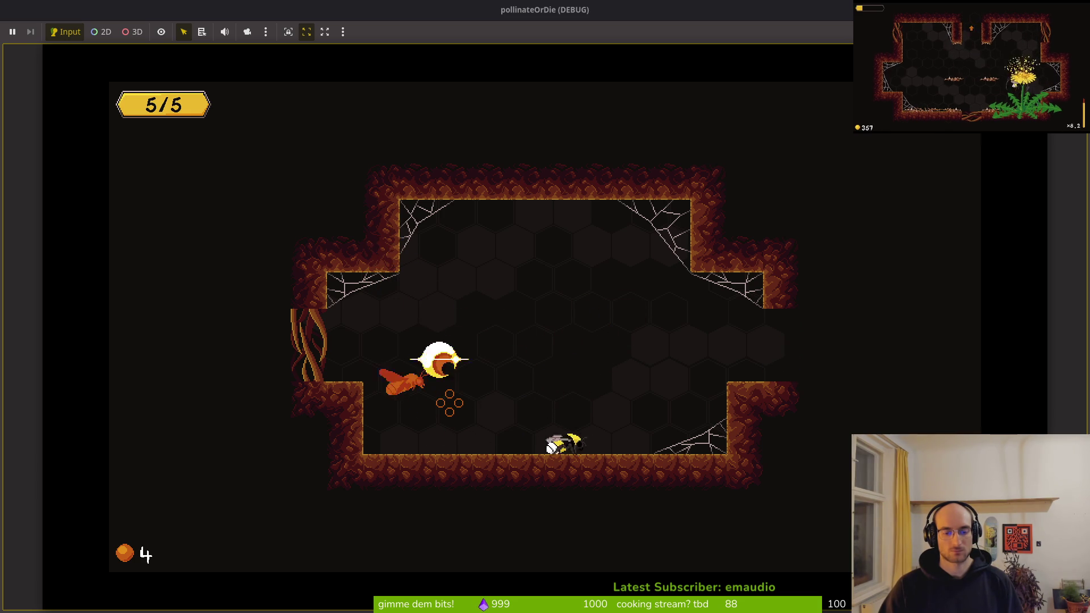
pyautogui.press('a')
pyautogui.press('d')
pyautogui.press('w')
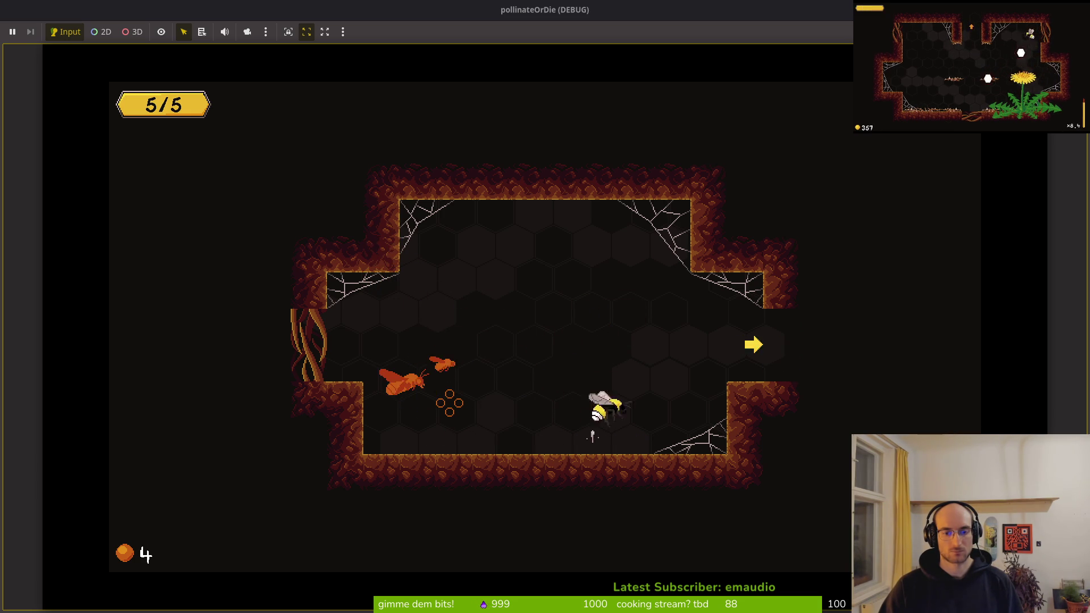
pyautogui.press('d')
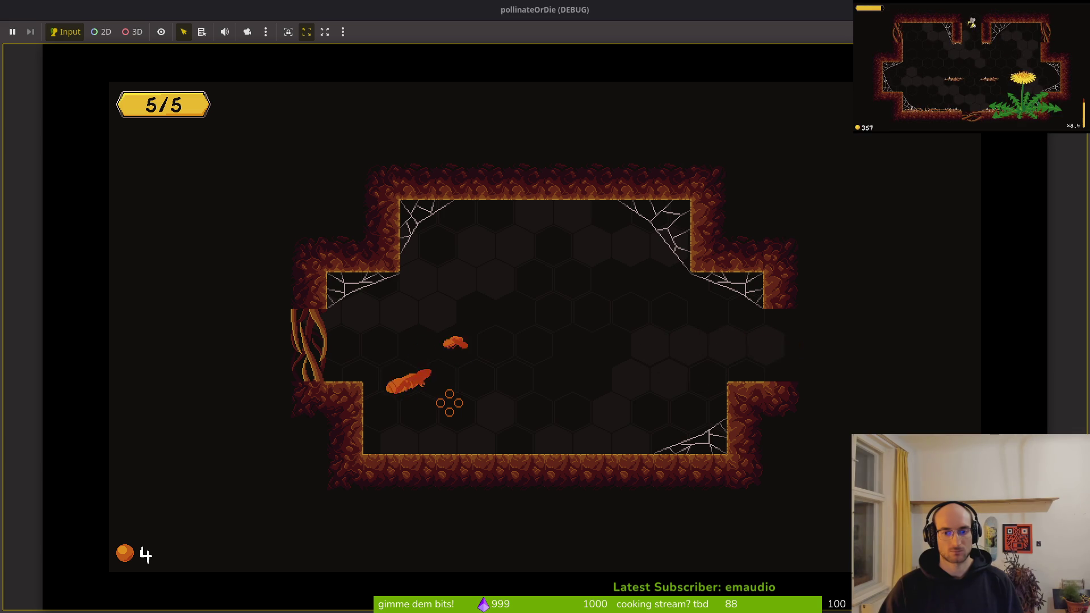
pyautogui.press('d')
pyautogui.press('a')
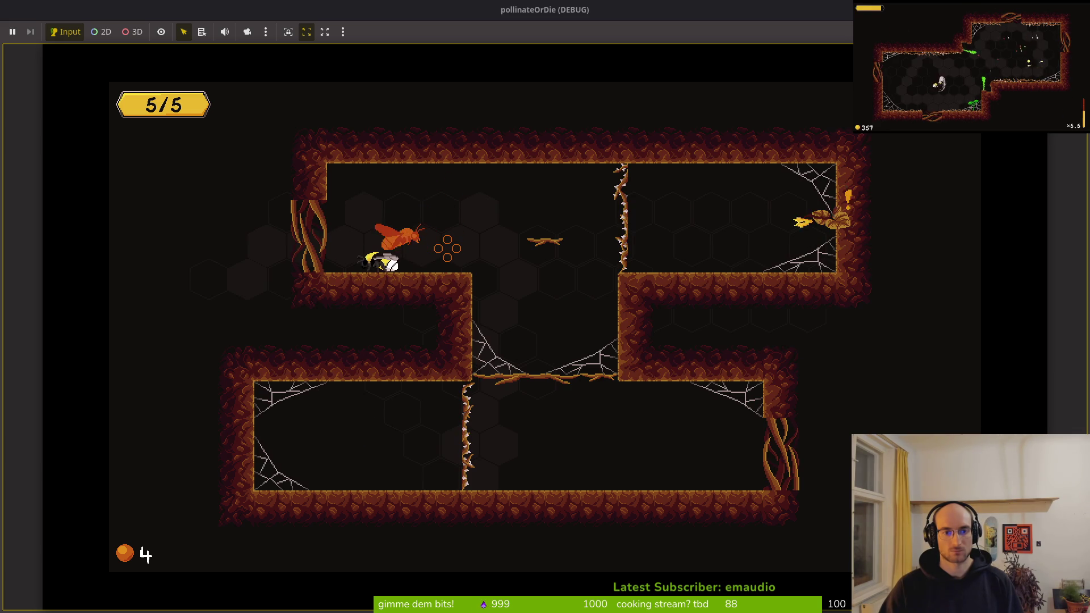
# - Quit to the main menu again, reload, and climb past the pillar into the next room
pyautogui.press('Escape')
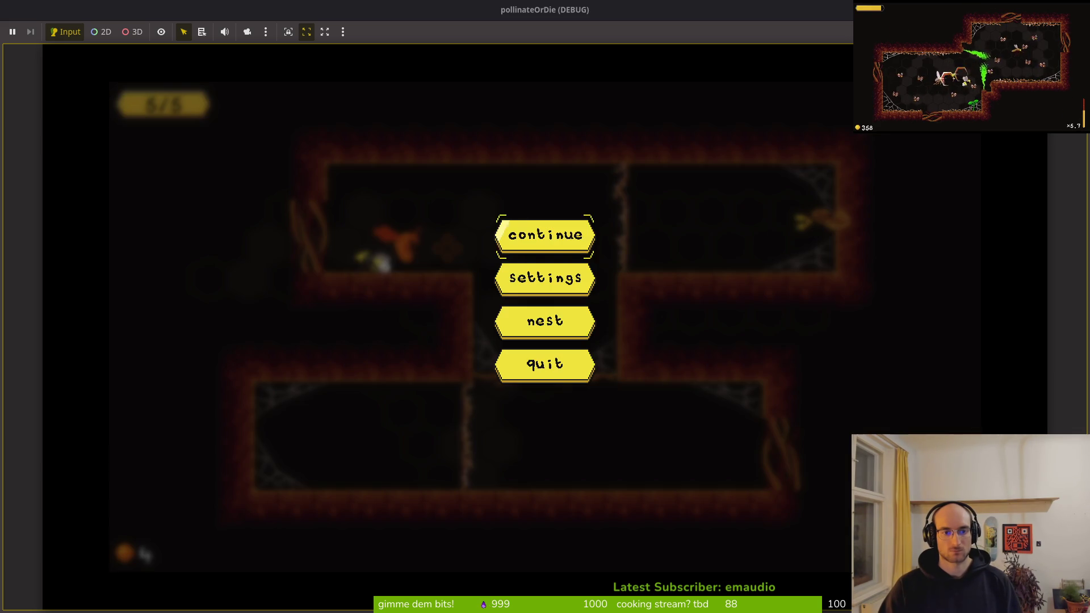
pyautogui.press('Down')
pyautogui.press('Down')
pyautogui.press('Return')
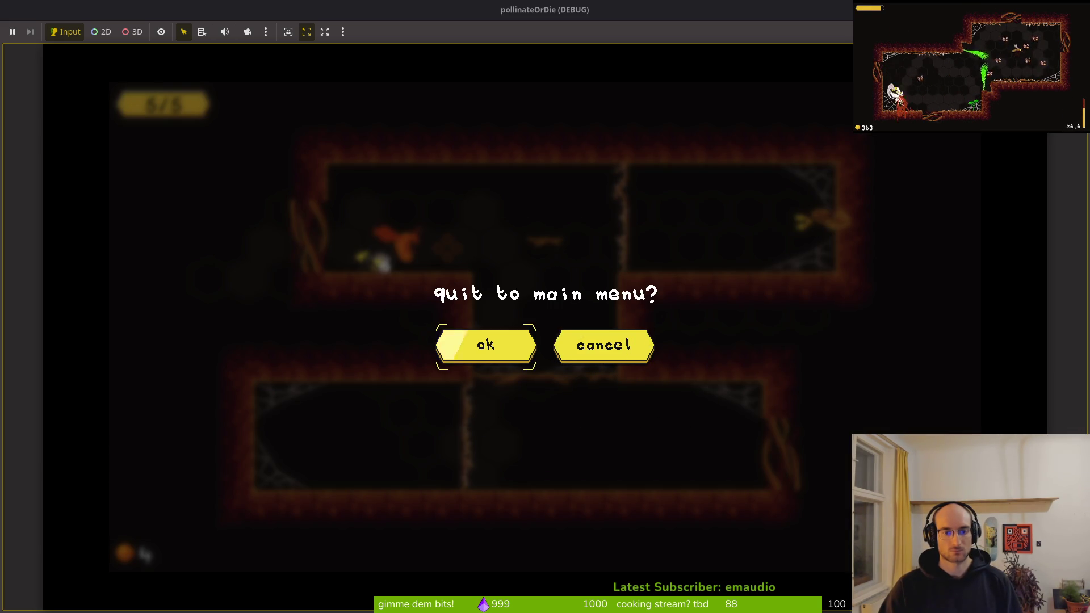
pyautogui.press('Return')
pyautogui.press('Return')
pyautogui.press('Up')
pyautogui.press('Right')
pyautogui.press('Right')
pyautogui.press('Up')
pyautogui.press('Up')
pyautogui.press('Right')
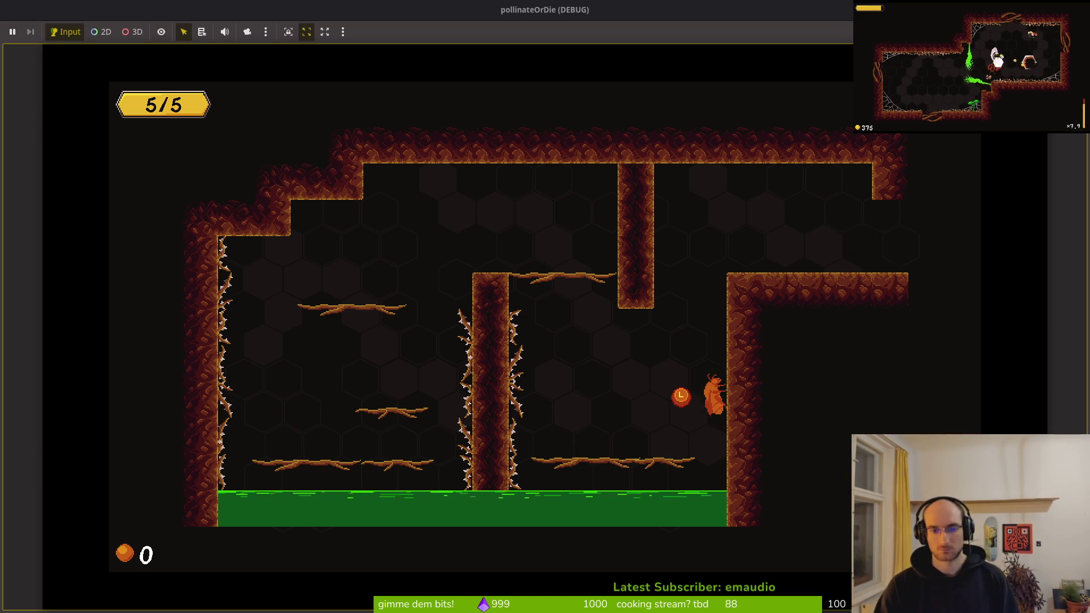
pyautogui.press('Right')
pyautogui.press('Right')
pyautogui.press('Right')
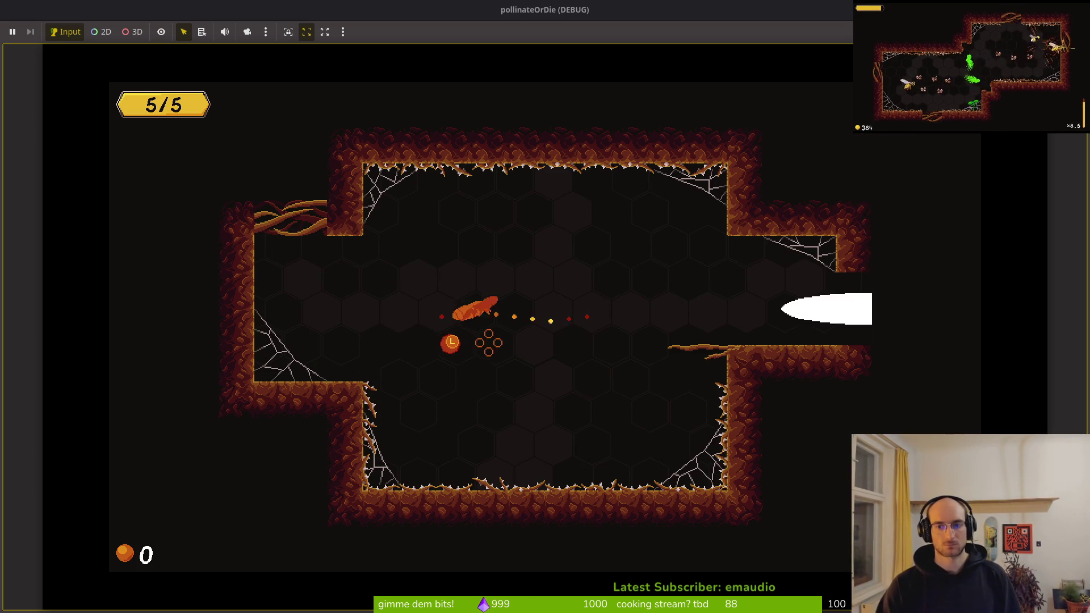
# - Slash the flies to collect pollen, fly through the exit, then stop the running game
pyautogui.press('Right')
pyautogui.press('Up')
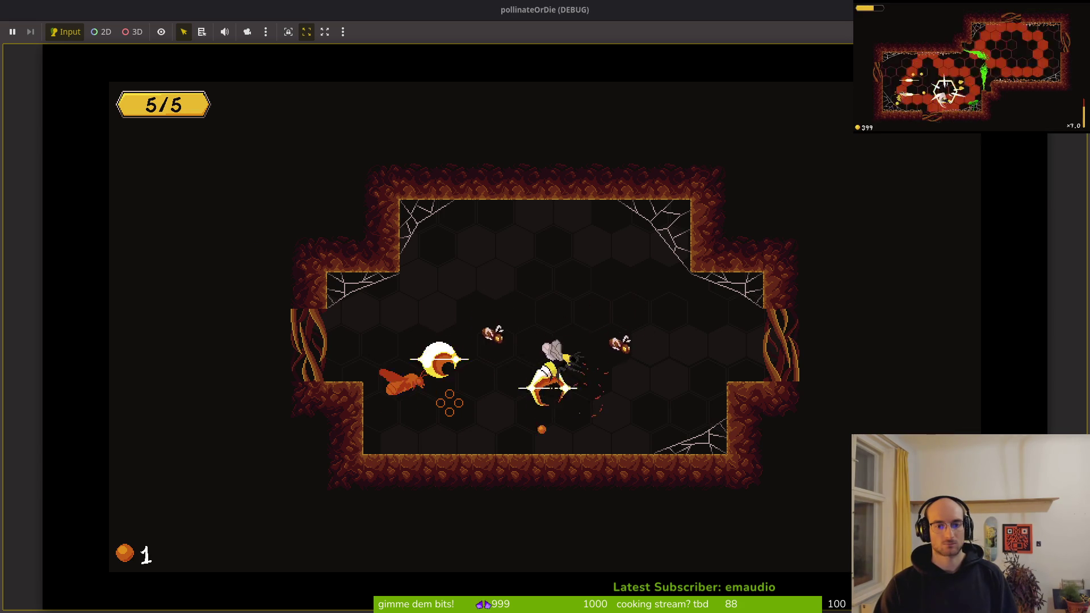
pyautogui.press('Left')
pyautogui.press('Right')
pyautogui.press('Left')
pyautogui.press('Right')
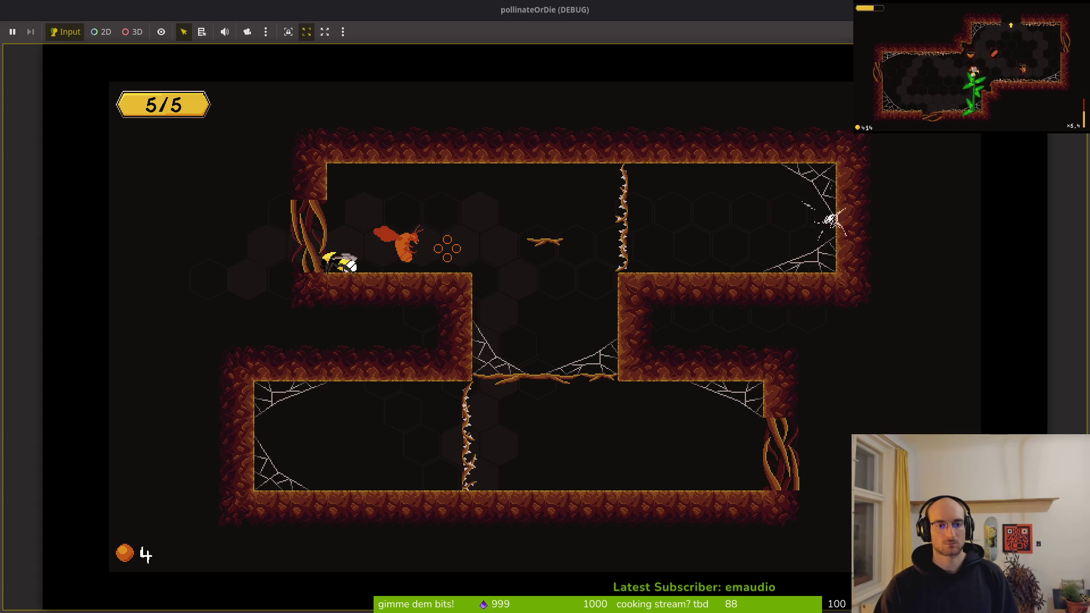
pyautogui.press('Right')
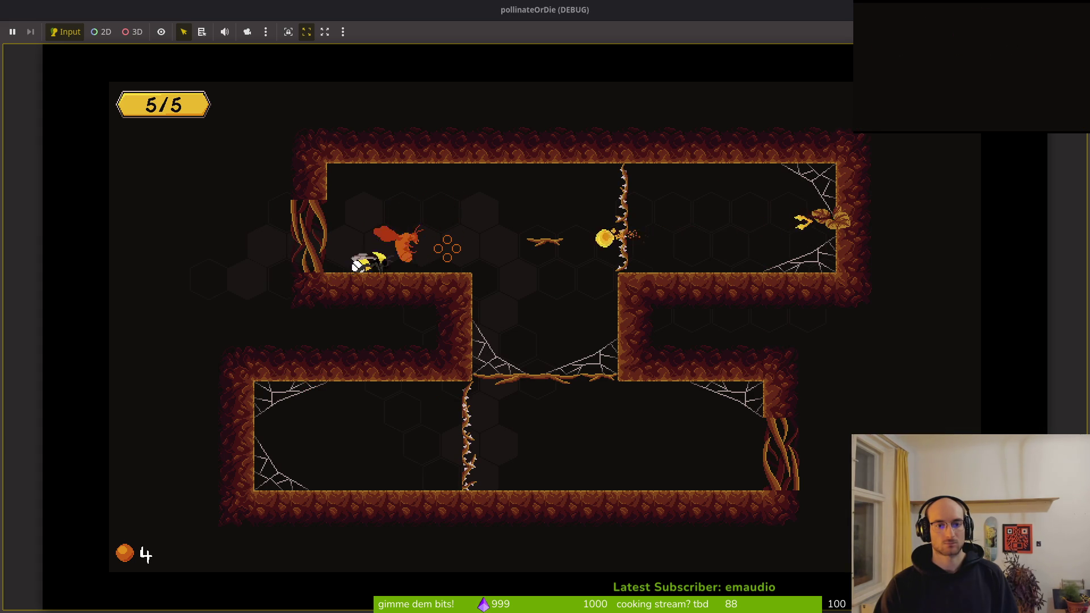
pyautogui.press('Up')
pyautogui.press('Right')
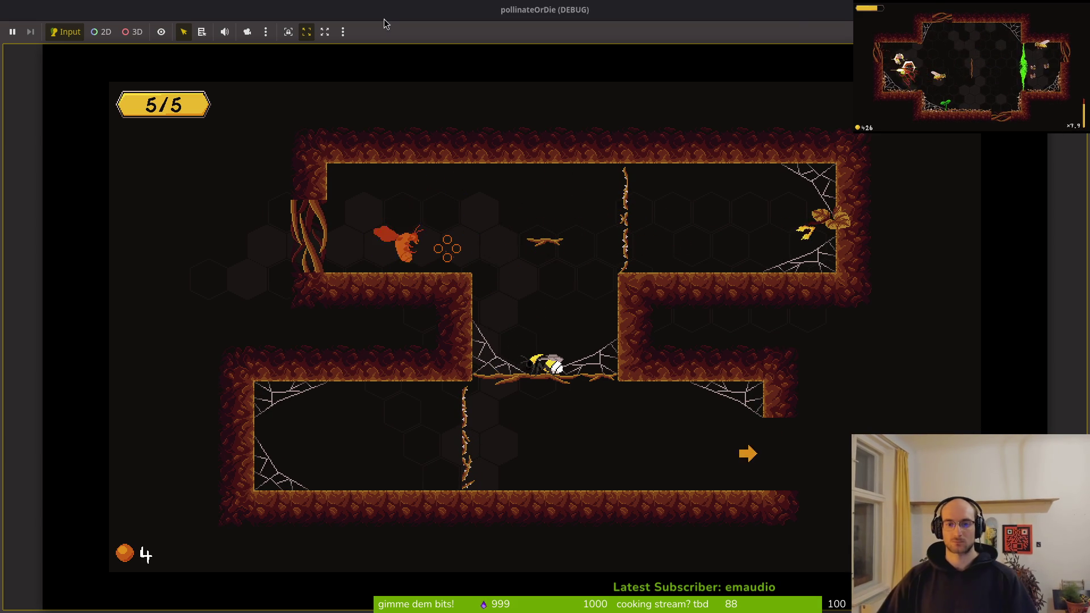
pyautogui.press('F8')
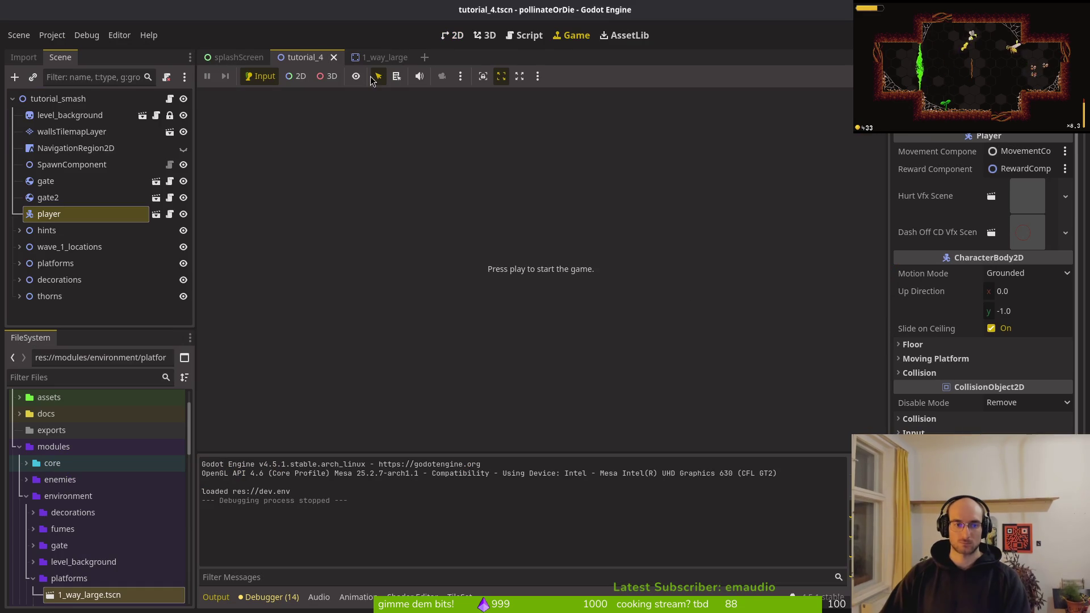
# - Back in the 2D view, paste a copy of Marker2D3 under flower_spawns as Marker2D4
pyautogui.click(454, 35)
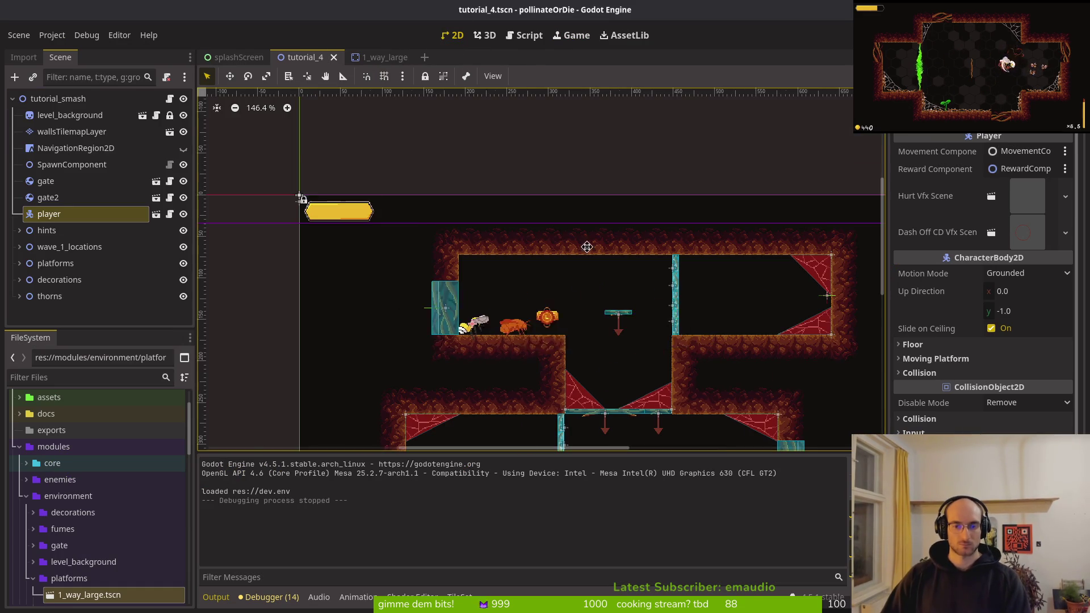
pyautogui.click(728, 210)
pyautogui.scroll(-2, 585, 255)
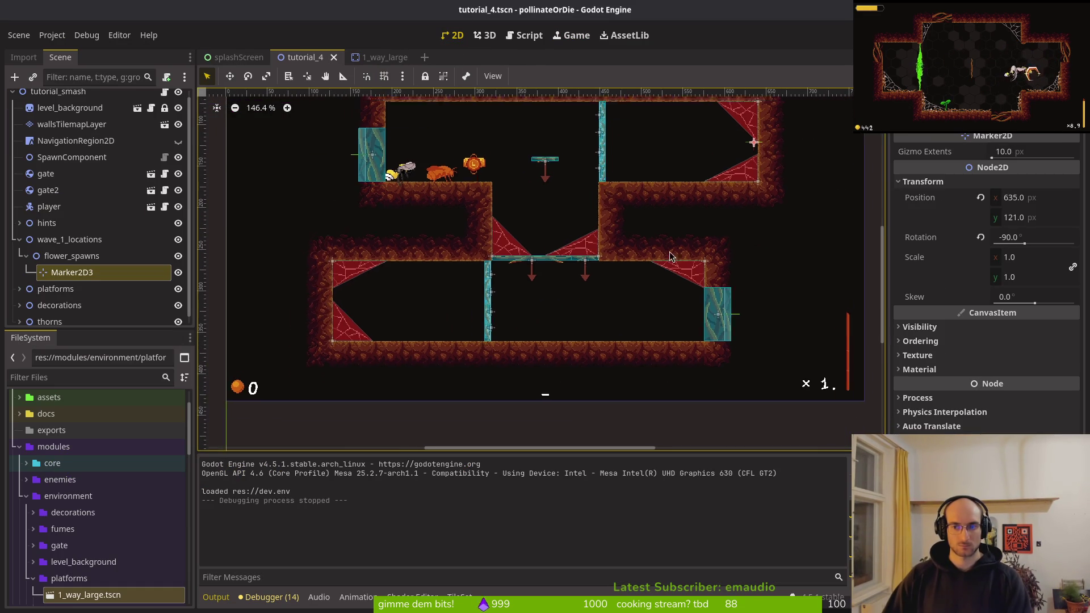
pyautogui.hscroll(-1, 445, 301)
pyautogui.click(74, 257)
pyautogui.hotkey('ctrl', 'v')
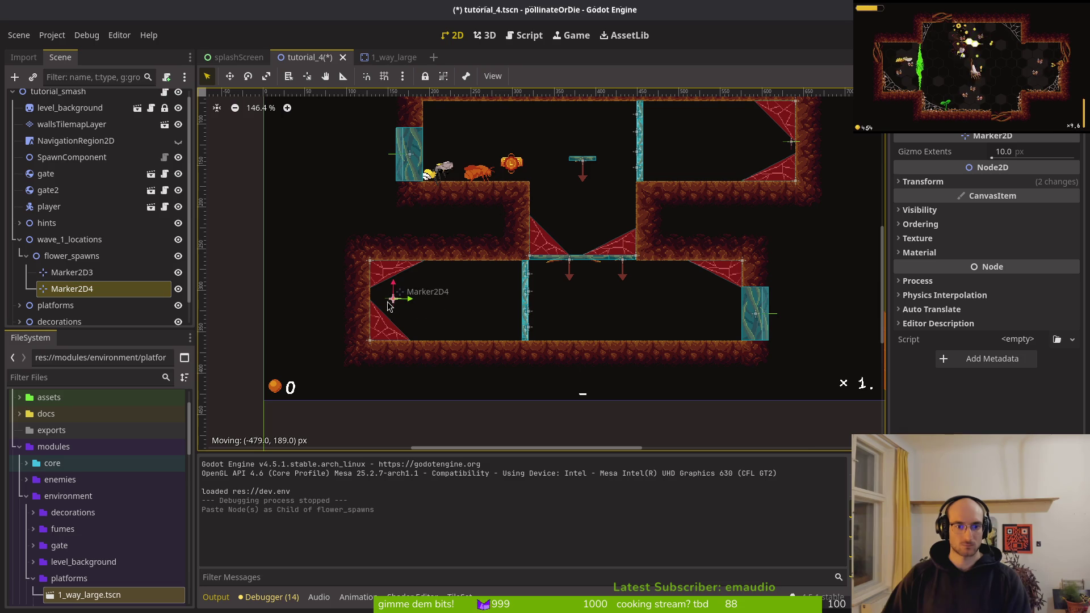
# - Set Marker2D4's Rotation to 90 in the Inspector's transform properties
pyautogui.click(953, 180)
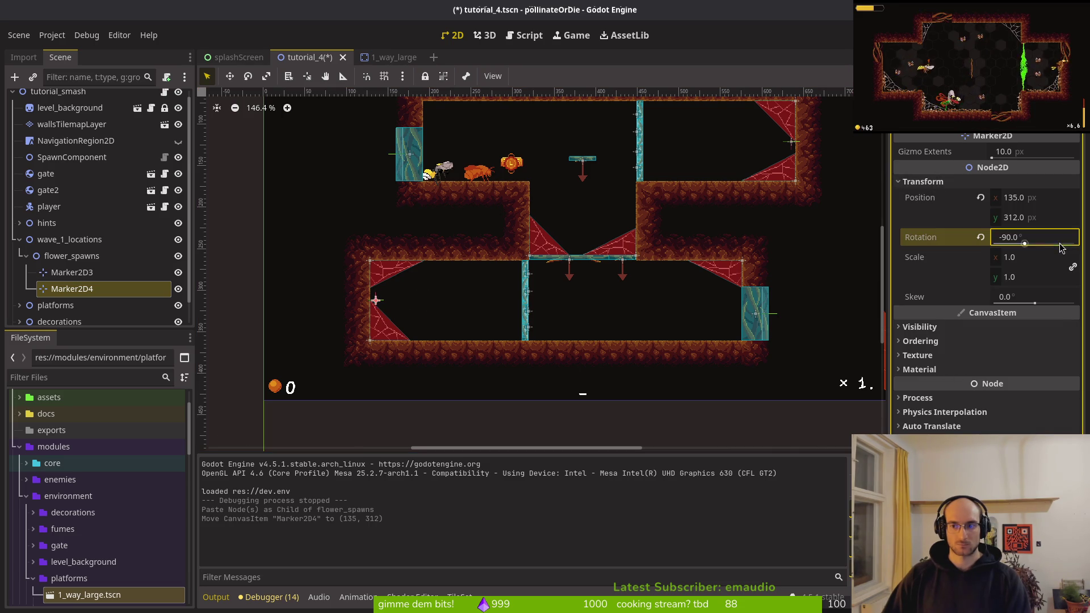
pyautogui.write('9')
pyautogui.hotkey('ctrl', 's')
pyautogui.scroll(9, 398, 278)
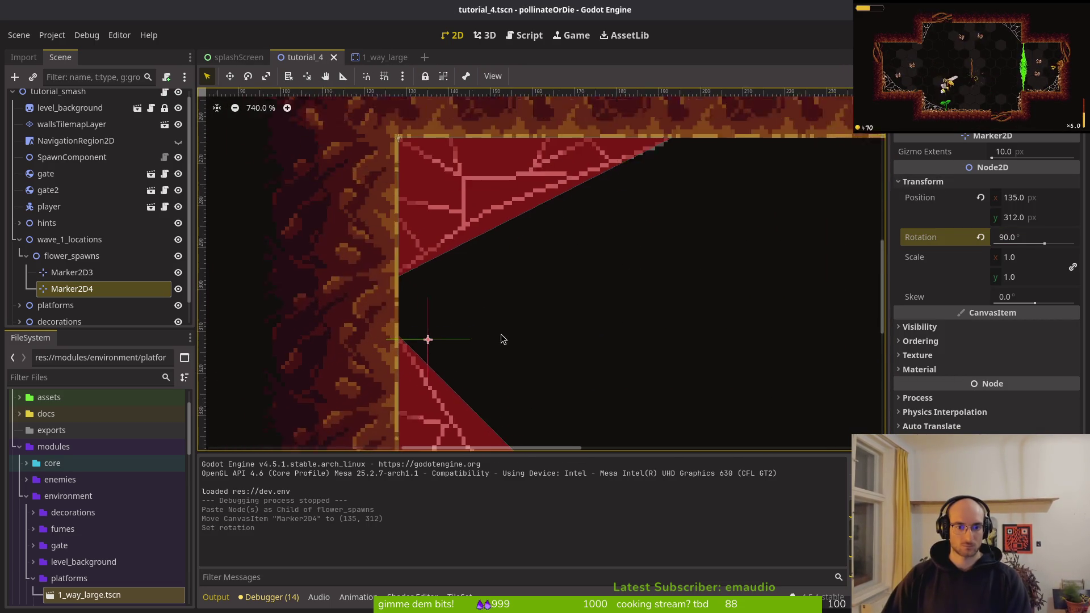
pyautogui.scroll(2, 502, 339)
pyautogui.scroll(-5, 445, 341)
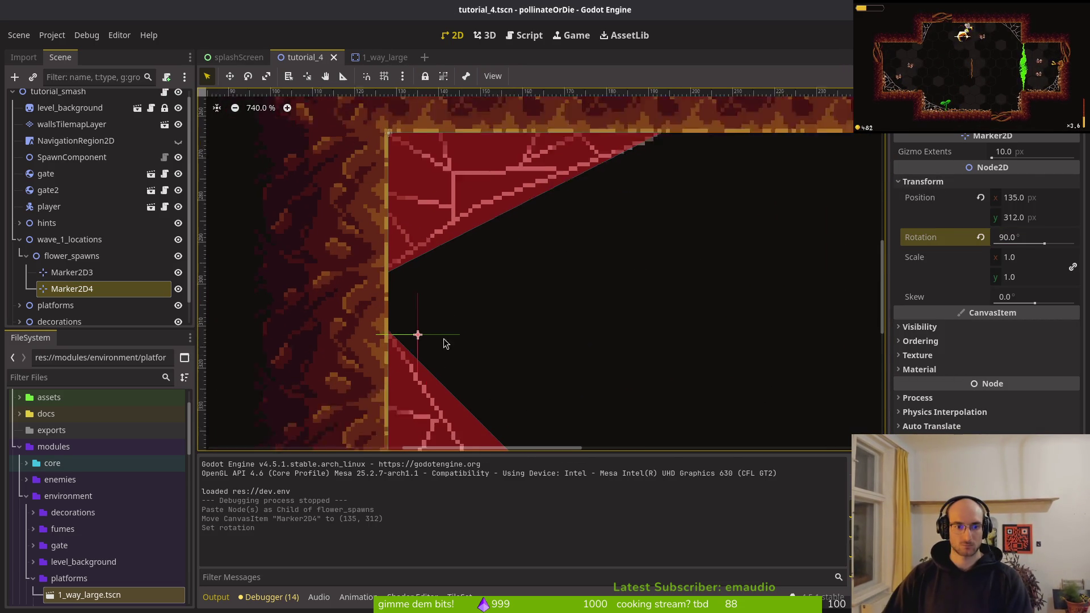
pyautogui.scroll(3, 543, 275)
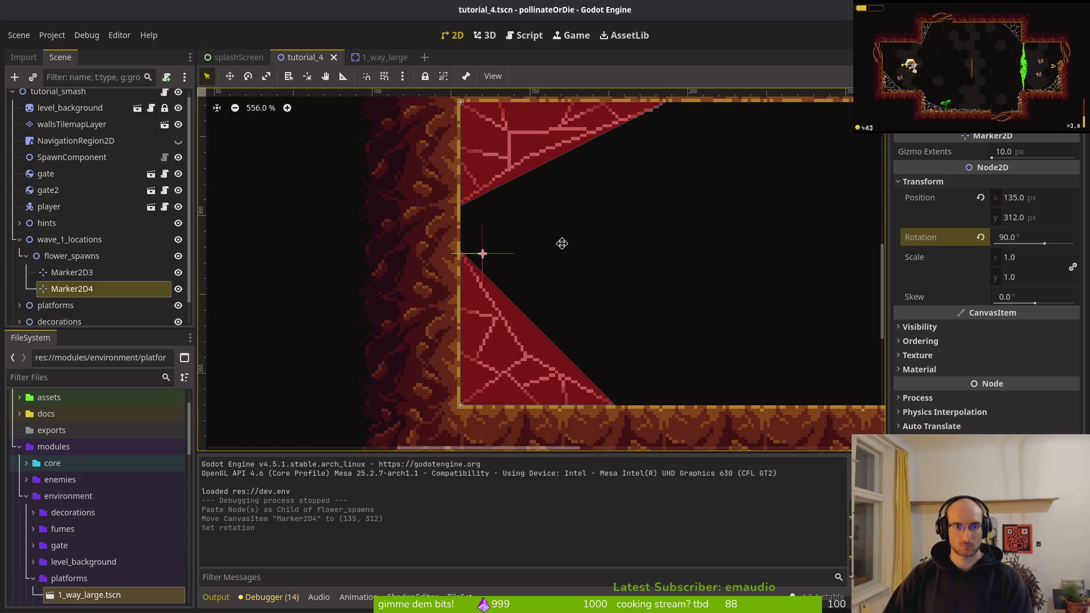
pyautogui.moveTo(562, 243); pyautogui.dragTo(582, 245)
pyautogui.scroll(-7, 578, 256)
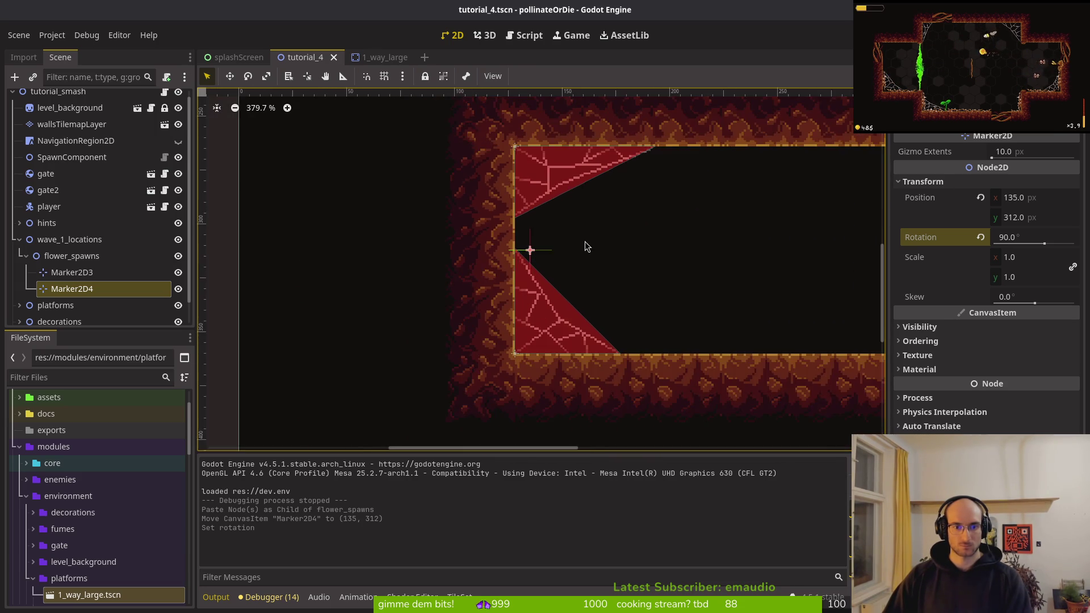
pyautogui.scroll(-6, 496, 248)
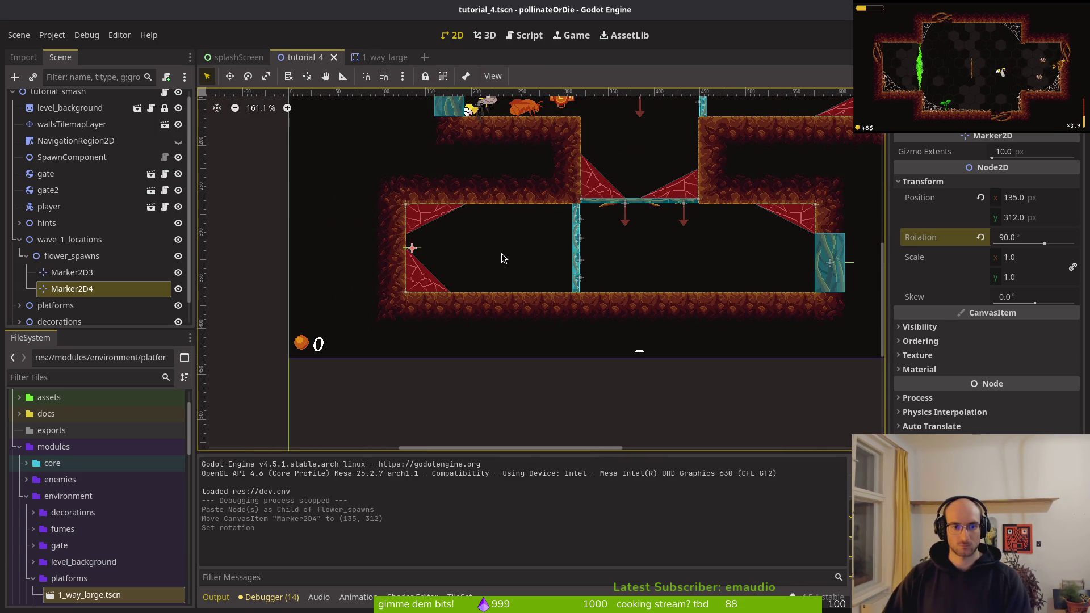
# - Place Marker2D4 against the lower room's left wall between the red thorns, at 133, 311, and save
pyautogui.moveTo(543, 236); pyautogui.dragTo(451, 327)
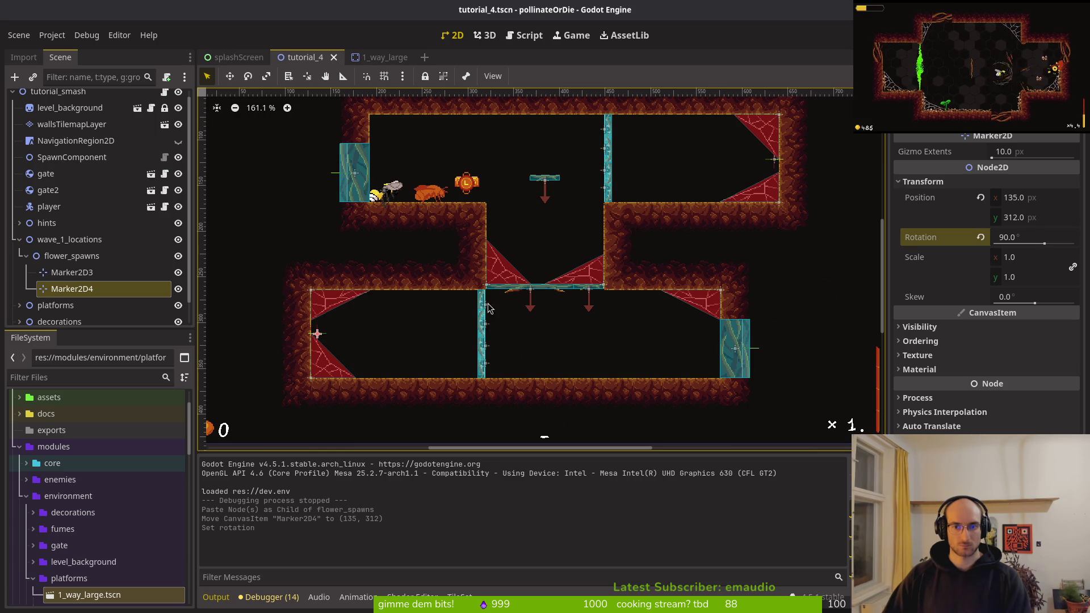
pyautogui.scroll(10, 813, 181)
pyautogui.scroll(-5, 818, 184)
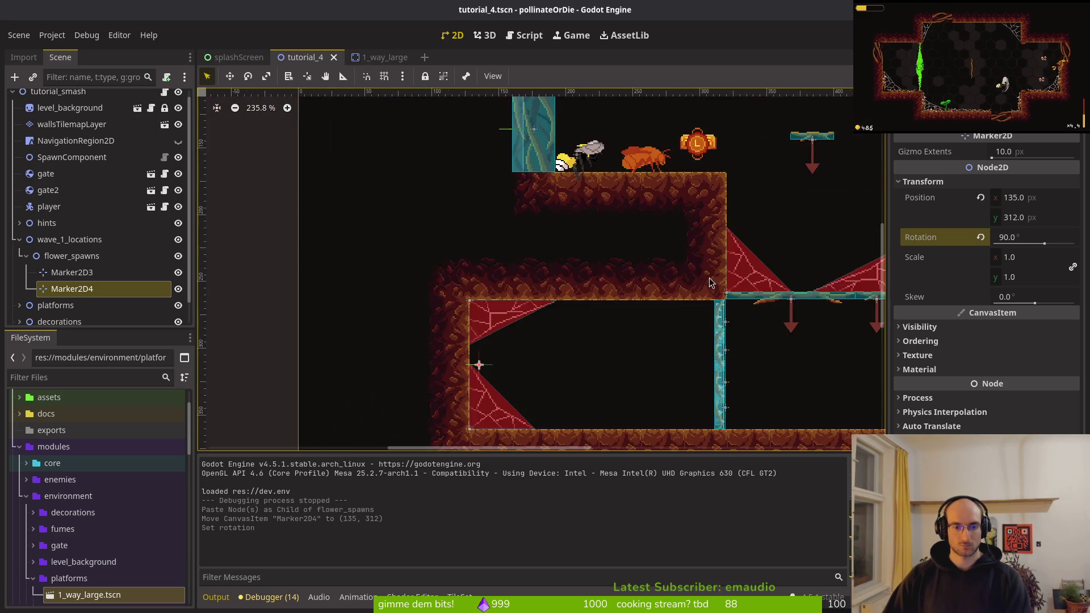
pyautogui.scroll(7, 591, 337)
pyautogui.scroll(6, 710, 329)
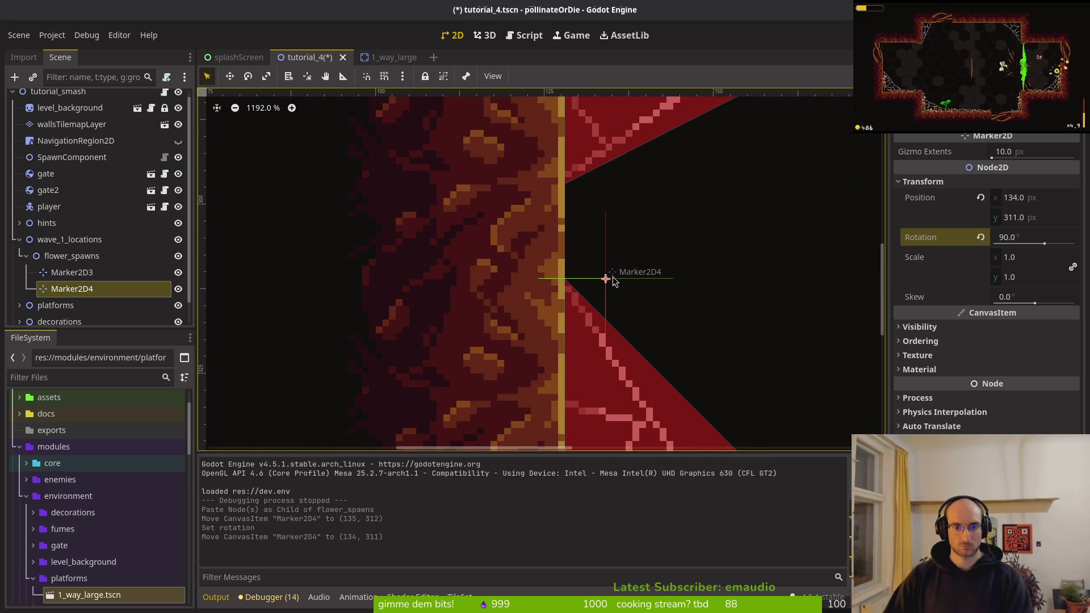
pyautogui.scroll(-6, 608, 280)
pyautogui.hscroll(10, 370, 275)
pyautogui.hscroll(5, 259, 359)
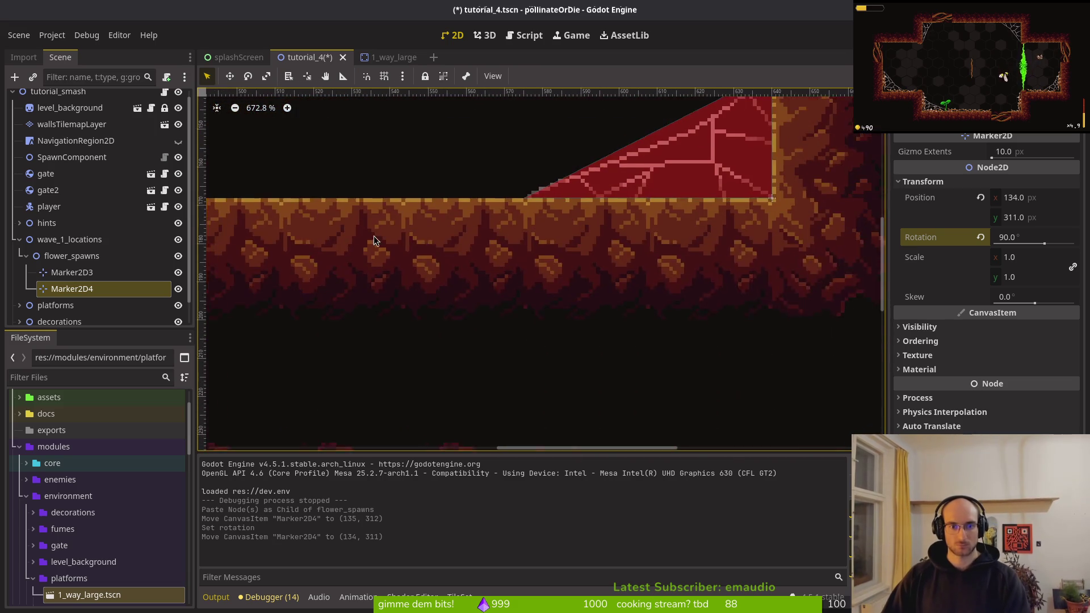
pyautogui.scroll(11, 404, 302)
pyautogui.scroll(4, 491, 244)
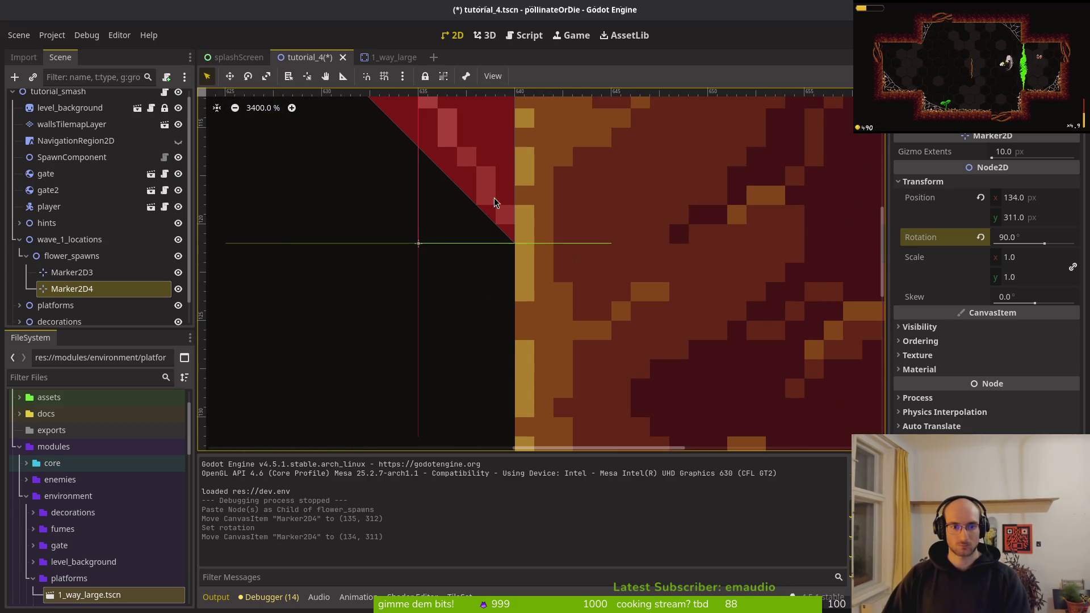
pyautogui.scroll(-20, 447, 147)
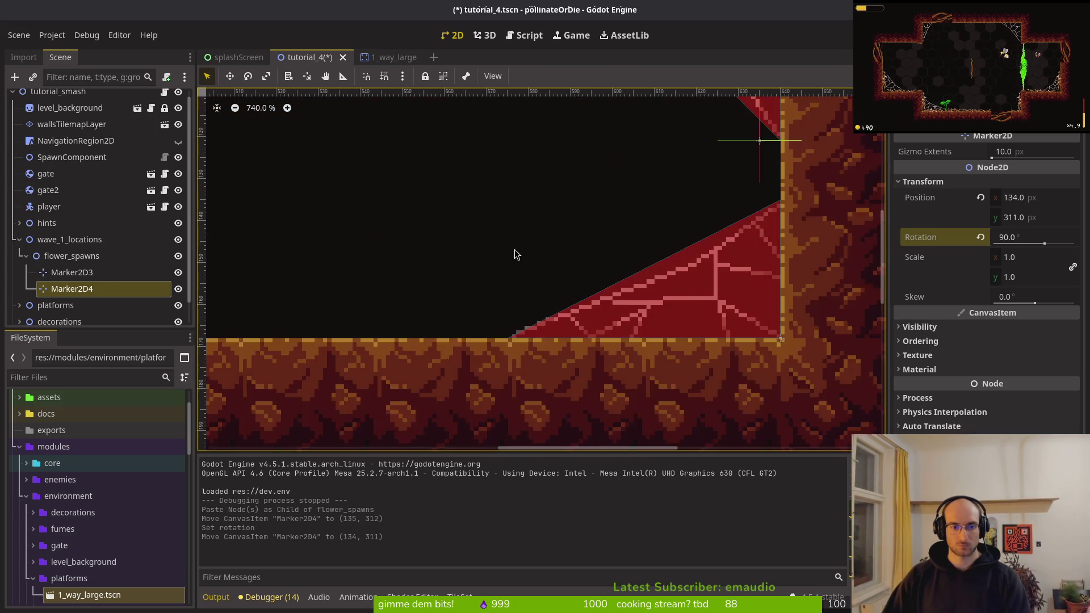
pyautogui.scroll(20, 703, 377)
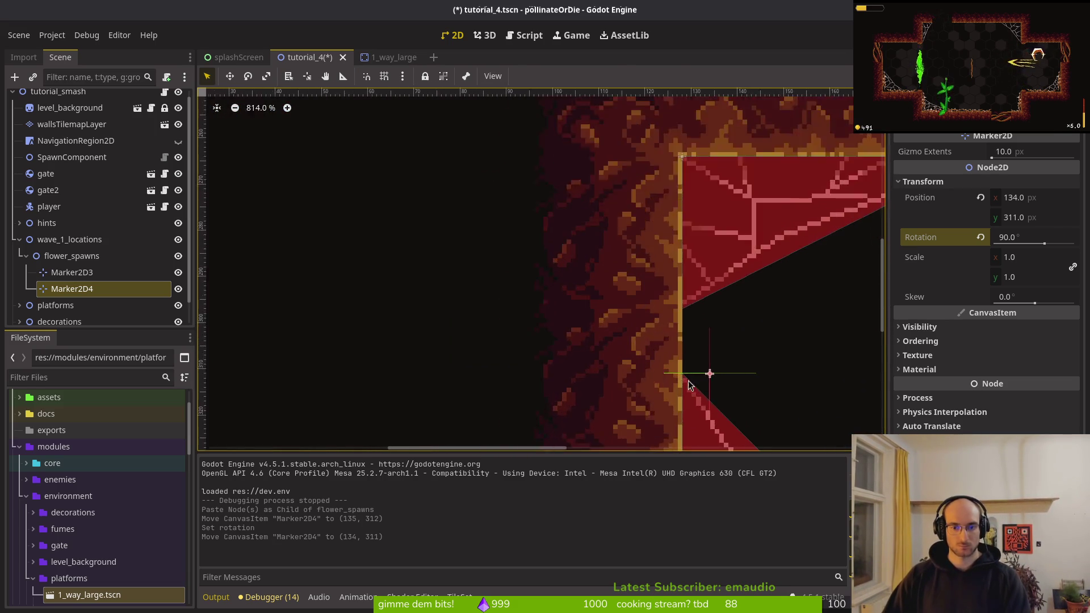
pyautogui.scroll(4, 548, 278)
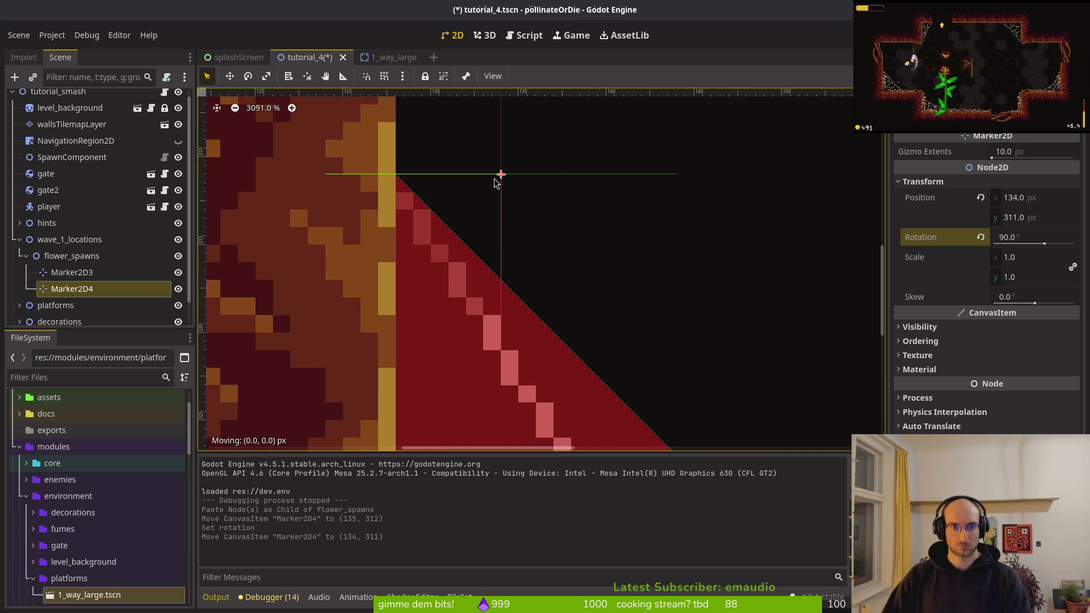
pyautogui.click(502, 203)
pyautogui.hotkey('ctrl', 's')
# - Collapse the flower_spawns and wave_1_locations groups and save the scene
pyautogui.scroll(-17, 532, 217)
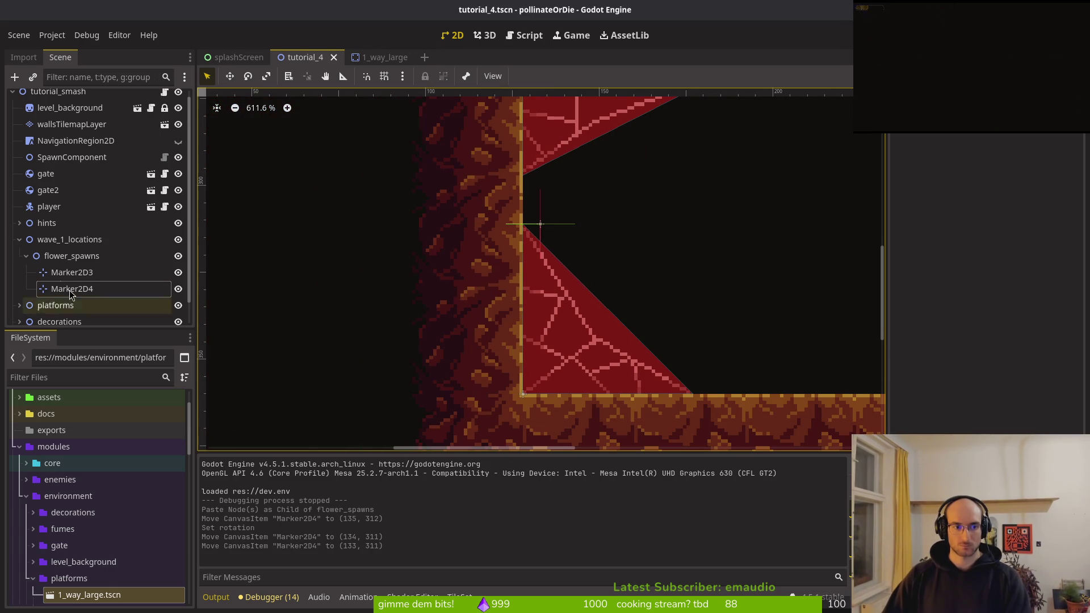
pyautogui.click(26, 256)
pyautogui.click(19, 240)
pyautogui.scroll(-11, 644, 259)
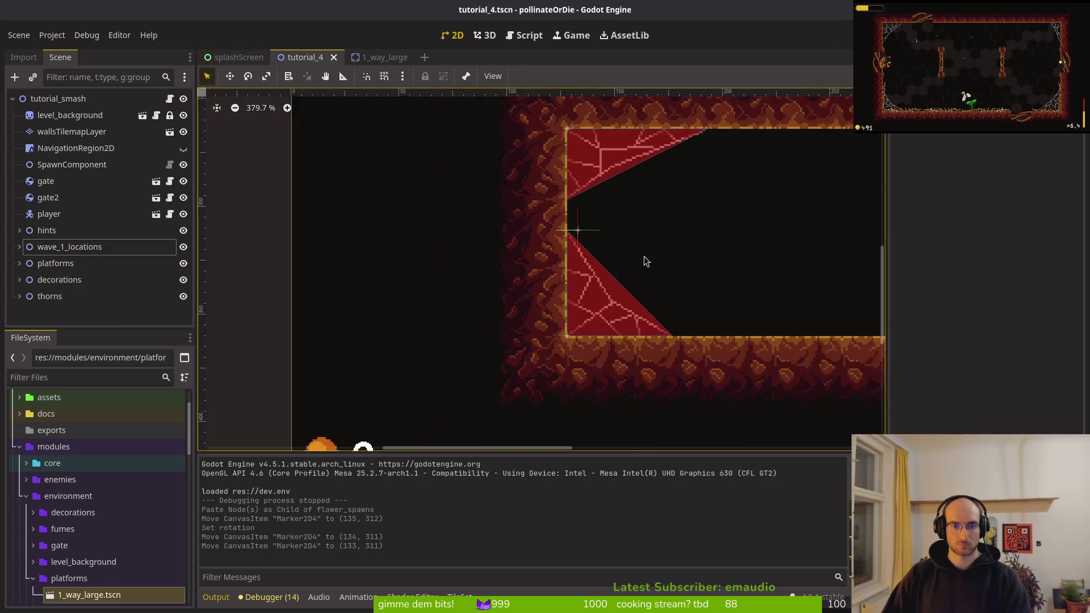
pyautogui.scroll(-3, 657, 266)
pyautogui.hotkey('ctrl', 's')
# - Save tutorial_4.gd in Neovim, then launch the game from Godot with F5
pyautogui.hotkey('alt', 'Tab')
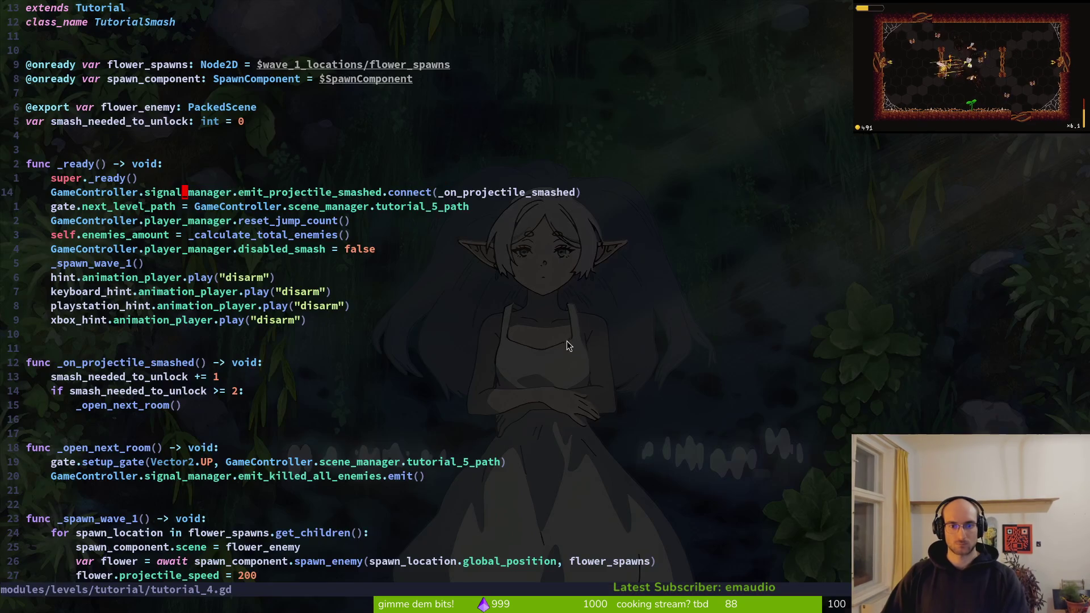
pyautogui.hotkey('ctrl', 's')
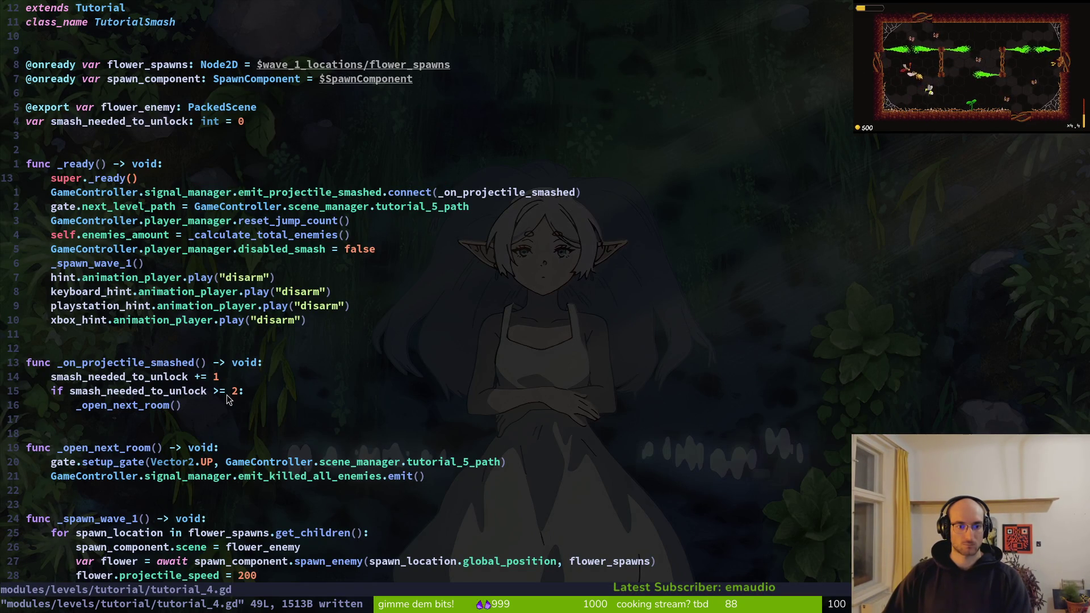
pyautogui.hotkey('ctrl', 's')
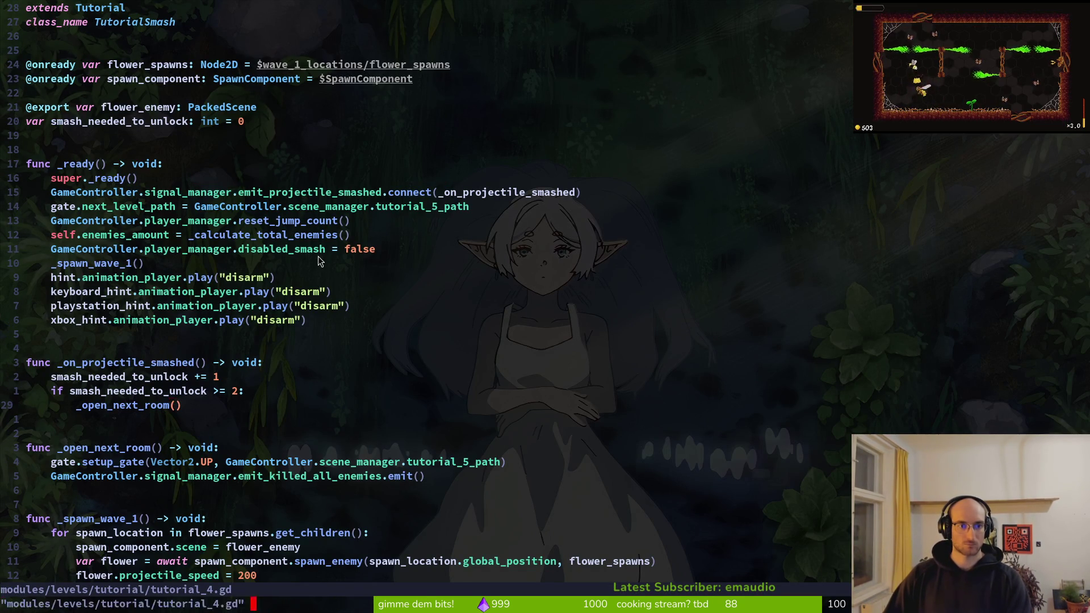
pyautogui.hotkey('alt', 'Tab')
pyautogui.press('F5')
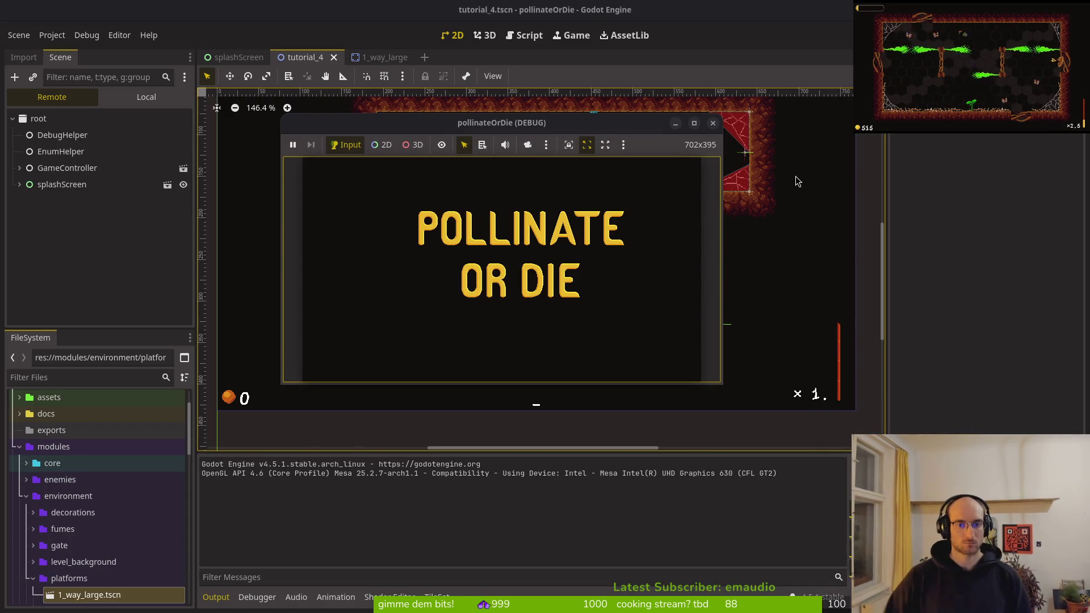
# - Restart the game, continue from the saved game, then pause and quit back to the main menu
pyautogui.press('F5')
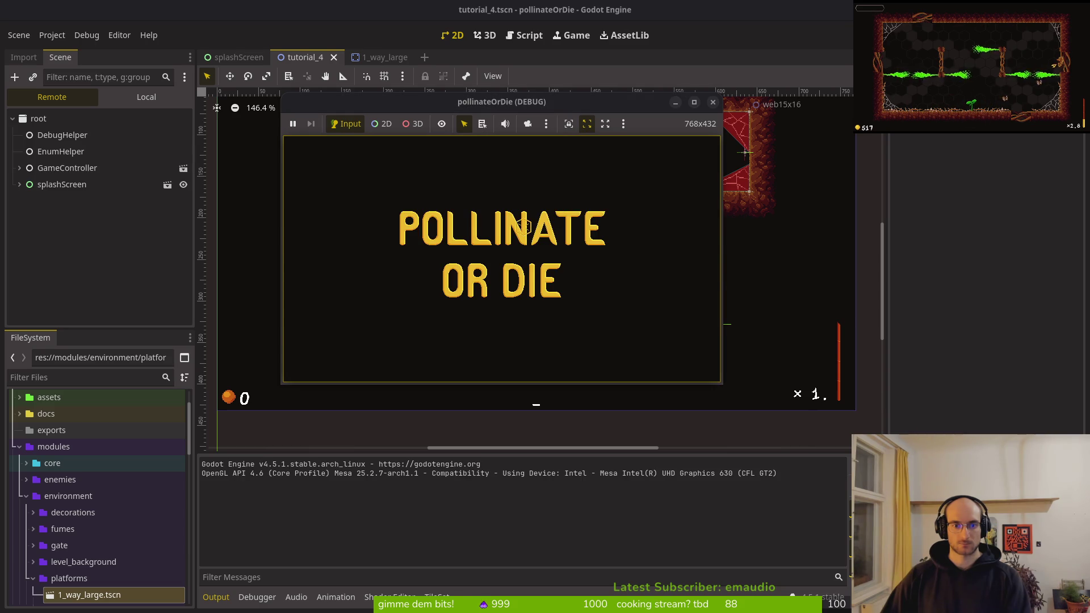
pyautogui.click(513, 222)
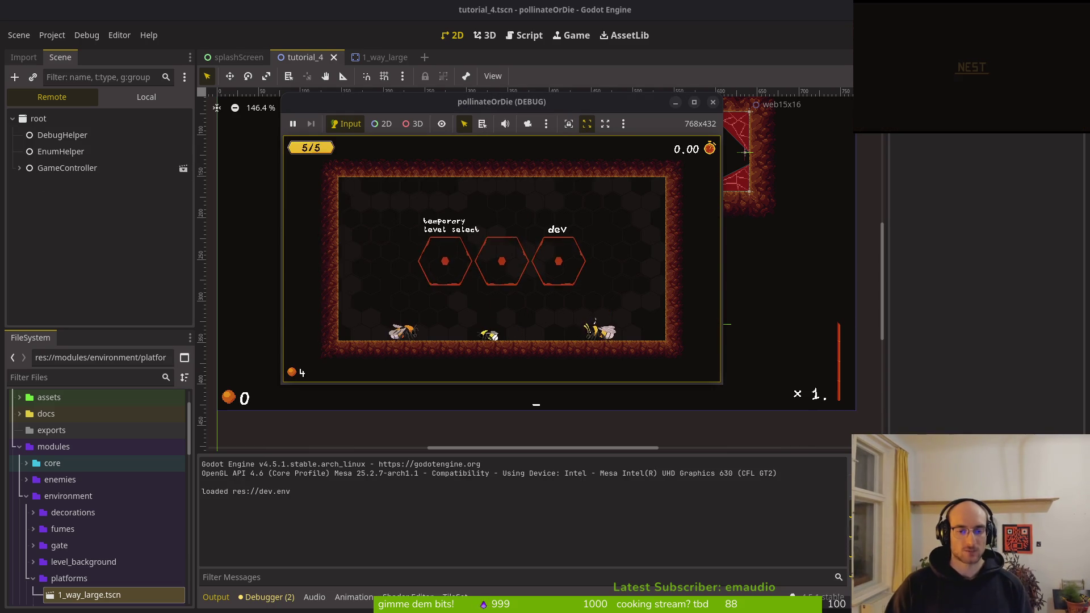
pyautogui.press('Escape')
pyautogui.press('Return')
pyautogui.press('Return')
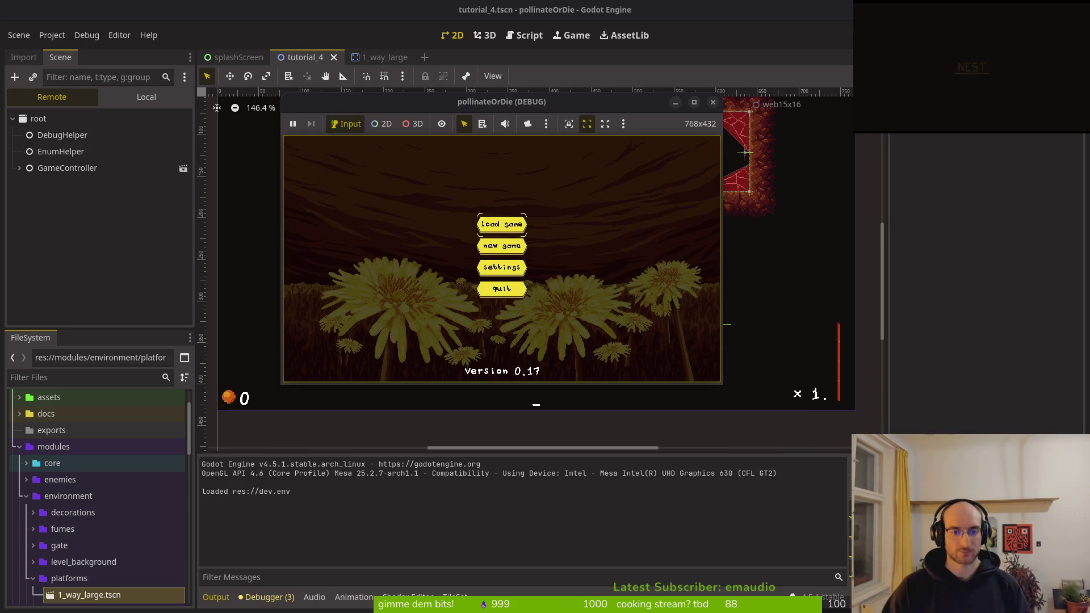
pyautogui.press('Return')
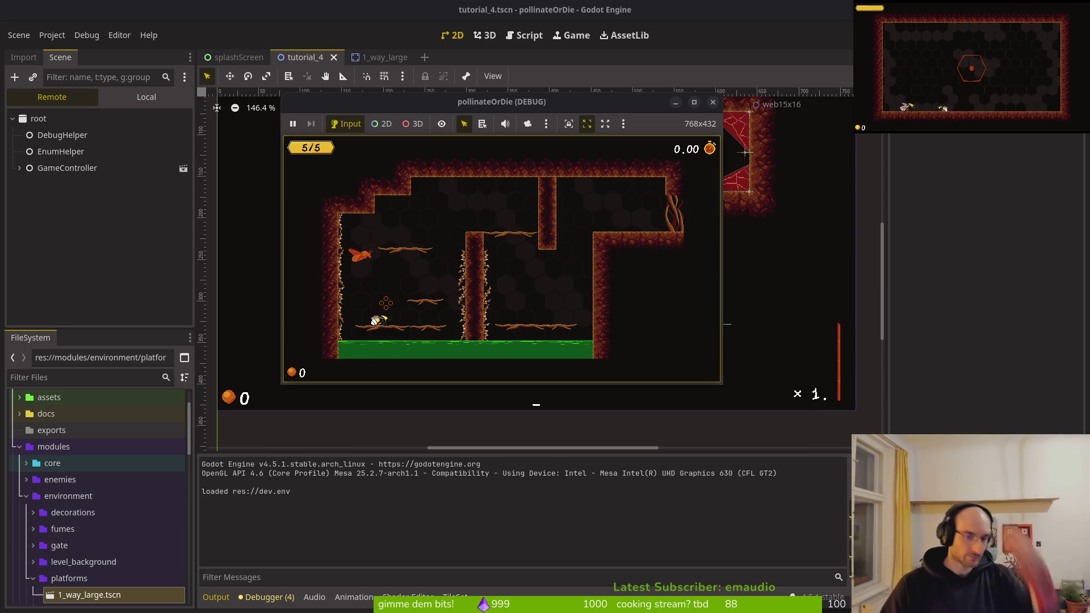
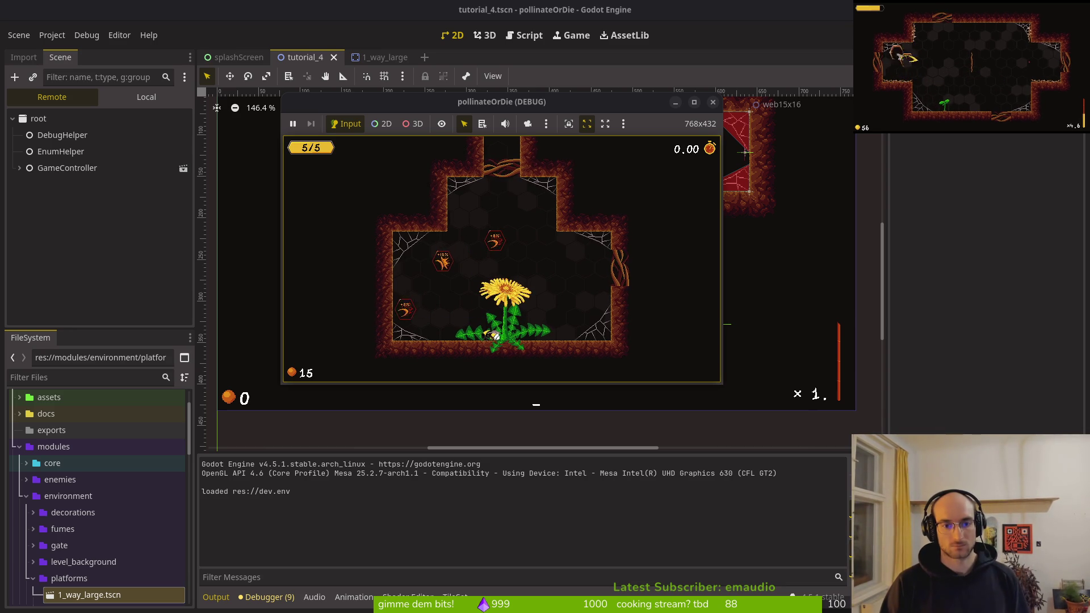
# - Stop the running tutorial_4 playtest and bring up the code editor's file finder
pyautogui.press('F8')
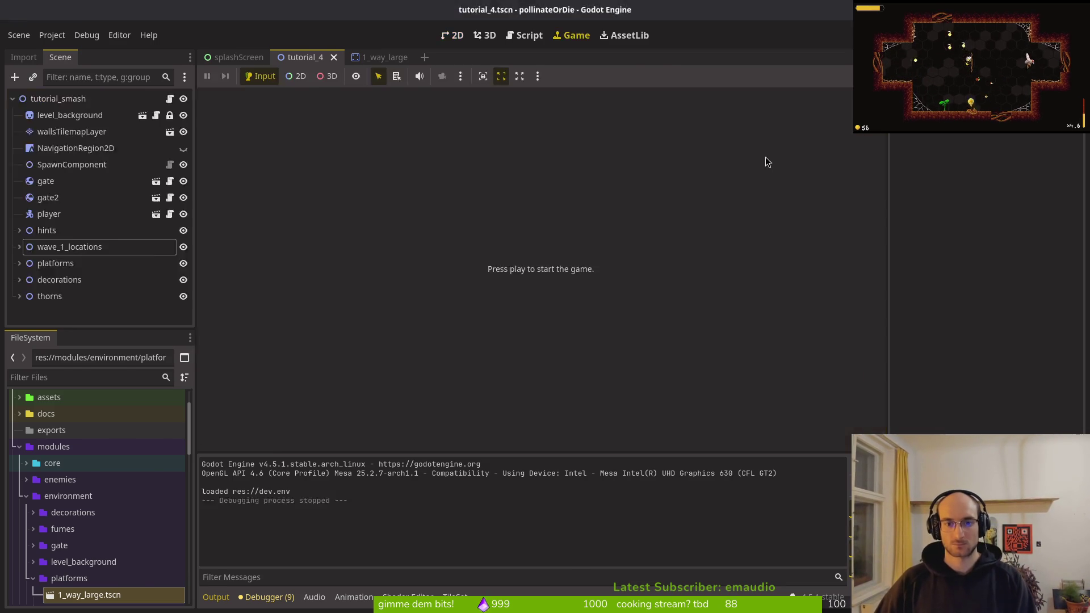
pyautogui.hotkey('alt', 'Tab')
pyautogui.hotkey('ctrl', 'p')
# - Open tutorial_6.gd, then open flower.gd and save it
pyautogui.write('tut6')
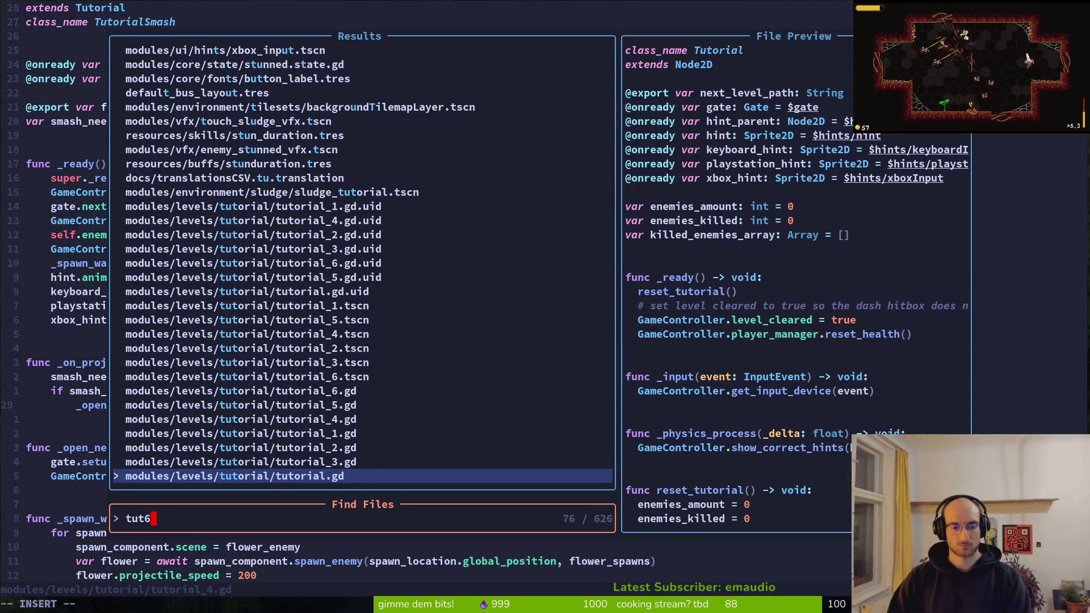
pyautogui.press('Return')
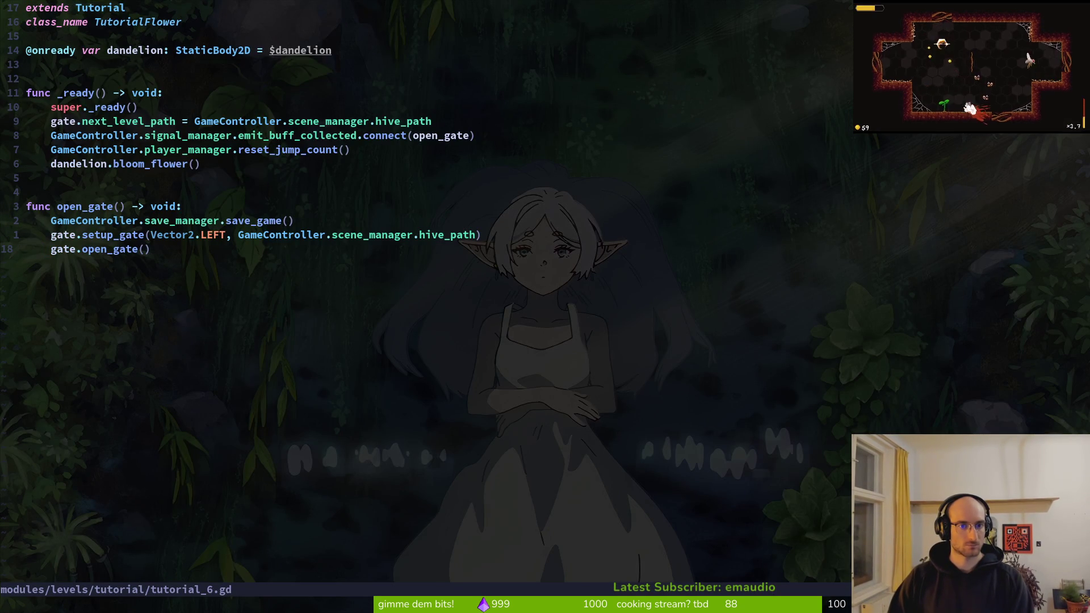
pyautogui.press('space')
pyautogui.press('f')
pyautogui.press('f')
pyautogui.write('flower')
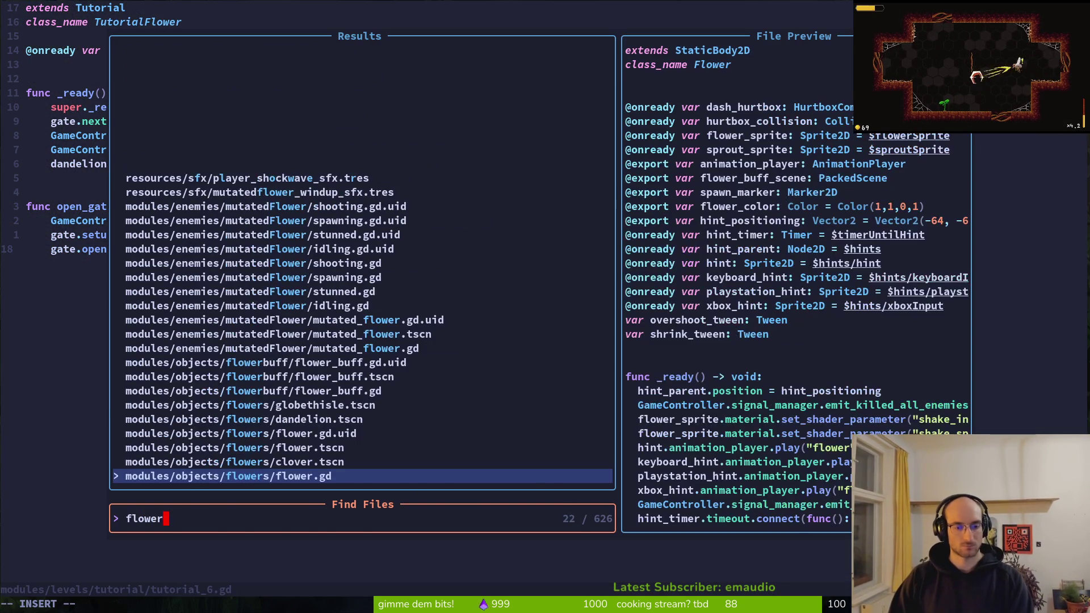
pyautogui.press('Return')
pyautogui.hotkey('ctrl', 's')
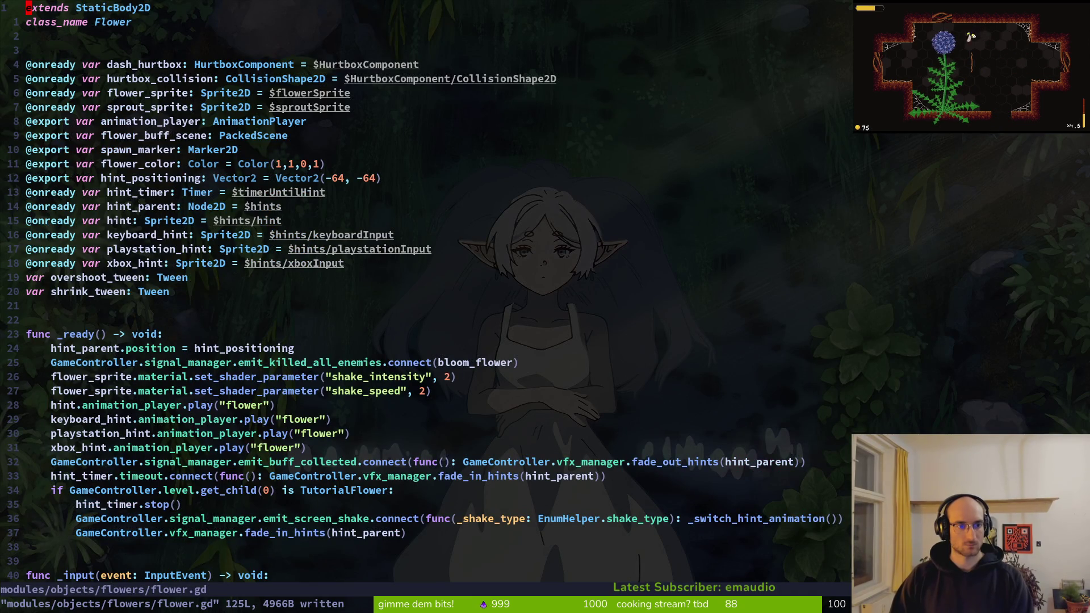
# - Search the project for hint_timer and jump to its timeout connection line
pyautogui.click(29, 192)
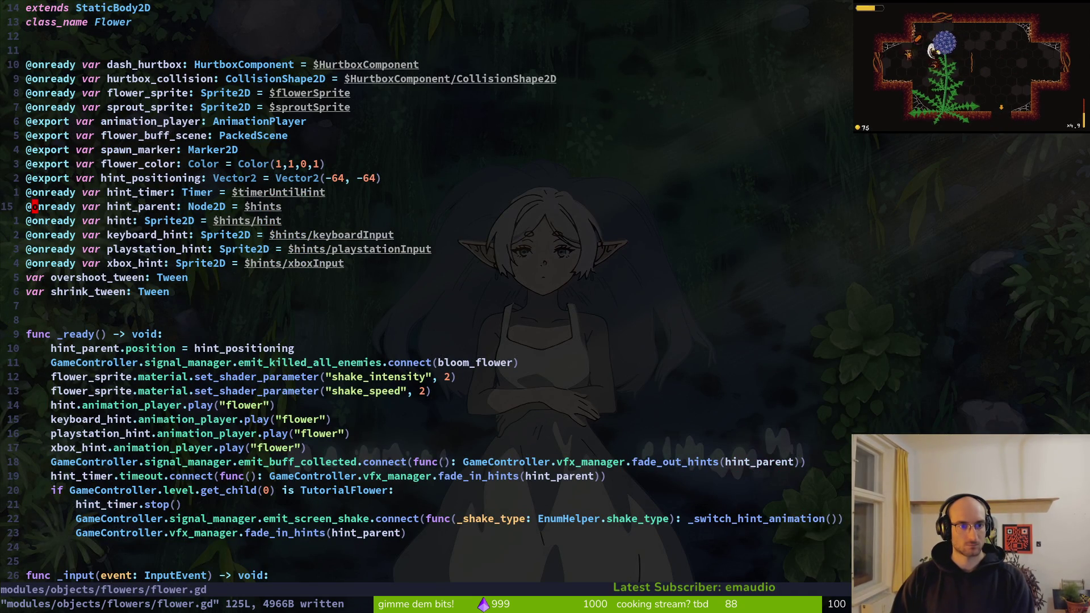
pyautogui.press('space')
pyautogui.press('f')
pyautogui.press('w')
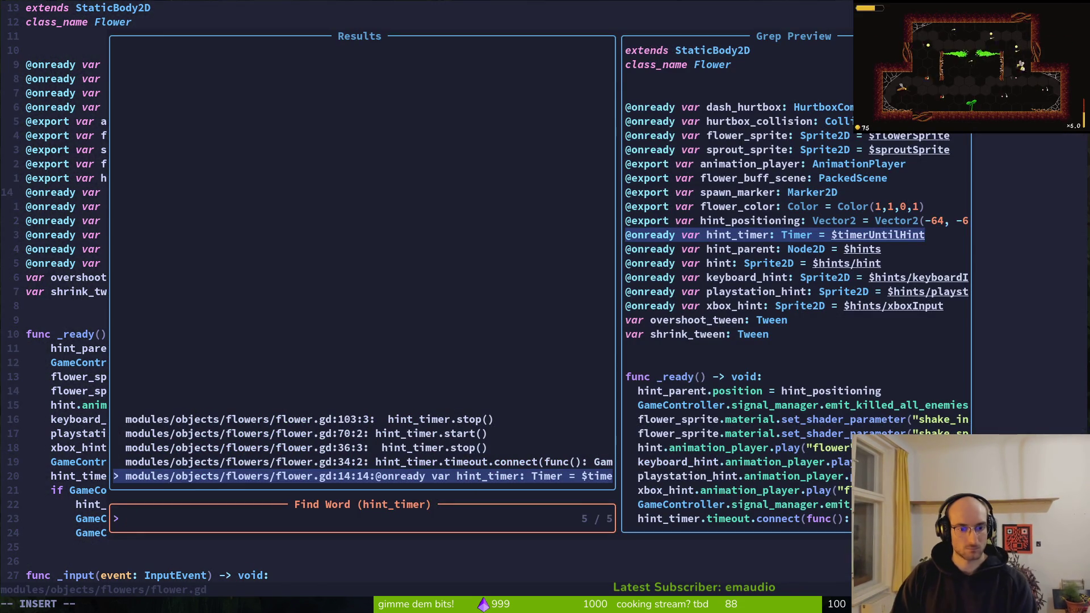
pyautogui.hotkey('ctrl', 'n')
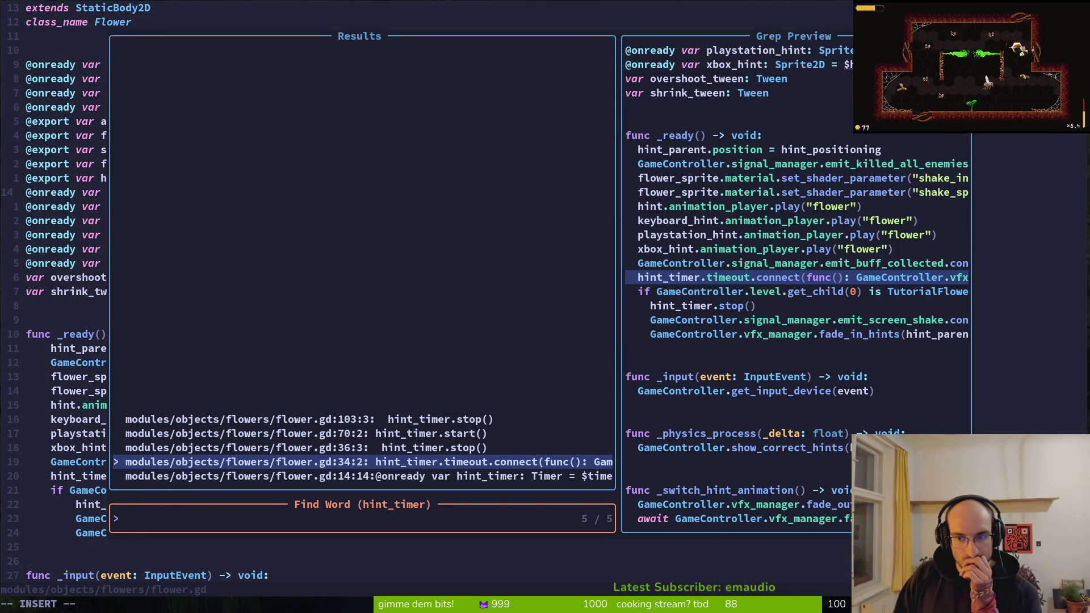
pyautogui.press('Return')
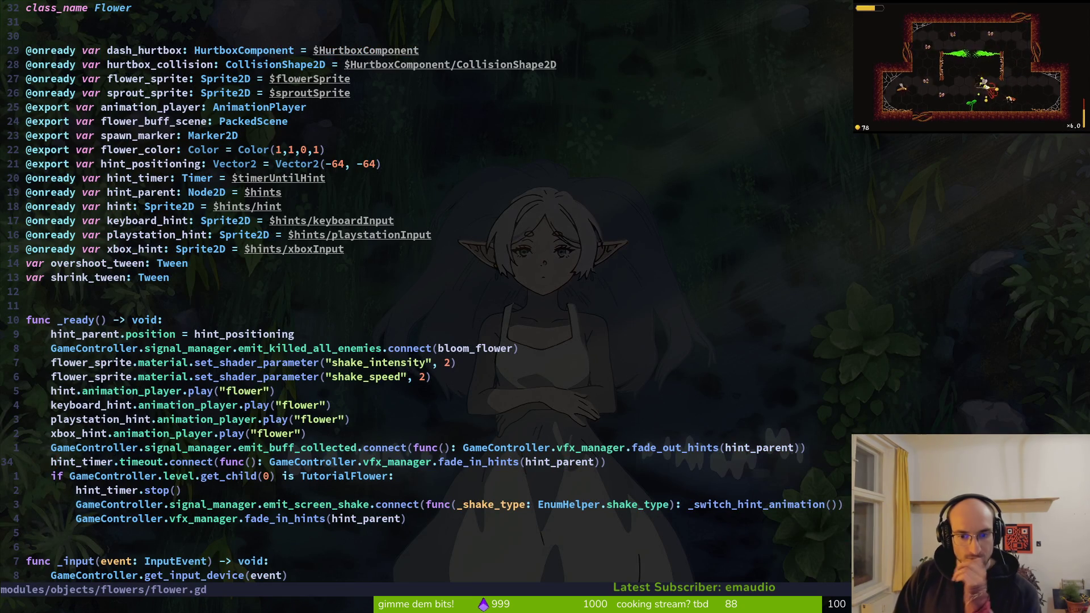
pyautogui.hotkey('shift', 'v')
pyautogui.press('Escape')
# - Jump to the hint_timer.stop() line under the TutorialFlower condition in _ready
pyautogui.press('space')
pyautogui.press('f')
pyautogui.press('w')
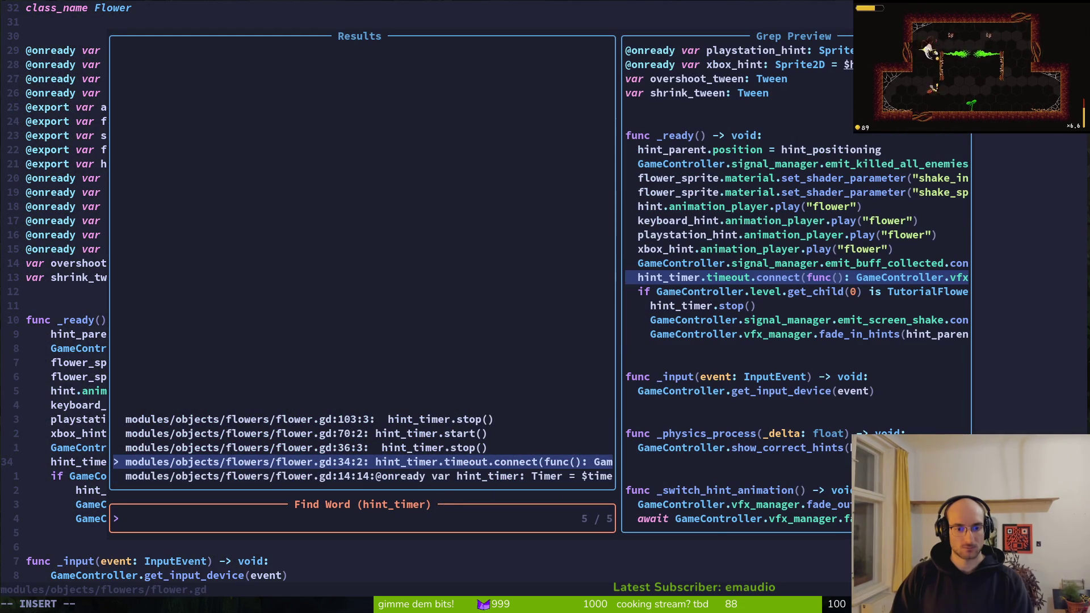
pyautogui.press('Up')
pyautogui.press('Up')
pyautogui.press('Down')
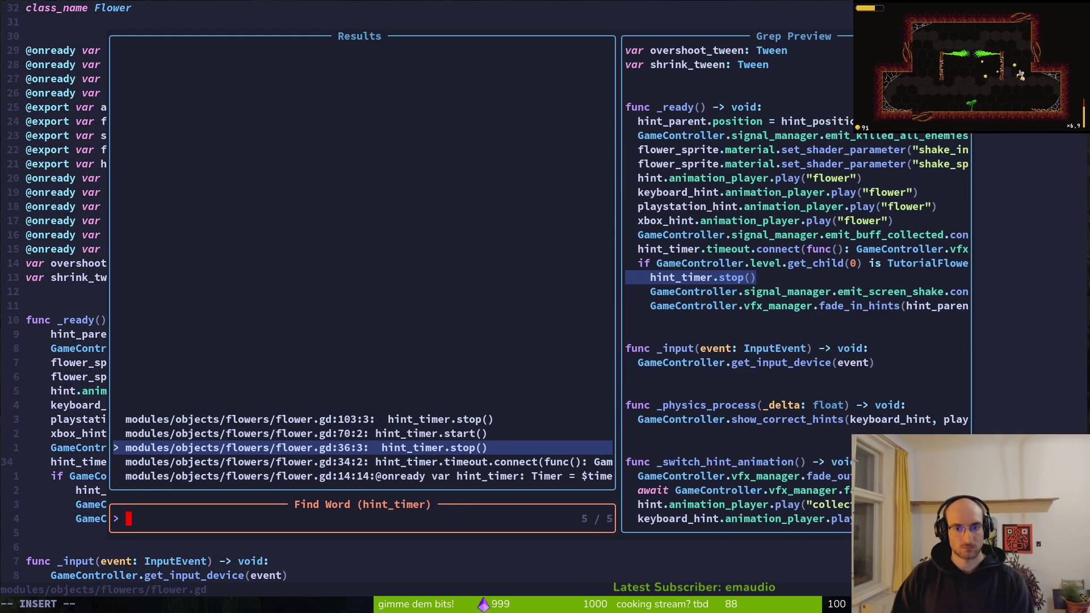
pyautogui.press('Return')
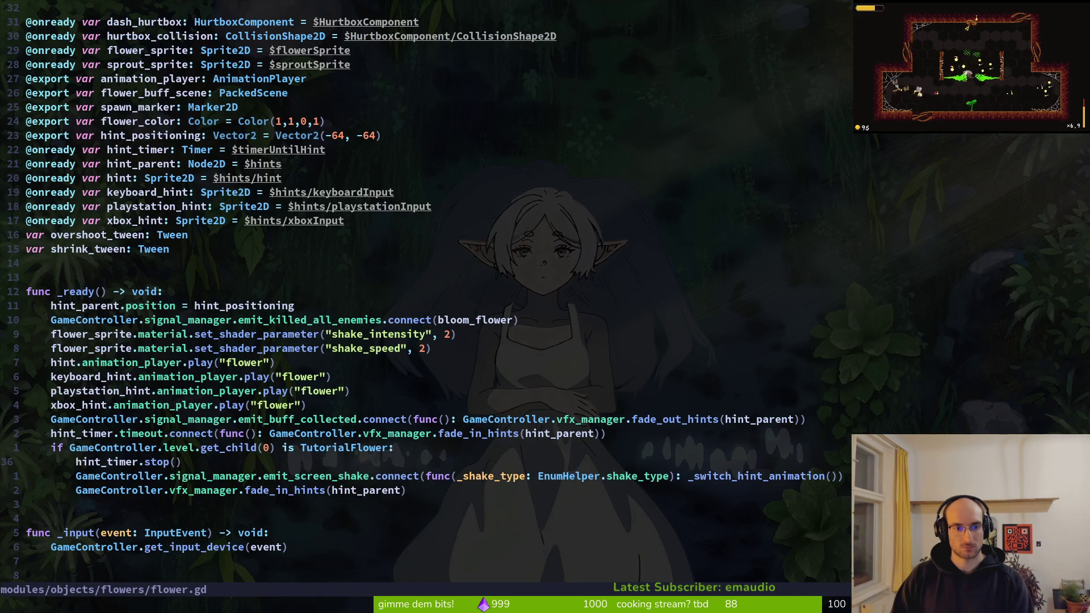
pyautogui.press('k')
pyautogui.hotkey('shift', 'v')
pyautogui.press('Escape')
pyautogui.press('j')
# - Delete the stray half-typed line below hint_timer.stop()
pyautogui.press('j')
pyautogui.hotkey('shift', 'v')
pyautogui.press('j')
pyautogui.write('ykop')
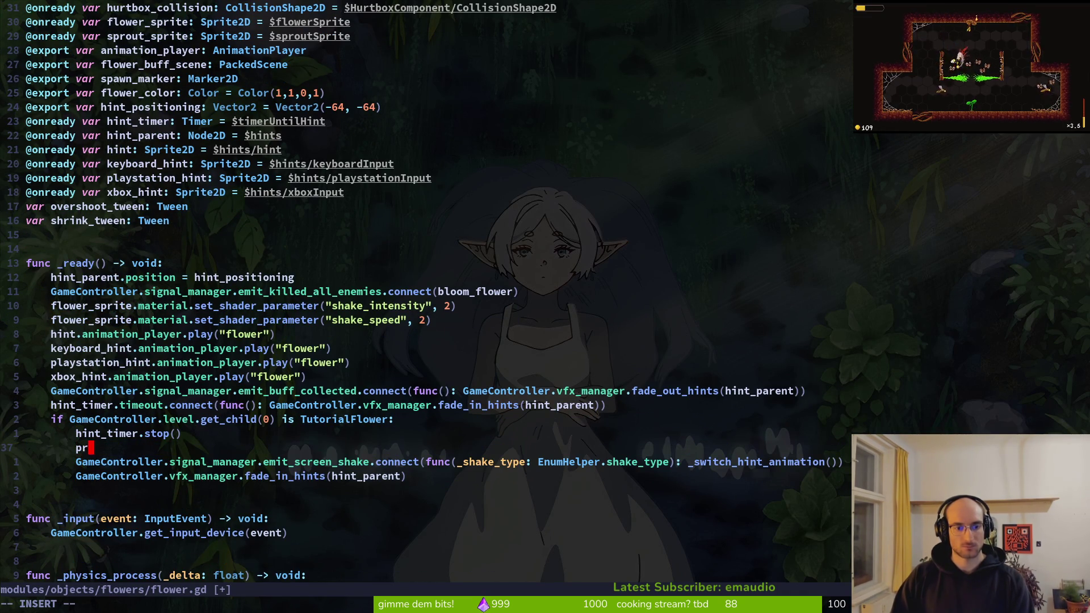
pyautogui.press('Escape')
pyautogui.press('d')
pyautogui.press('d')
pyautogui.press('space')
pyautogui.press('f')
pyautogui.press('f')
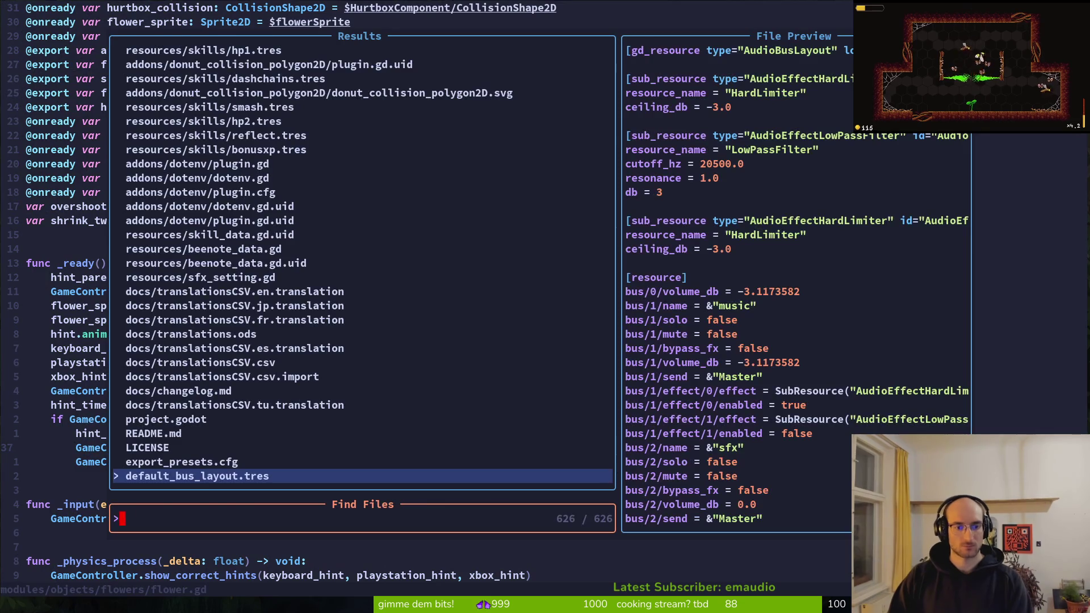
pyautogui.press('Escape')
# - Insert print_debug("TutorialFlower") above hint_timer.stop() in the TutorialFlower branch
pyautogui.write('kOprd')
pyautogui.press('Return')
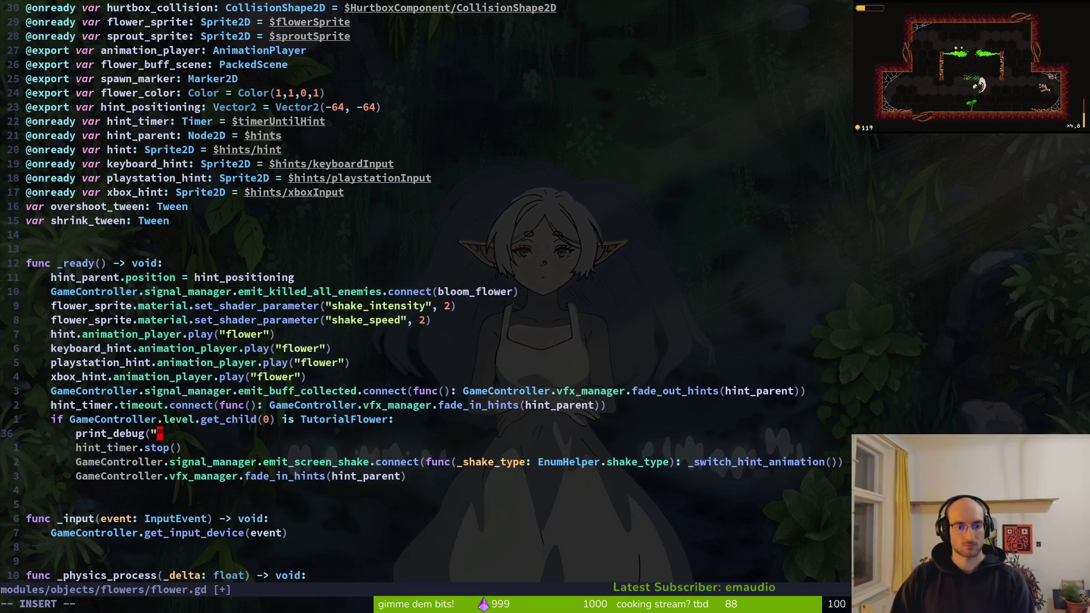
pyautogui.write('Tuto')
pyautogui.press('Return')
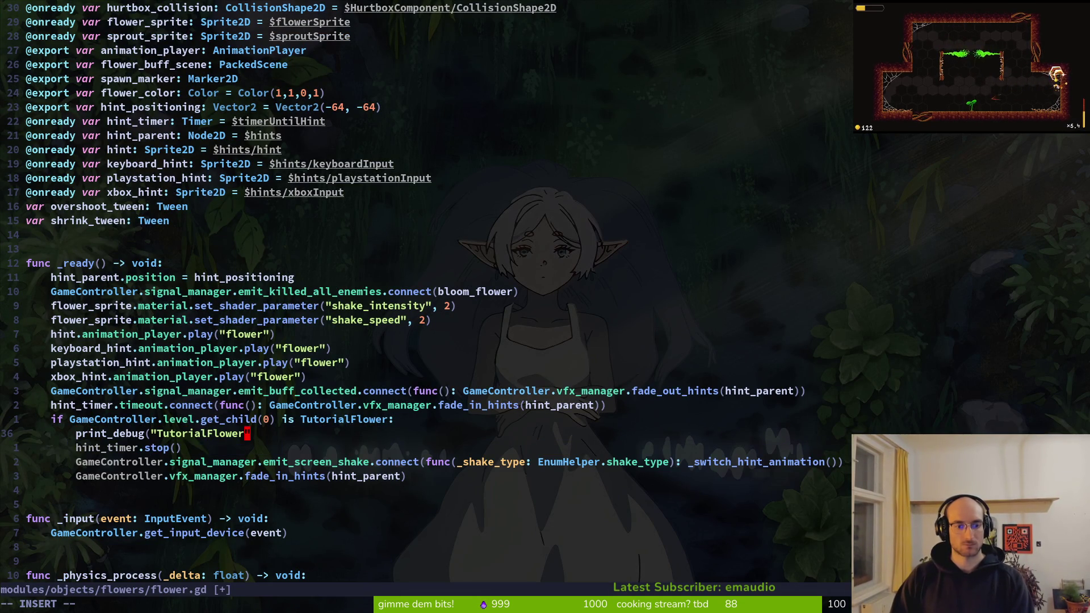
pyautogui.press('Escape')
pyautogui.write('a)')
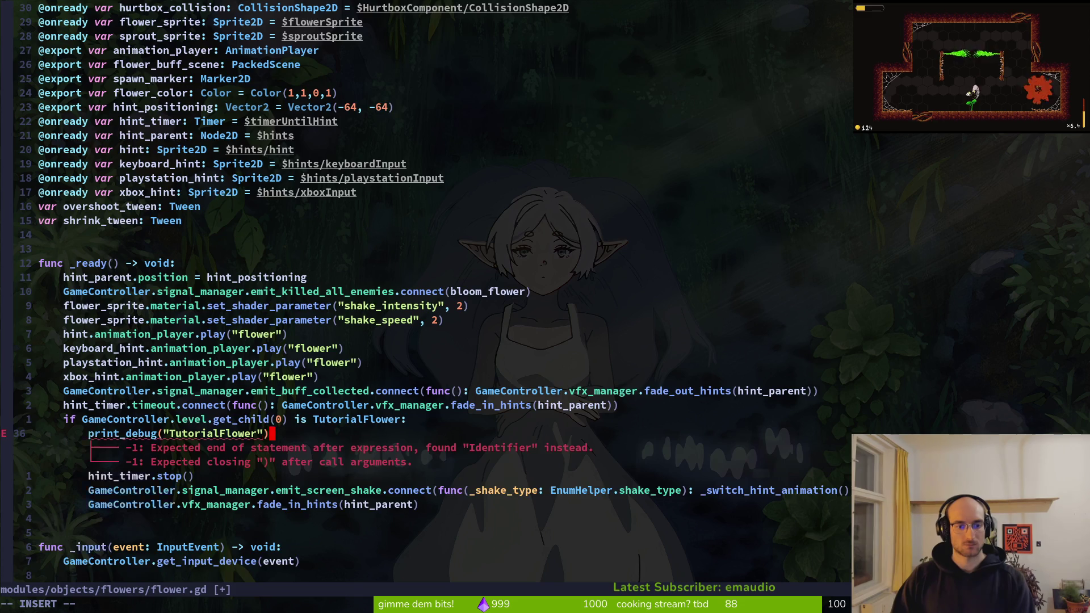
pyautogui.press('Escape')
# - Save flower.gd with :w and launch the game from Godot
pyautogui.press('space')
pyautogui.press('f')
pyautogui.press('f')
pyautogui.write('tut')
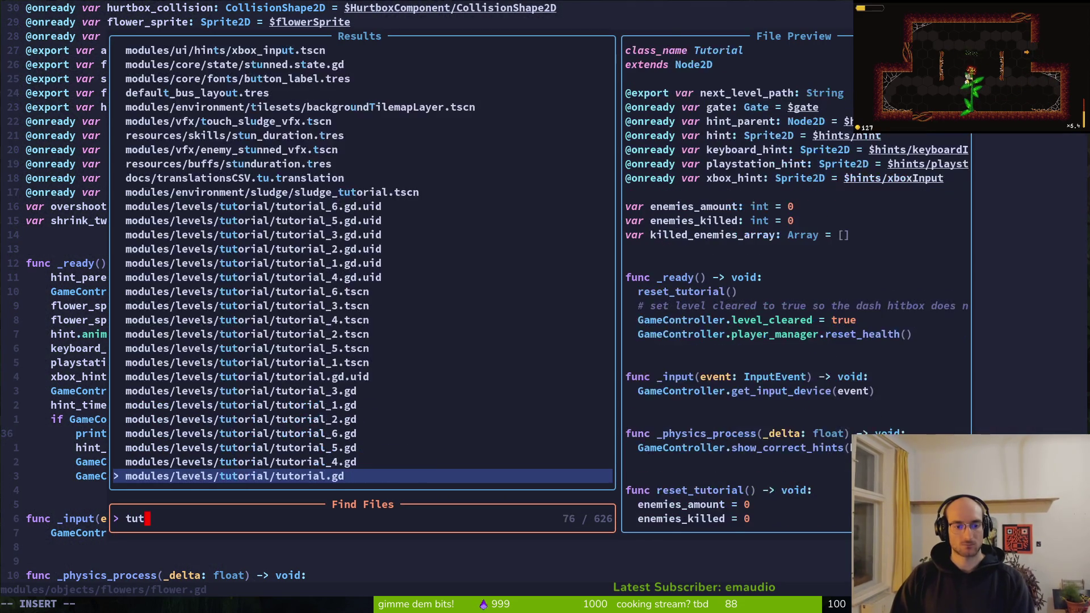
pyautogui.write('6')
pyautogui.press('Escape')
pyautogui.write(':write')
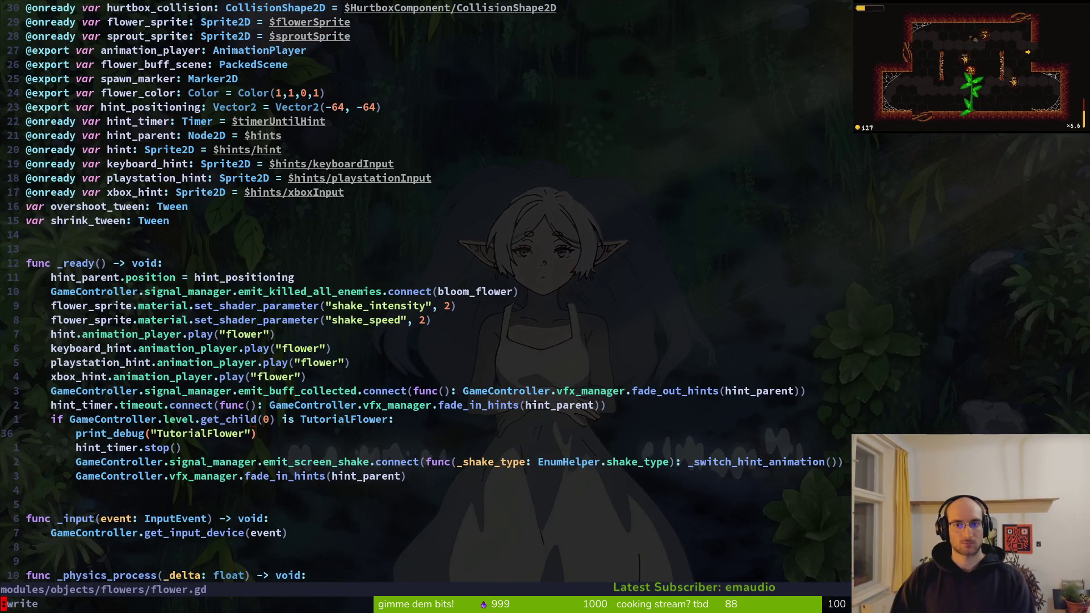
pyautogui.press('Return')
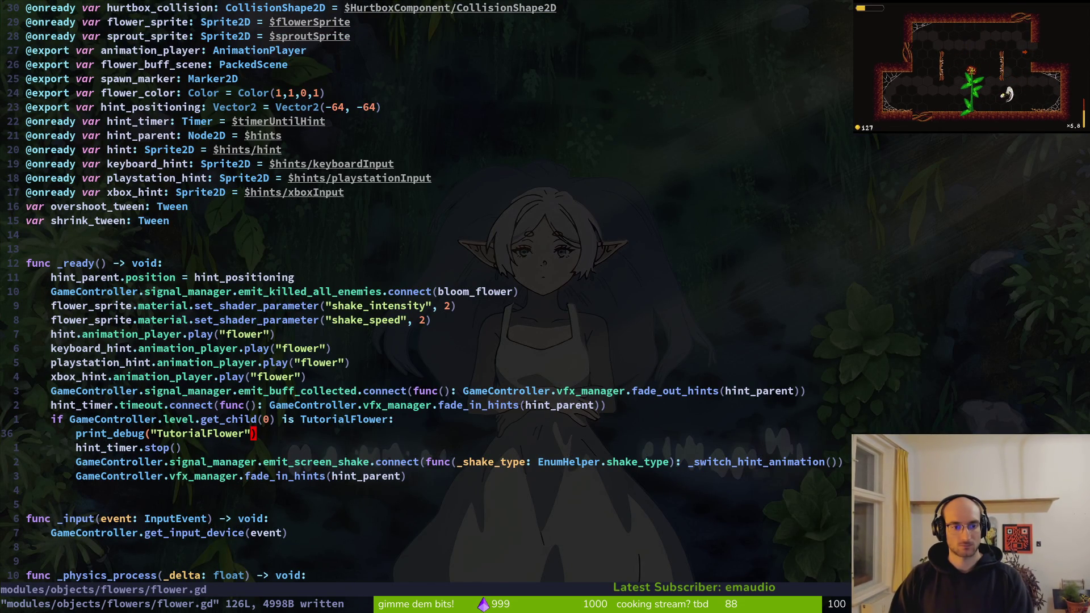
pyautogui.hotkey('alt', 'Tab')
pyautogui.press('F5')
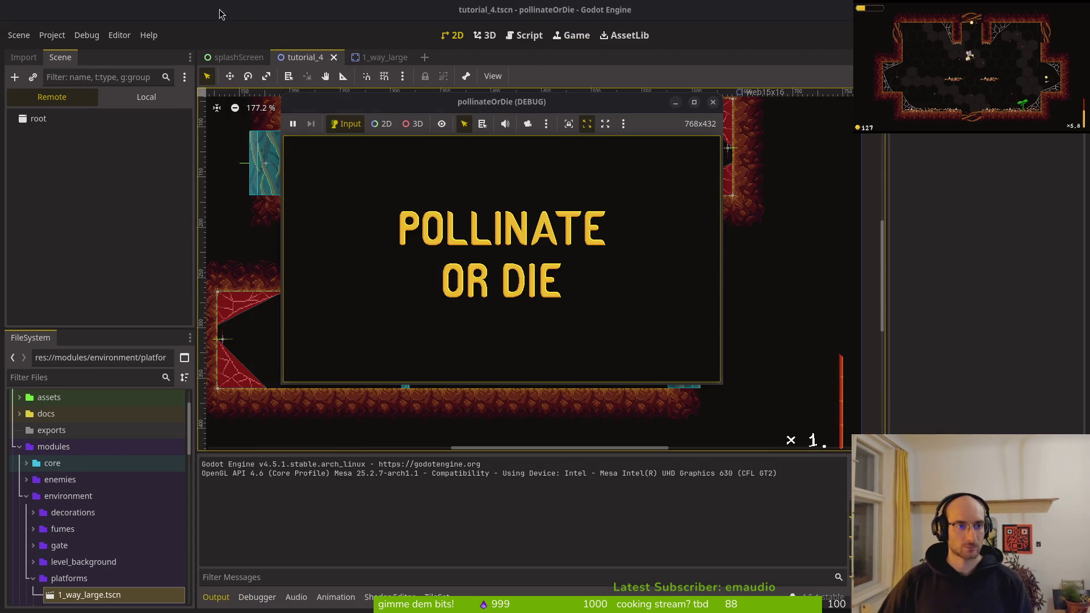
# - Play to the flower tutorial, confirm tutorial_flower under level in the Remote tree, then stop
pyautogui.click(16, 168)
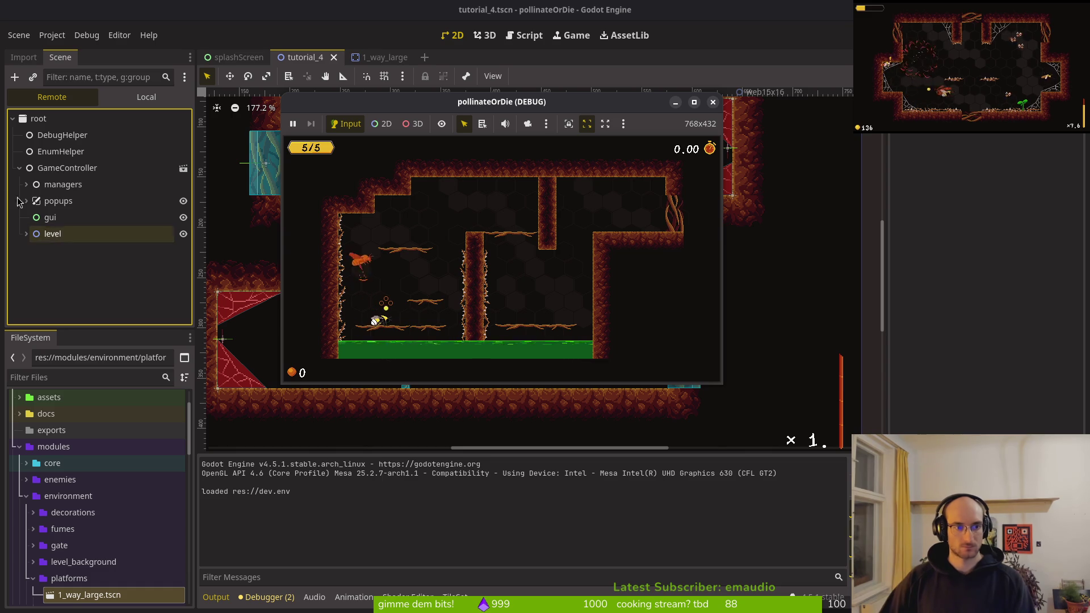
pyautogui.click(26, 234)
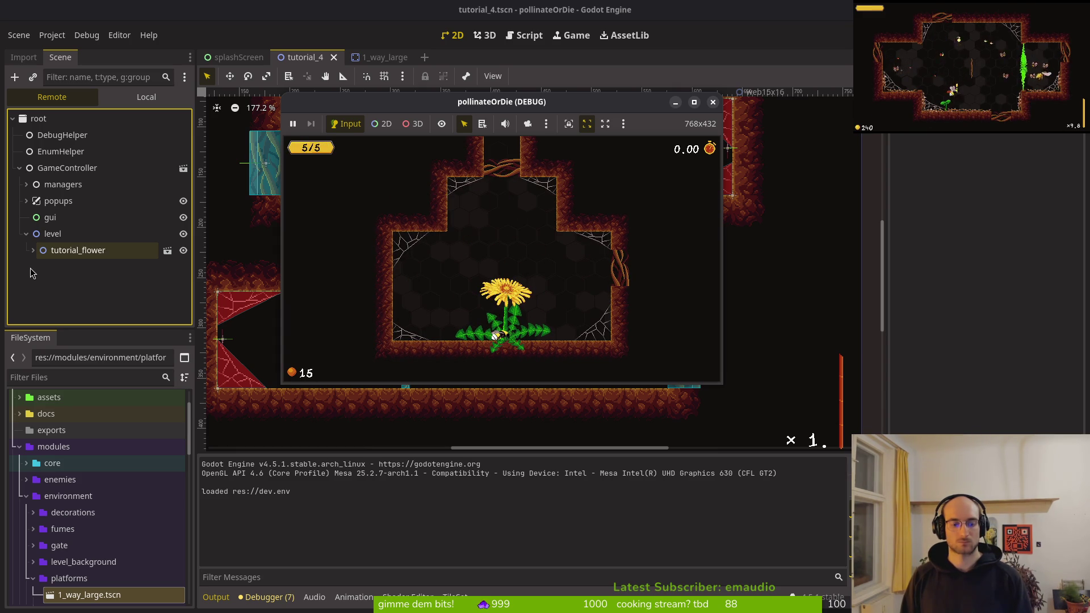
pyautogui.press('F8')
pyautogui.hotkey('alt', 'Tab')
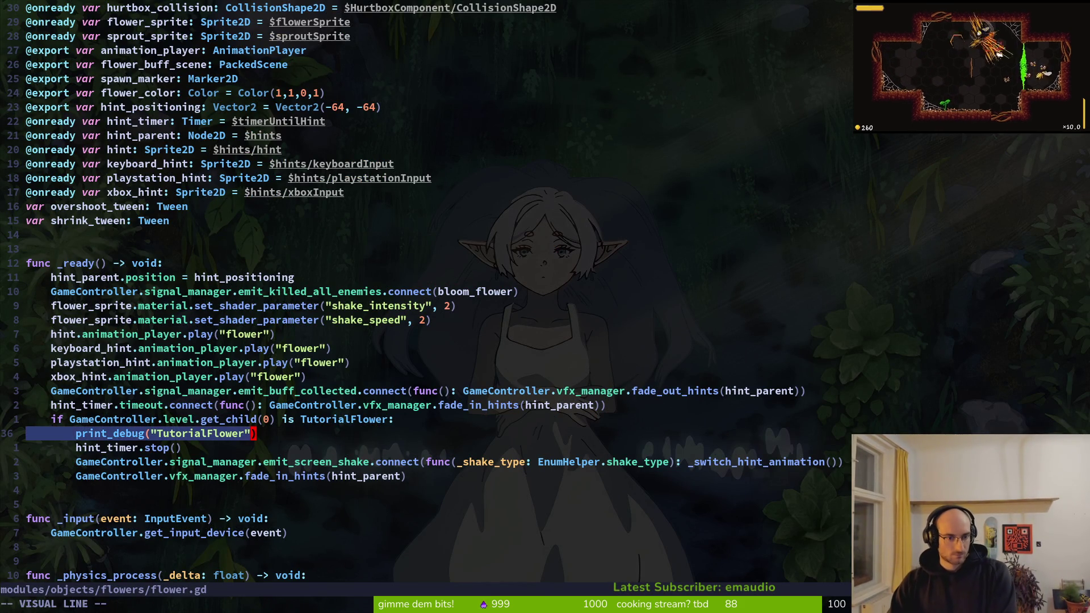
# - Inspect the tutorial_flower node's properties in Godot, then return to flower.gd
pyautogui.hotkey('alt', 'Tab')
pyautogui.click(67, 251)
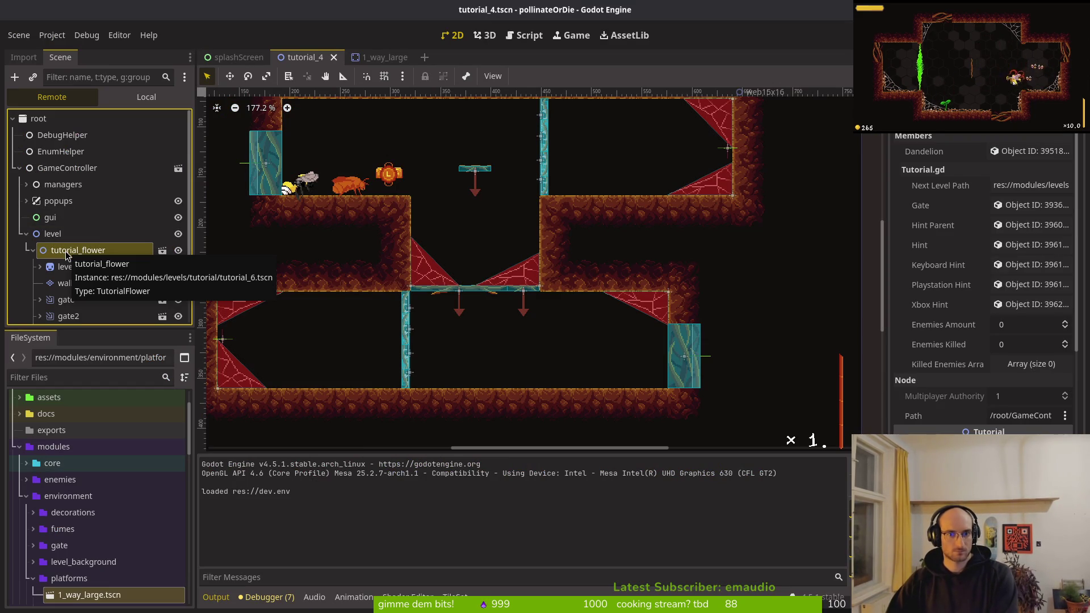
pyautogui.hotkey('alt', 'Tab')
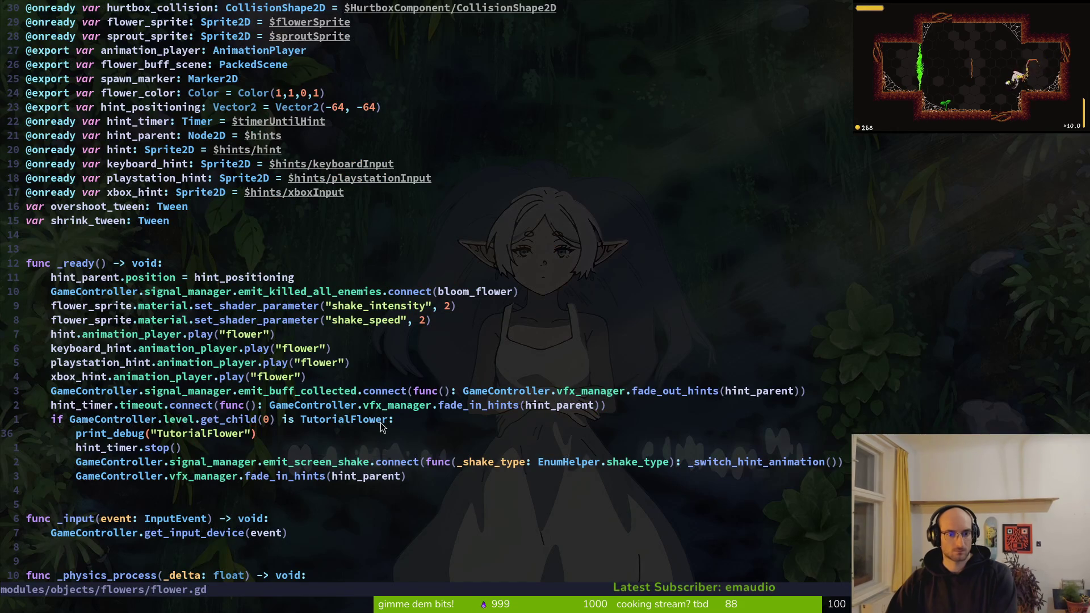
# - Change the TutorialFlower check to use get_children() without the 0, saving flower.gd
pyautogui.click(293, 419)
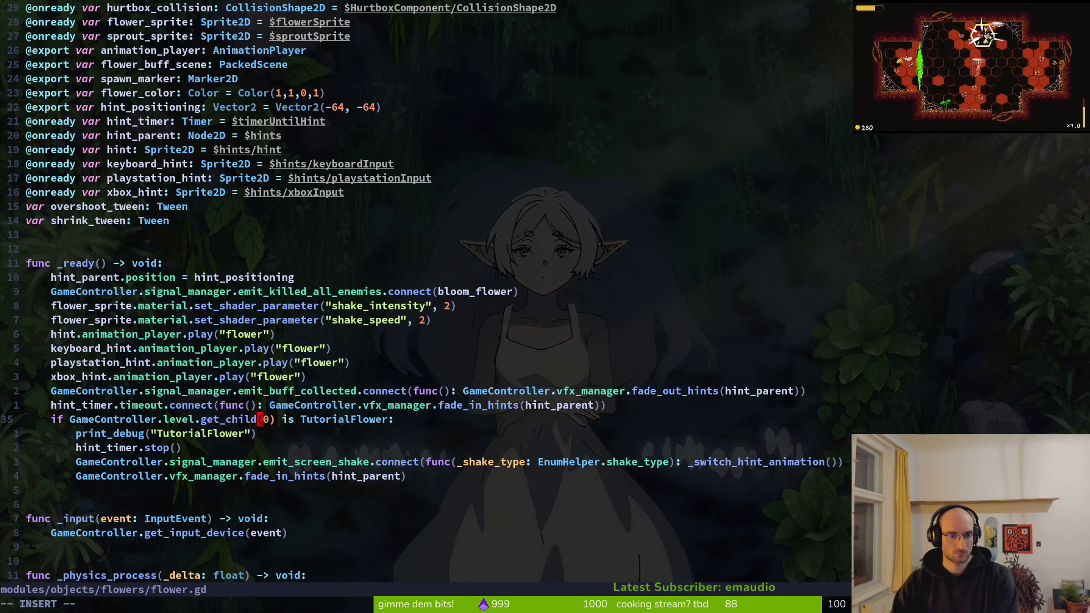
pyautogui.write('ren')
pyautogui.press('Escape')
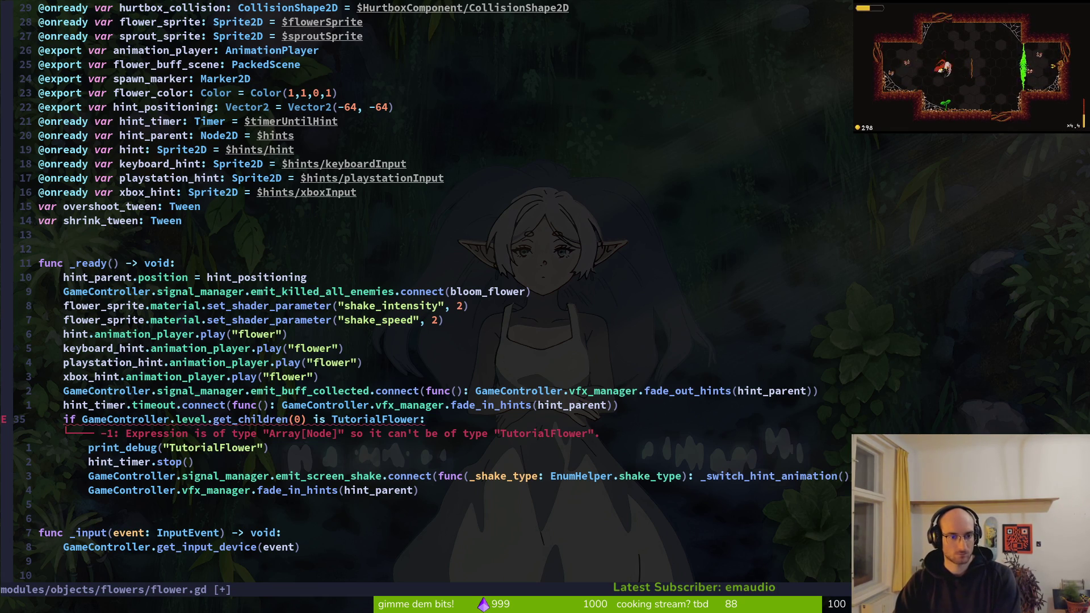
pyautogui.write(':w')
pyautogui.press('Return')
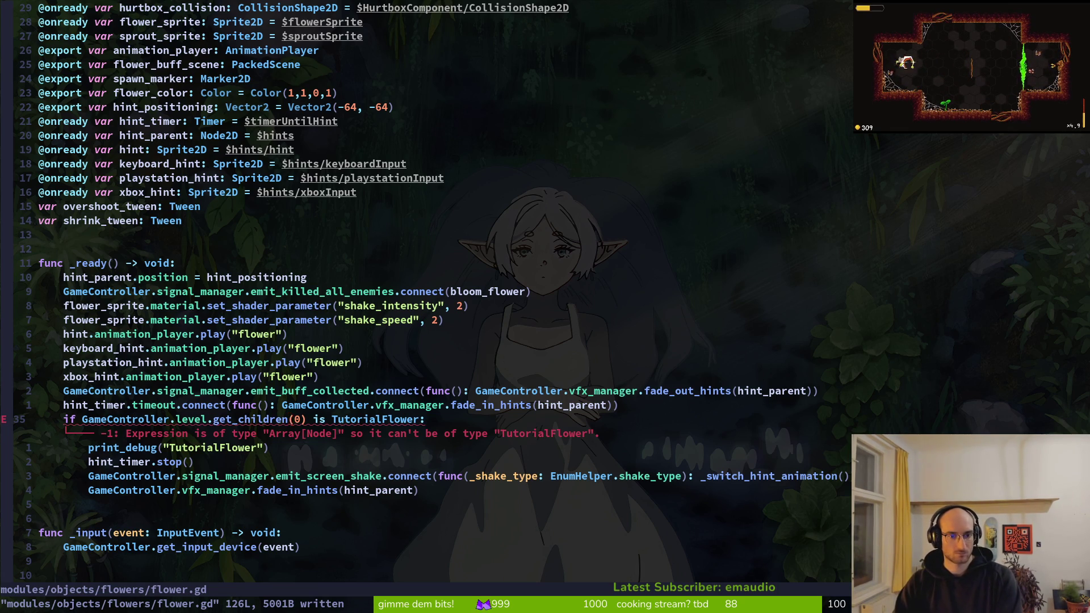
pyautogui.press('i')
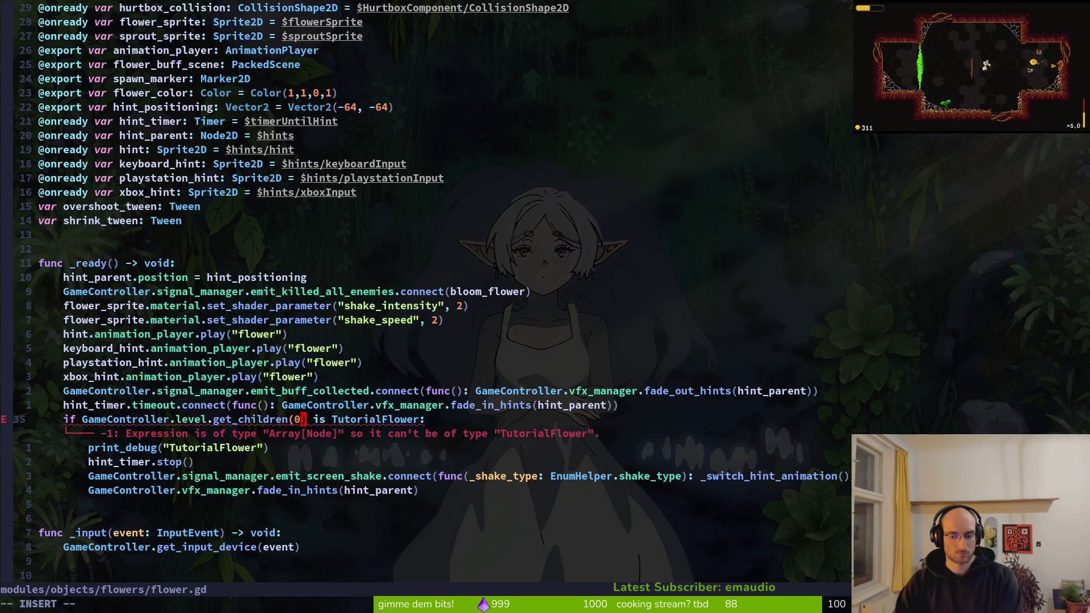
pyautogui.write('u')
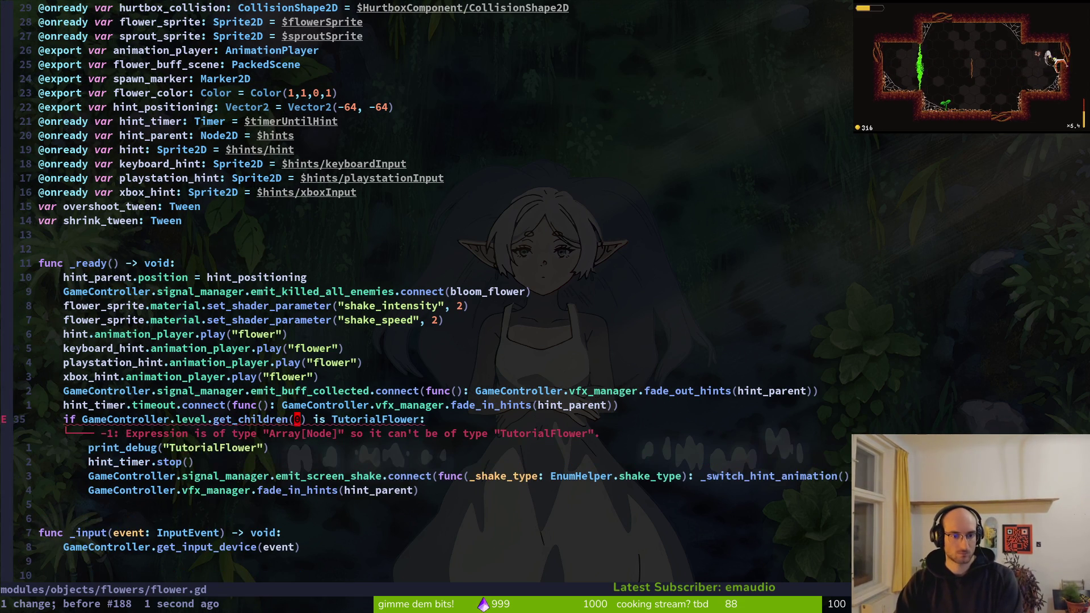
pyautogui.write('x:w')
pyautogui.press('Return')
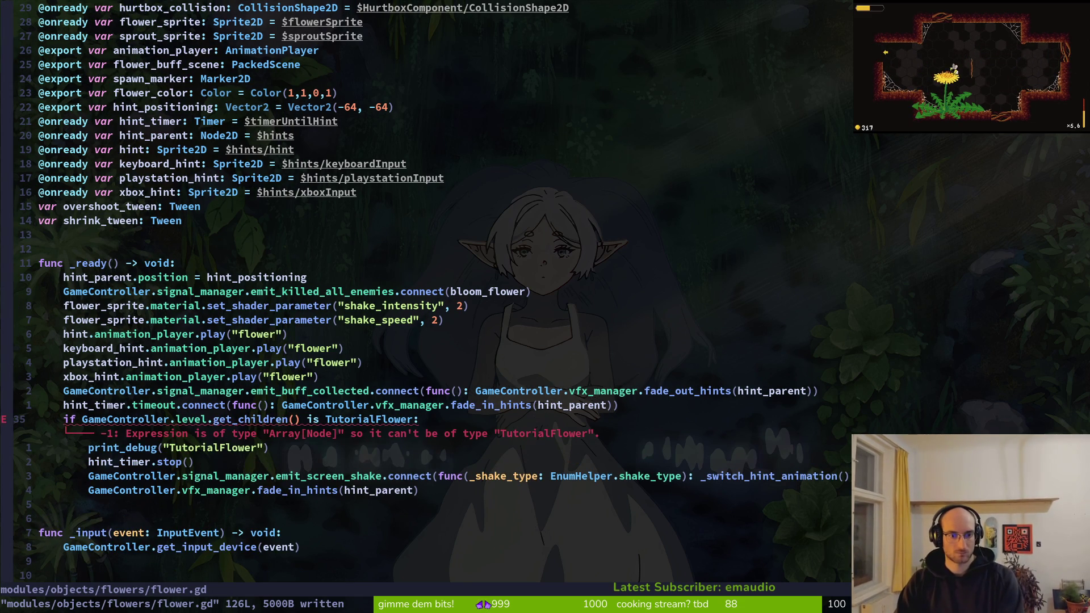
# - Search the project for get_children and open the dying.gd match
pyautogui.press('b')
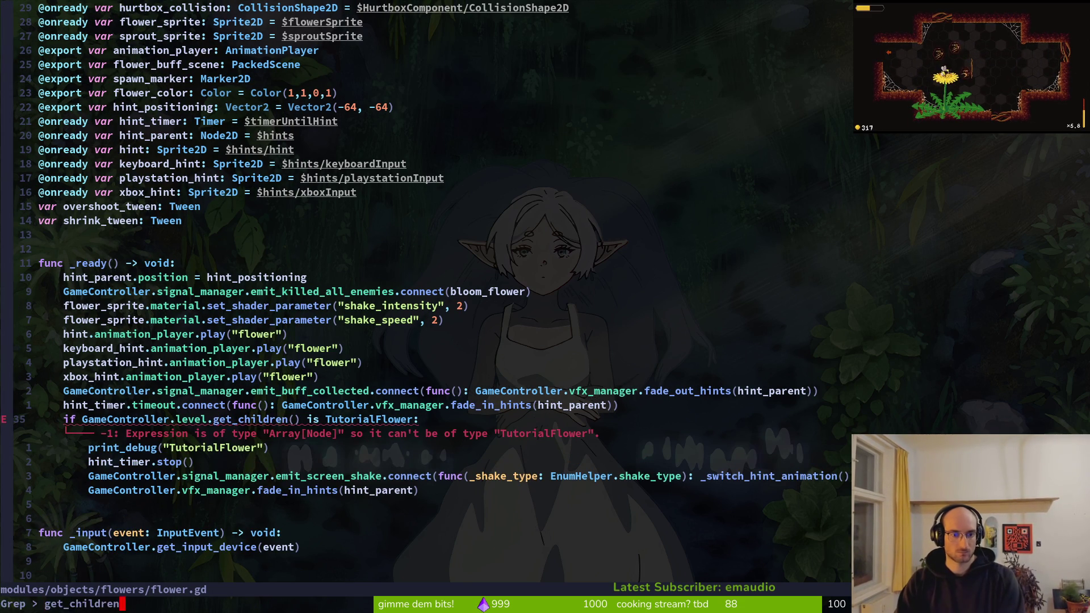
pyautogui.press('Return')
pyautogui.press('Up')
pyautogui.press('Up')
pyautogui.press('Up')
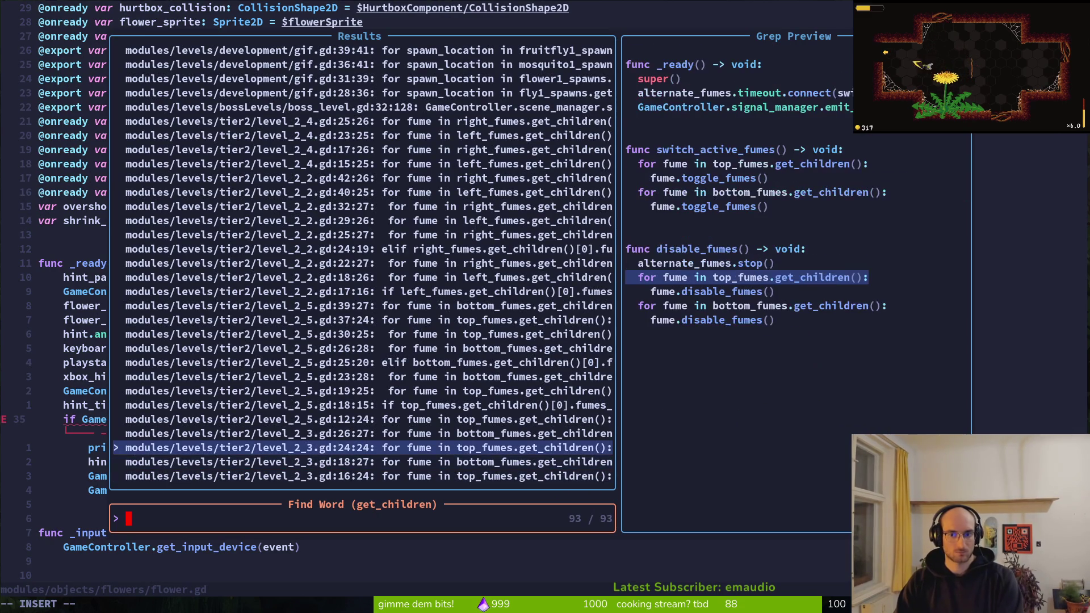
pyautogui.press('Up')
pyautogui.press('Up')
pyautogui.press('Up')
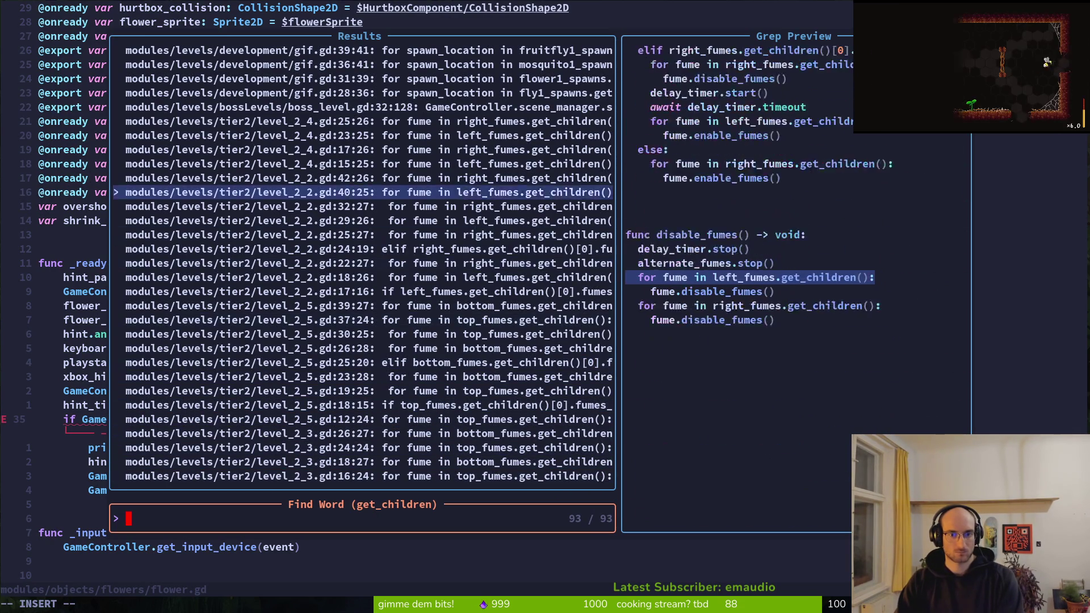
pyautogui.press('Up')
pyautogui.press('Up')
pyautogui.press('Up')
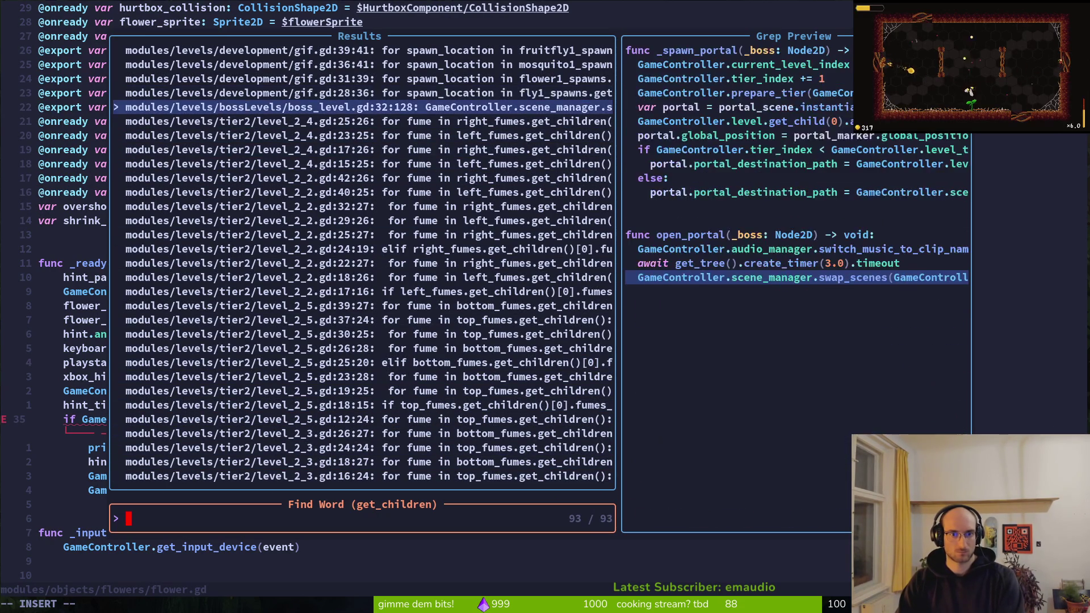
pyautogui.press('Up')
pyautogui.press('Up')
pyautogui.press('Up')
pyautogui.press('Down')
pyautogui.press('Down')
pyautogui.press('Down')
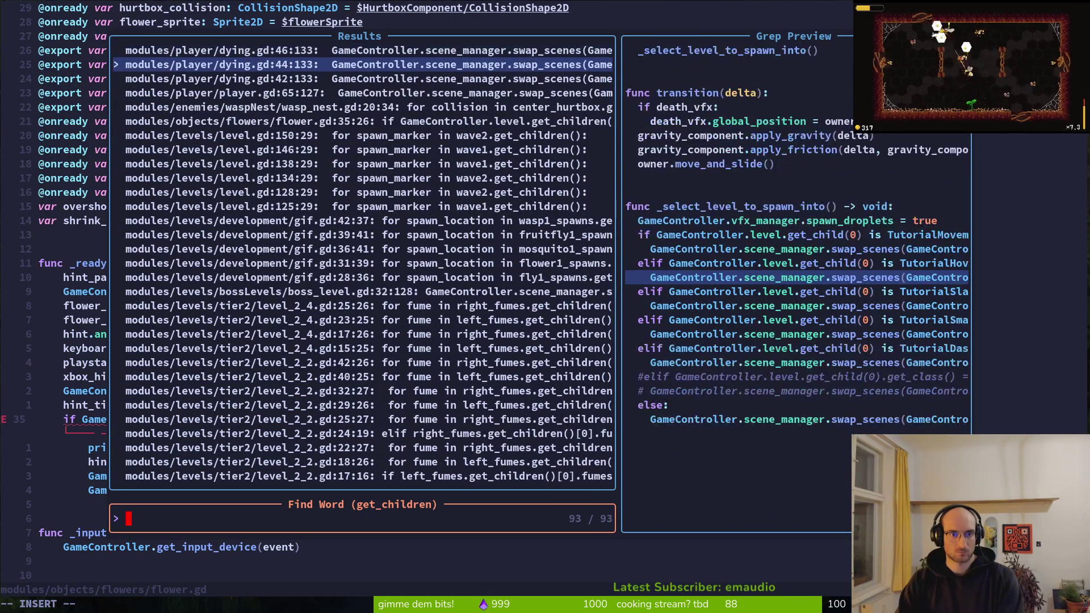
pyautogui.press('Up')
pyautogui.press('Up')
pyautogui.press('Up')
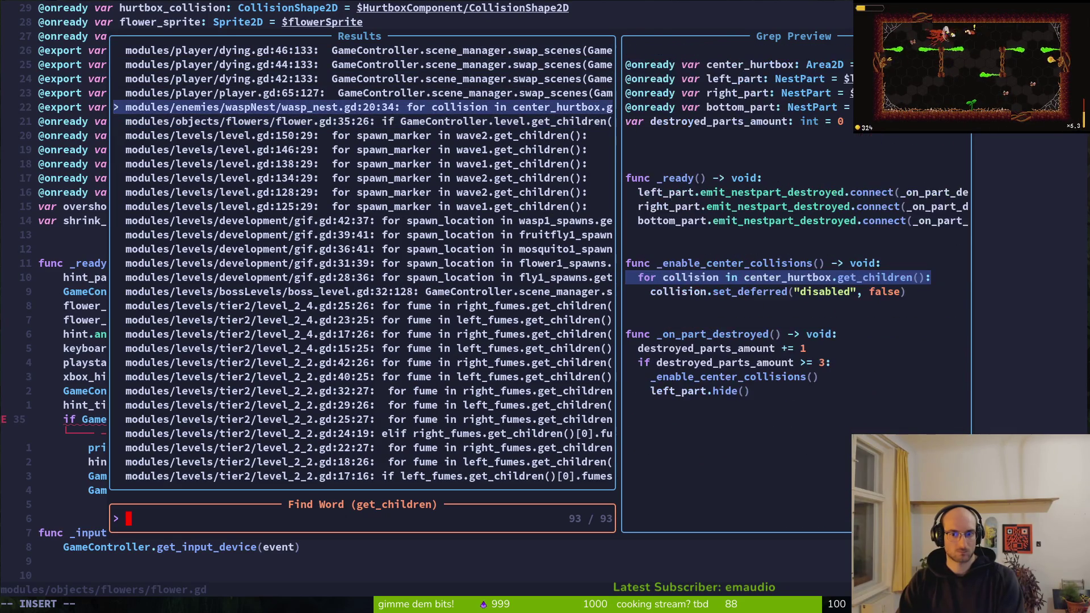
pyautogui.press('Return')
pyautogui.hotkey('shift', 'v')
pyautogui.press('Escape')
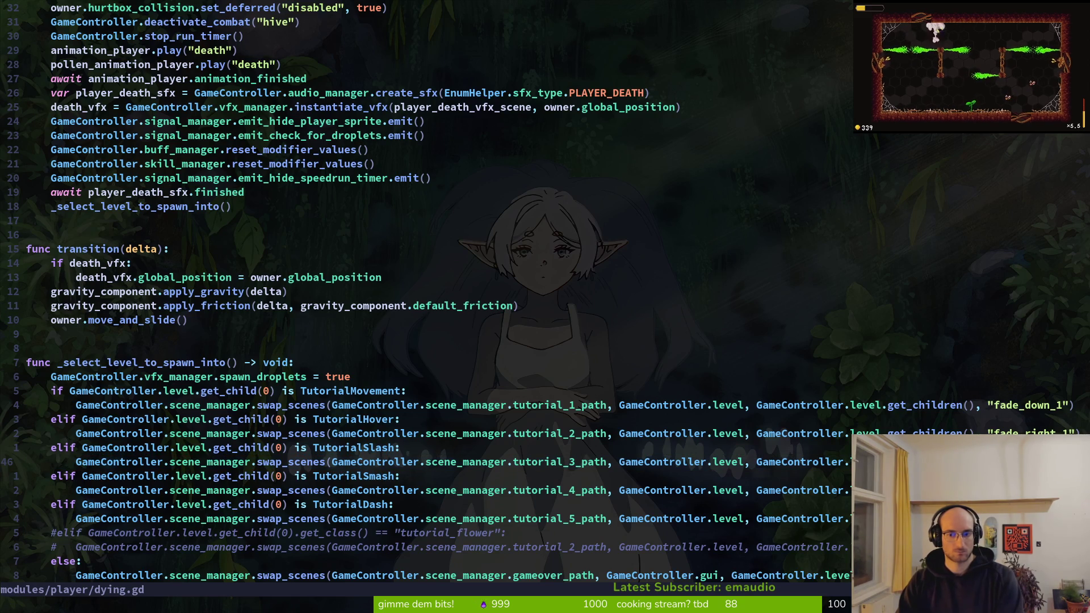
# - Search the project for get_child(0) usages
pyautogui.hotkey('shift', 'v')
pyautogui.press('Escape')
pyautogui.hotkey('shift', 'v')
pyautogui.press('Escape')
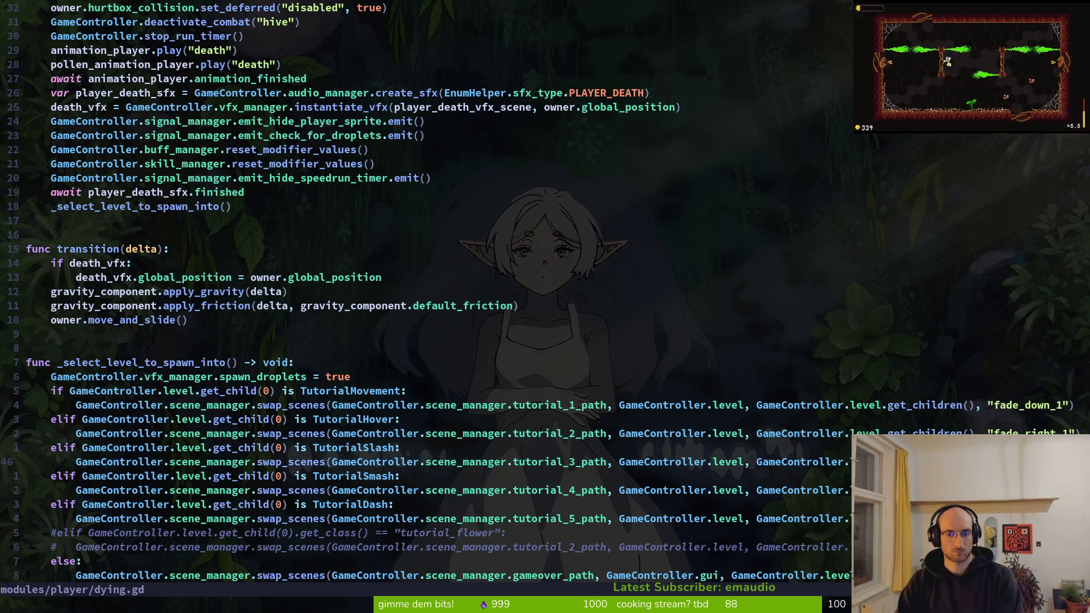
pyautogui.hotkey('ctrl', 'p')
pyautogui.write('w')
pyautogui.press('Escape')
pyautogui.hotkey('ctrl', 'p')
pyautogui.write('w')
pyautogui.press('Escape')
pyautogui.write('get_')
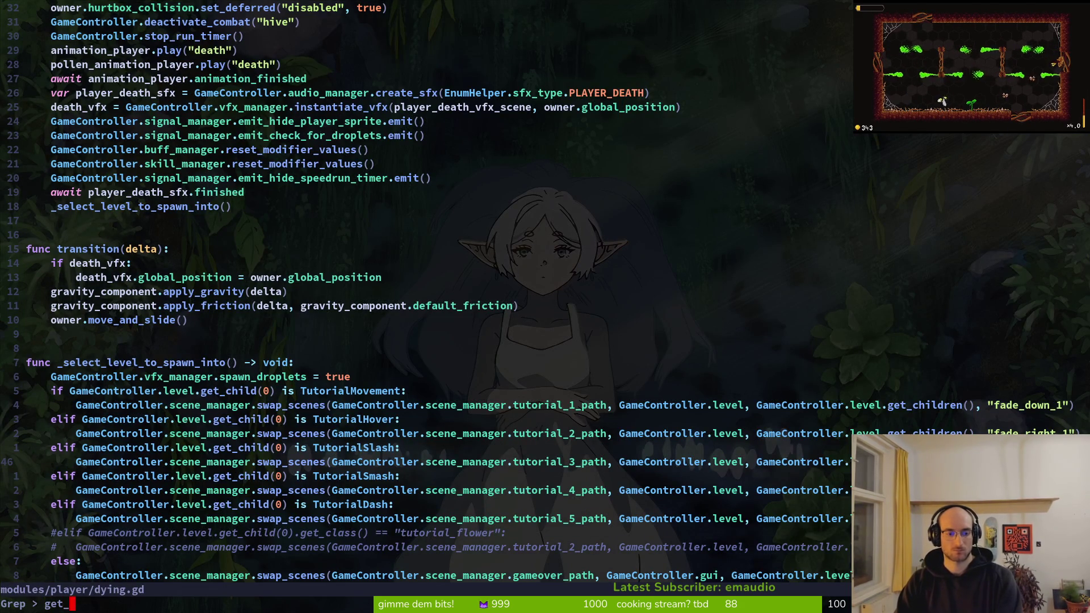
pyautogui.write('child(0)')
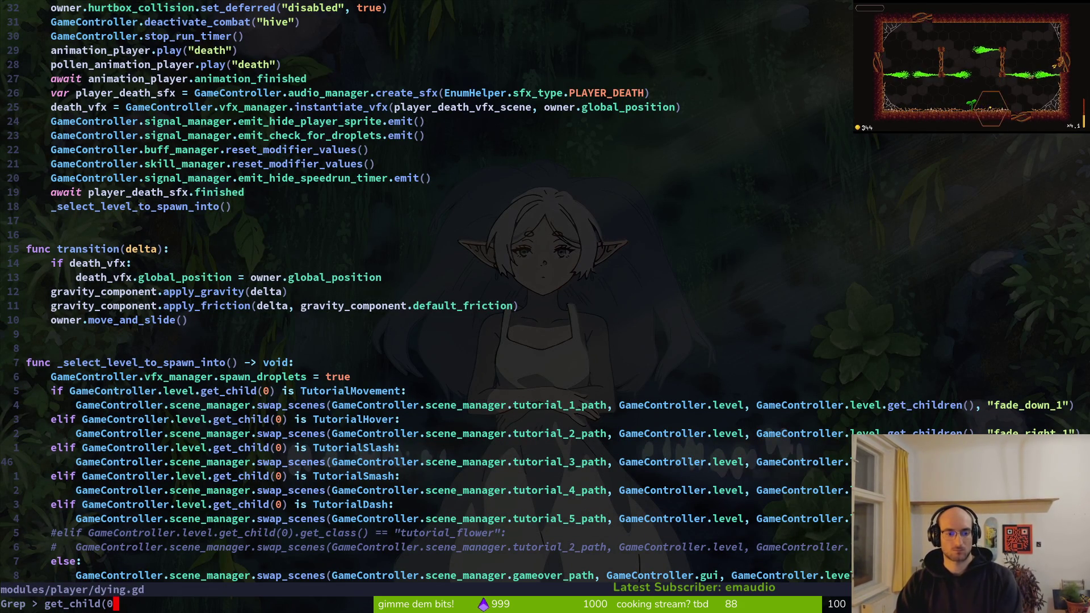
pyautogui.press('Return')
# - Open game.controller.gd at line 150 and jump back and forth with dying.gd
pyautogui.press('Up')
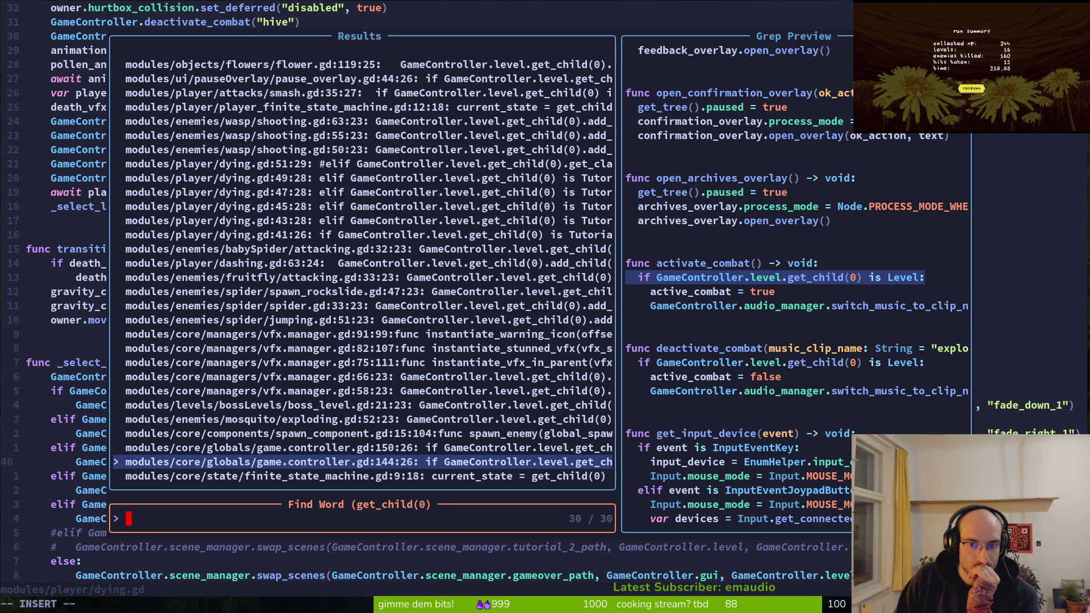
pyautogui.press('Up')
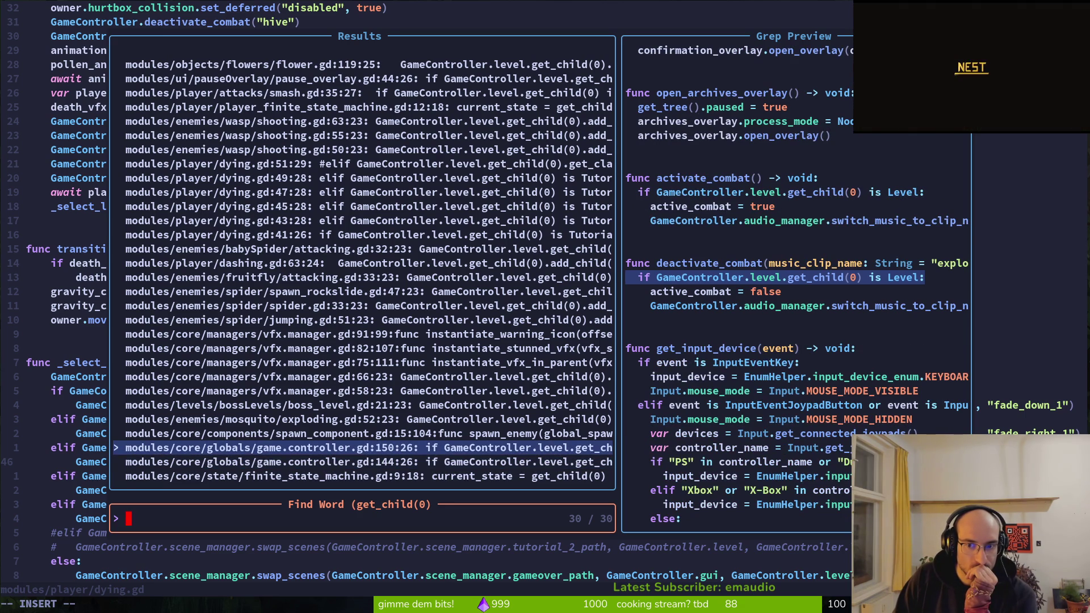
pyautogui.press('Return')
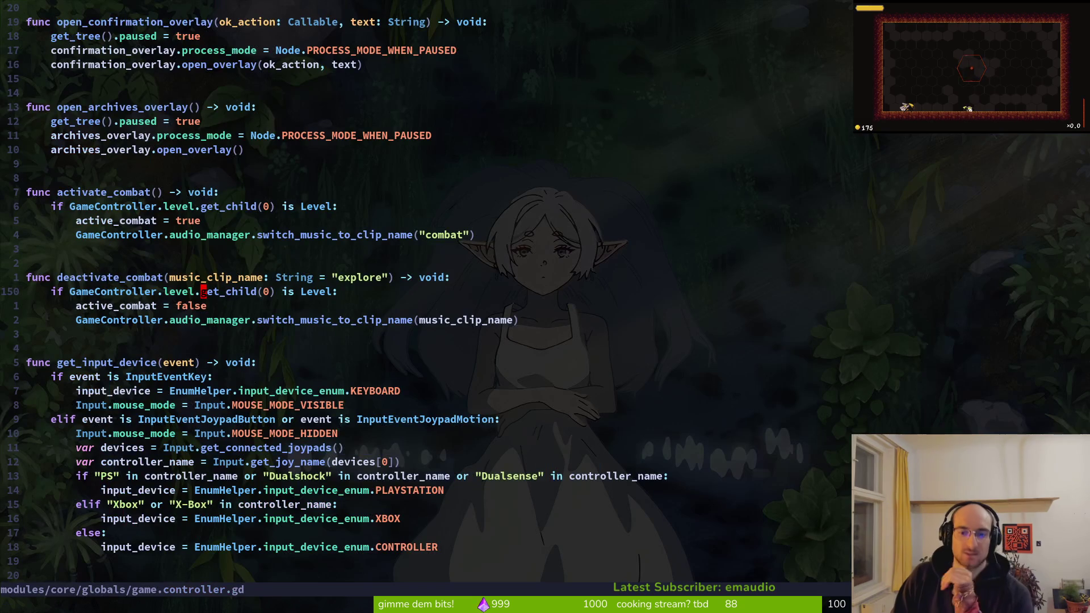
pyautogui.hotkey('ctrl', 'o')
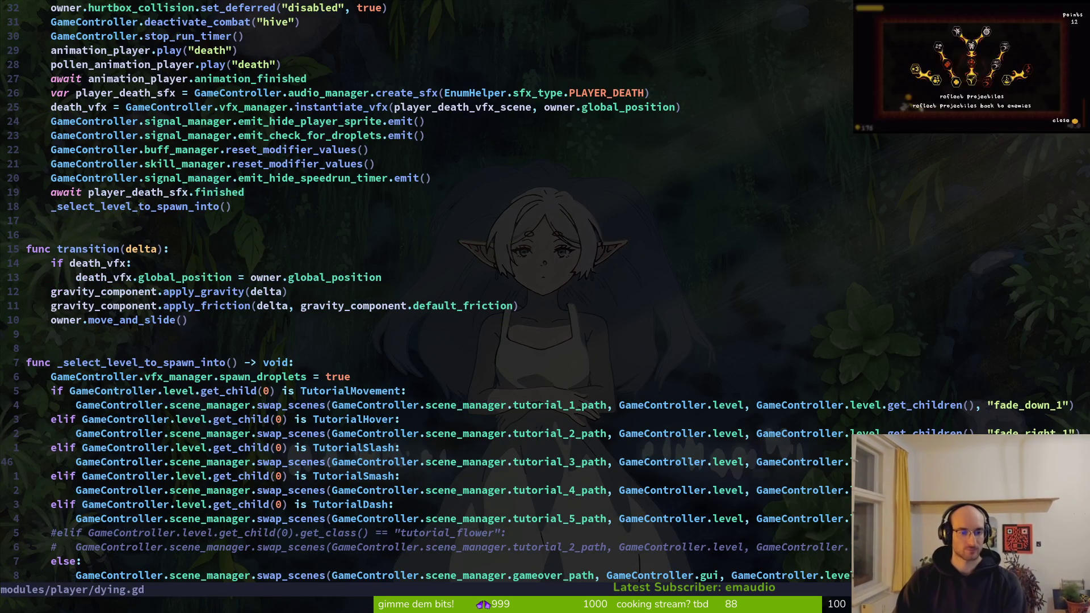
pyautogui.hotkey('ctrl', 'i')
pyautogui.hotkey('ctrl', 'o')
pyautogui.hotkey('ctrl', 'i')
# - Find and reopen flower.gd
pyautogui.press('space')
pyautogui.press('f')
pyautogui.press('f')
pyautogui.write('tut')
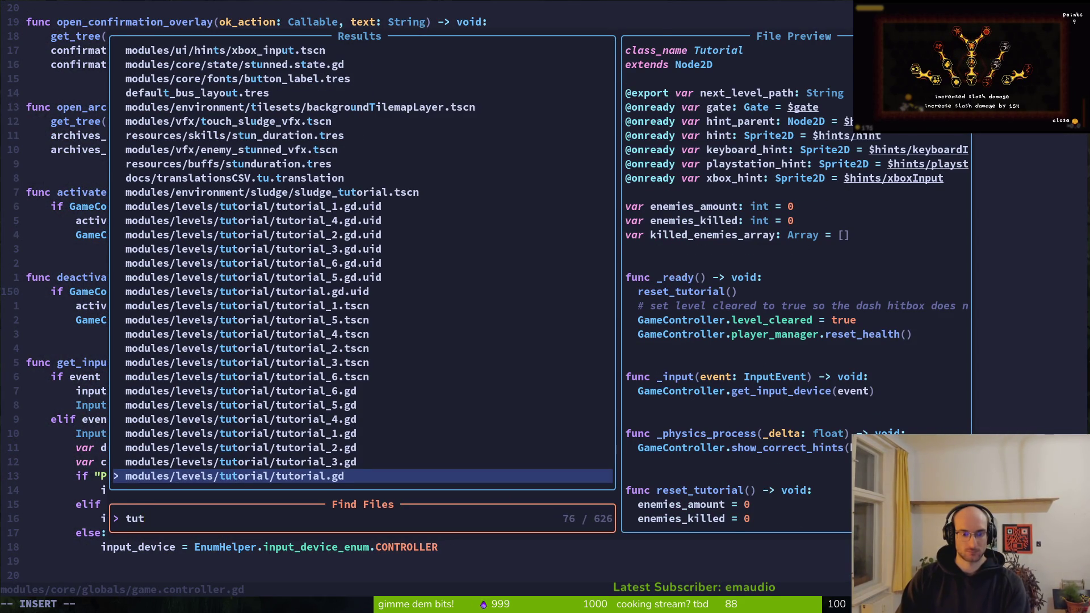
pyautogui.press('BackSpace')
pyautogui.press('BackSpace')
pyautogui.press('BackSpace')
pyautogui.write('flow')
pyautogui.press('BackSpace')
pyautogui.press('BackSpace')
pyautogui.press('BackSpace')
pyautogui.write('lower')
pyautogui.press('Return')
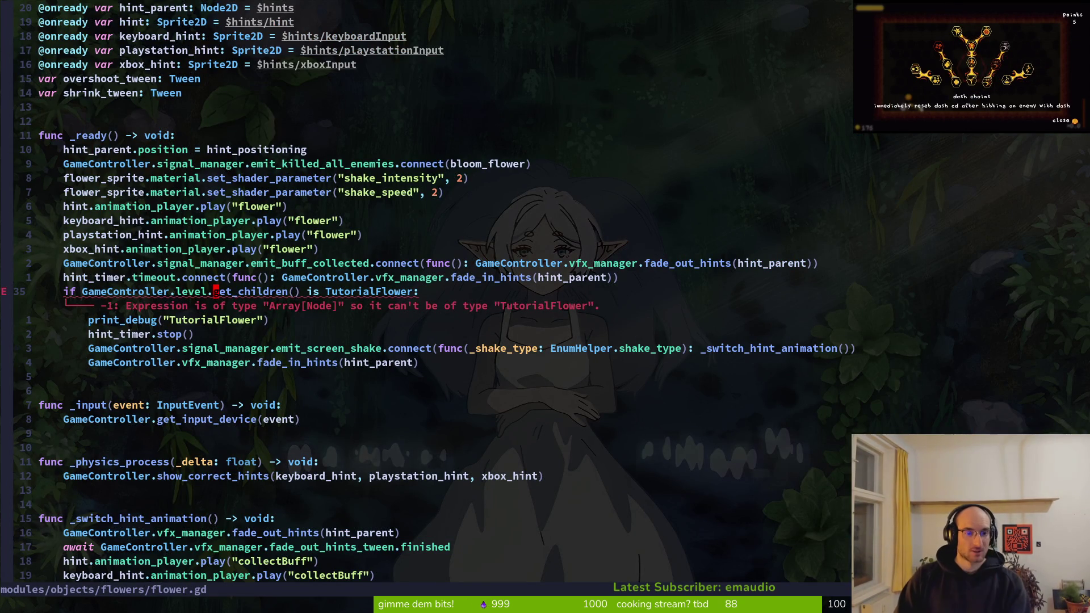
# - Revert the check line to get_children(0) and save flower.gd
pyautogui.press('u')
pyautogui.write(':write')
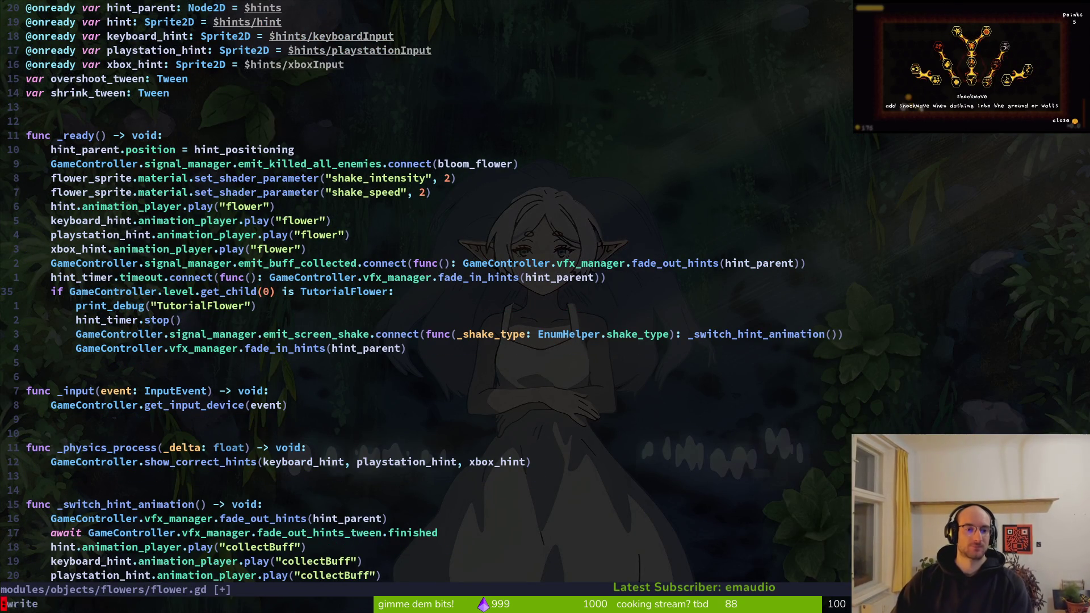
pyautogui.press('Return')
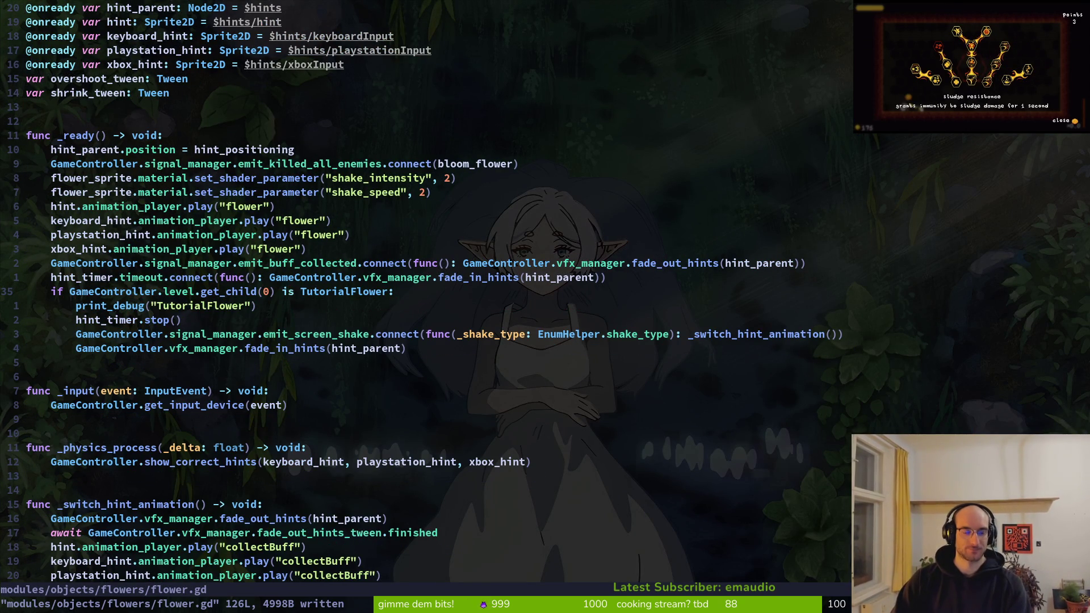
# - Duplicate the print_debug("TutorialFlower") line above the check, dedent it, and save
pyautogui.press('j')
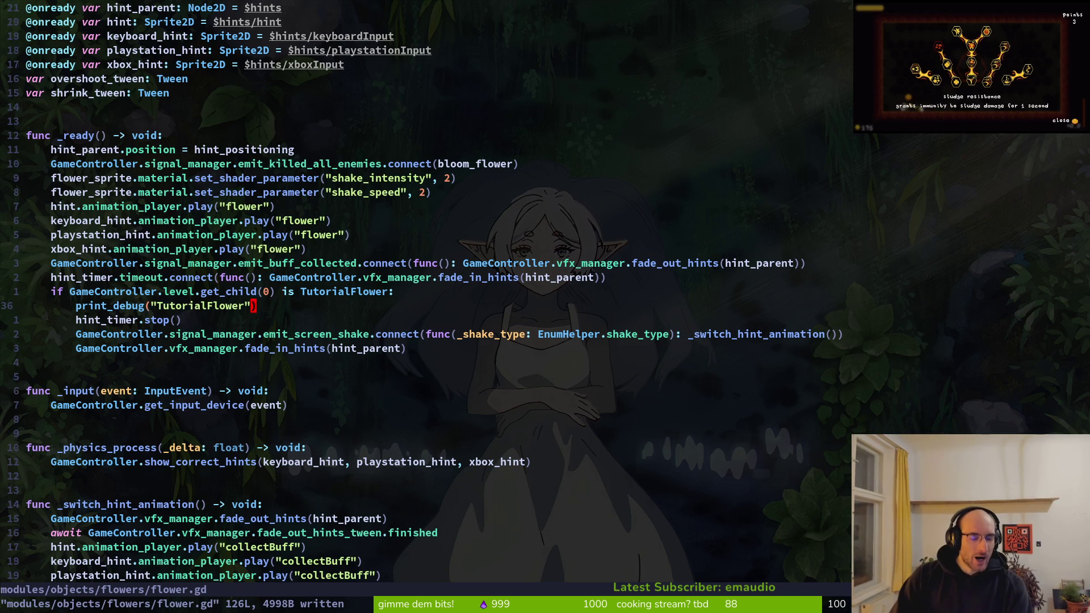
pyautogui.press('V')
pyautogui.press('y')
pyautogui.press('k')
pyautogui.press('P')
pyautogui.press('V')
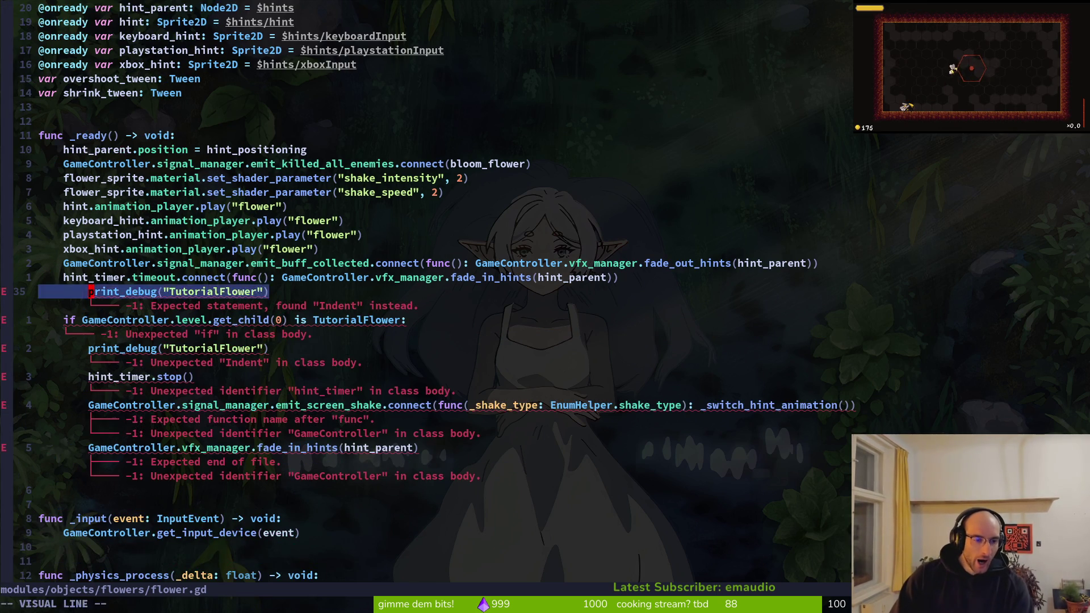
pyautogui.press('less')
pyautogui.write(':w')
pyautogui.press('Return')
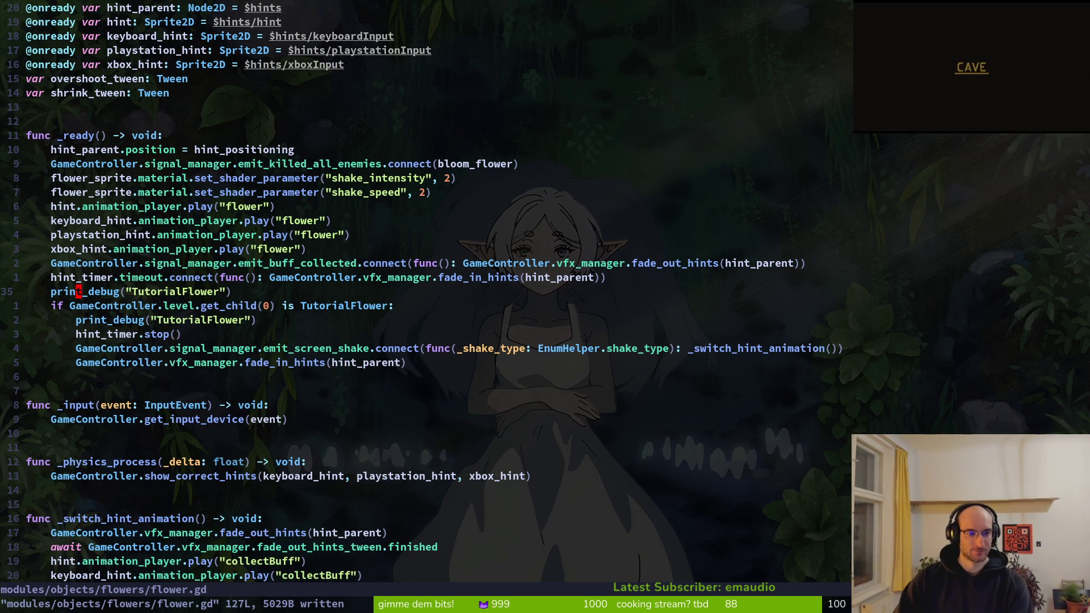
# - Add print_debug(GameController.level.get_child(0)), save, and run the game in Godot
pyautogui.write('oprint_debug(')
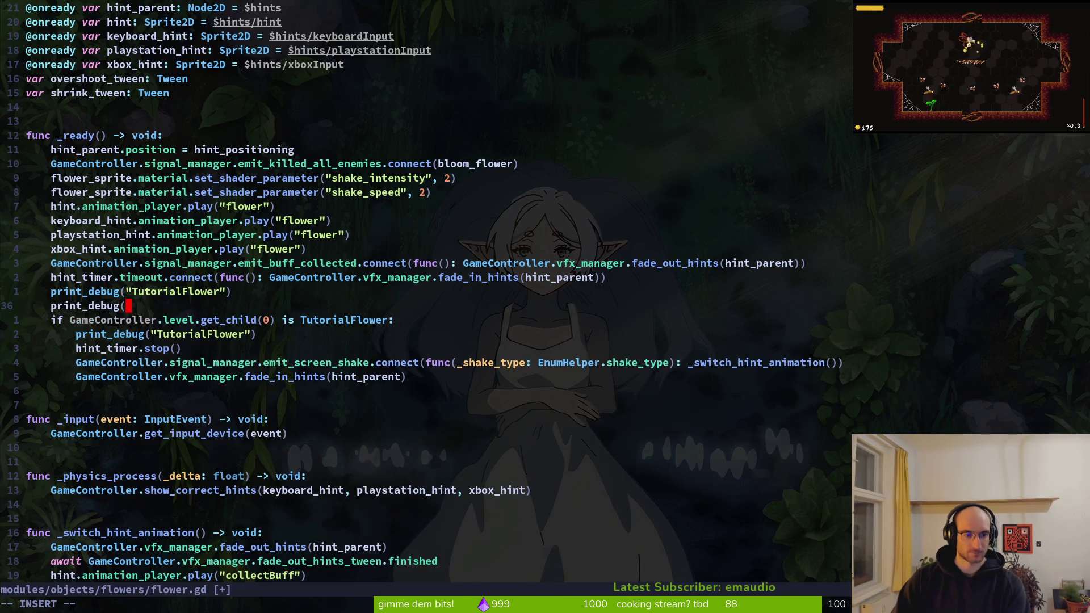
pyautogui.write('GameController.')
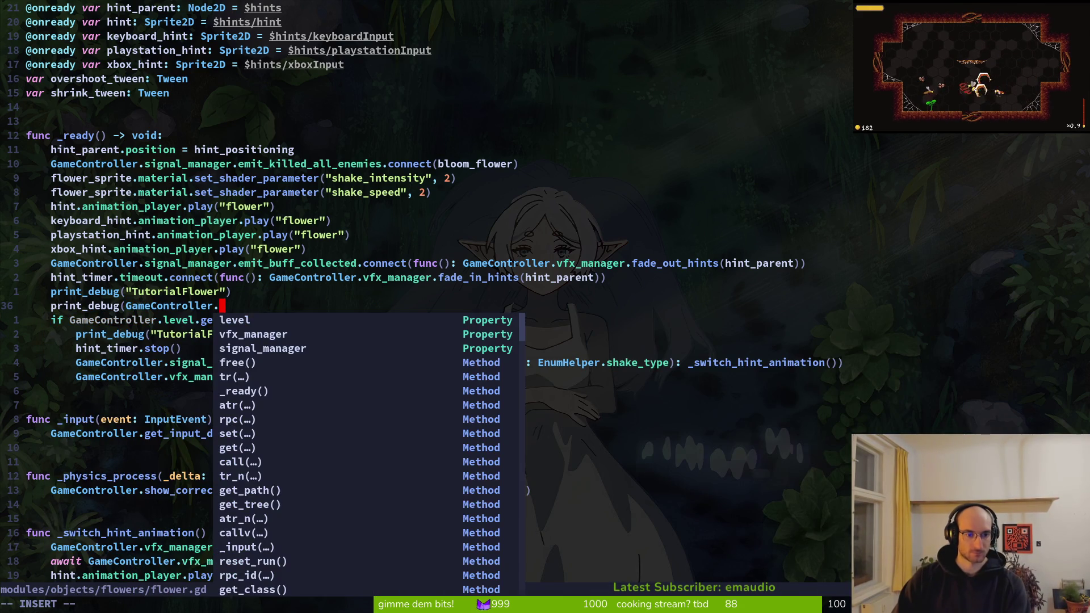
pyautogui.write('level.')
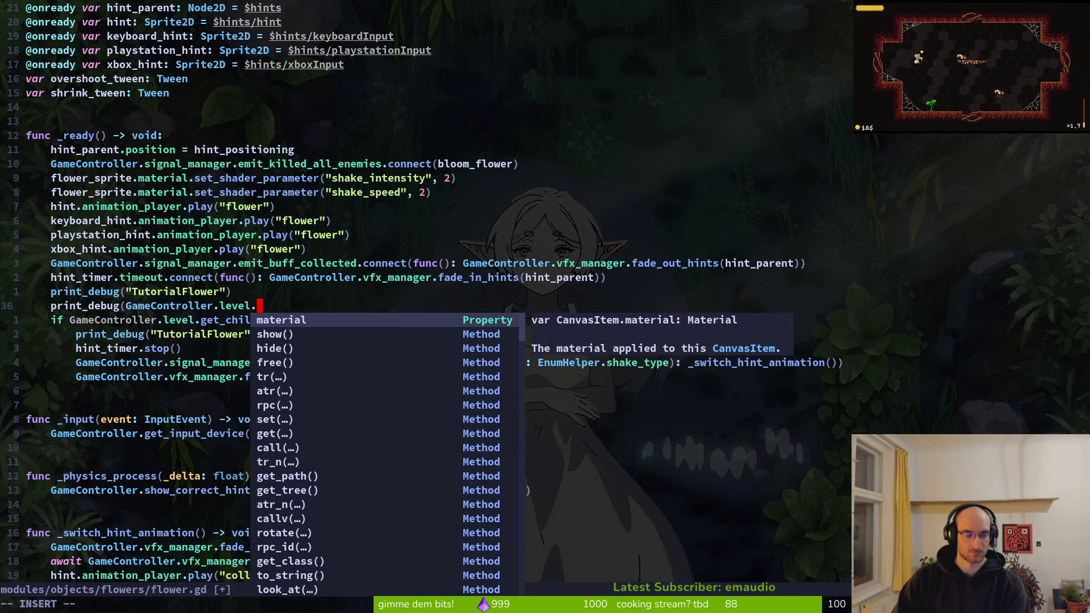
pyautogui.write('get_child(')
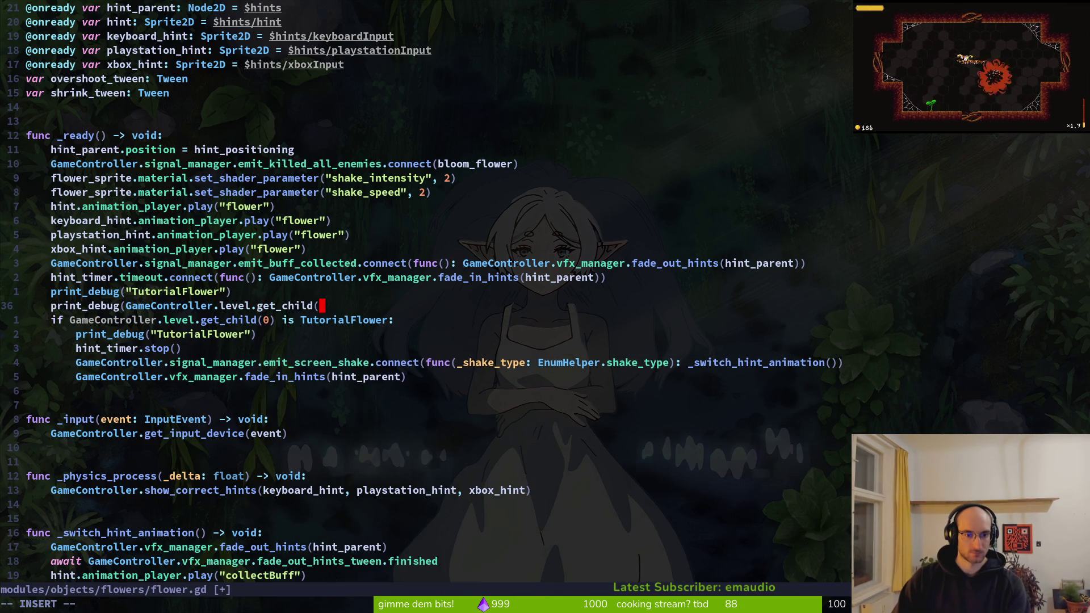
pyautogui.write('0)')
pyautogui.press('Escape')
pyautogui.write(':w')
pyautogui.press('Return')
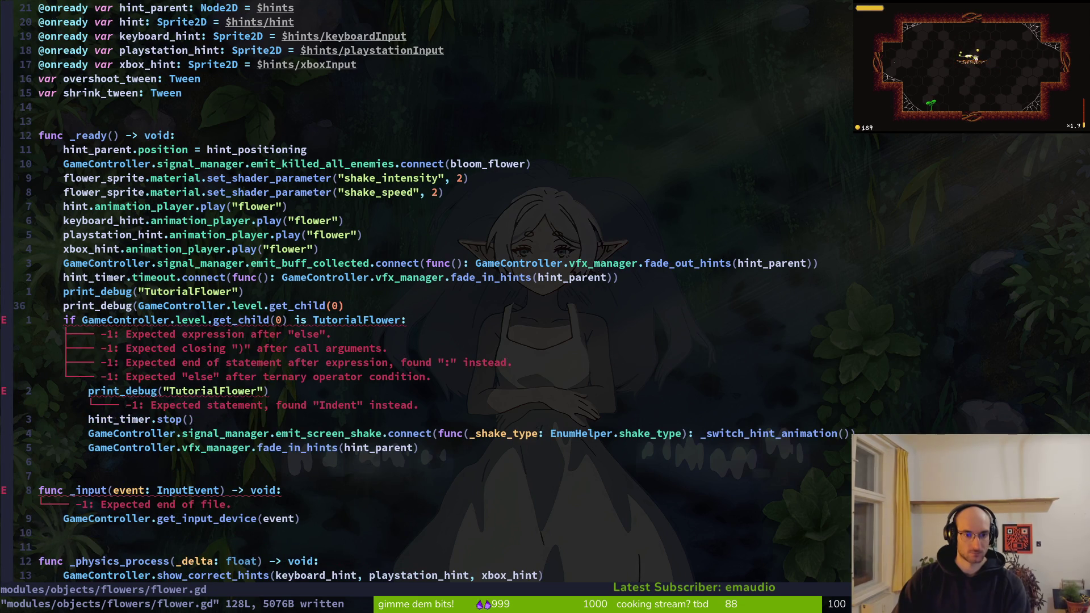
pyautogui.hotkey('alt', 'Tab')
pyautogui.press('F5')
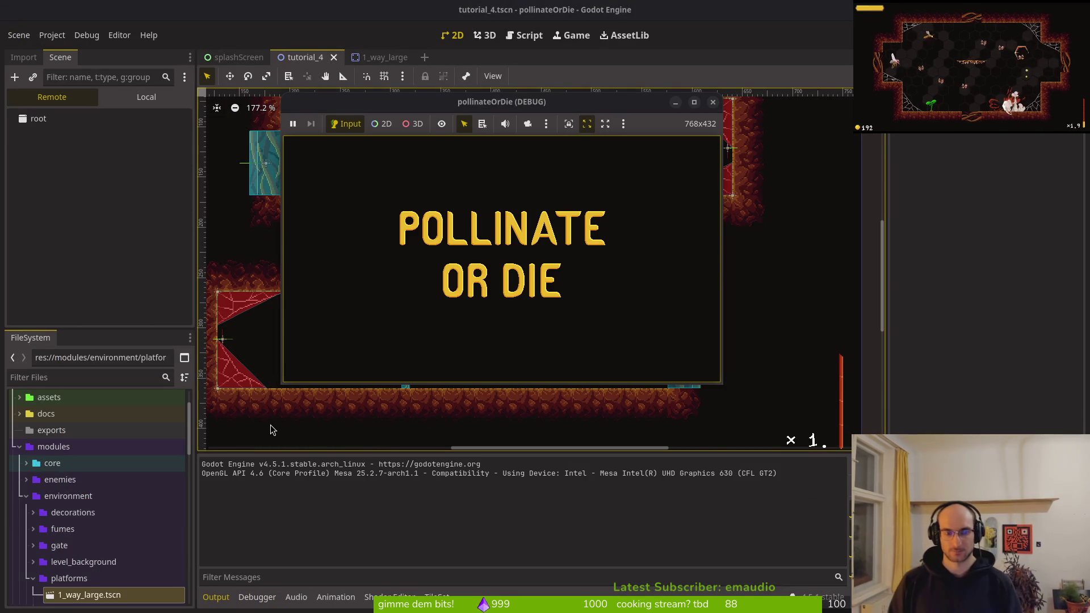
# - Skip the splash, quit back to the main menu and start a new game
pyautogui.press('Return')
pyautogui.press('Escape')
pyautogui.press('Down')
pyautogui.press('Down')
pyautogui.press('Return')
pyautogui.press('Return')
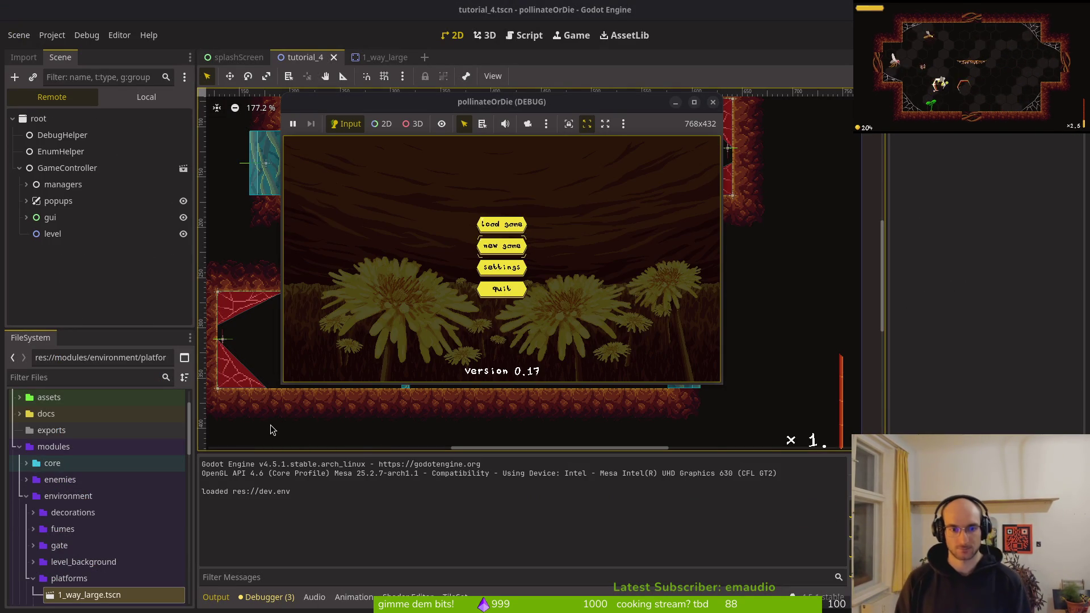
pyautogui.press('Return')
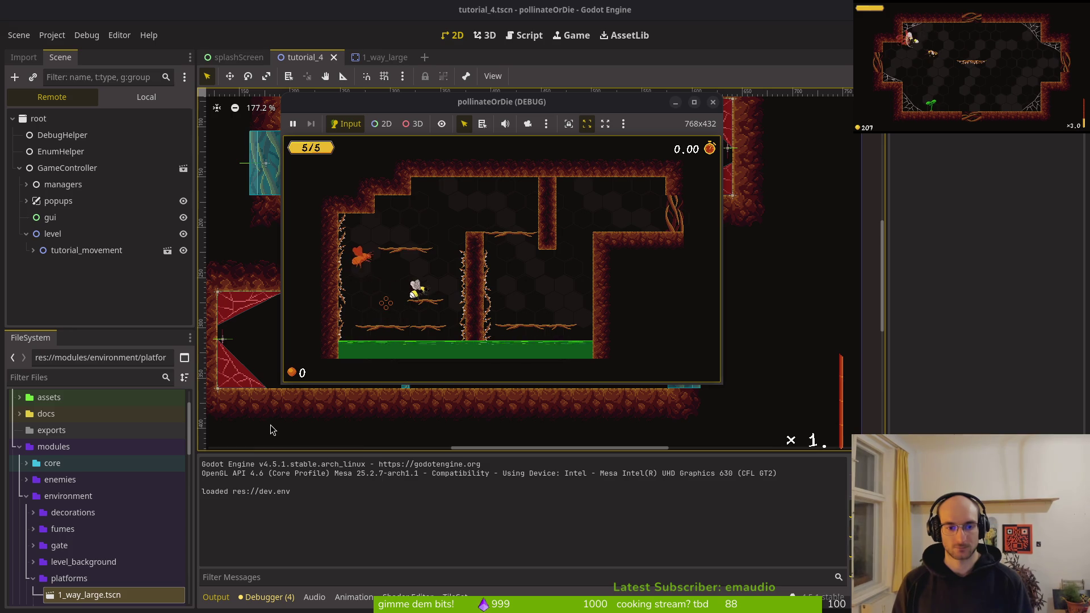
# - Clear the movement and slash tutorials, flying the bee right to each exit
pyautogui.press('Right')
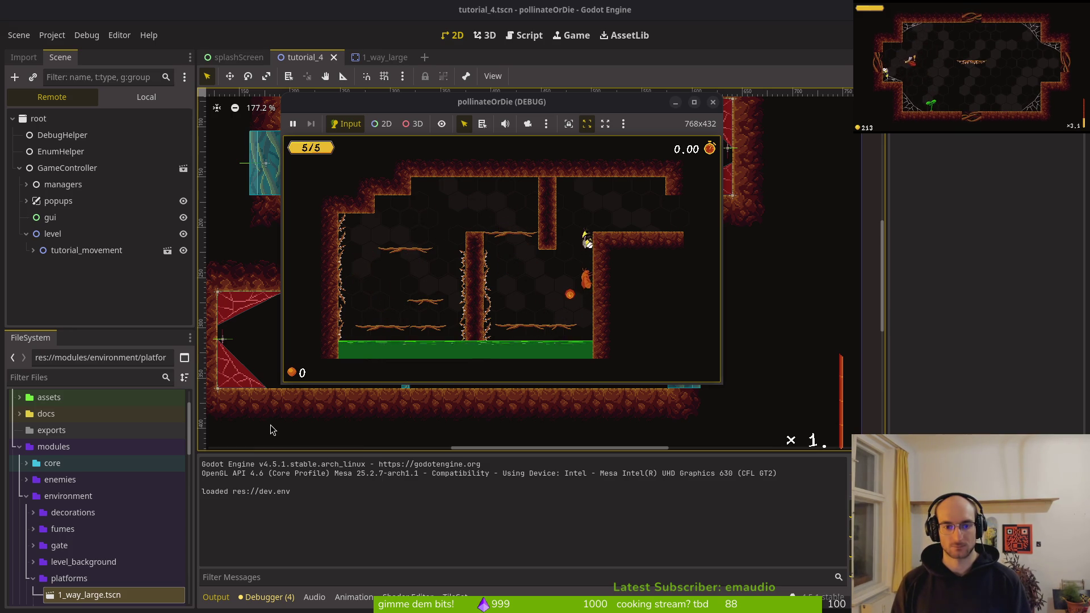
pyautogui.press('Right')
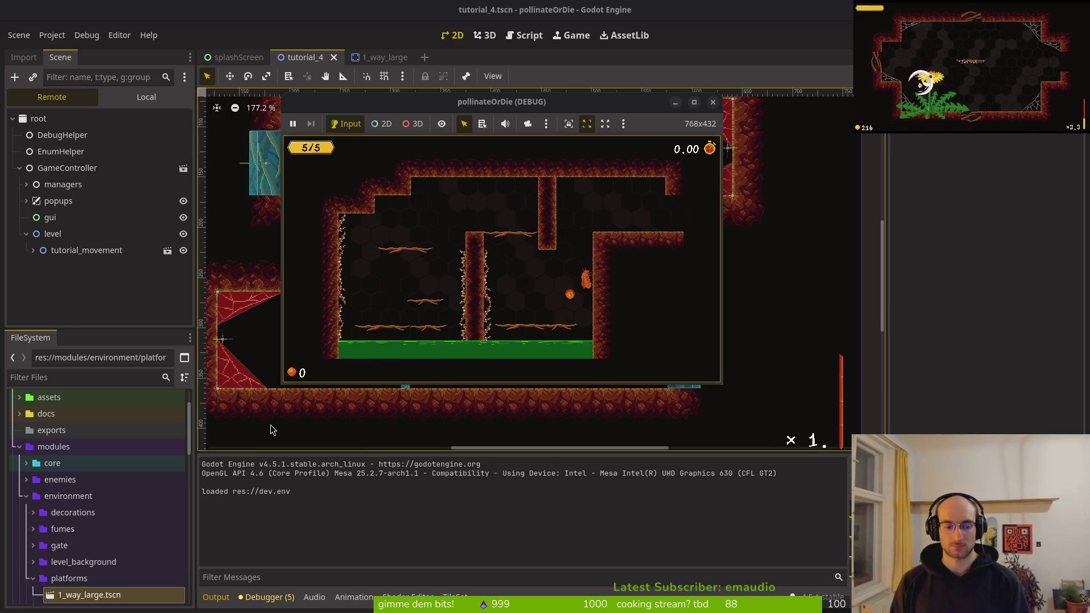
pyautogui.press('Right')
pyautogui.press('Right')
pyautogui.press('Right')
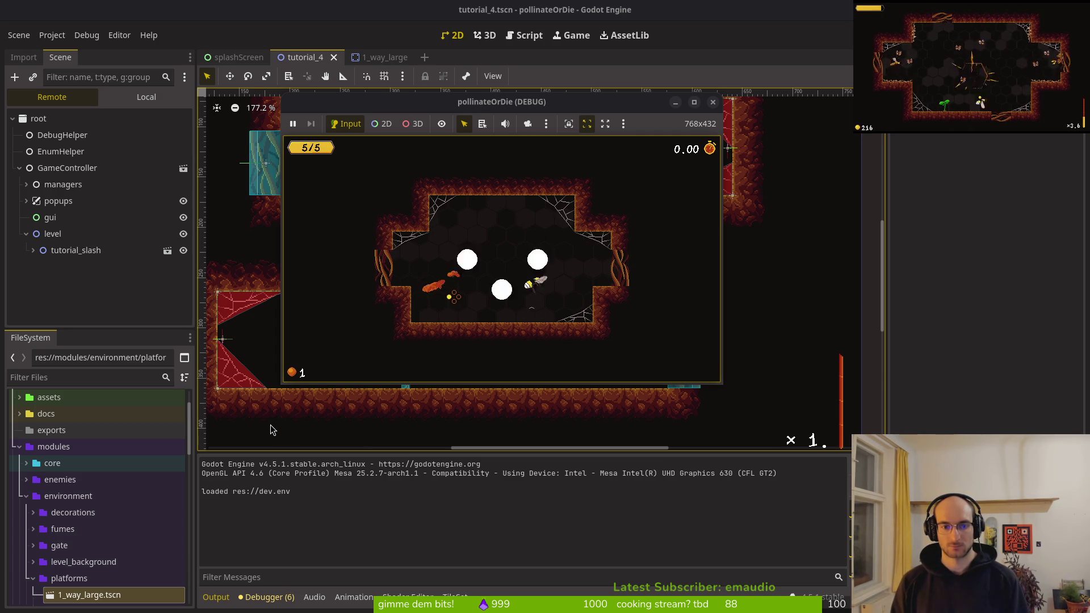
pyautogui.press('Left')
pyautogui.press('Right')
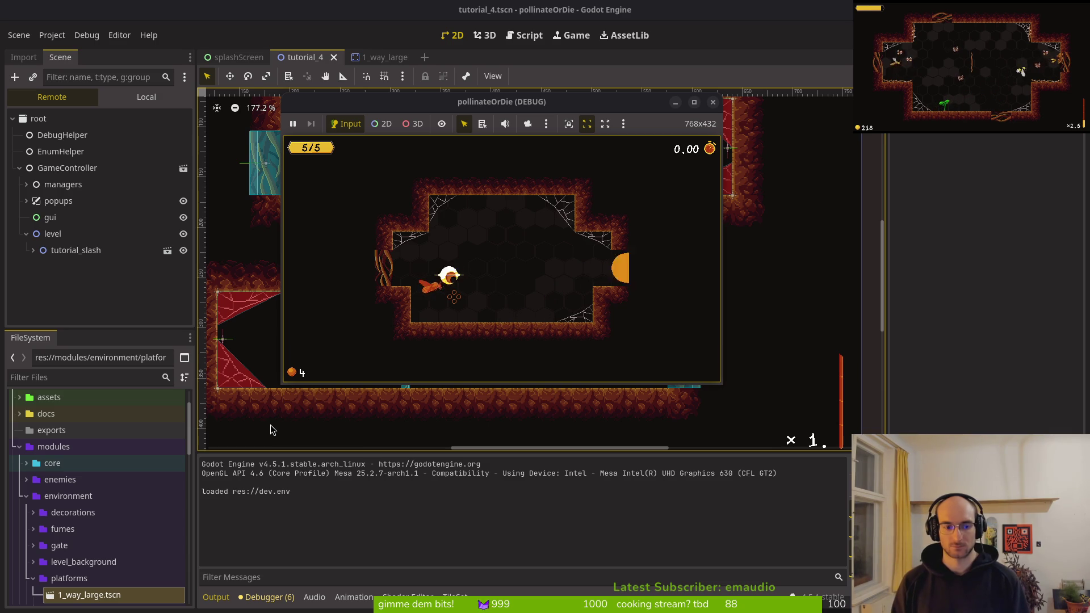
# - Clear the smash tutorial by smashing the moths in the upper room and lower floor
pyautogui.press('space')
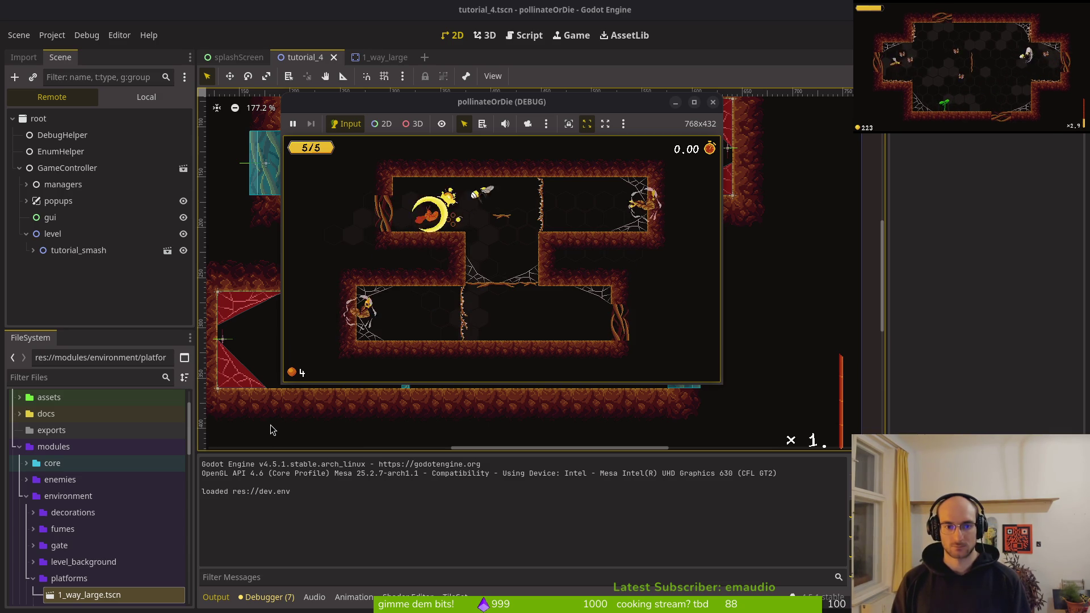
pyautogui.press('space')
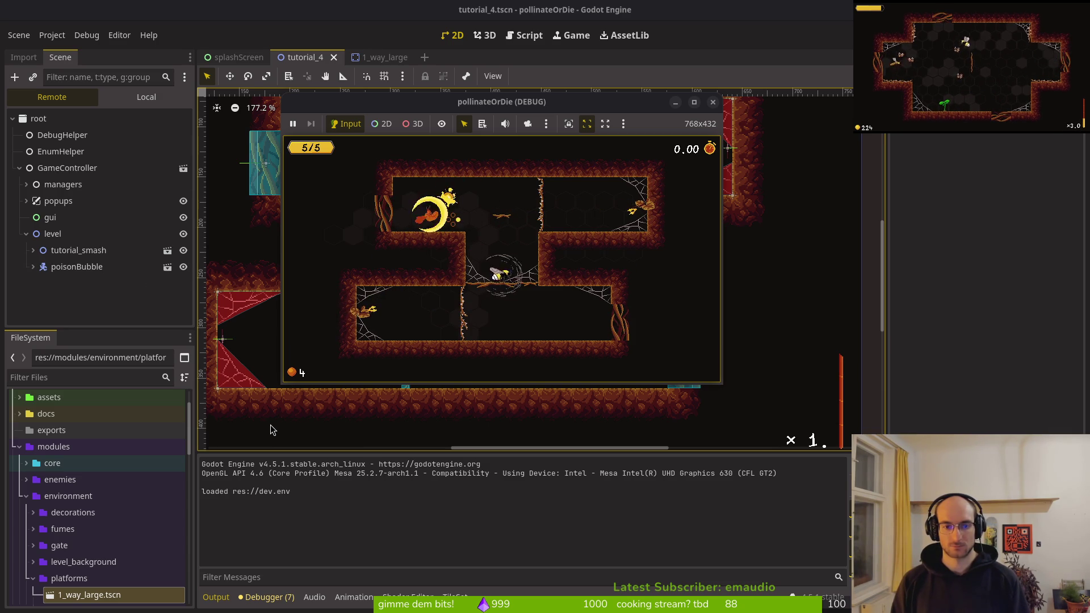
pyautogui.press('space')
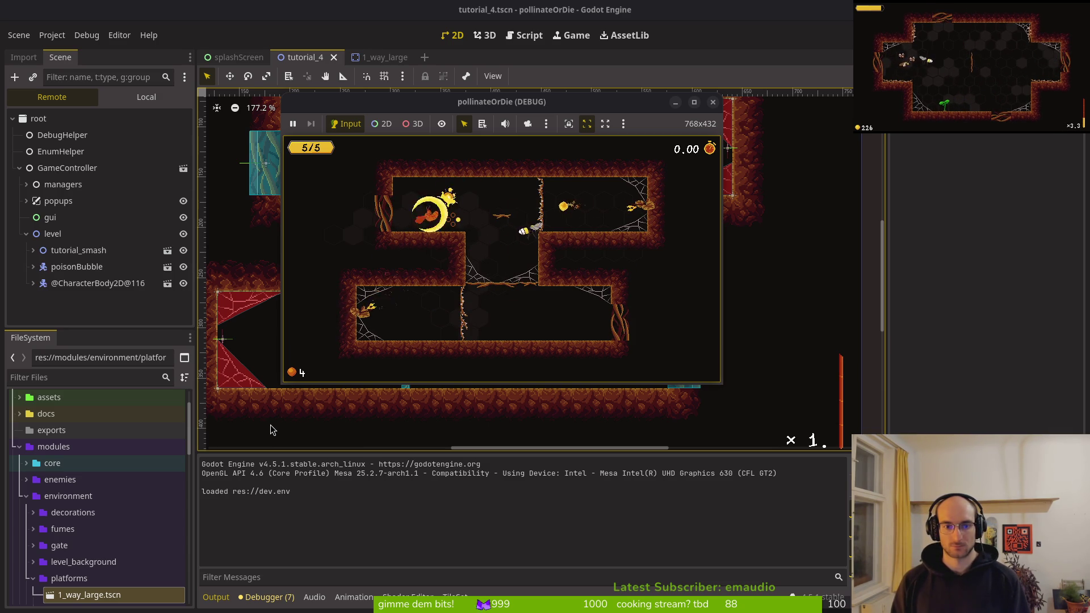
pyautogui.press('space')
pyautogui.press('space')
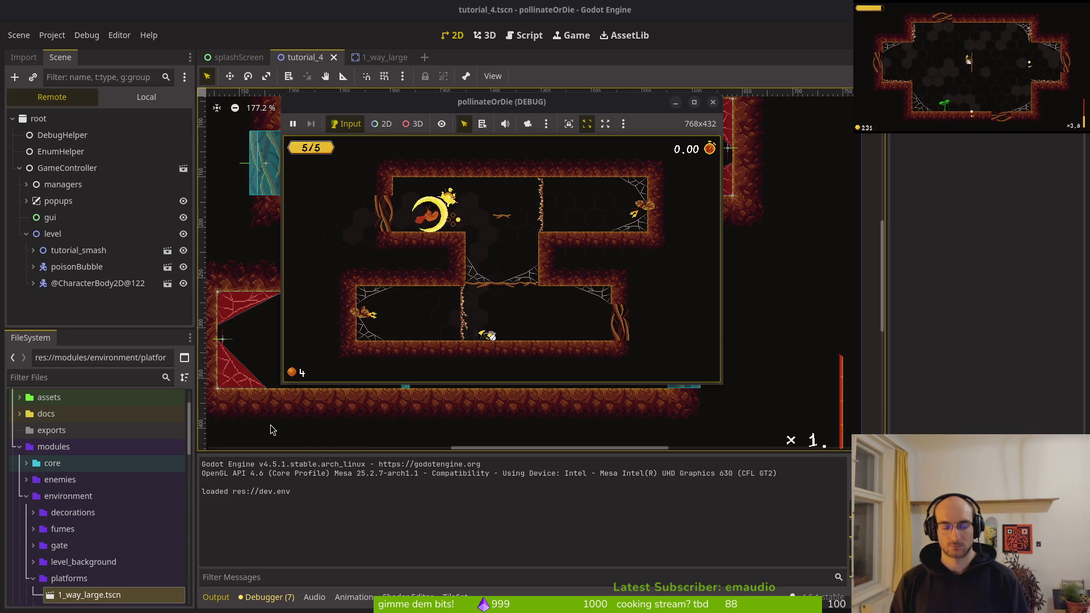
pyautogui.press('space')
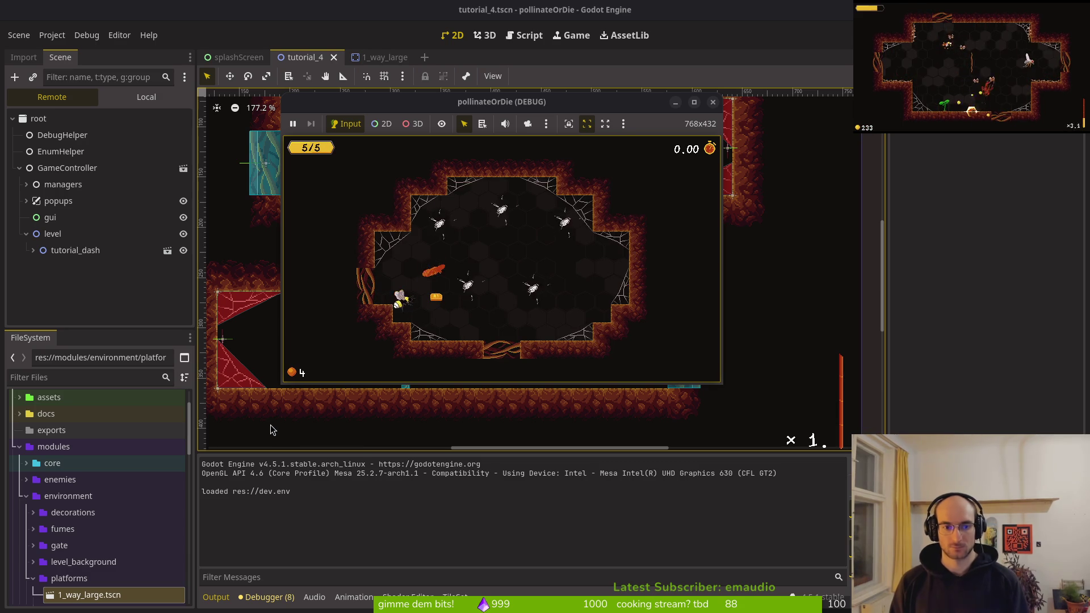
# - Clear the dash tutorial by dashing through the bugs, then pause and return to flower.gd
pyautogui.press('shift')
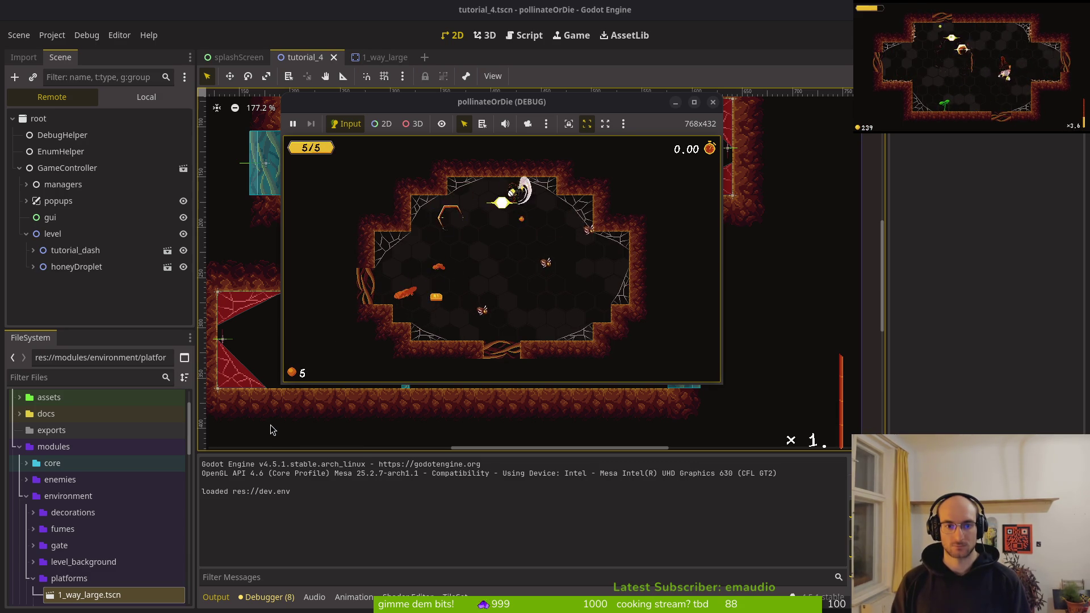
pyautogui.press('space')
pyautogui.press('shift')
pyautogui.press('space')
pyautogui.press('space')
pyautogui.press('Down')
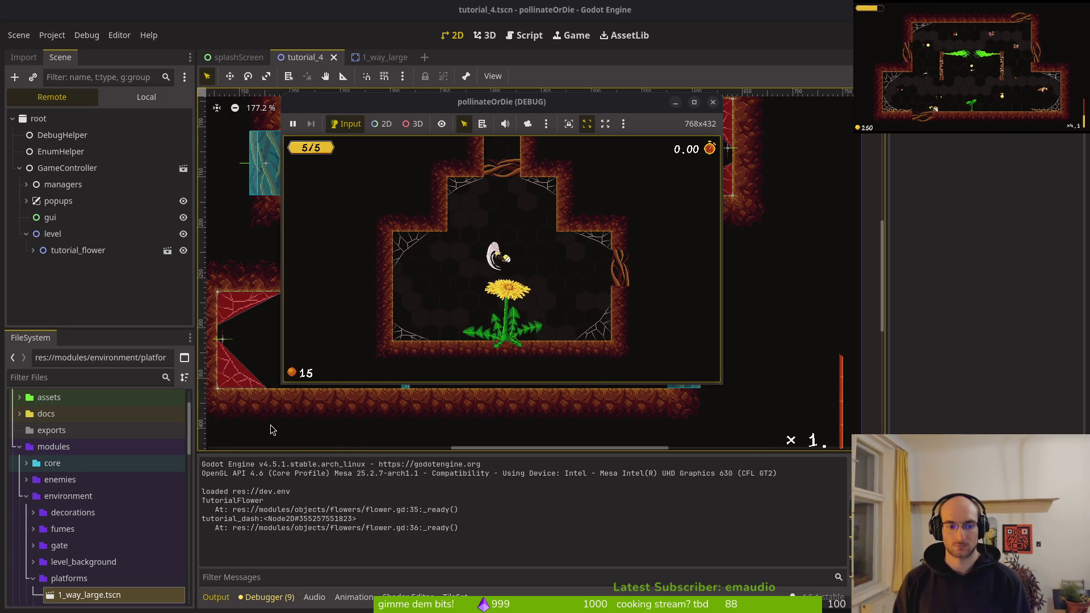
pyautogui.press('Escape')
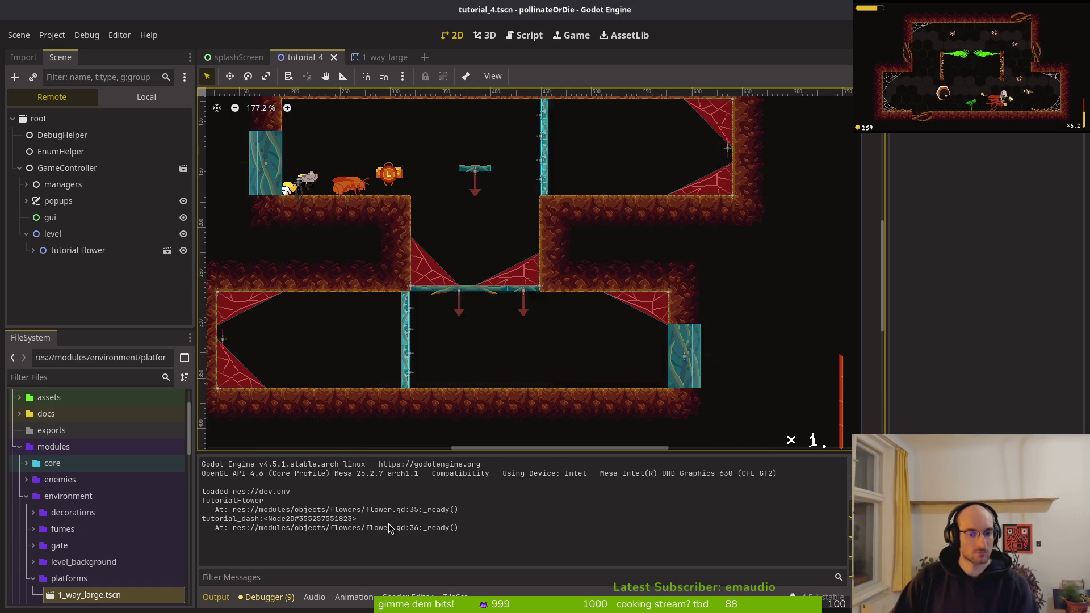
pyautogui.press('super+1')
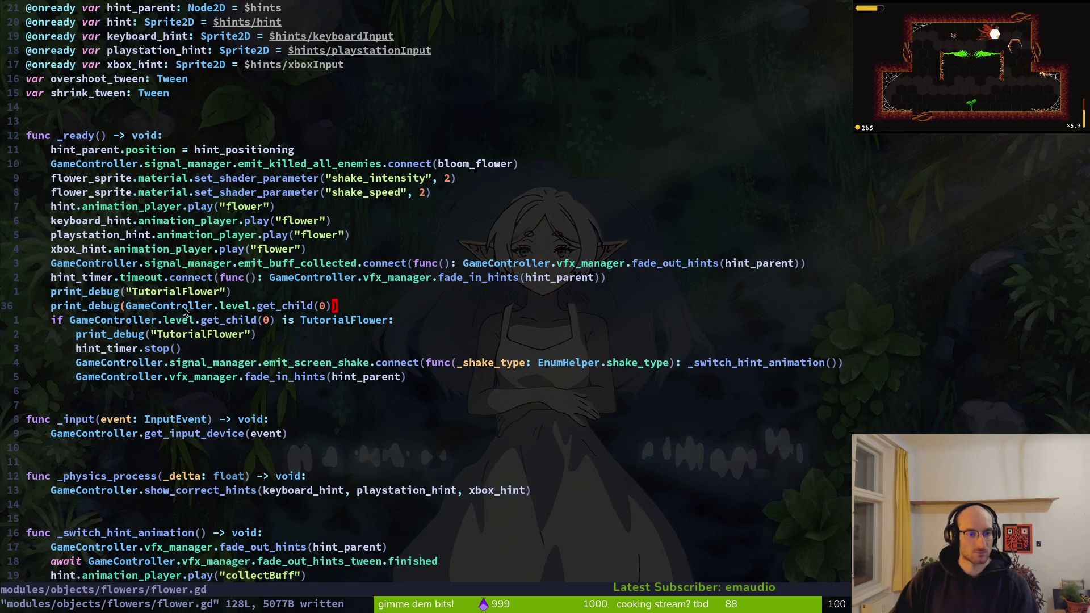
# - Check Godot's output log, then go back to flower.gd's TutorialFlower check line
pyautogui.press('super+2')
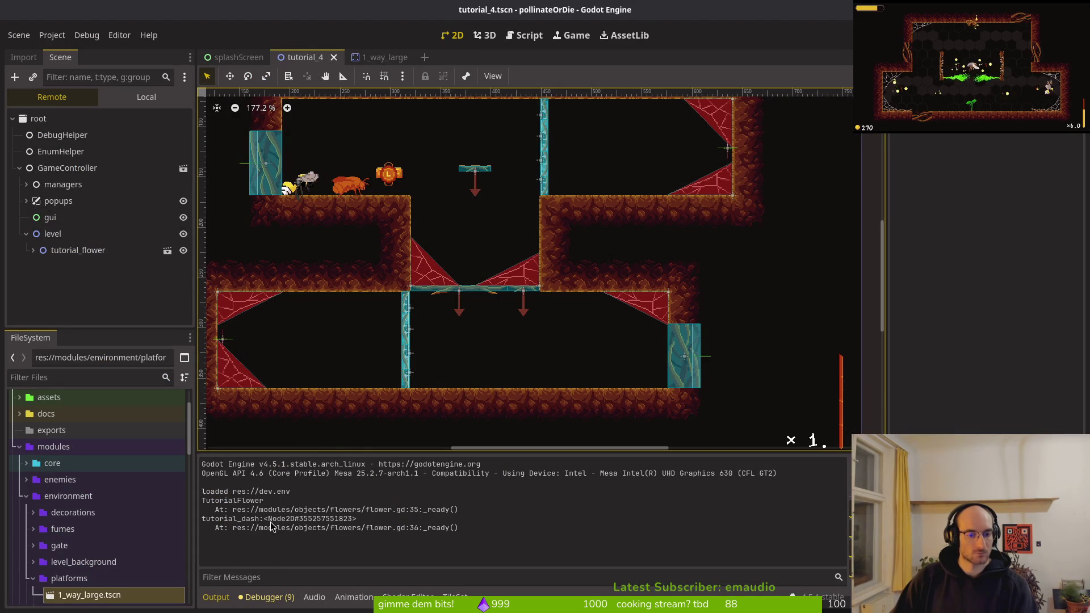
pyautogui.press('super+1')
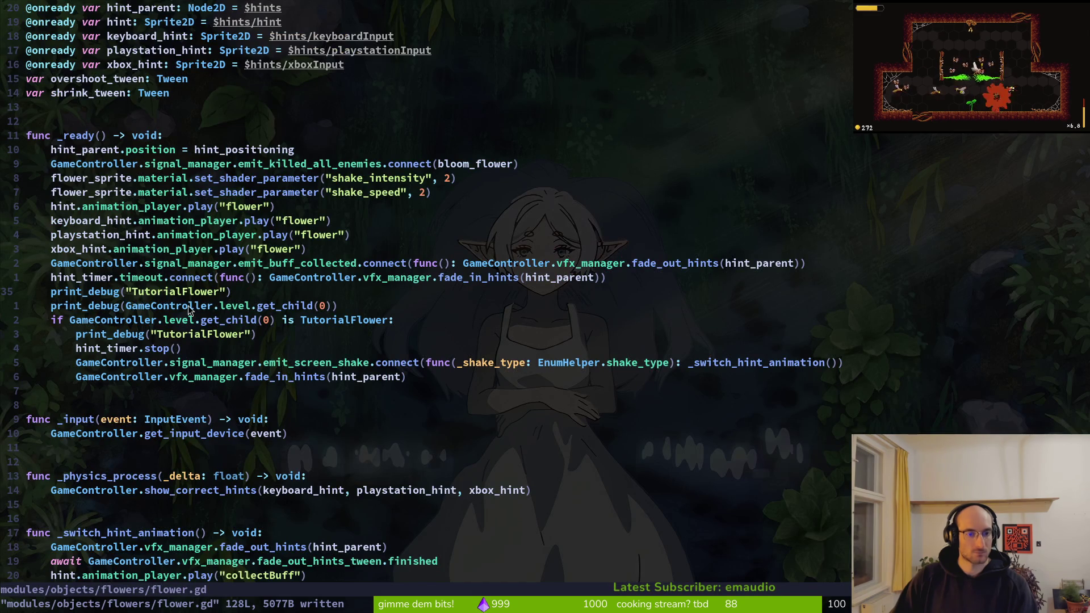
pyautogui.click(264, 325)
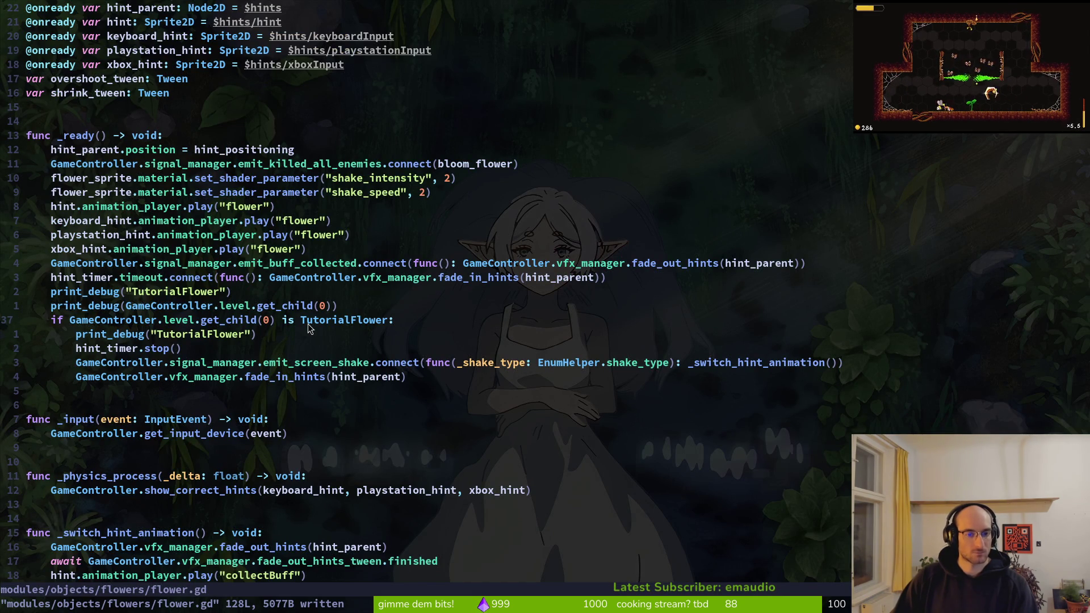
# - Grep the project for TutorialFlower and open tutorial_6.gd at its declaration
pyautogui.press('w')
pyautogui.press('w')
pyautogui.press('w')
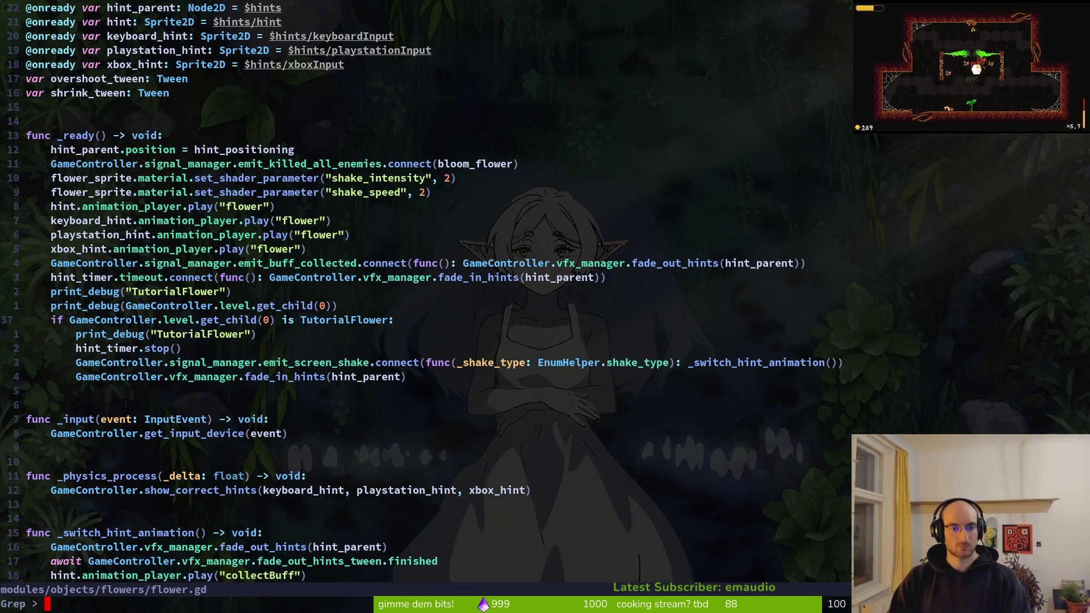
pyautogui.press('space')
pyautogui.press('s')
pyautogui.press('w')
pyautogui.hotkey('ctrl', 'p')
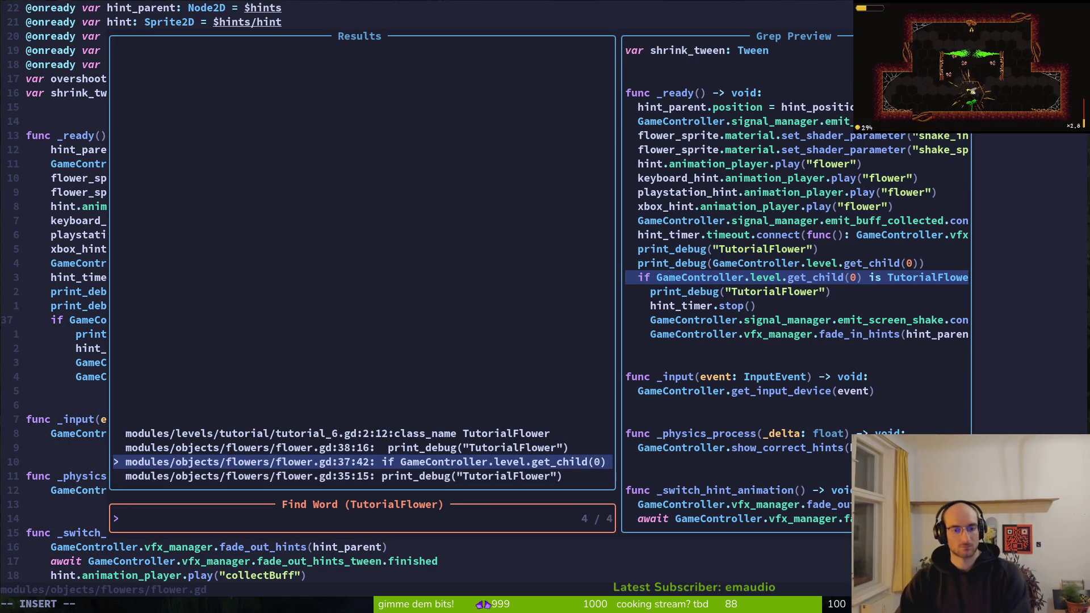
pyautogui.hotkey('ctrl', 'p')
pyautogui.hotkey('ctrl', 'p')
pyautogui.press('Return')
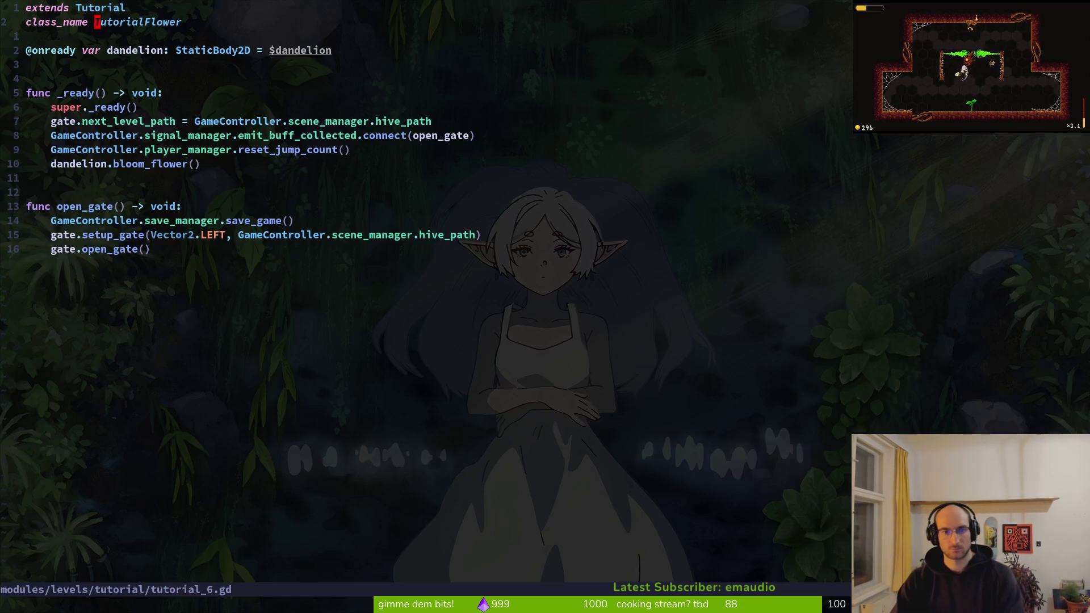
# - Open gameover.gd and then dying.gd by file name
pyautogui.press('space')
pyautogui.press('space')
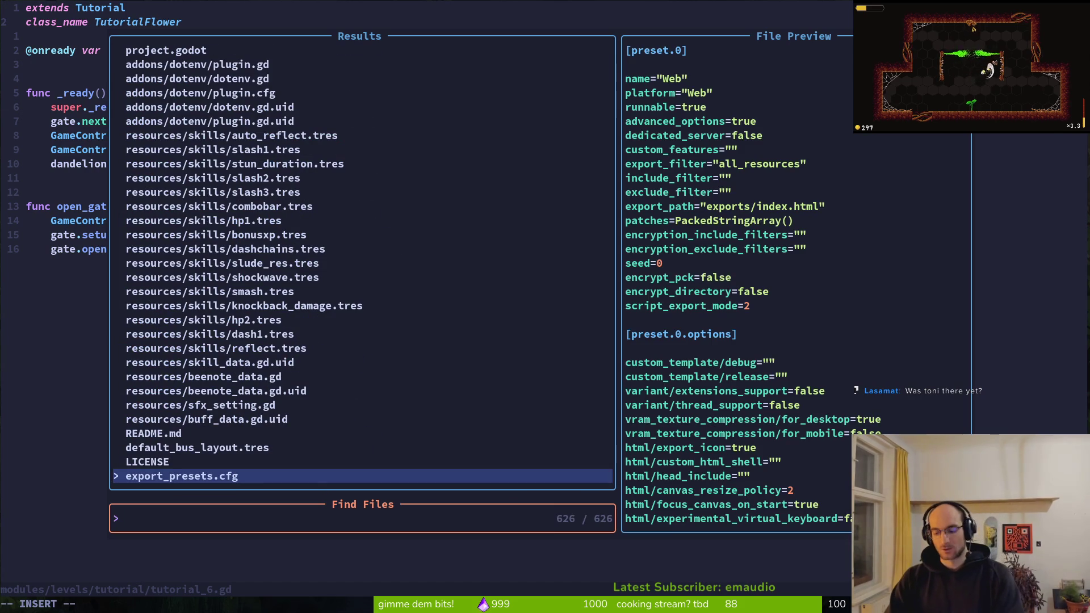
pyautogui.write('gameover')
pyautogui.press('Return')
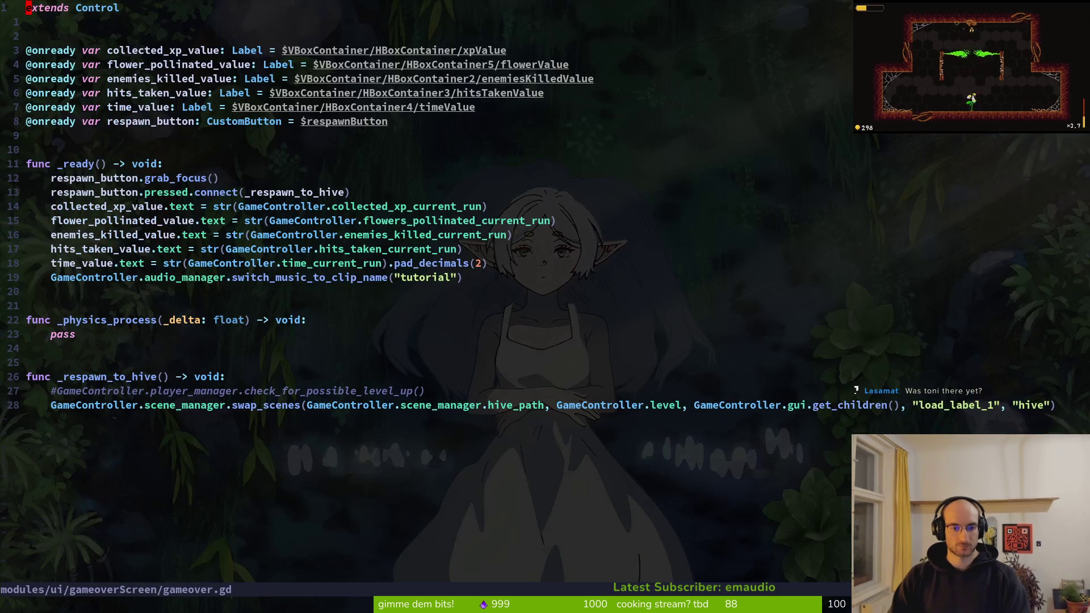
pyautogui.press('space')
pyautogui.press('space')
pyautogui.write('dying')
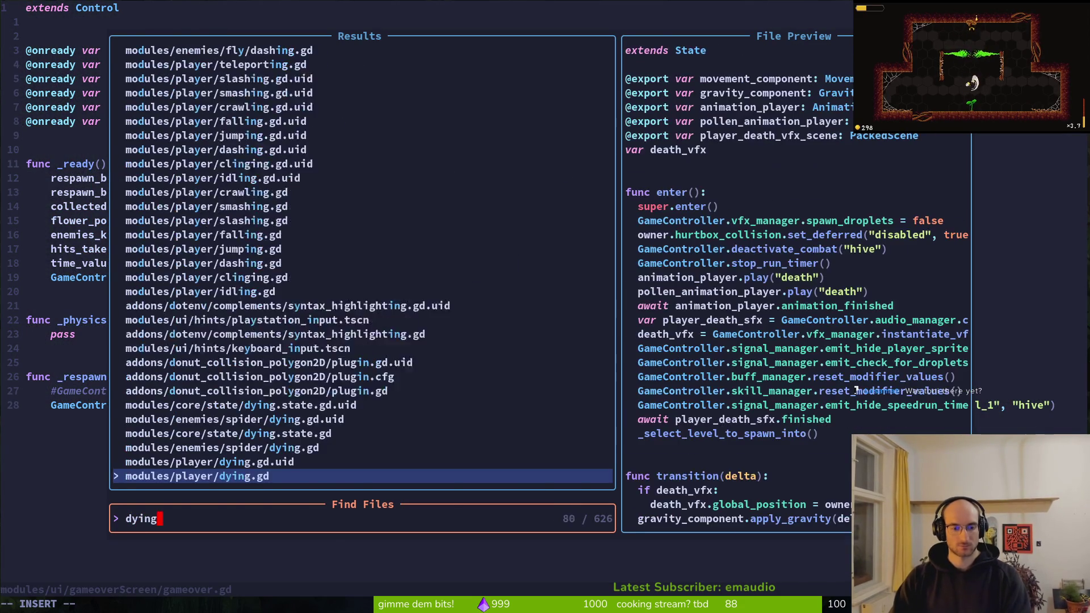
pyautogui.press('Return')
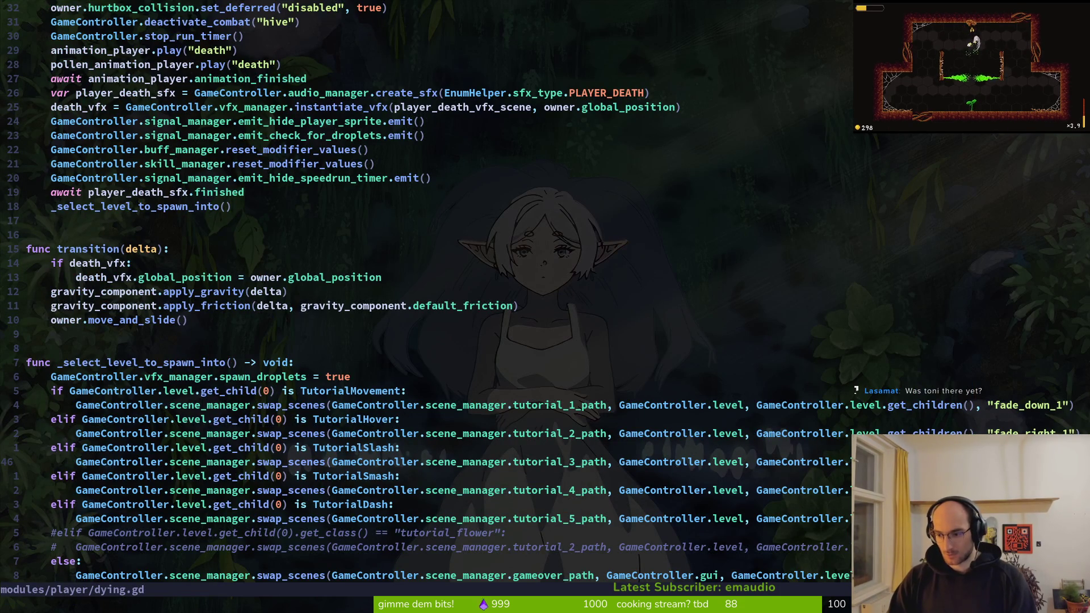
# - Review the TutorialDash condition in dying.gd, save it, and stop the old debug run
pyautogui.hotkey('ctrl', 'd')
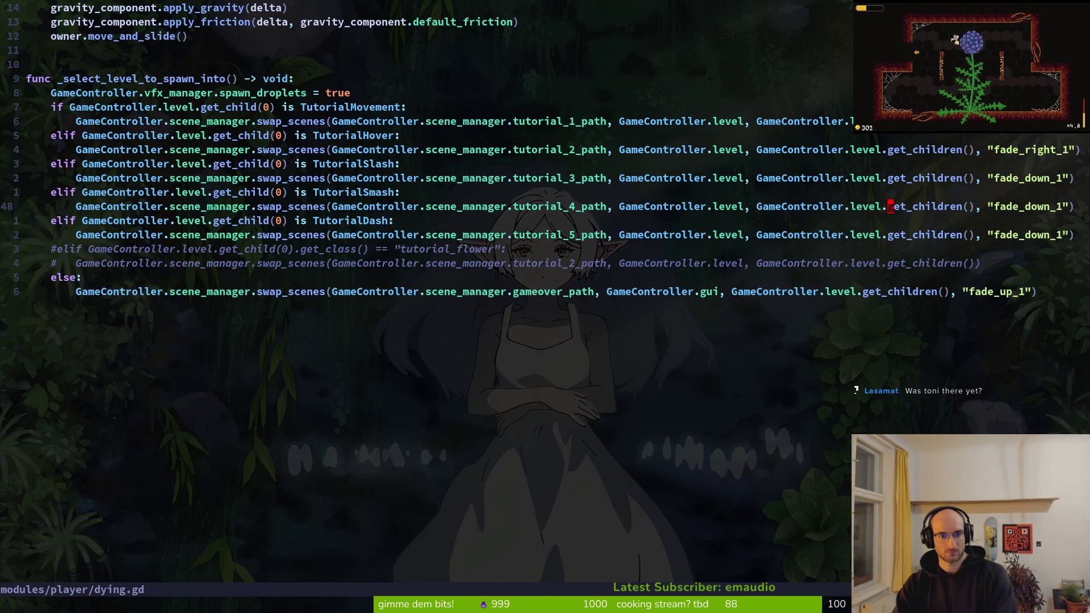
pyautogui.press('j')
pyautogui.hotkey('shift', 'v')
pyautogui.press('Escape')
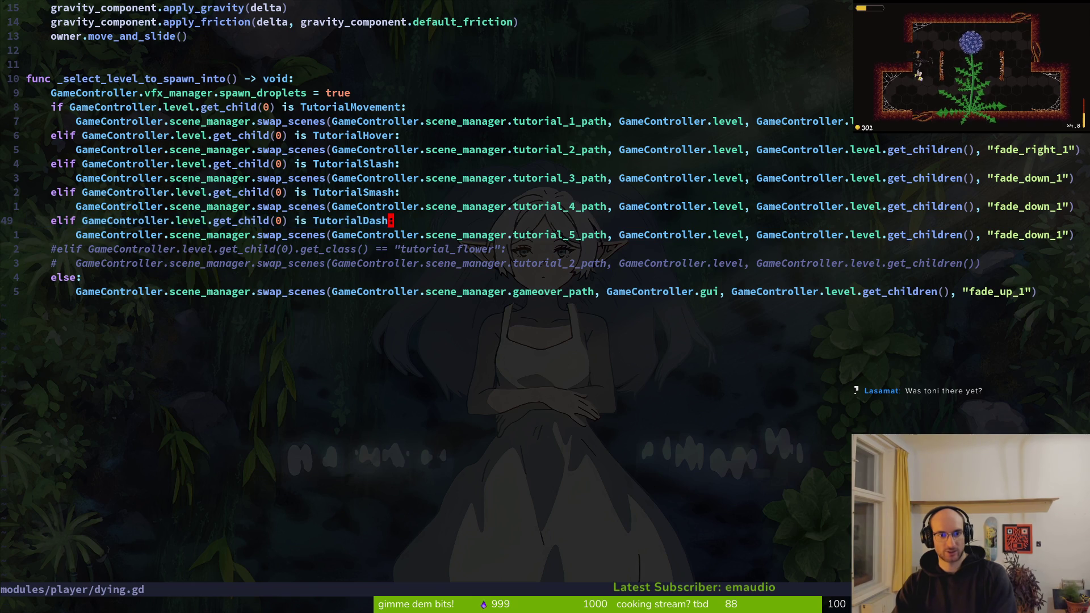
pyautogui.write(':w')
pyautogui.press('Return')
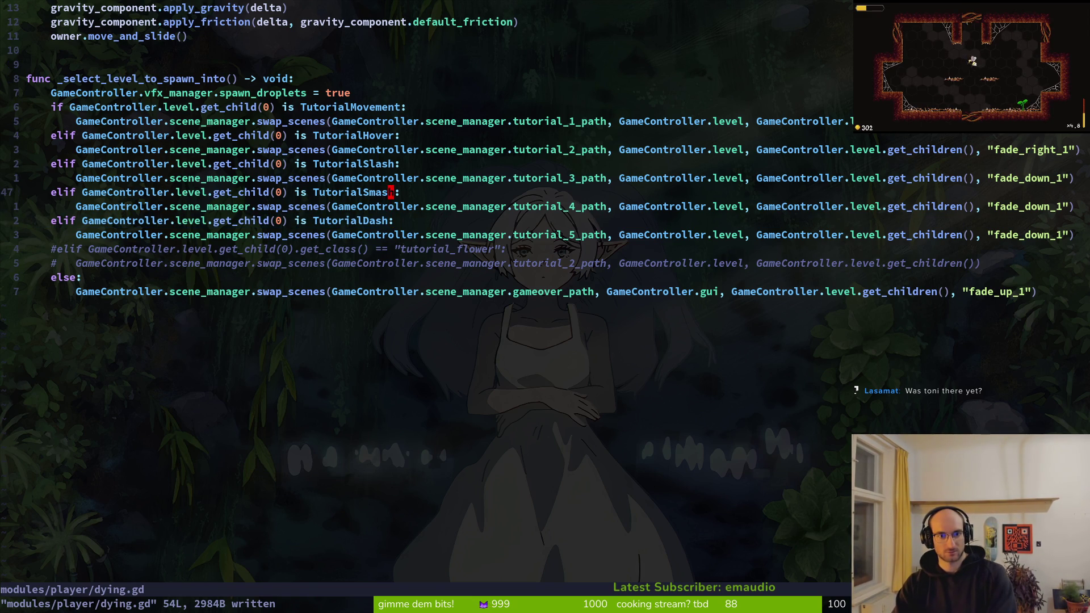
pyautogui.hotkey('alt', 'Tab')
pyautogui.press('F8')
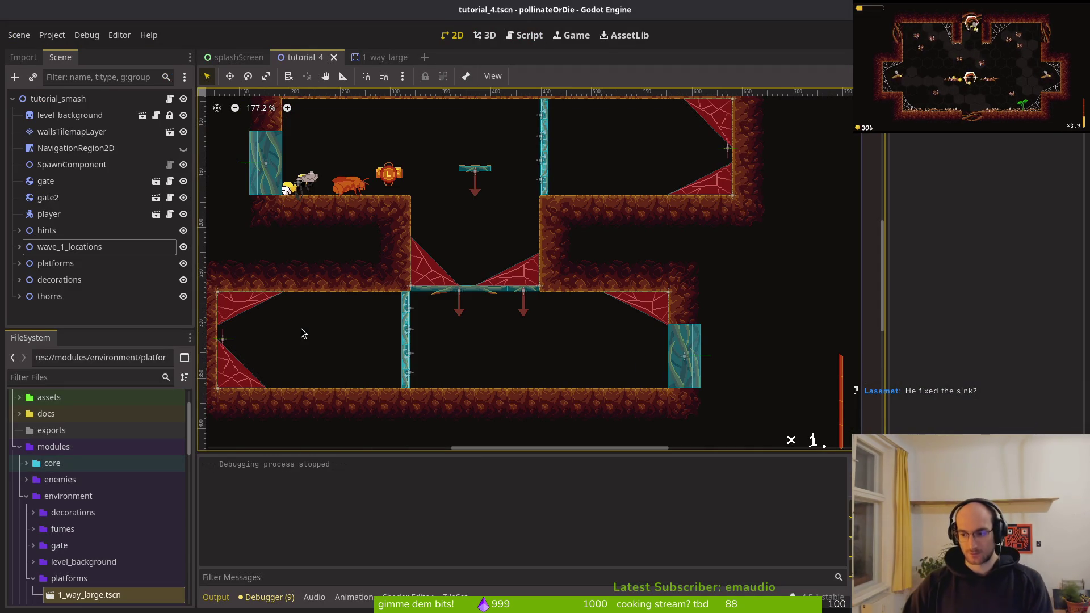
# - Relaunch with F5, visit the hive and hub, then quit to the main menu and start a new game
pyautogui.press('F5')
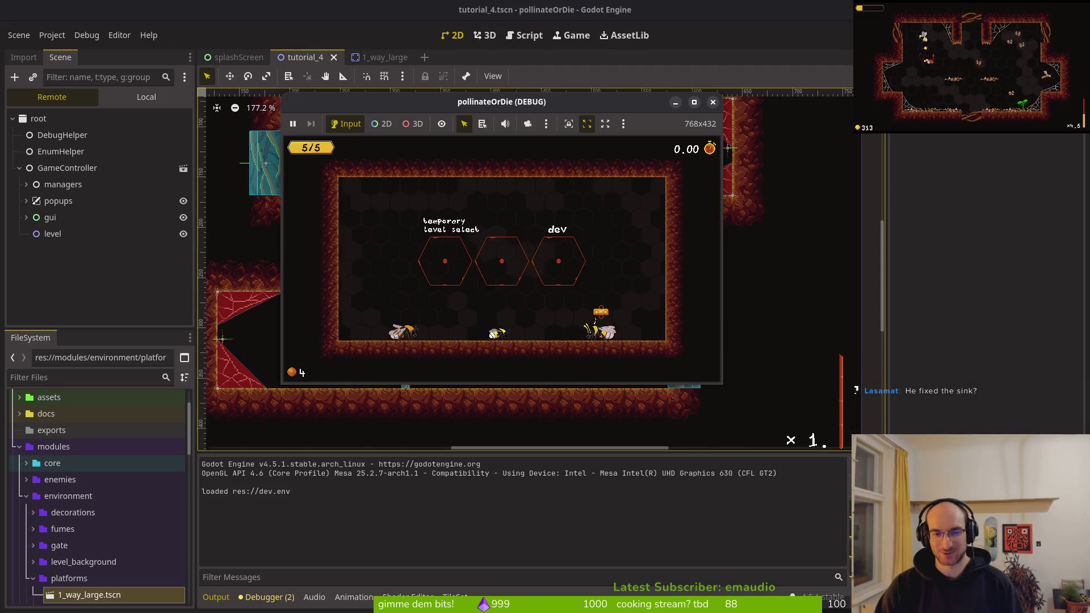
pyautogui.press('Up')
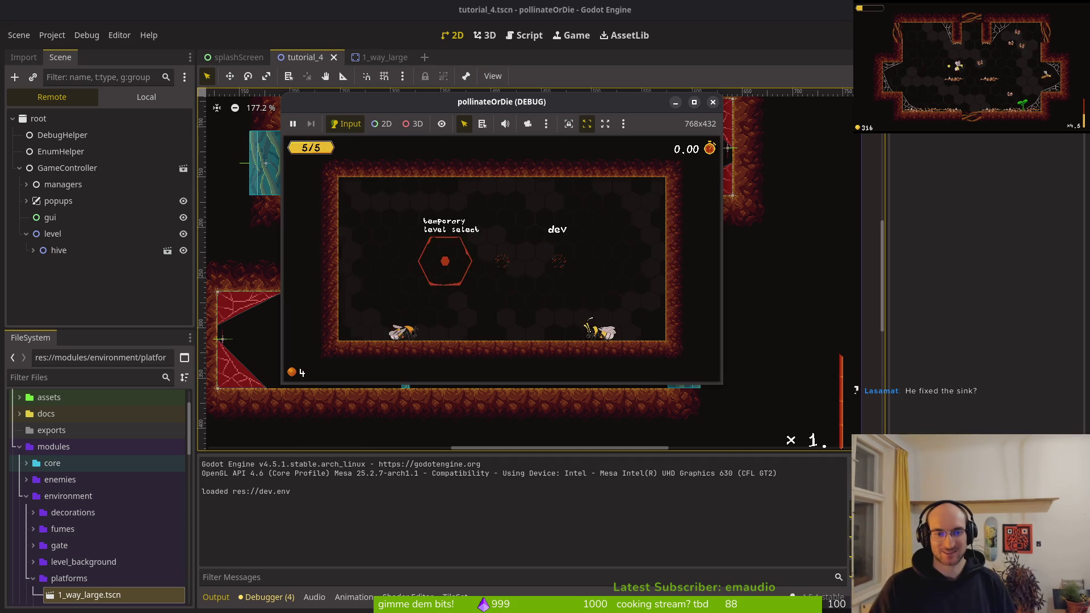
pyautogui.press('Left')
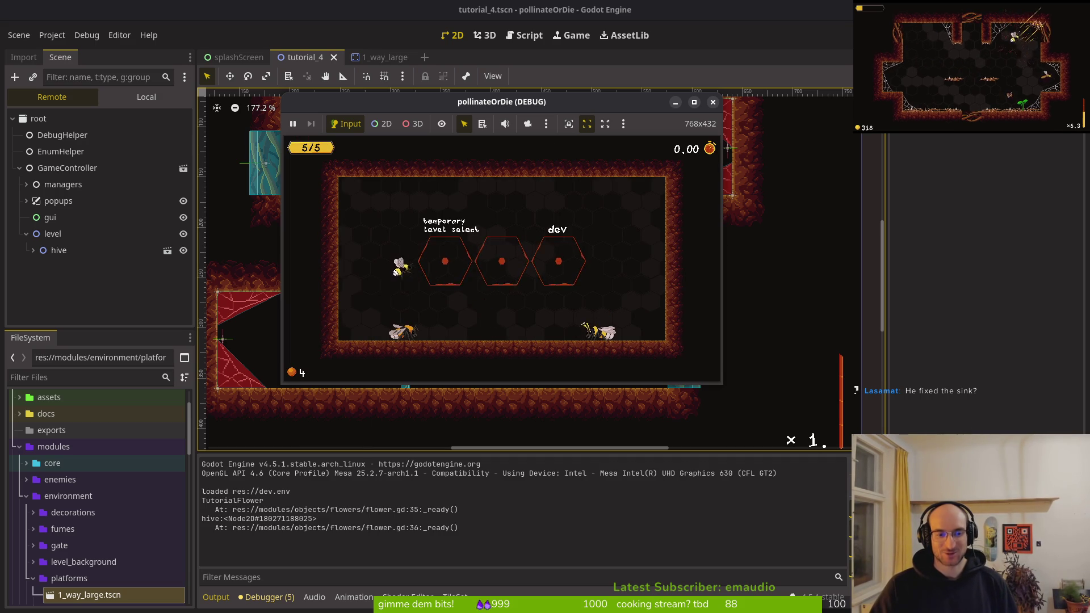
pyautogui.press('Right')
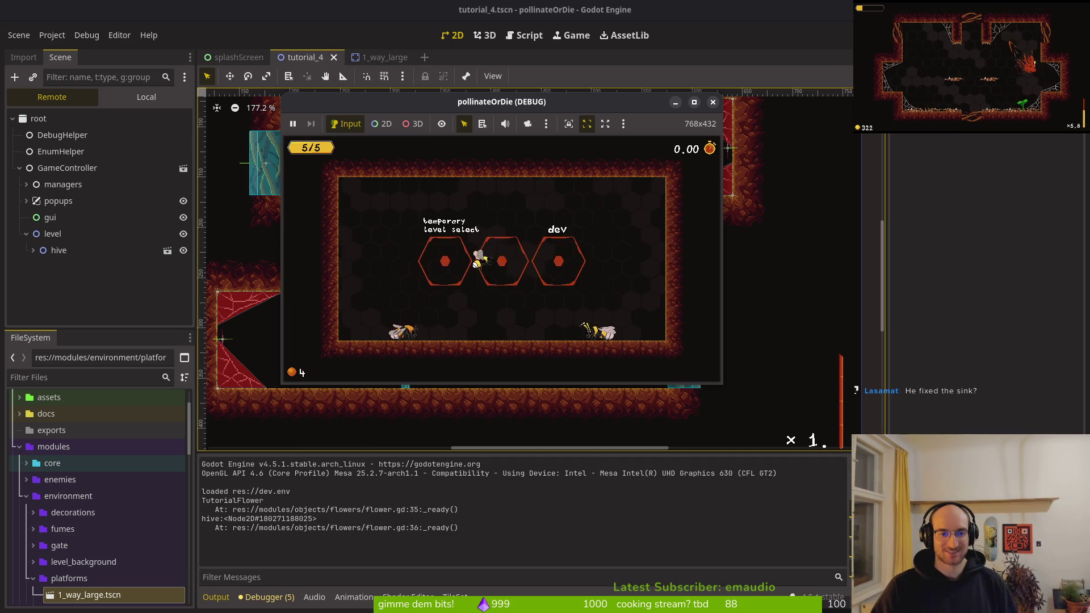
pyautogui.press('Escape')
pyautogui.press('Return')
pyautogui.press('Return')
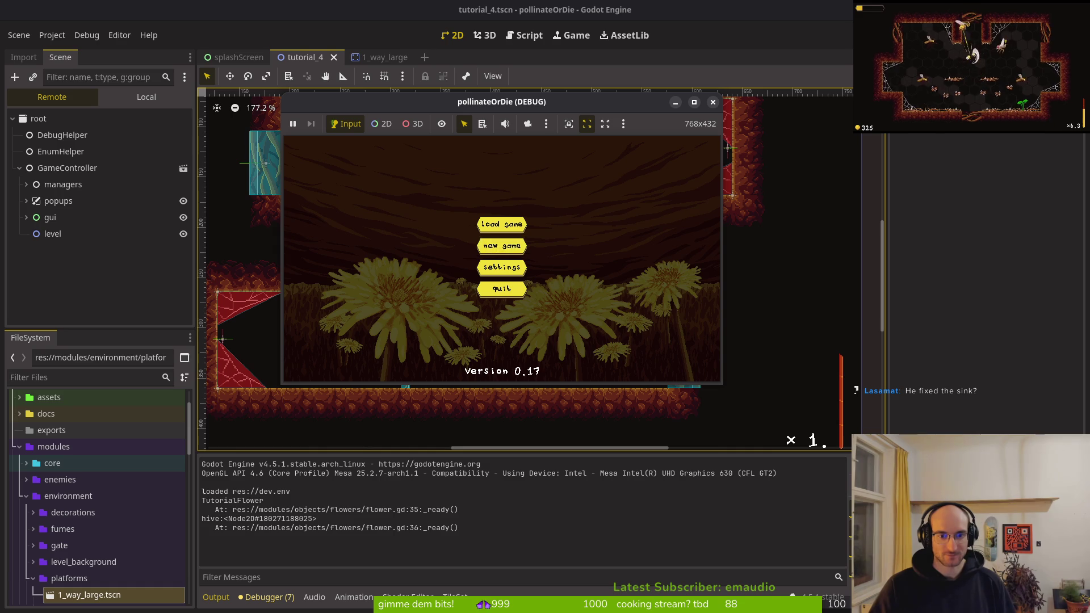
pyautogui.press('Return')
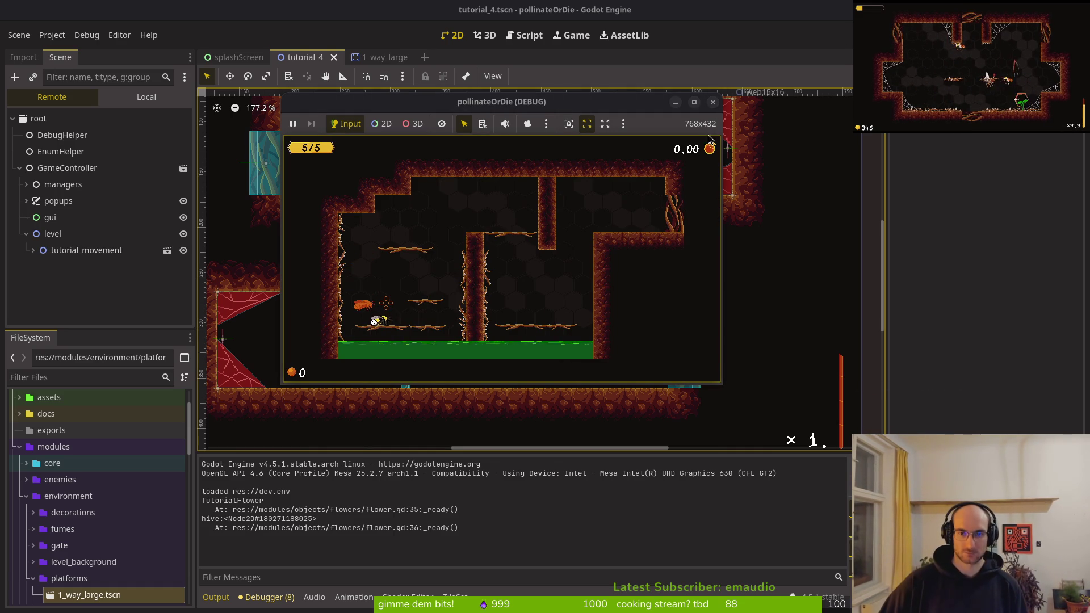
# - Restart the game and fly the bee through the movement and hover tutorials
pyautogui.press('F5')
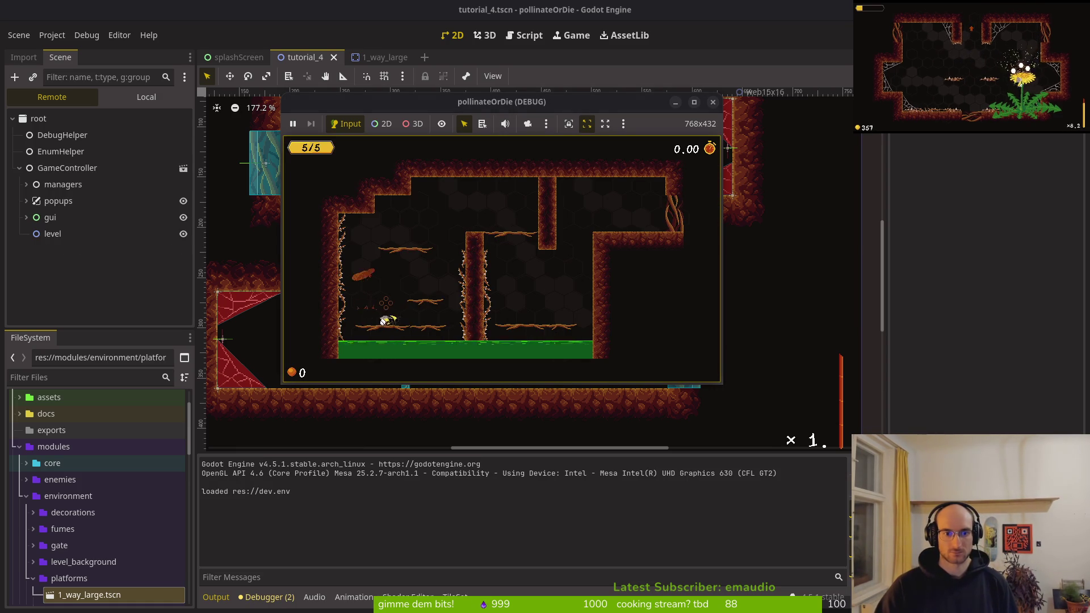
pyautogui.press('space')
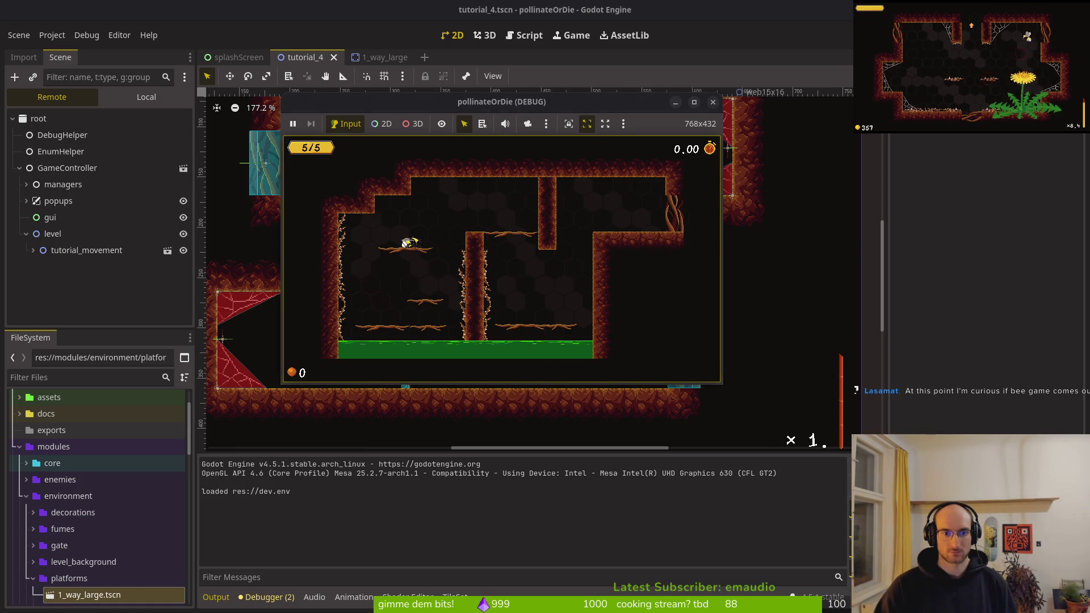
pyautogui.press('d')
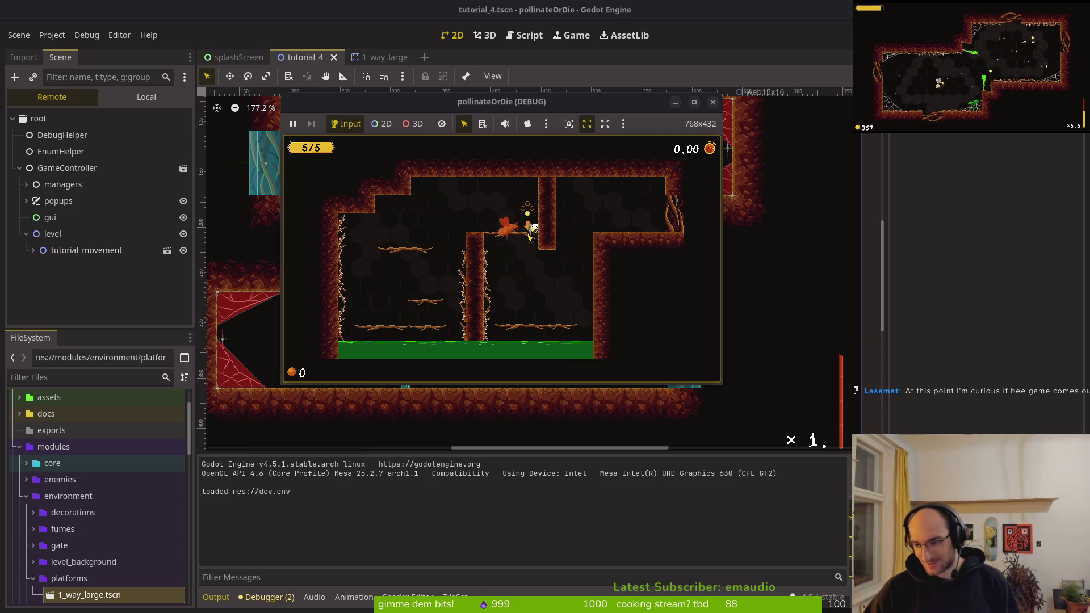
pyautogui.press('d')
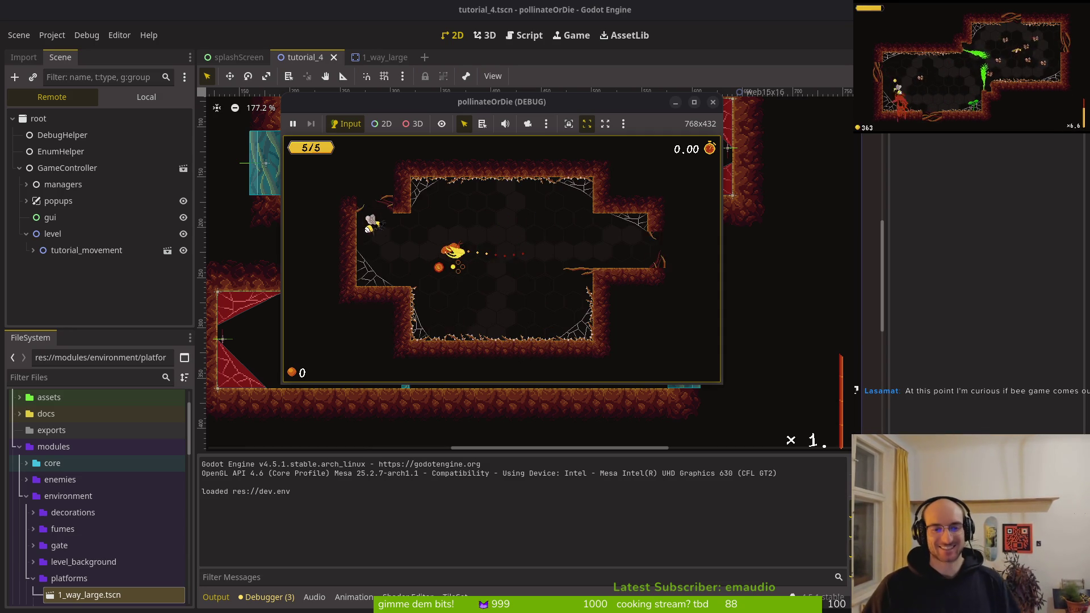
pyautogui.press('space')
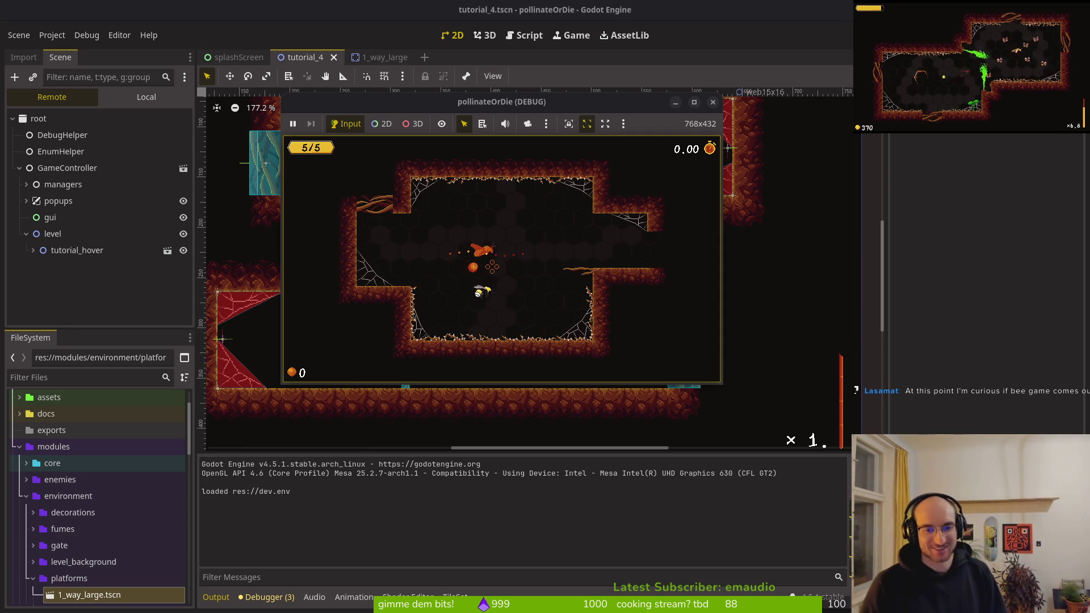
pyautogui.press('d')
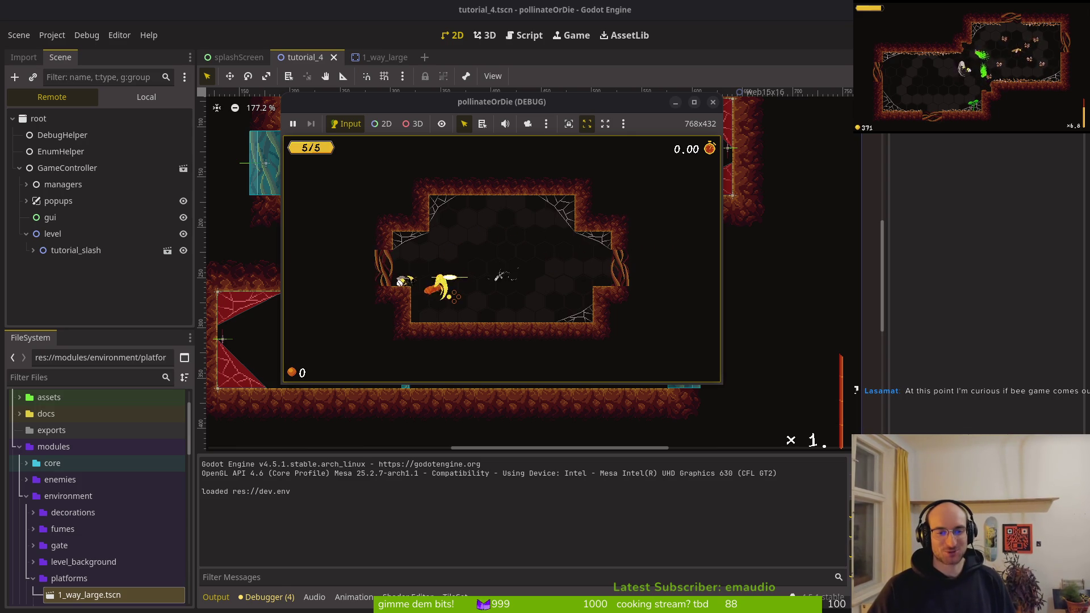
# - Defeat the enemies in the slash tutorial, then bring Neovim back behind the game
pyautogui.click(455, 295)
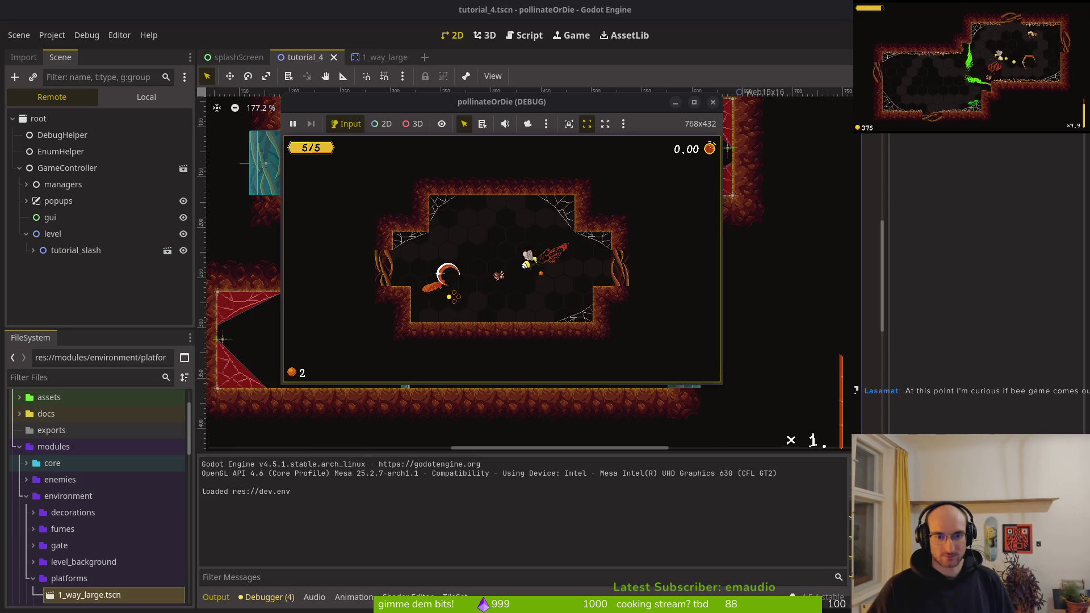
pyautogui.click(454, 296)
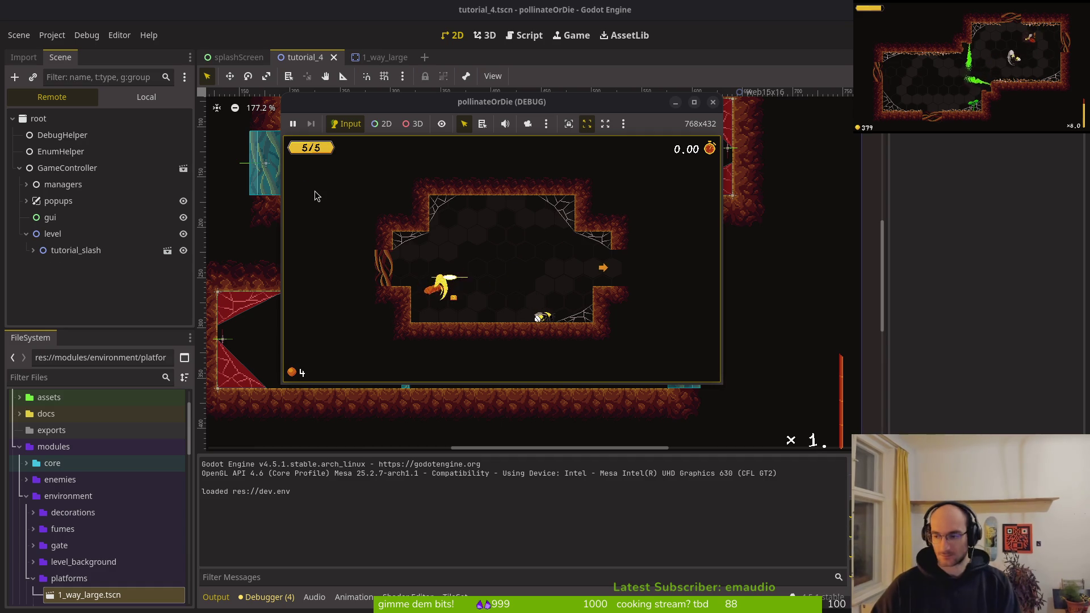
pyautogui.hotkey('alt', 'Tab')
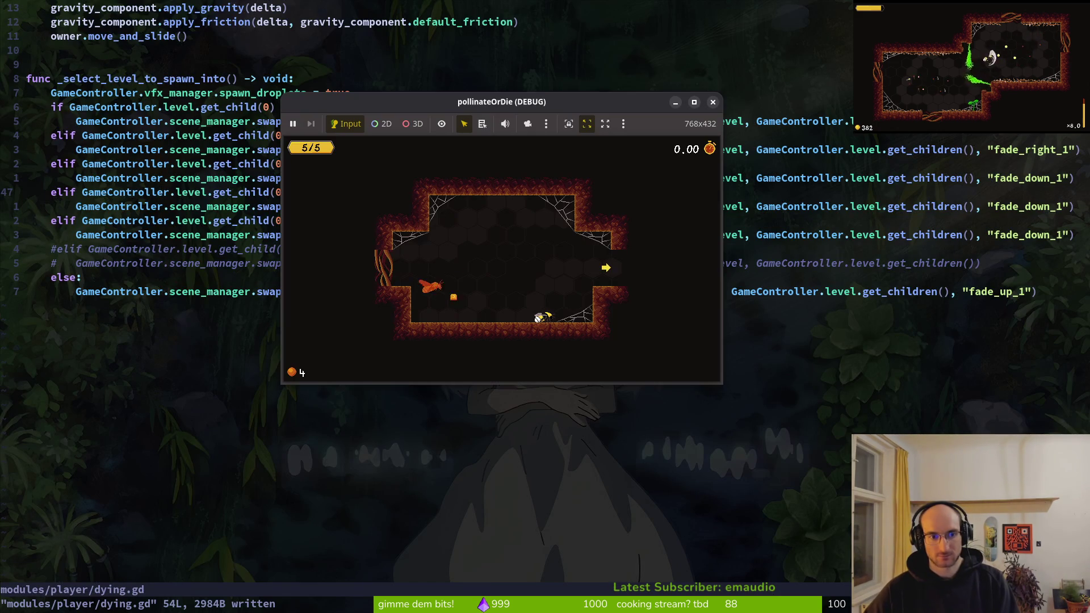